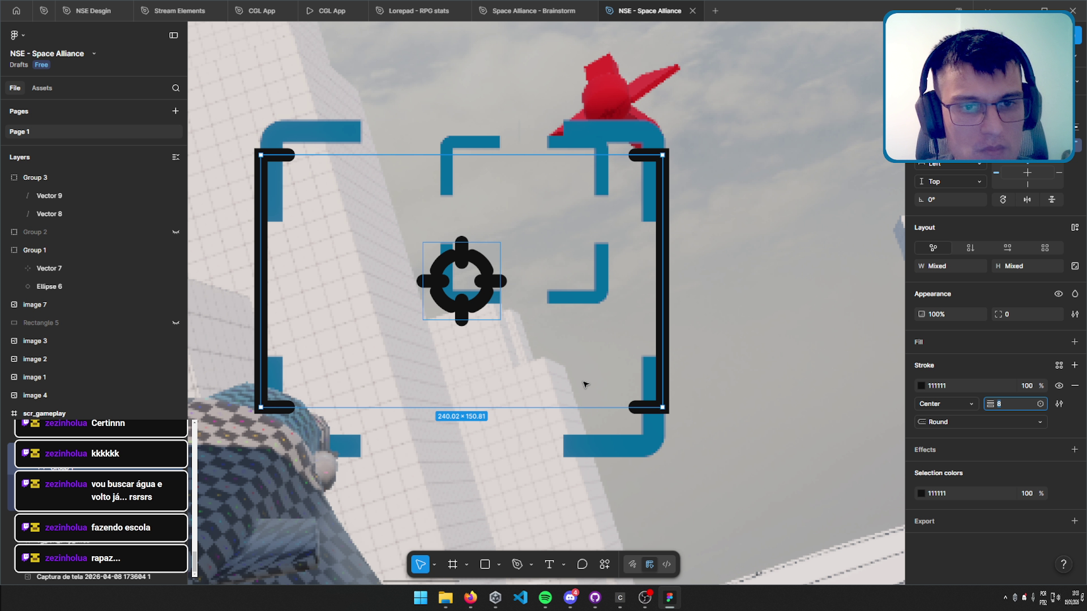
# Select the crosshair group and trial-resize it, undoing back to 46.01.
pyautogui.click(488, 268)
pyautogui.click(488, 269)
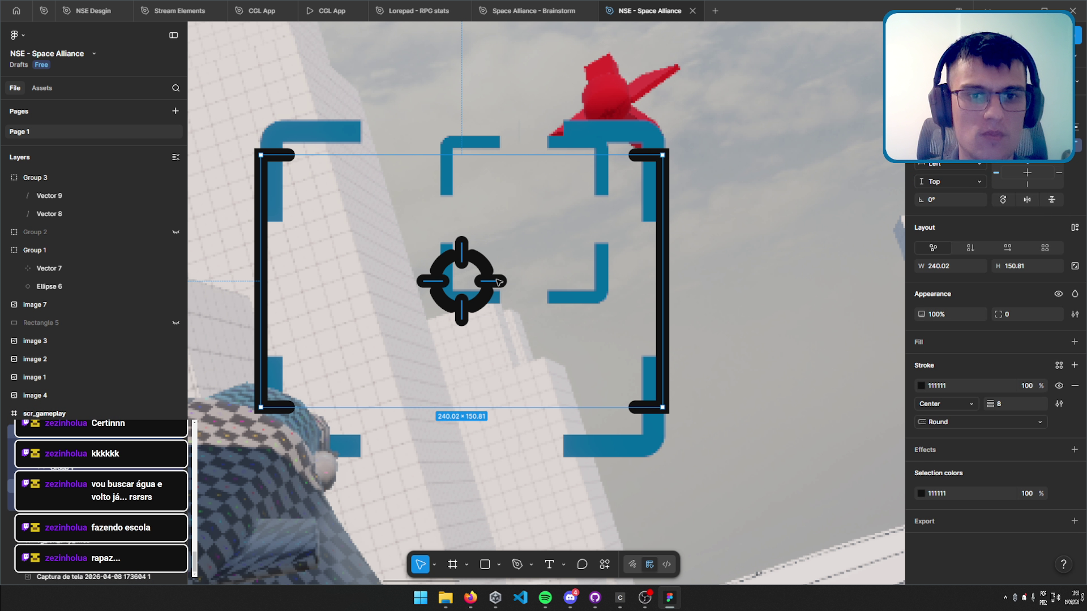
pyautogui.click(500, 289)
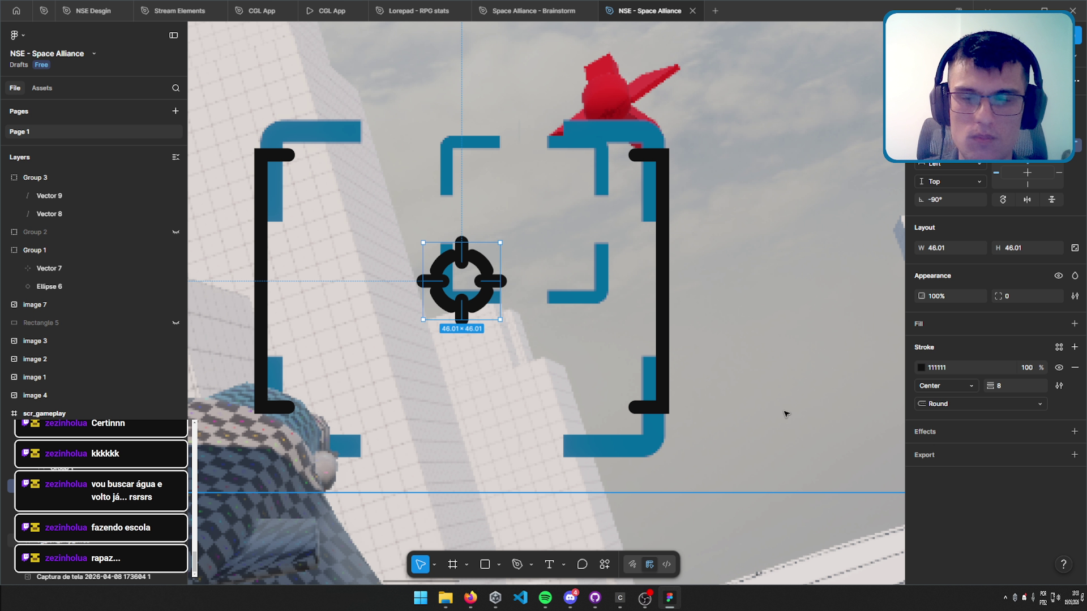
pyautogui.press('Escape')
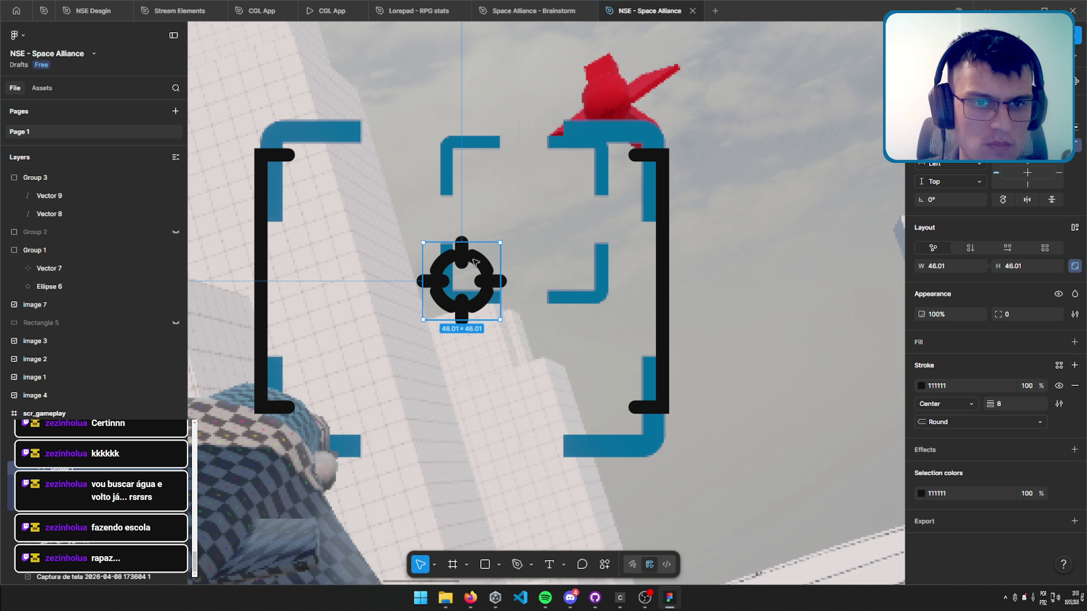
pyautogui.moveTo(502, 242); pyautogui.dragTo(528, 226)
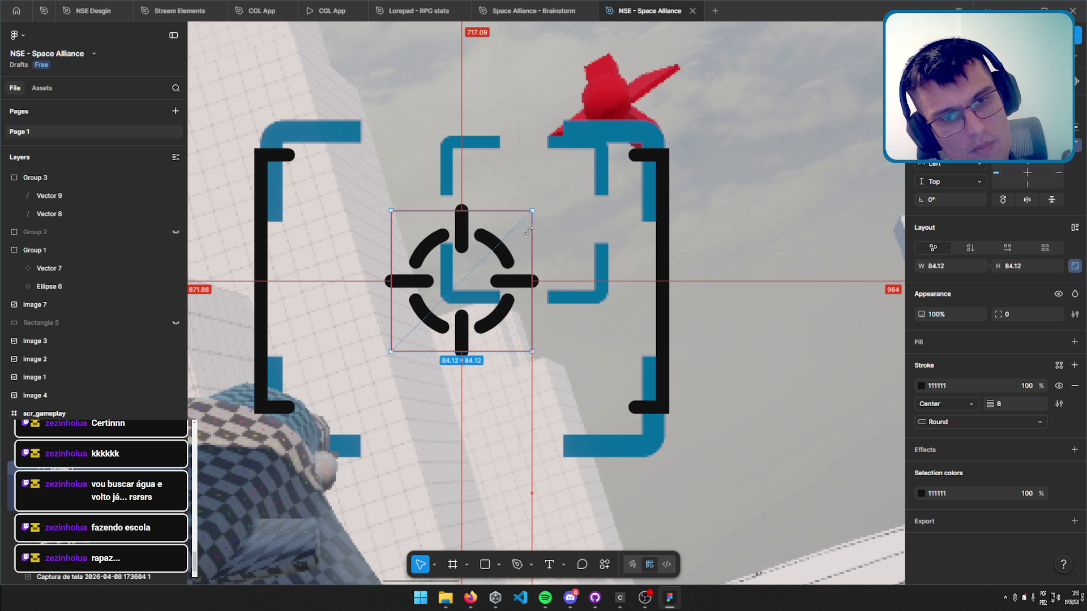
pyautogui.moveTo(528, 226); pyautogui.dragTo(520, 236)
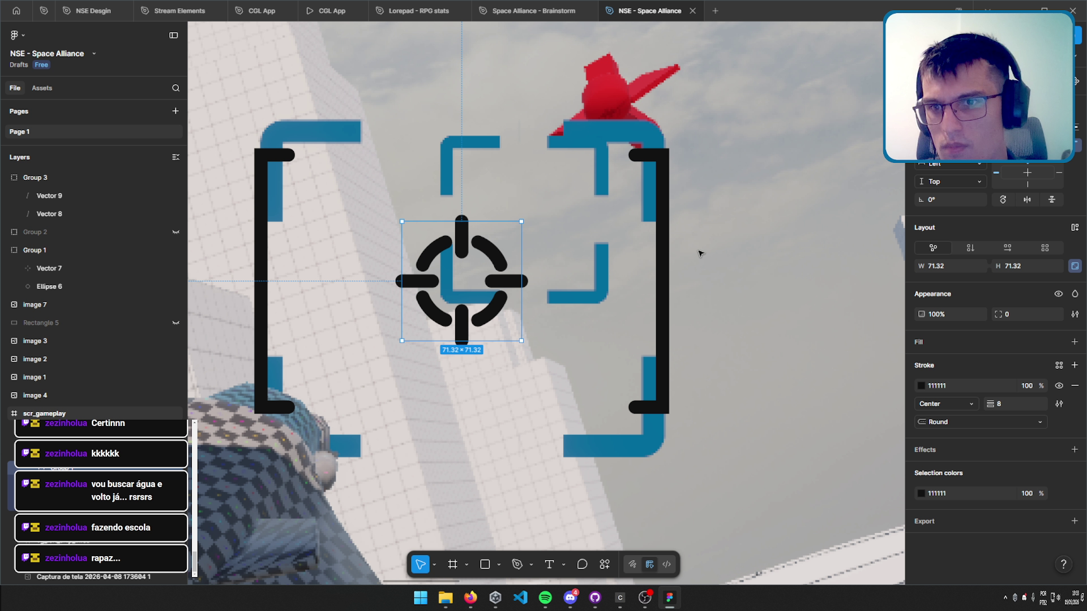
pyautogui.hotkey('ctrl', 'z')
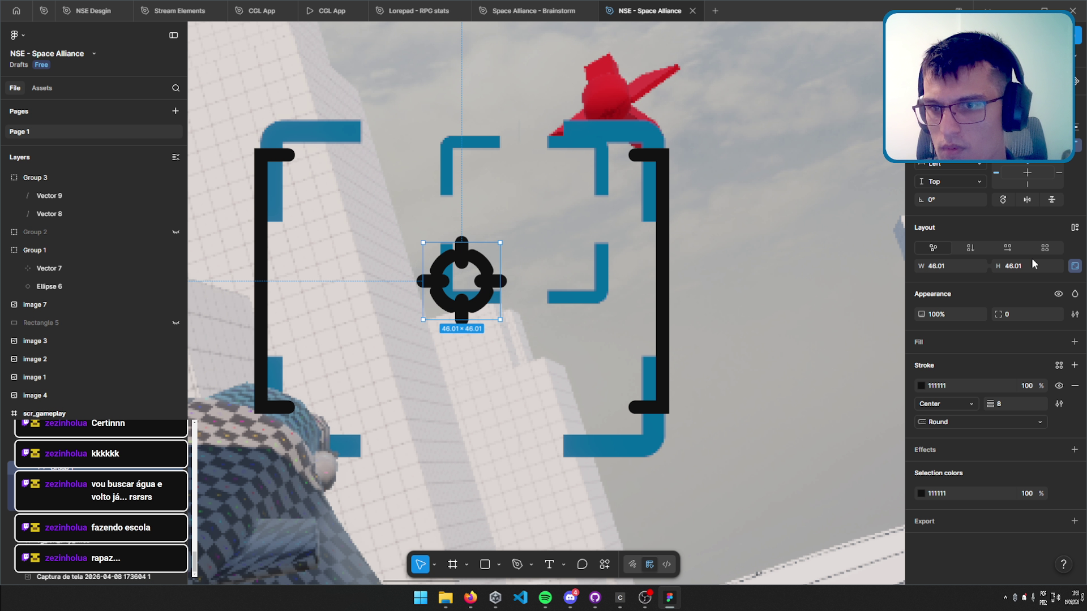
# Set the crosshair width to 52 and move it onto the brackets' centre line.
pyautogui.click(956, 265)
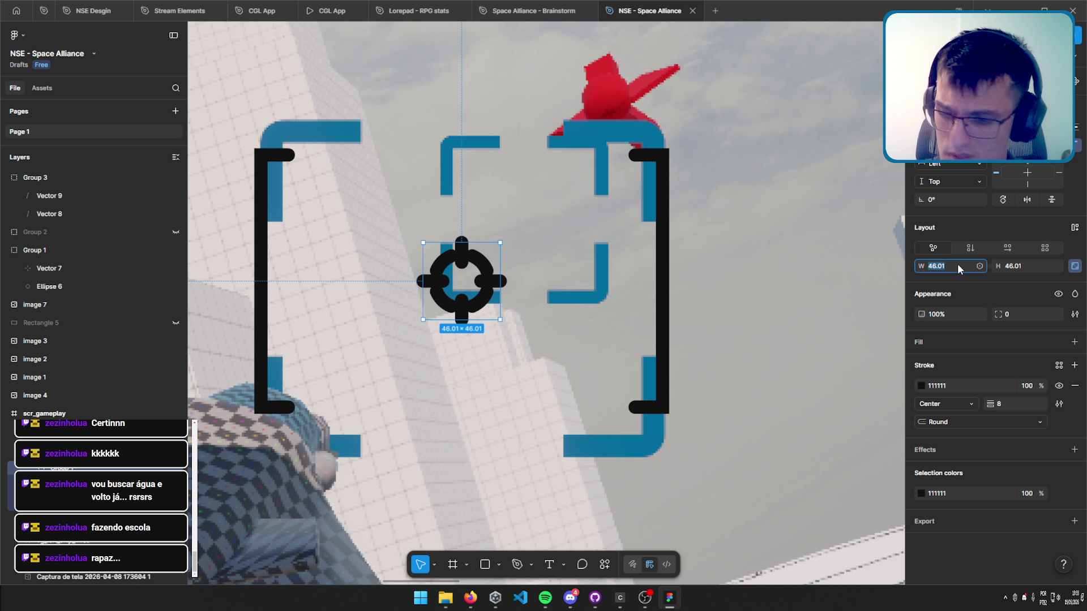
pyautogui.write('52')
pyautogui.press('Return')
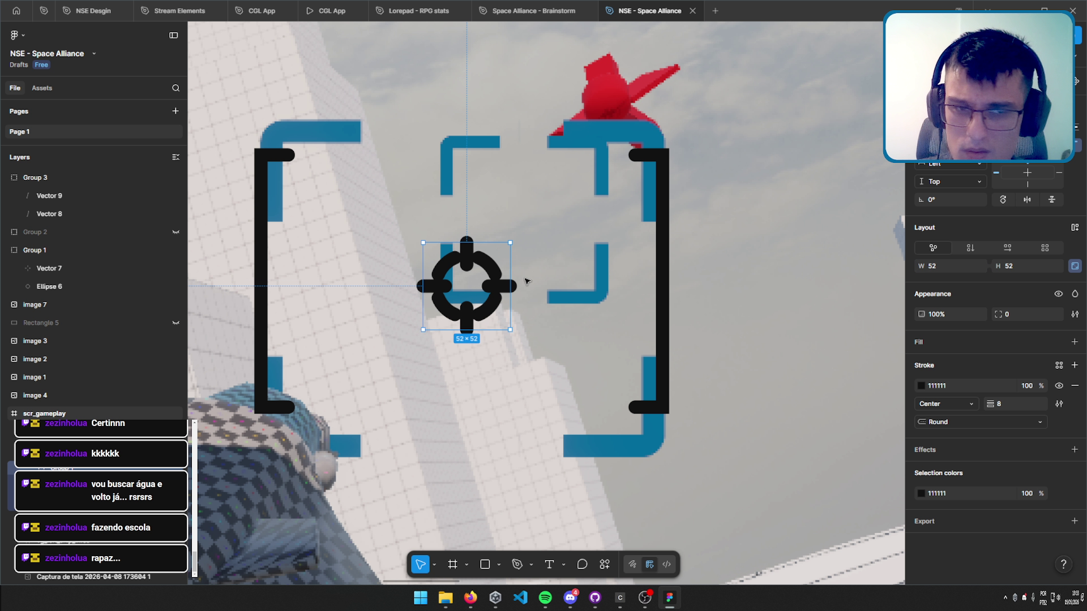
pyautogui.moveTo(471, 297)
pyautogui.mouseDown()
pyautogui.moveTo(490, 289)
pyautogui.moveTo(468, 294)
pyautogui.mouseUp()
# Lock the crosshair's aspect ratio and reduce its stroke weight by two steps.
pyautogui.keyDown('shift'); pyautogui.click(667, 329); pyautogui.keyUp('shift')
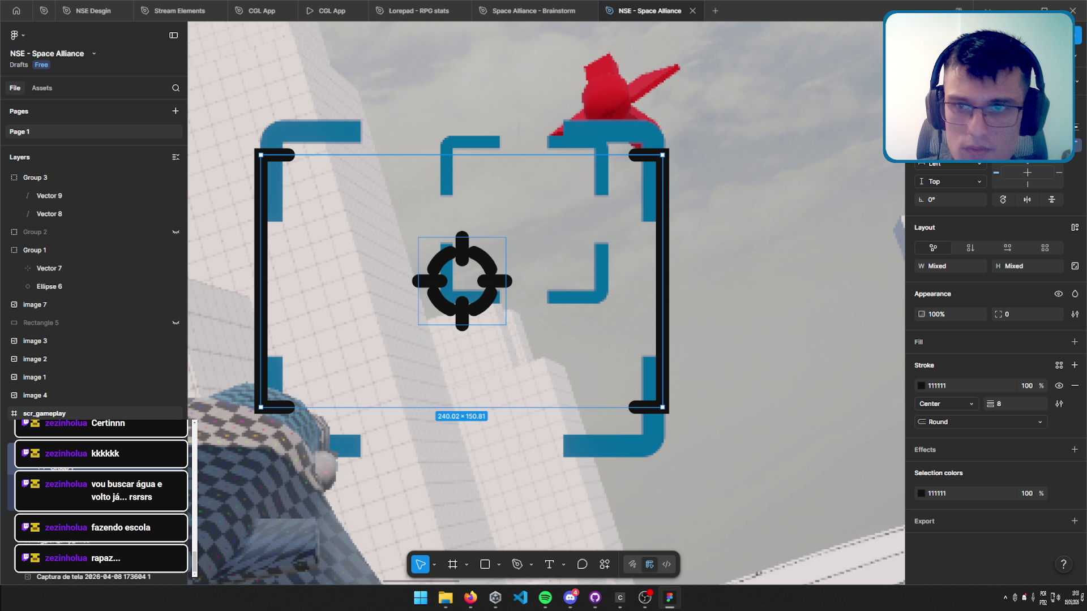
pyautogui.press('Escape')
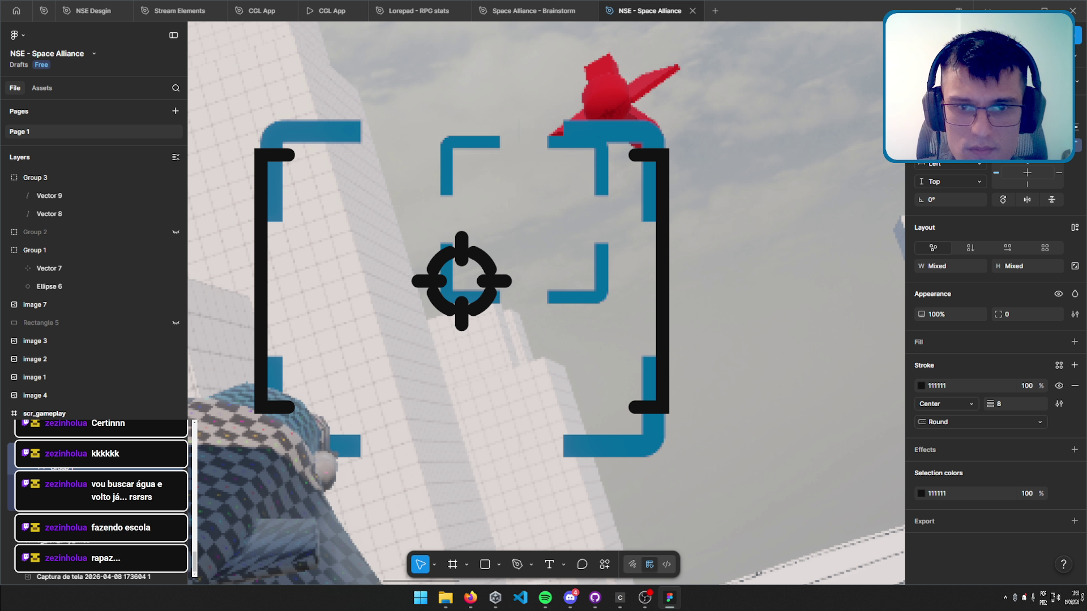
pyautogui.click(461, 281)
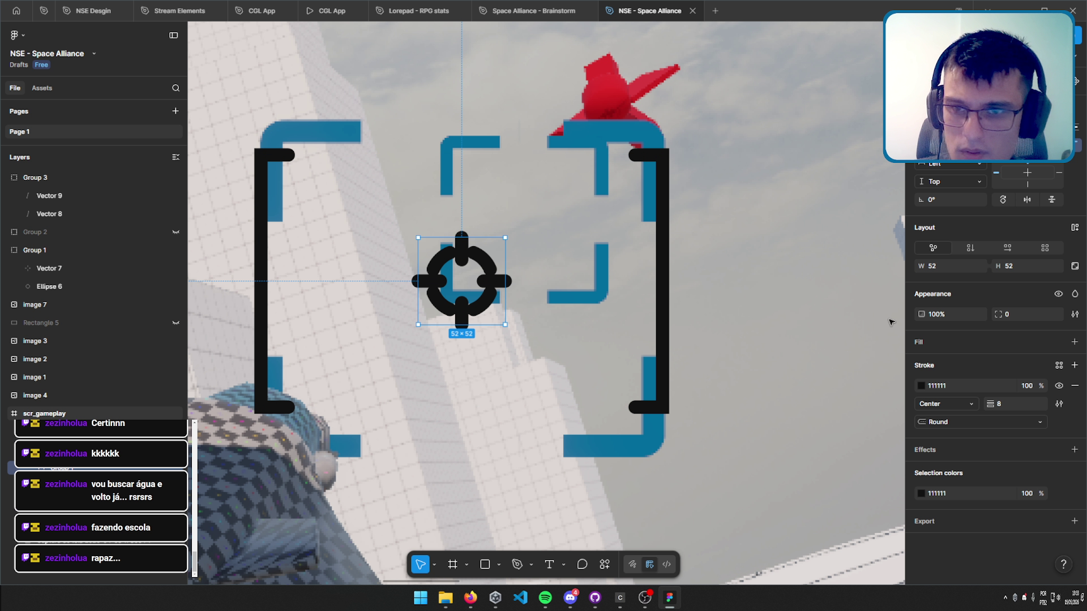
pyautogui.click(1074, 266)
pyautogui.press('Down')
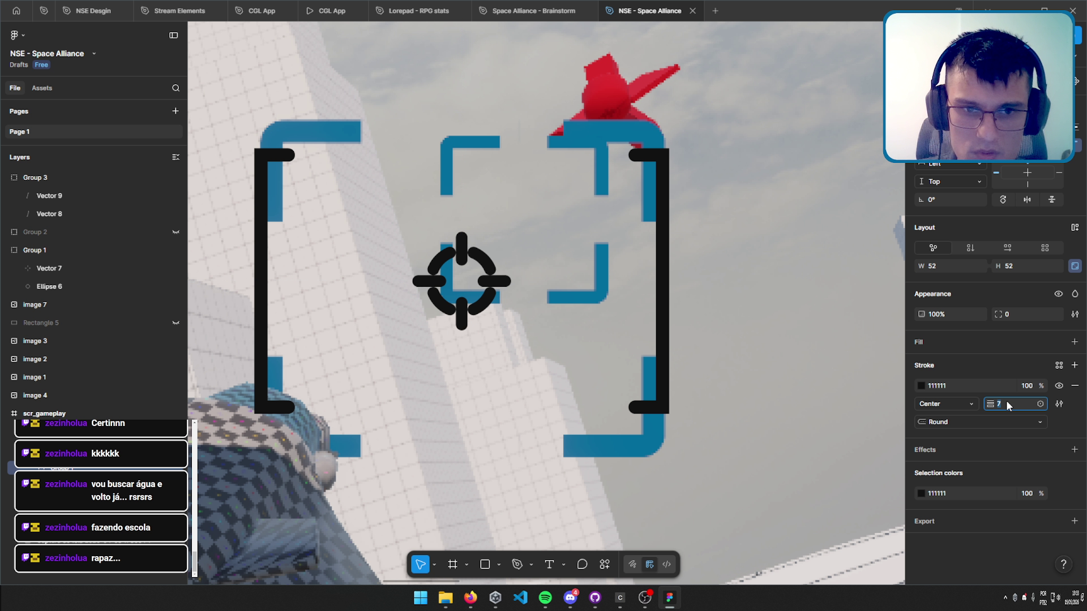
pyautogui.press('Down')
pyautogui.press('Down')
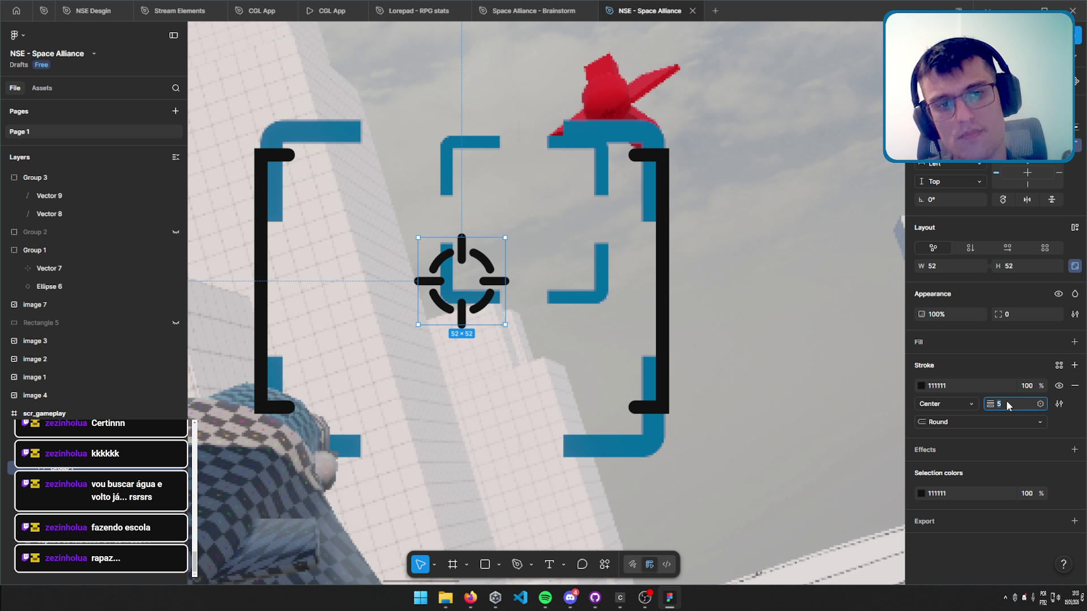
pyautogui.scroll(-10, 717, 285)
# Zoom in on the reticle and select the black bracket group.
pyautogui.click(714, 453)
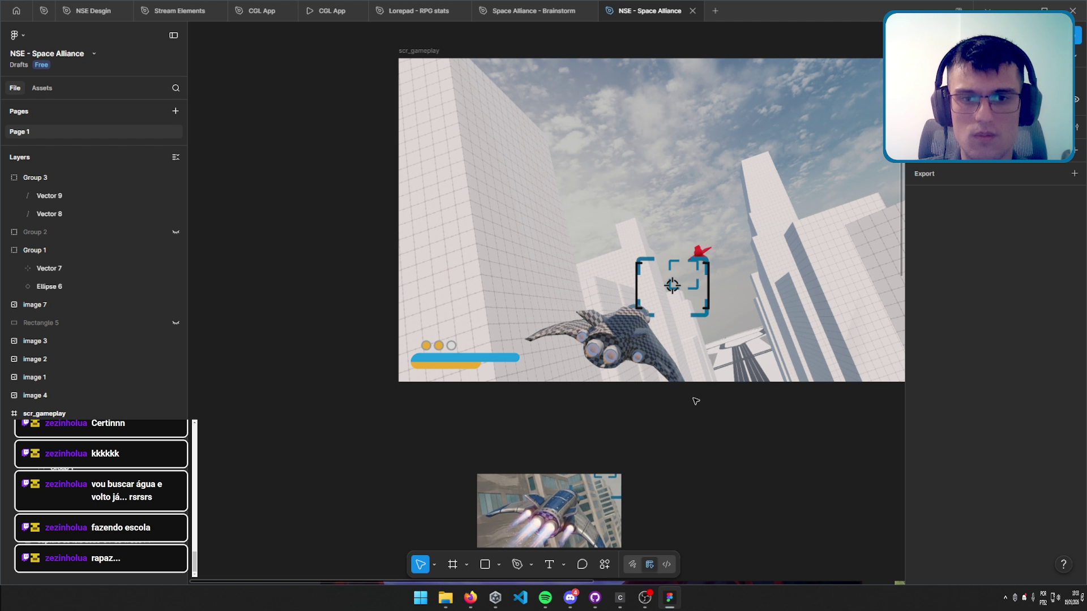
pyautogui.scroll(5, 697, 398)
pyautogui.moveTo(675, 420); pyautogui.dragTo(445, 555)
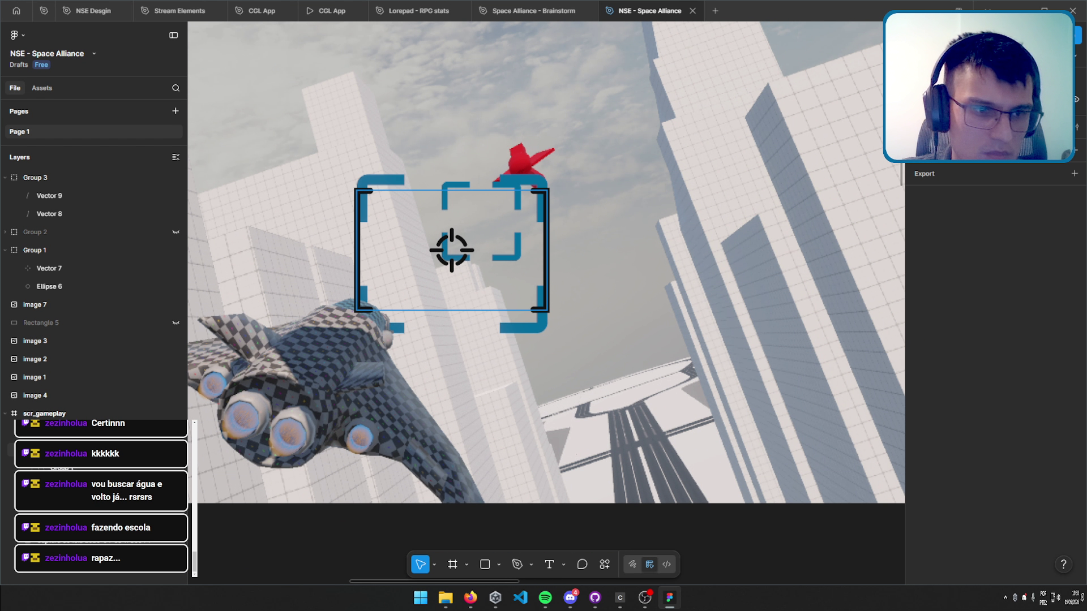
pyautogui.click(17, 433)
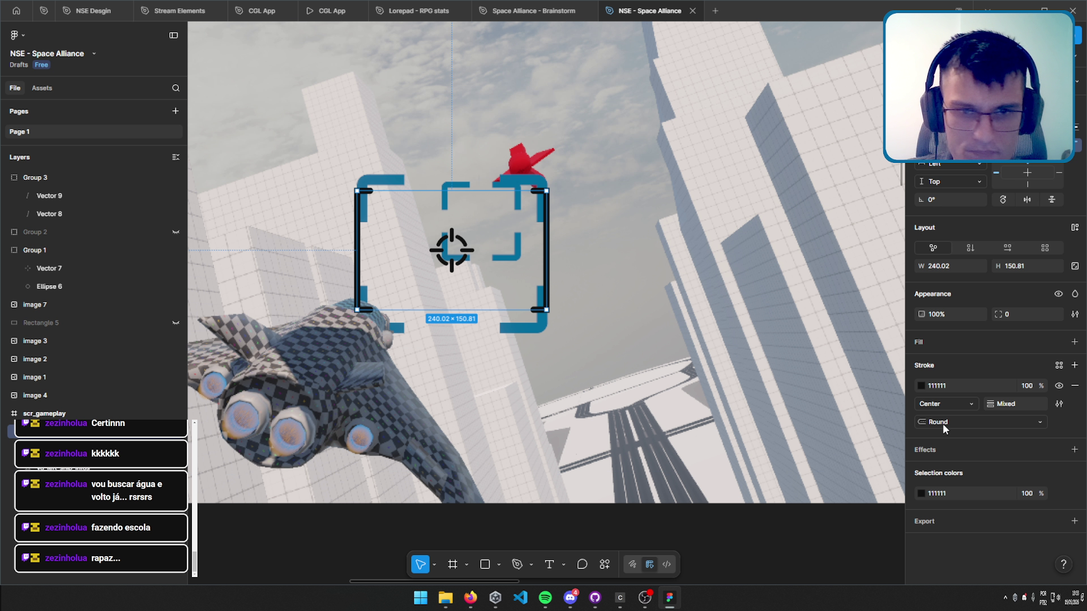
# Try teal, blue, grey, light blue, orange and yellow bracket strokes, then revert to black.
pyautogui.click(921, 386)
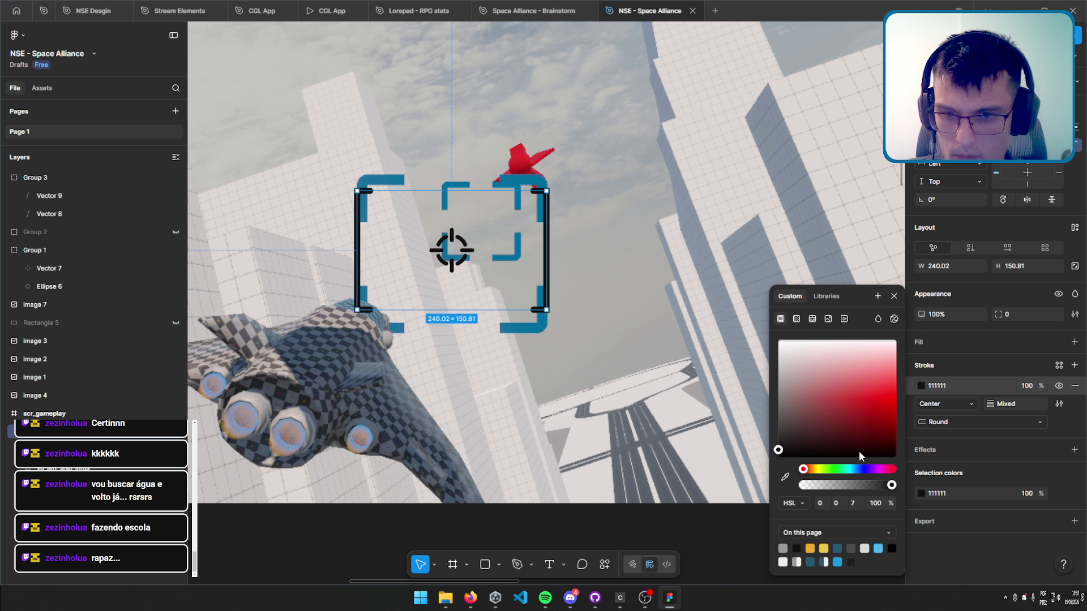
pyautogui.click(838, 547)
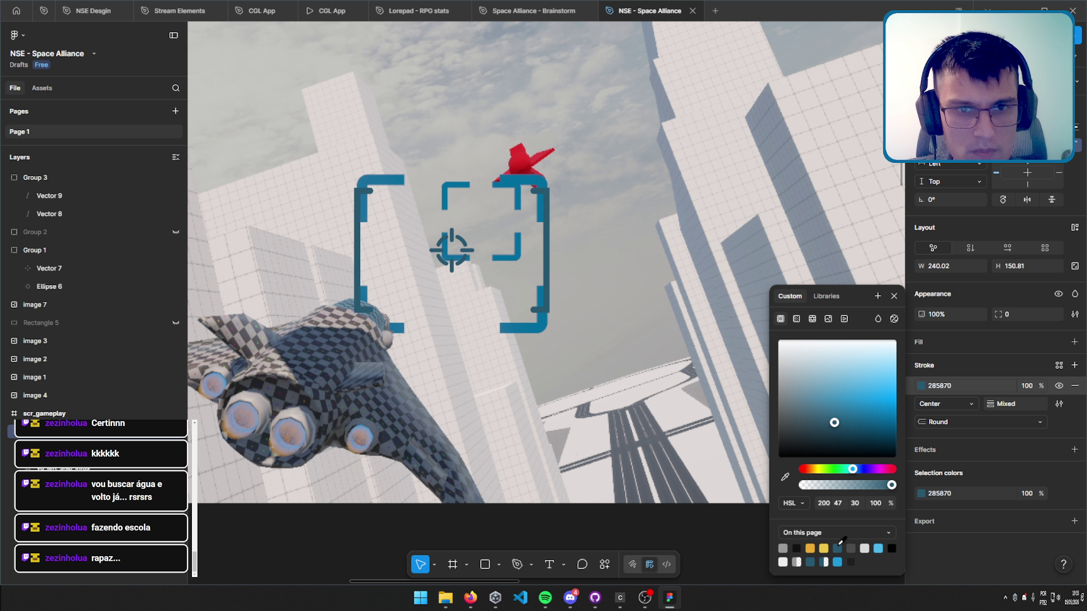
pyautogui.click(837, 562)
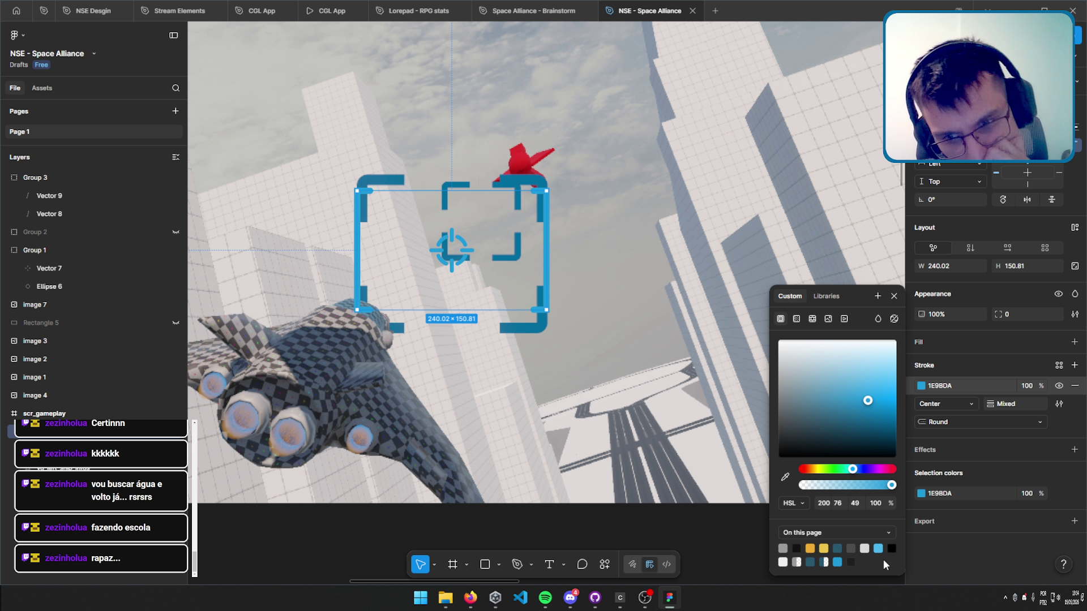
pyautogui.click(851, 547)
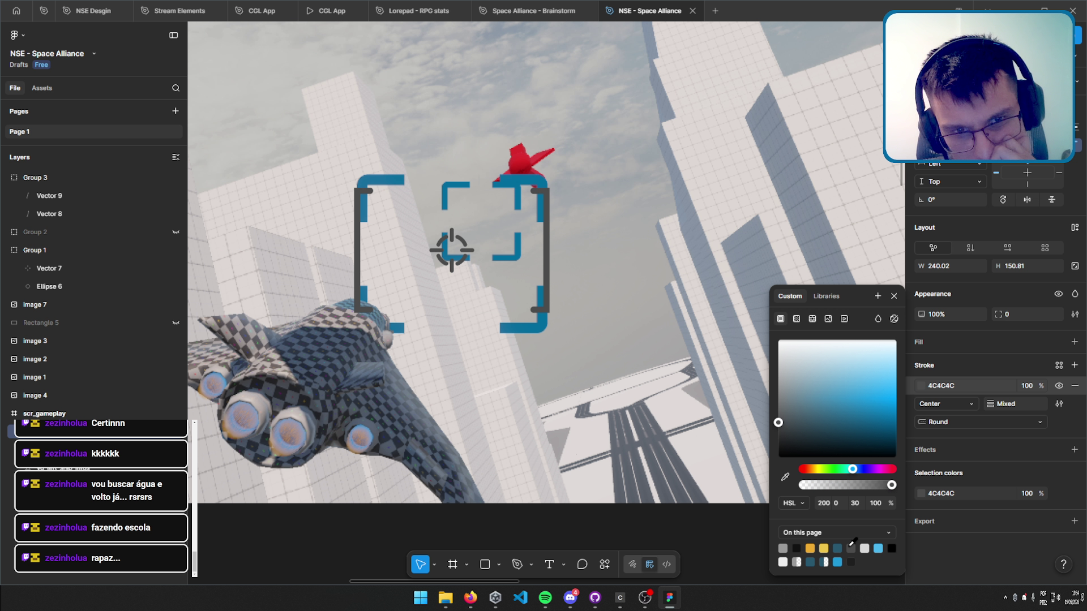
pyautogui.click(879, 547)
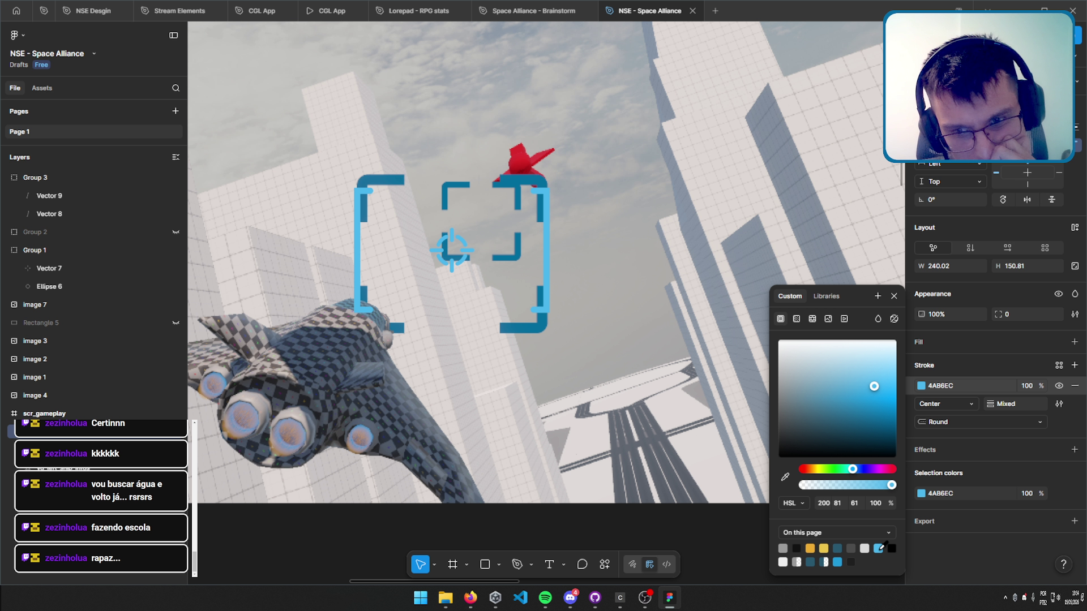
pyautogui.click(812, 547)
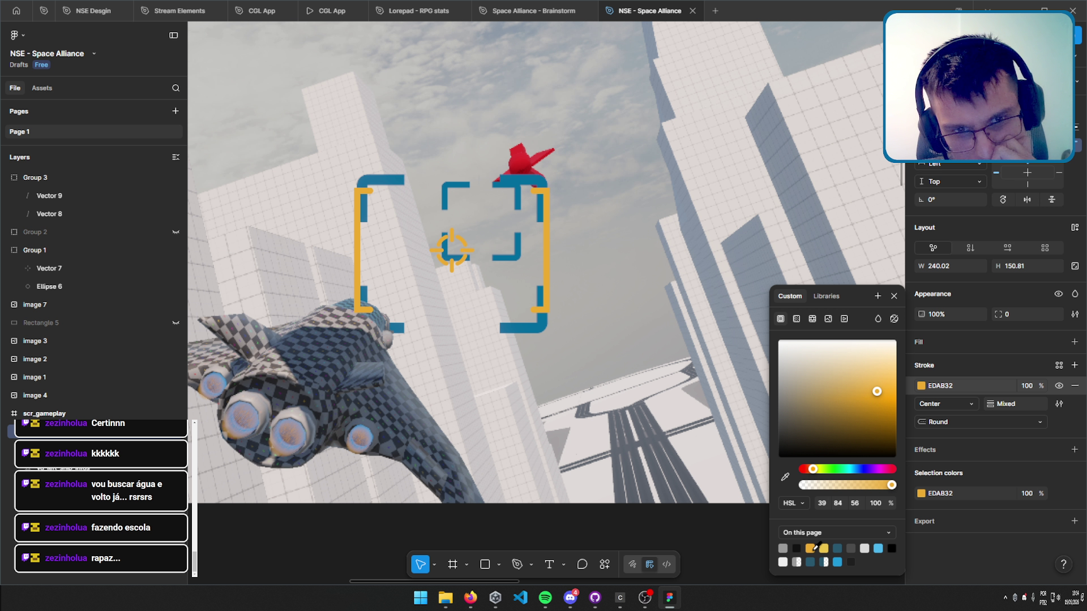
pyautogui.click(825, 548)
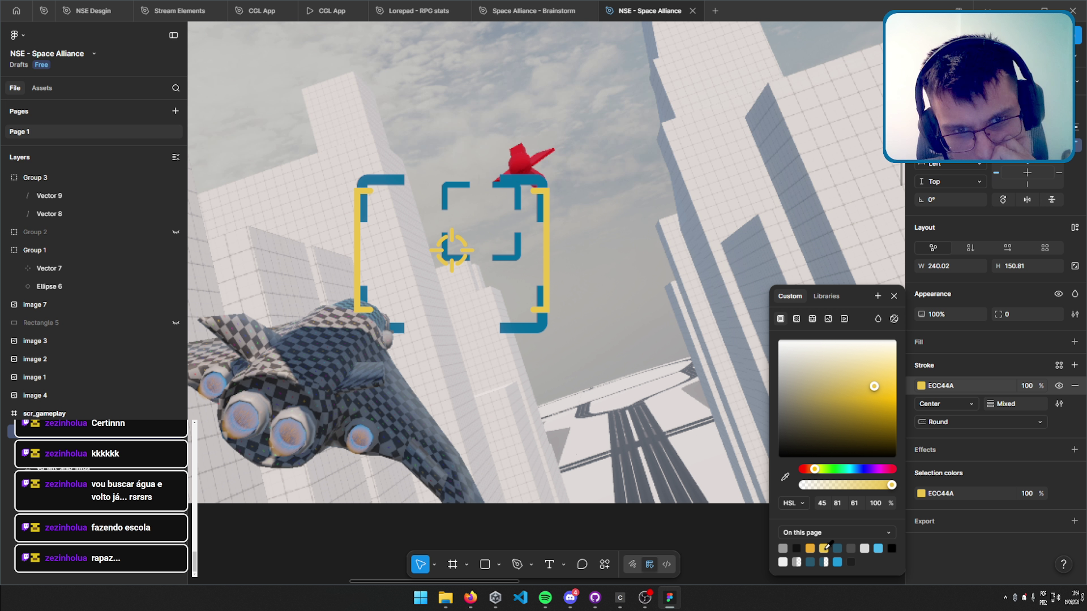
pyautogui.click(812, 547)
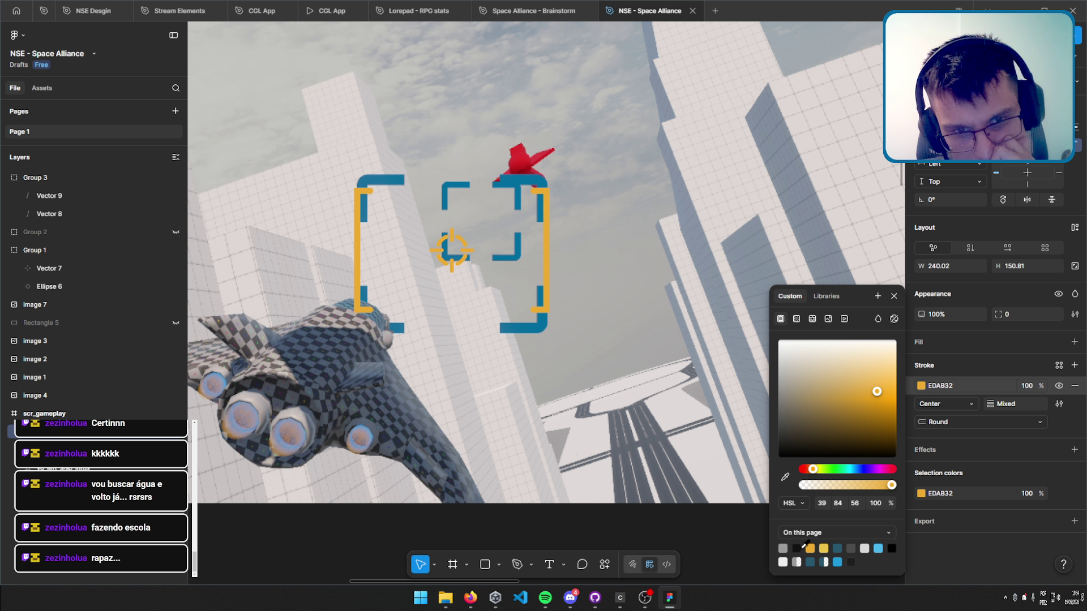
pyautogui.click(802, 547)
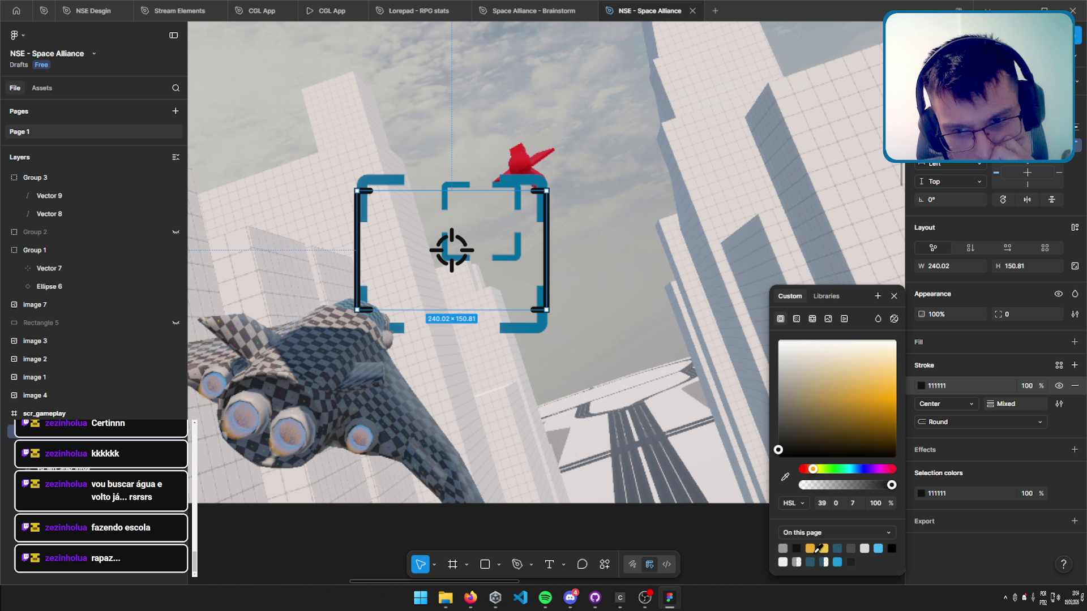
# Sample the outer bracket's blue and darken it to 092734 for the bracket stroke.
pyautogui.click(784, 477)
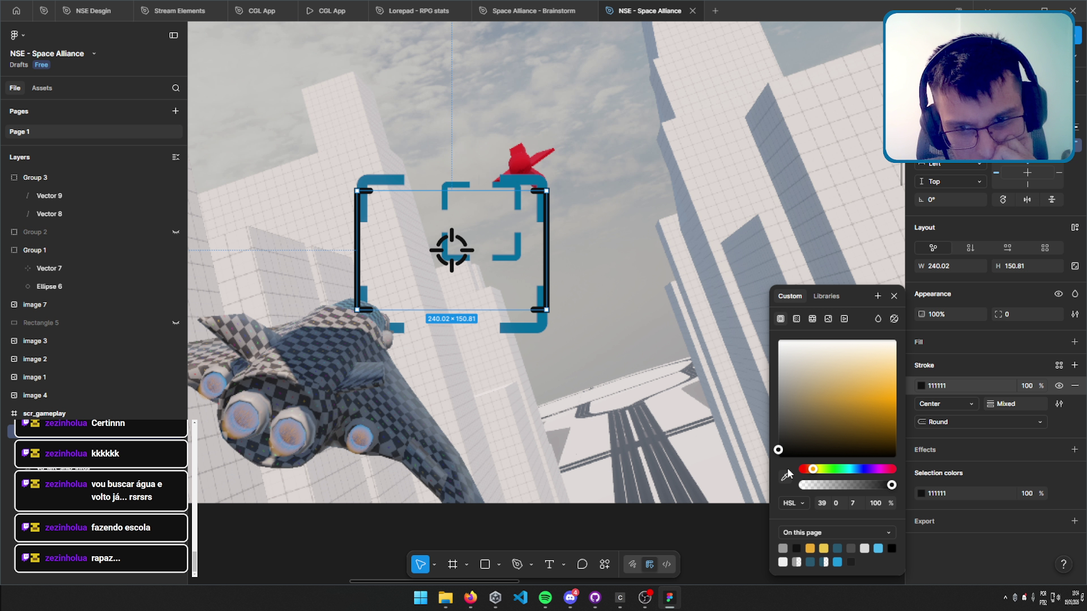
pyautogui.click(543, 322)
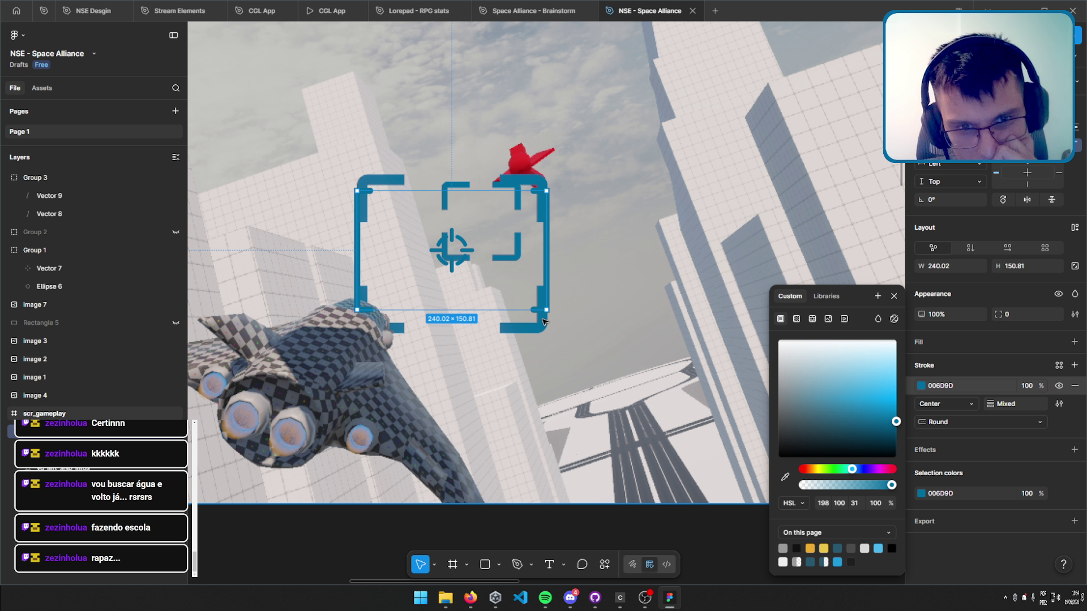
pyautogui.moveTo(889, 430); pyautogui.dragTo(861, 449)
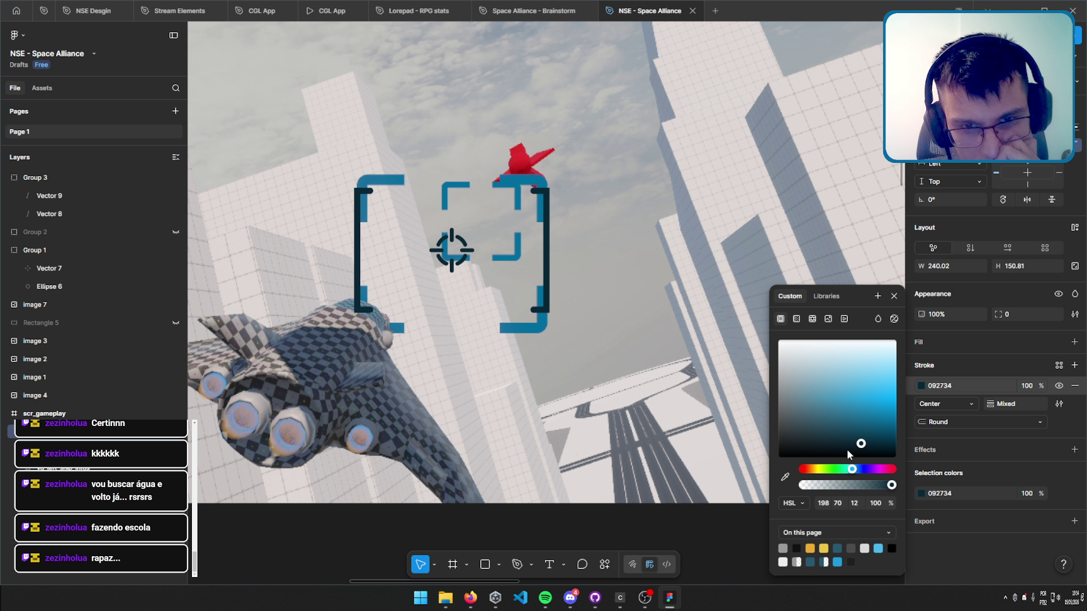
pyautogui.press('Escape')
pyautogui.scroll(-5, 529, 304)
pyautogui.hscroll(-3, 530, 304)
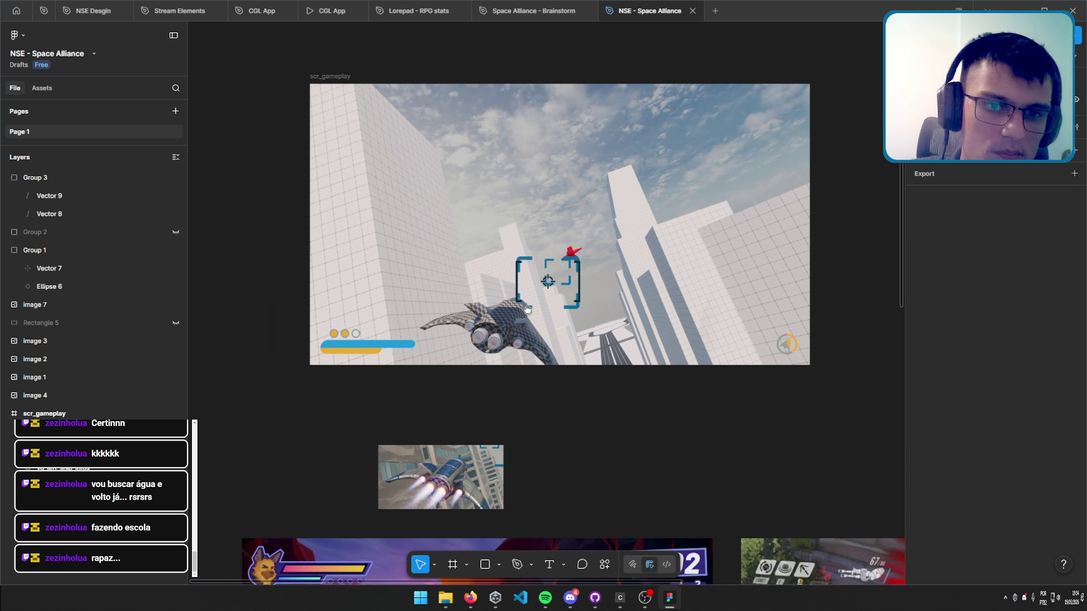
pyautogui.scroll(5, 564, 227)
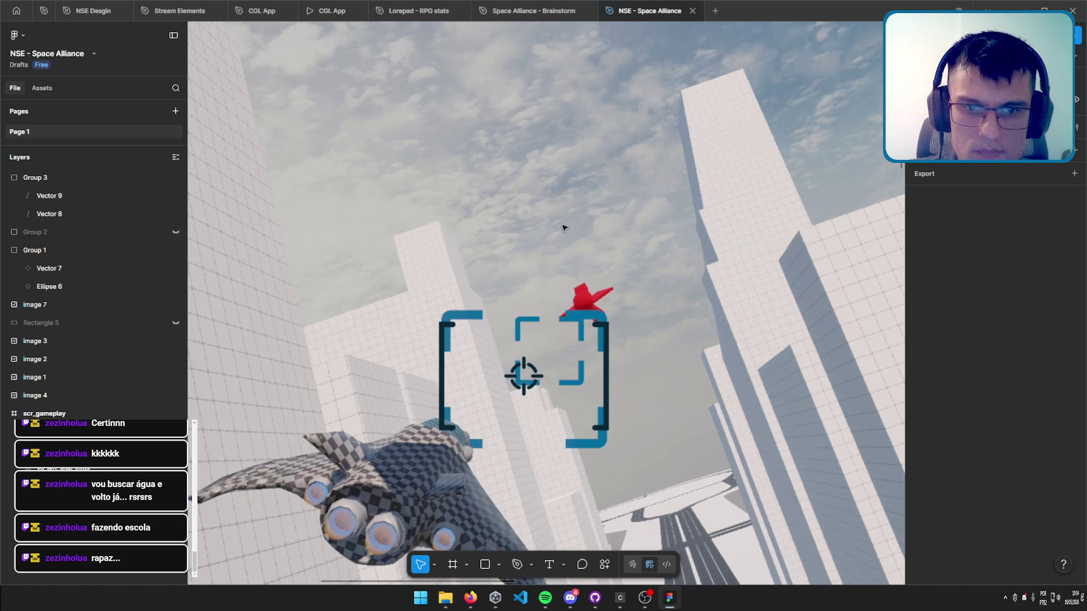
pyautogui.click(650, 599)
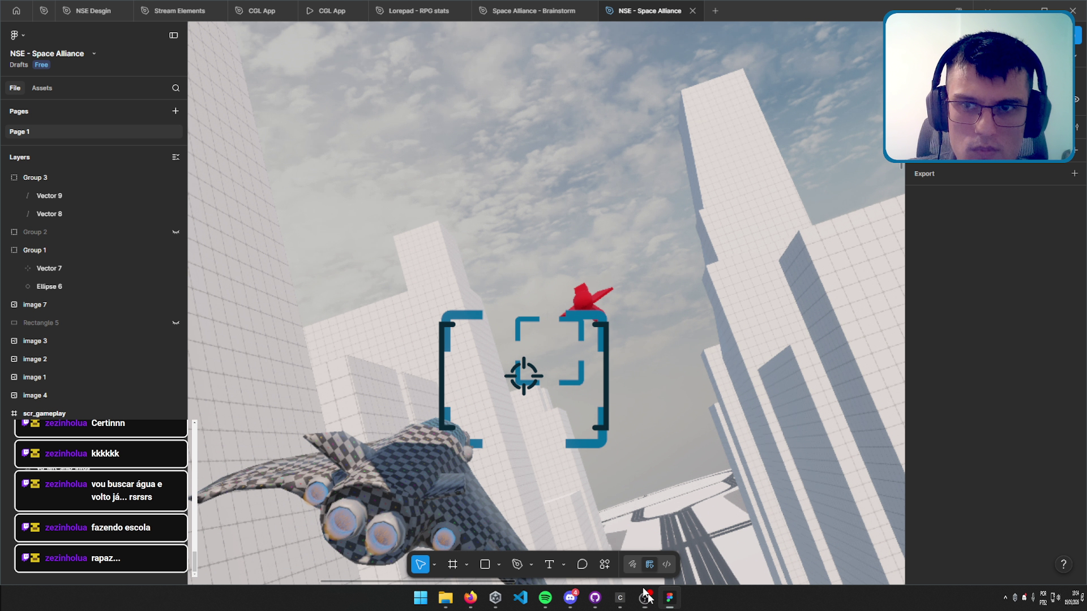
pyautogui.scroll(3, 560, 311)
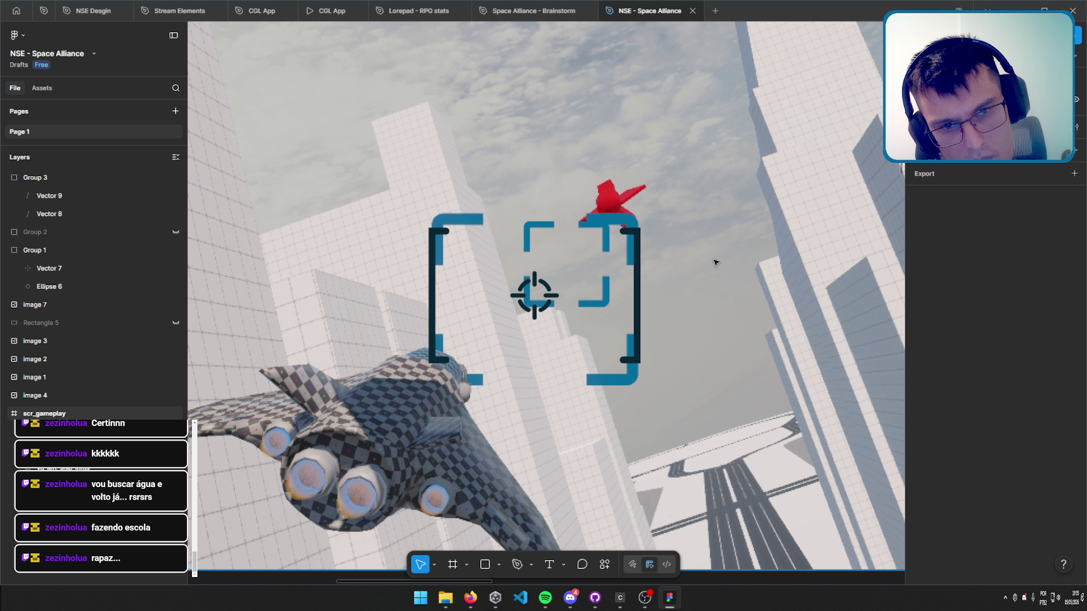
pyautogui.scroll(-5, 563, 227)
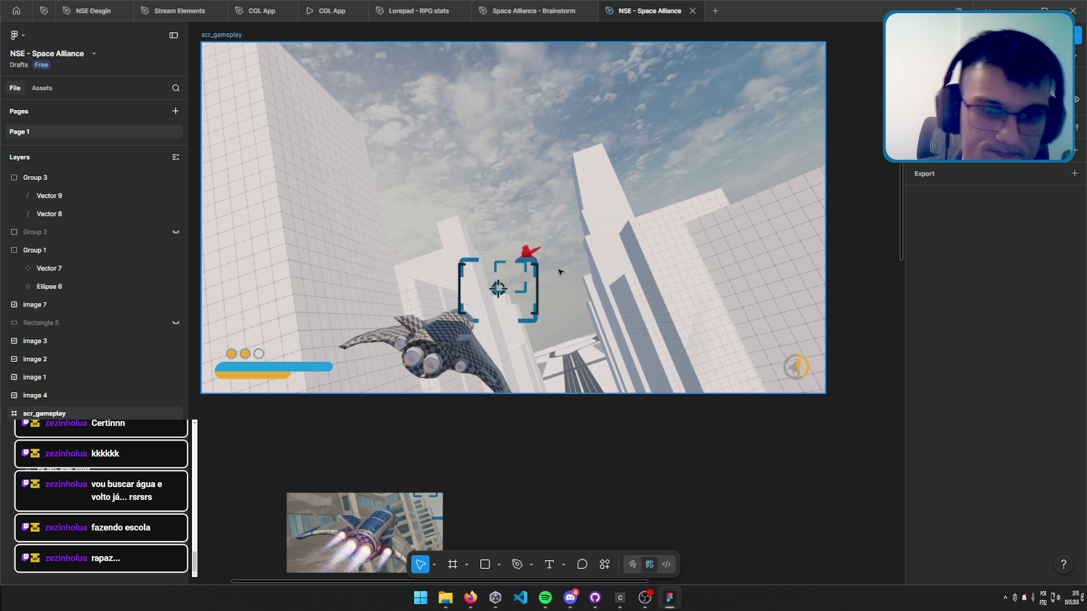
pyautogui.scroll(5, 525, 289)
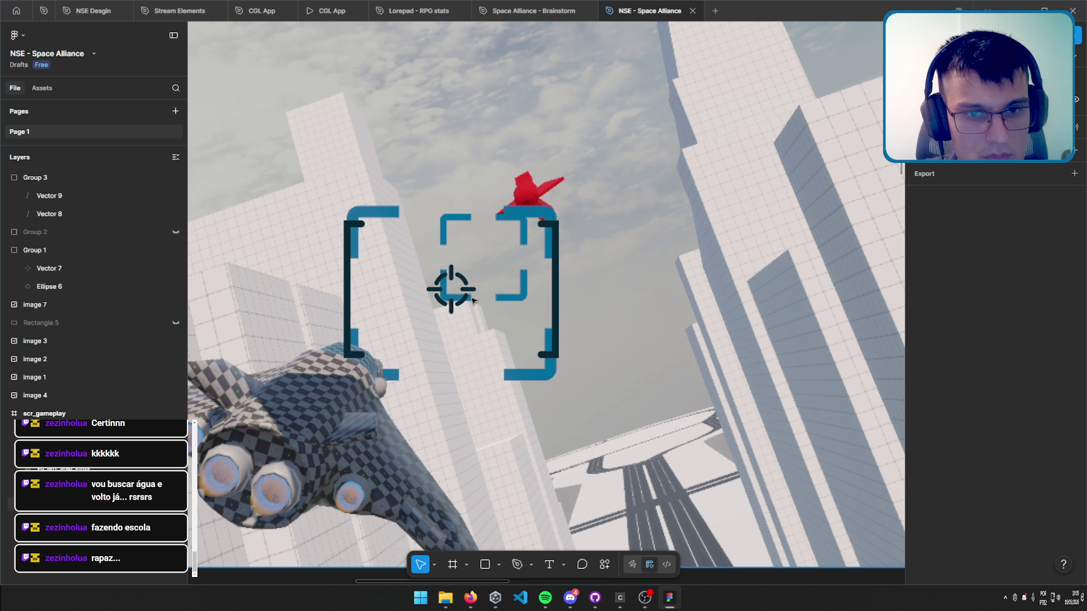
# Resize the crosshair to 64 wide and centre it inside the inner bracket.
pyautogui.click(465, 297)
pyautogui.doubleClick(461, 292)
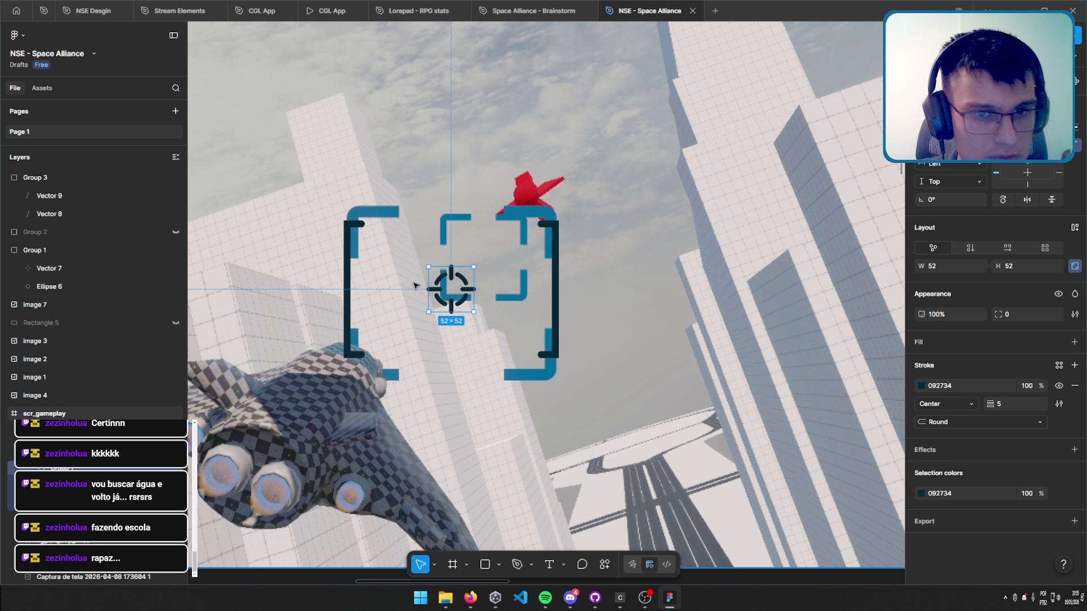
pyautogui.click(934, 271)
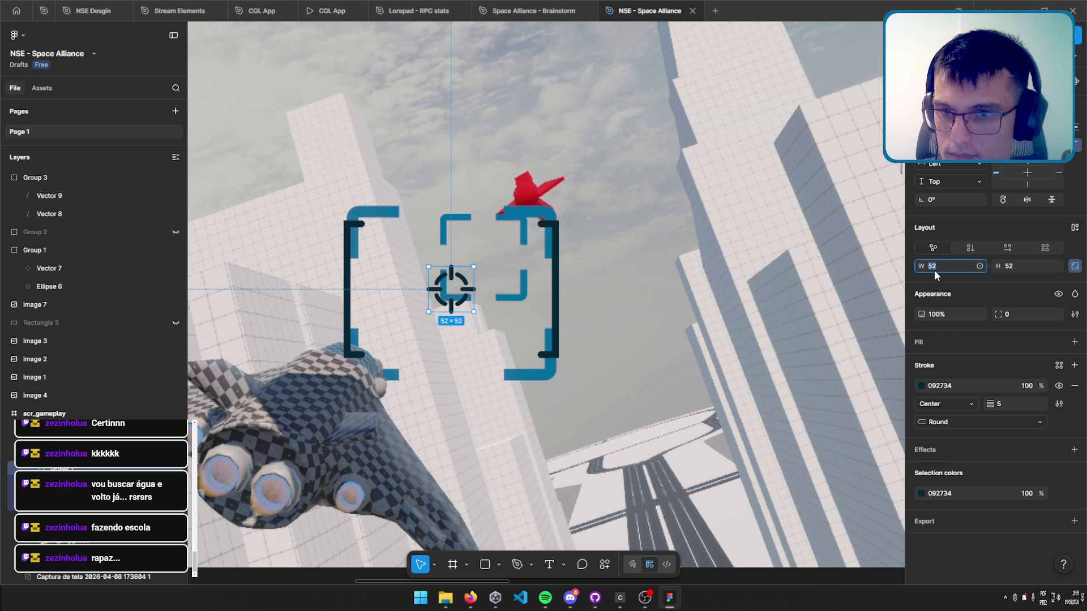
pyautogui.write('64')
pyautogui.press('Return')
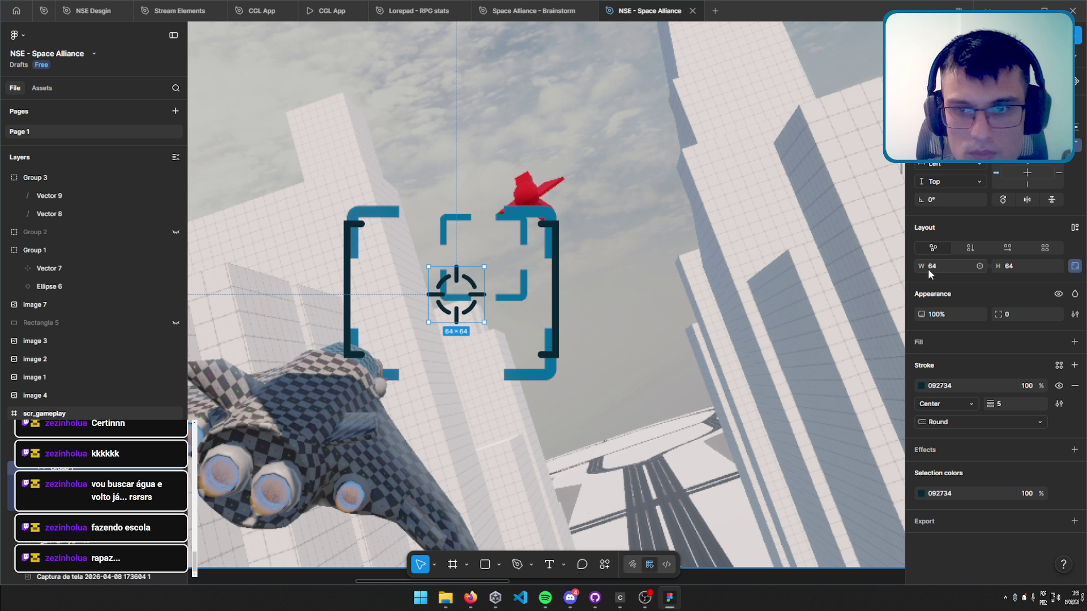
pyautogui.moveTo(451, 300); pyautogui.dragTo(479, 262)
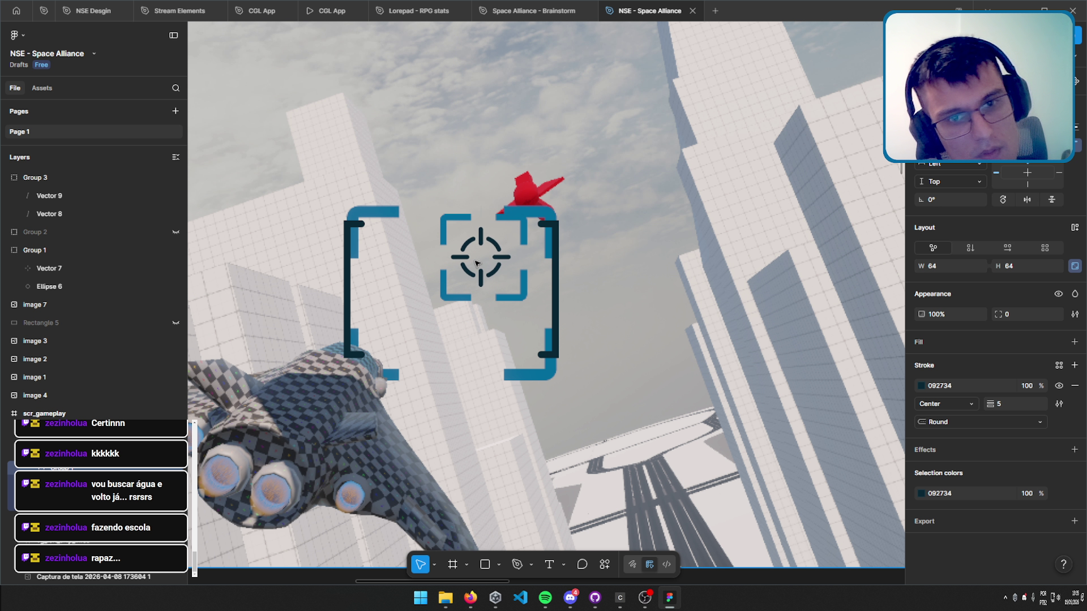
pyautogui.moveTo(478, 262); pyautogui.dragTo(524, 212)
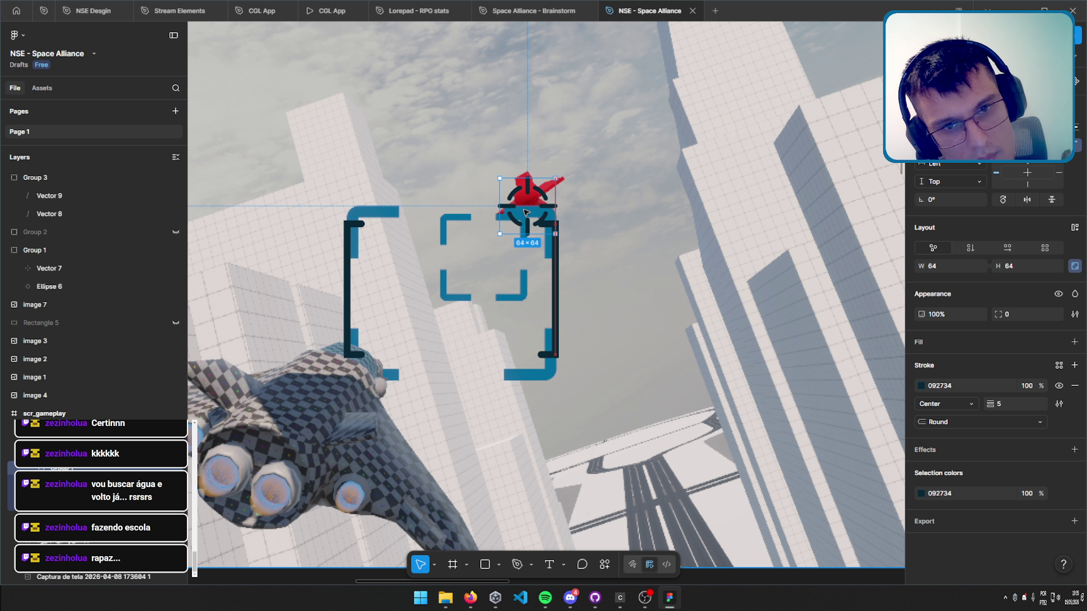
pyautogui.moveTo(524, 212); pyautogui.dragTo(477, 260)
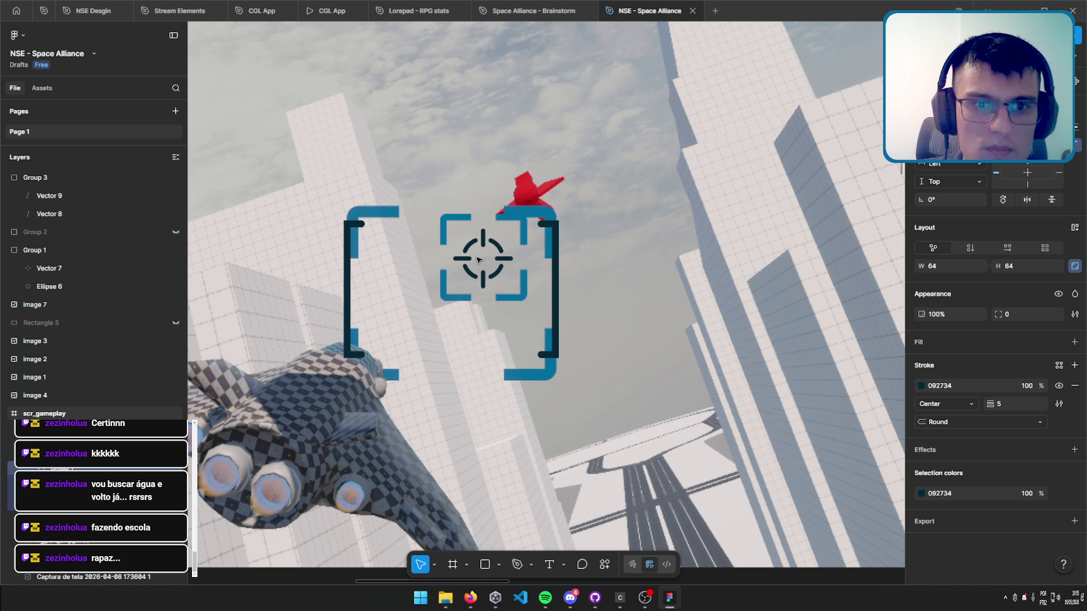
pyautogui.press('Escape')
# Zoom out to the whole gameplay frame and select the frame holding both bars.
pyautogui.hotkey('shift', '1')
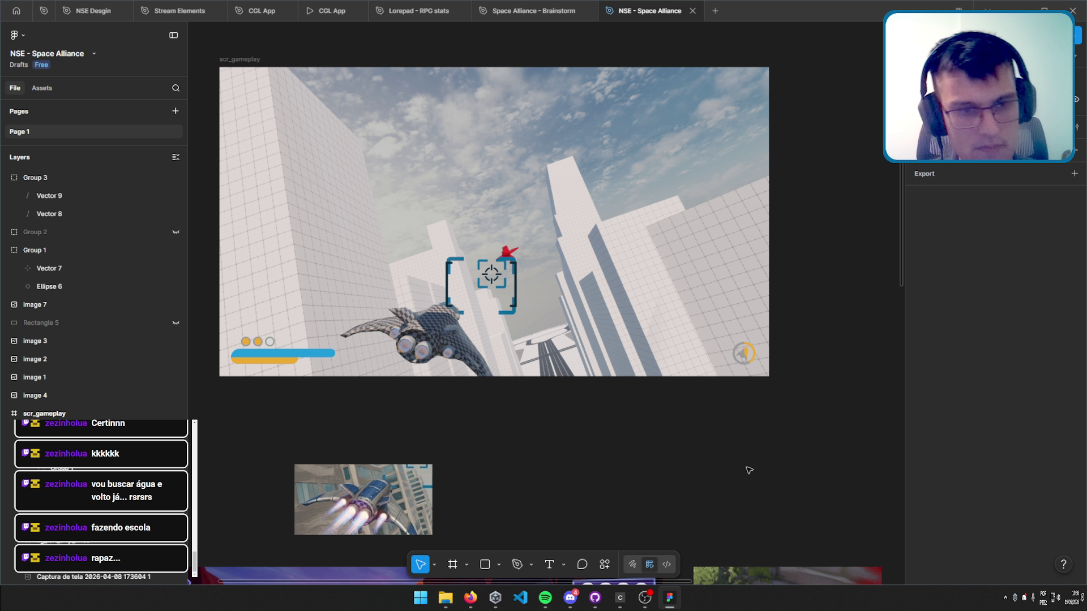
pyautogui.click(282, 353)
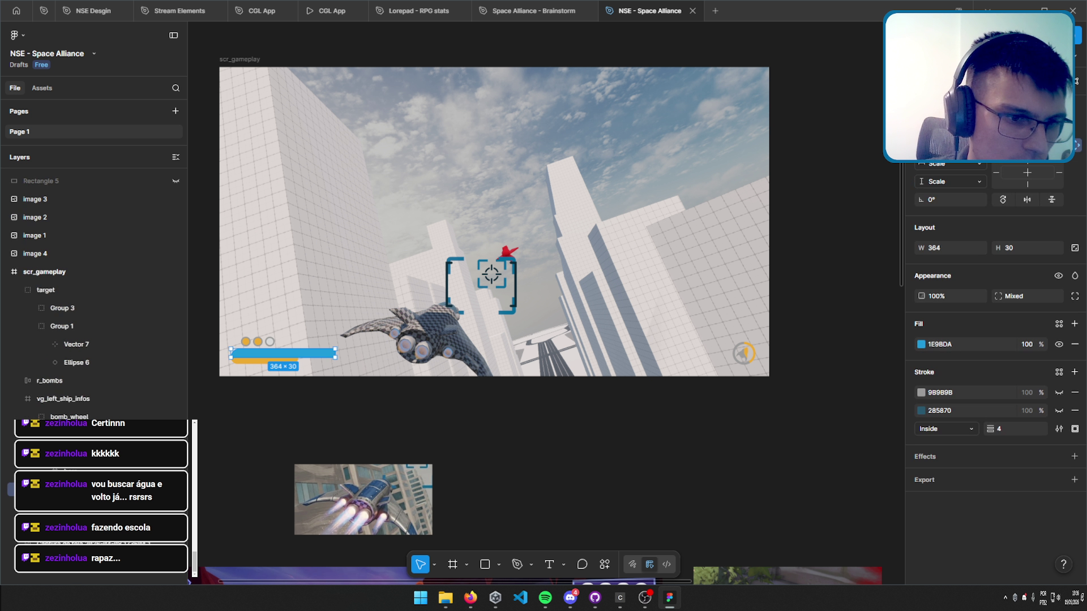
pyautogui.hotkey('shift', 'Return')
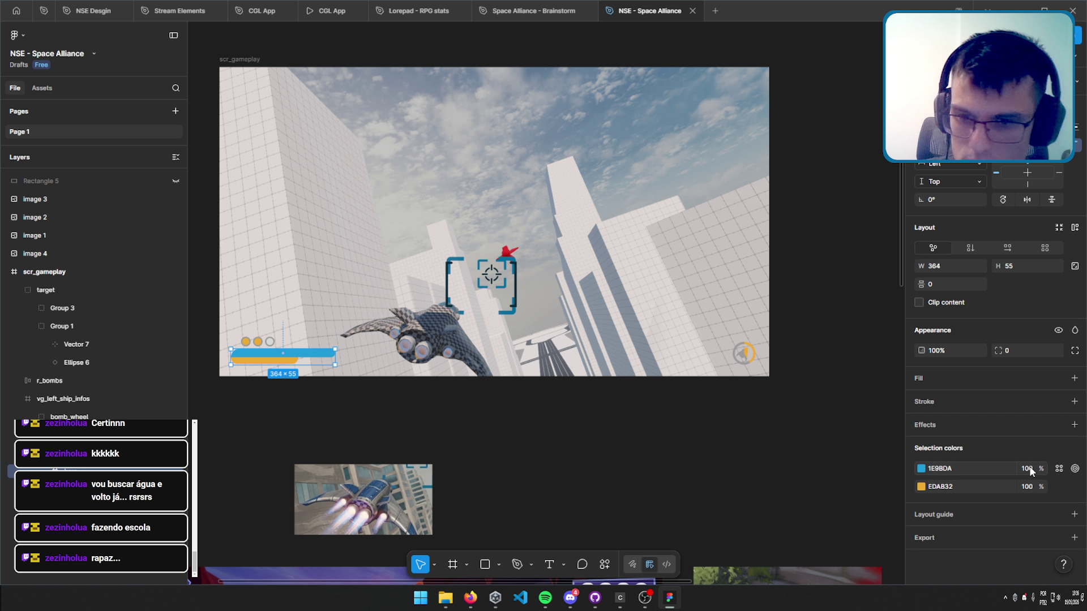
# Test a stroke and auto layout on the pips-and-bars frame, then undo them.
pyautogui.click(1073, 402)
pyautogui.click(921, 421)
pyautogui.scroll(5, 338, 405)
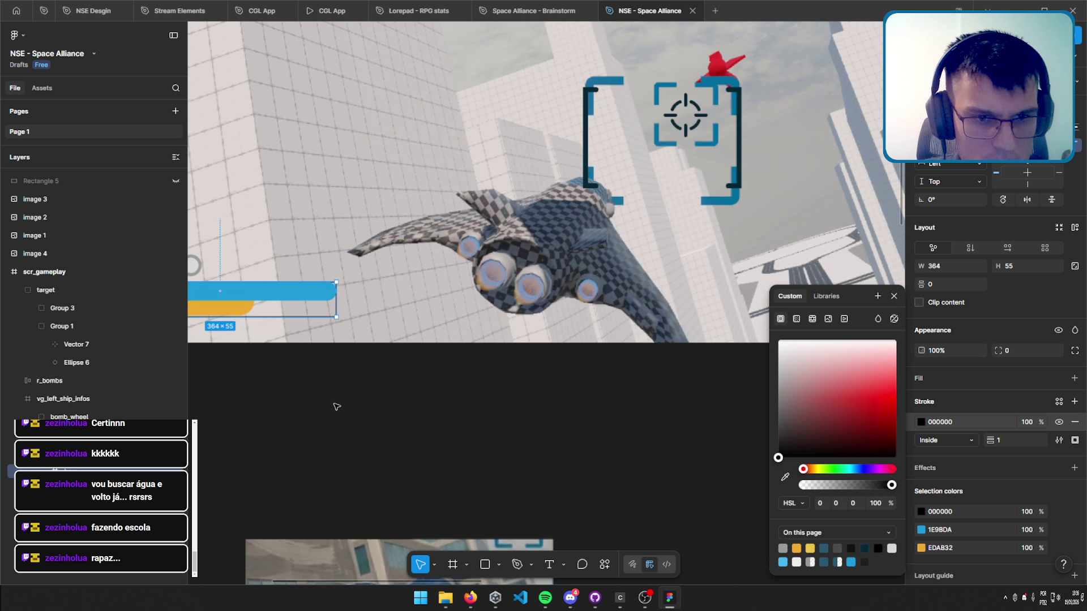
pyautogui.moveTo(356, 389); pyautogui.dragTo(623, 439)
pyautogui.hotkey('ctrl', 'z')
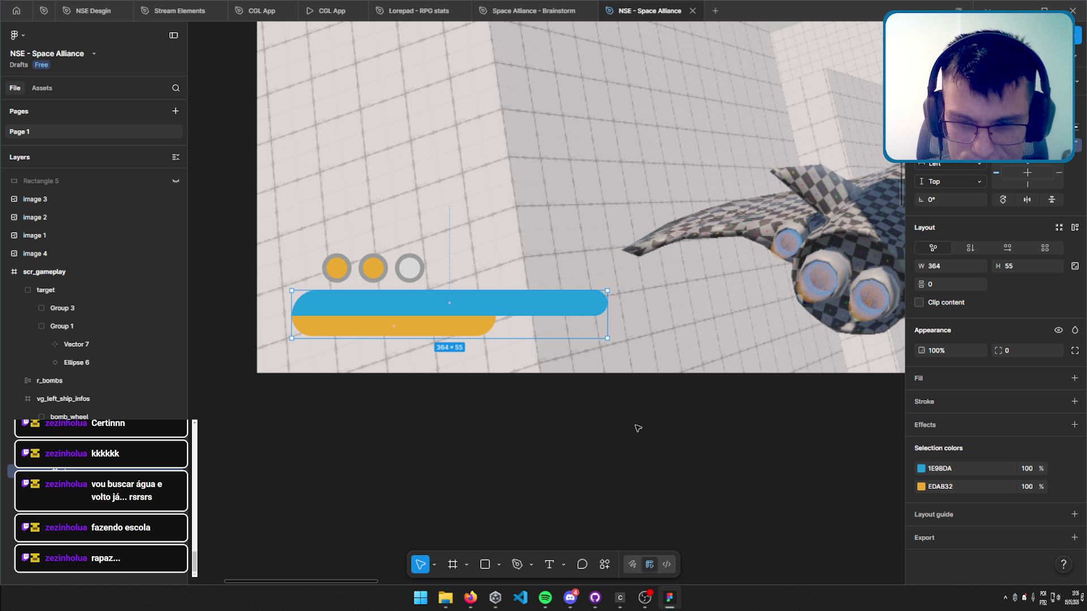
pyautogui.hotkey('shift', 'Return')
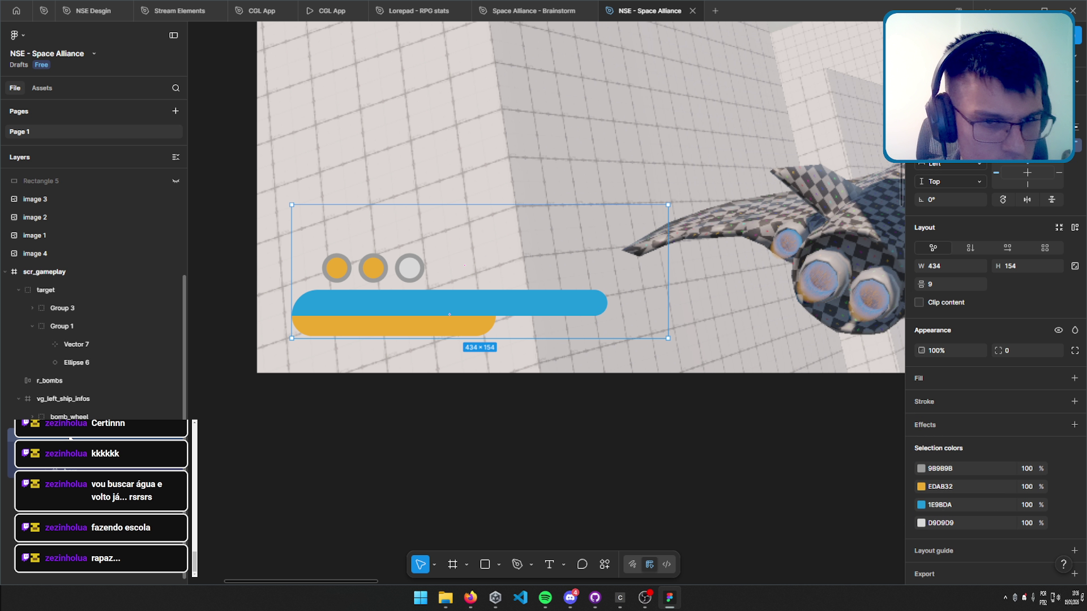
pyautogui.click(1074, 402)
pyautogui.click(1074, 422)
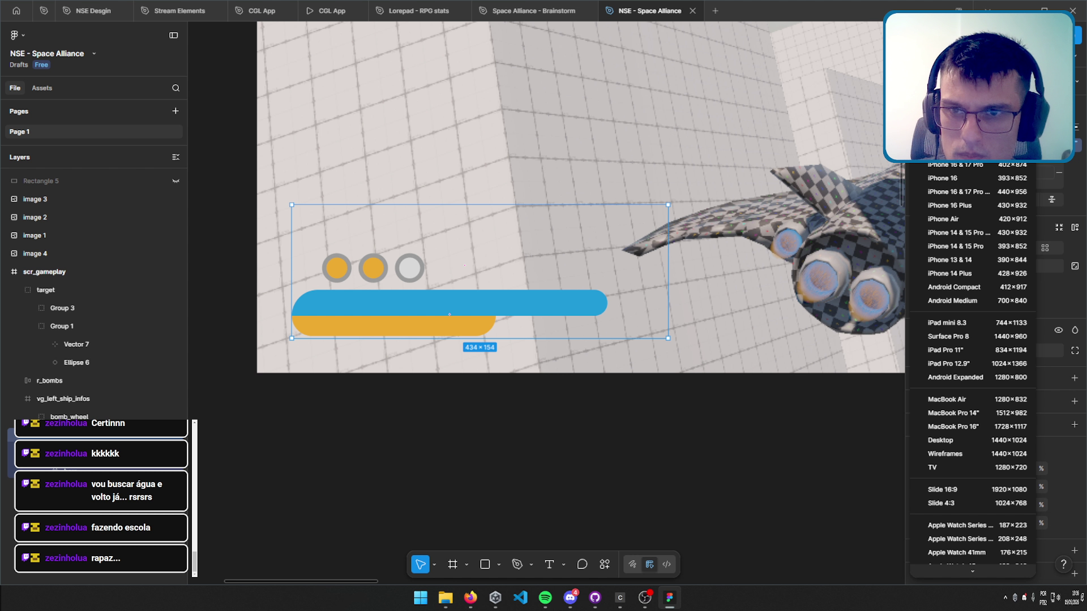
pyautogui.hotkey('shift', 'a')
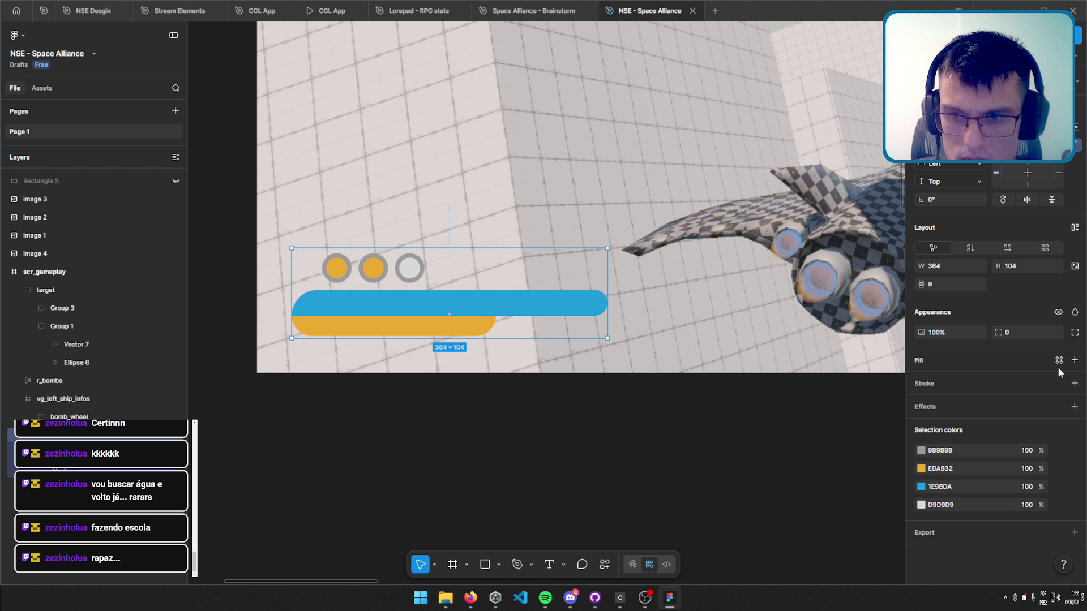
pyautogui.click(1073, 383)
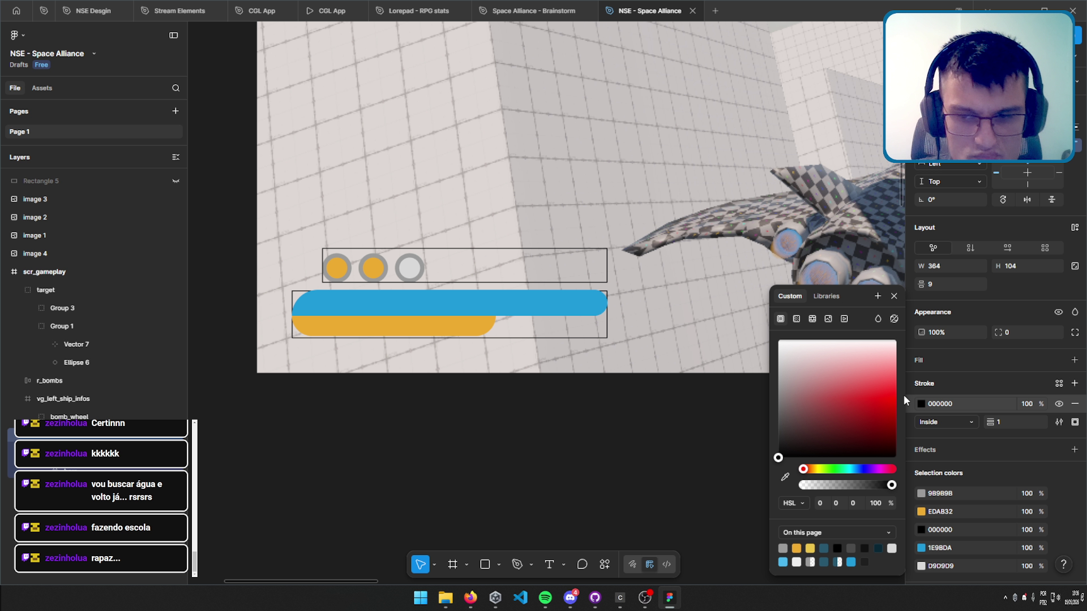
pyautogui.hotkey('ctrl', 'z')
pyautogui.hotkey('ctrl', 'z')
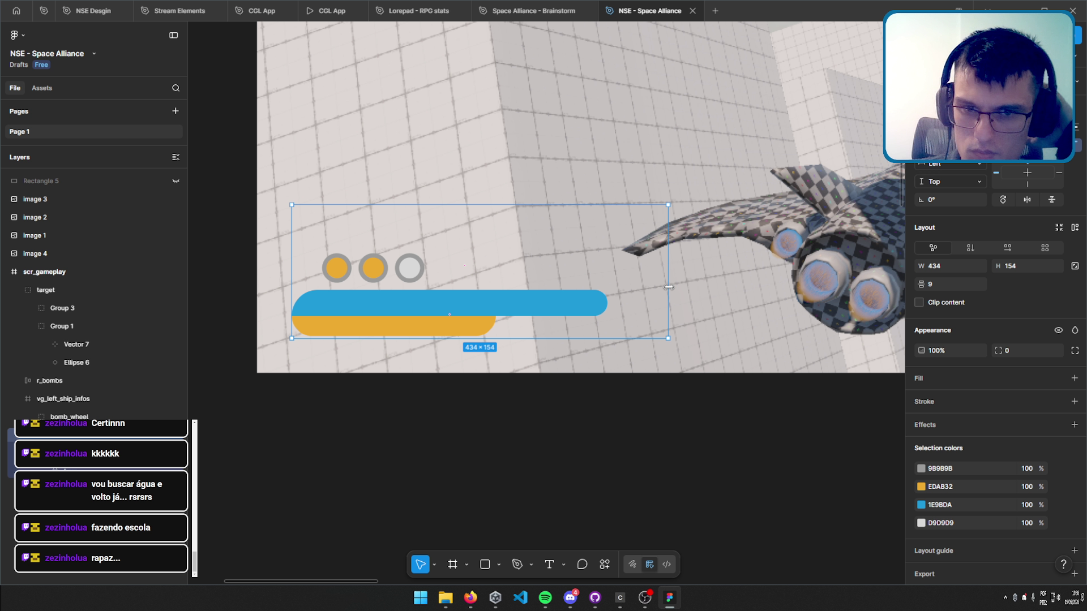
# Narrow the pips-and-bars frame from its right edge to 364 px wide.
pyautogui.moveTo(668, 287); pyautogui.dragTo(638, 297)
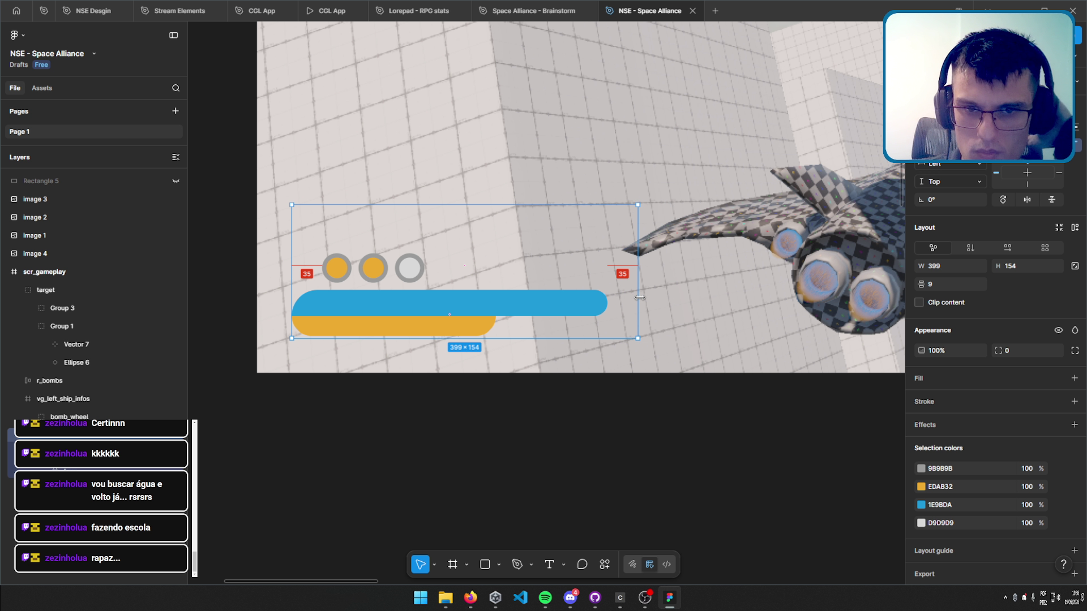
pyautogui.moveTo(639, 297); pyautogui.dragTo(609, 300)
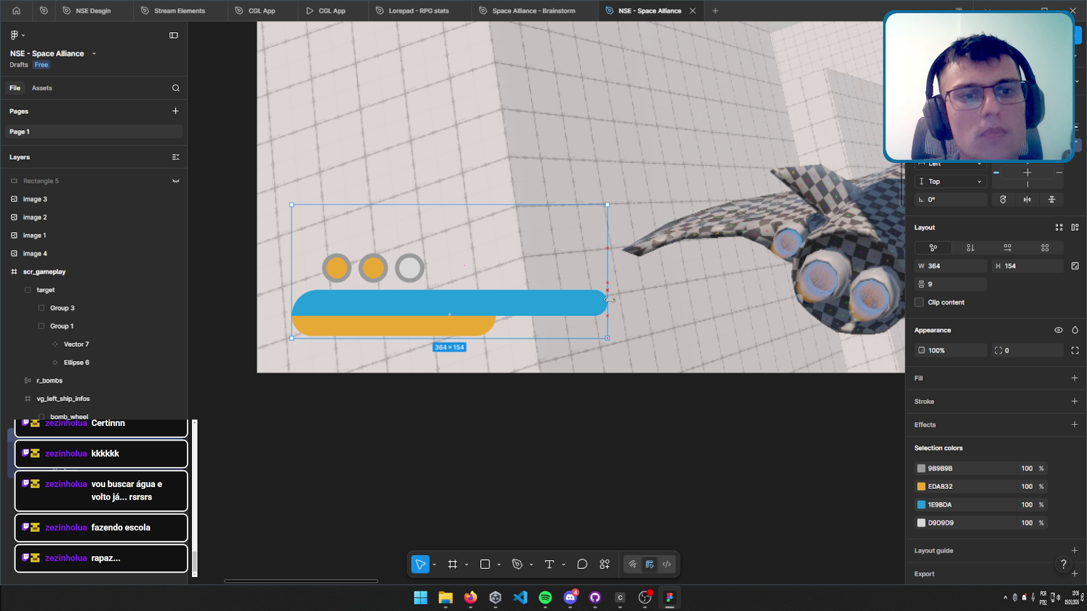
pyautogui.click(621, 456)
pyautogui.scroll(-3, 444, 393)
pyautogui.scroll(3, 463, 361)
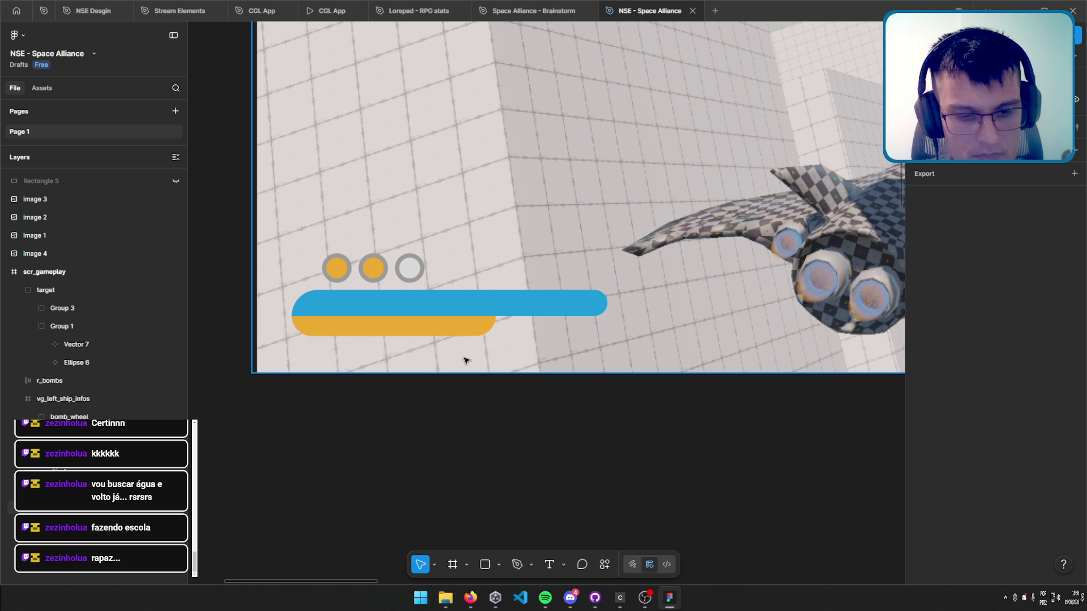
pyautogui.click(589, 303)
pyautogui.click(612, 417)
pyautogui.scroll(-2, 638, 418)
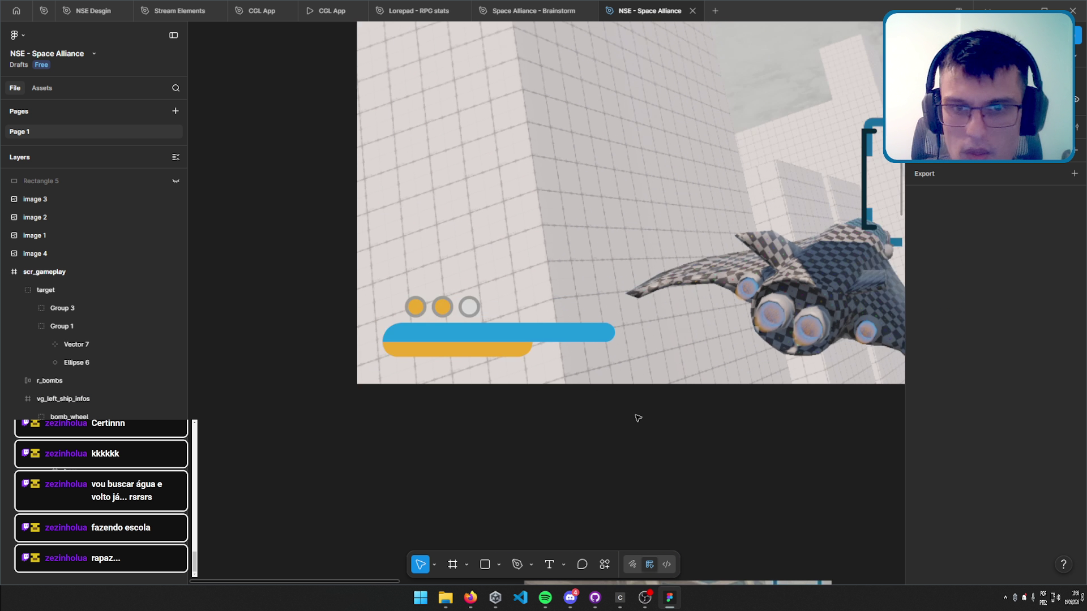
pyautogui.scroll(-5, 638, 418)
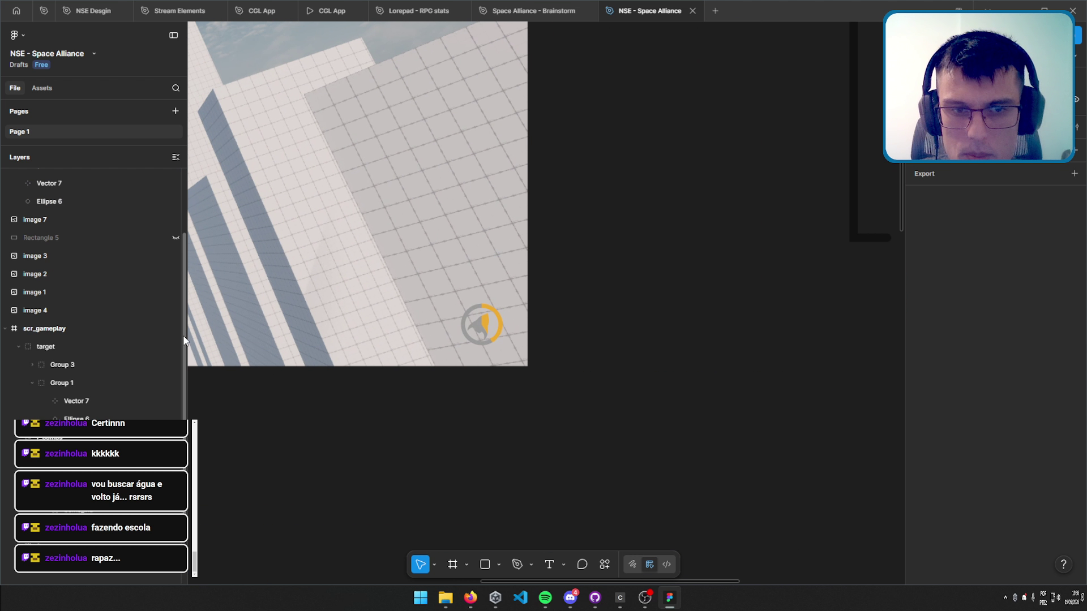
pyautogui.moveTo(222, 346); pyautogui.dragTo(584, 505)
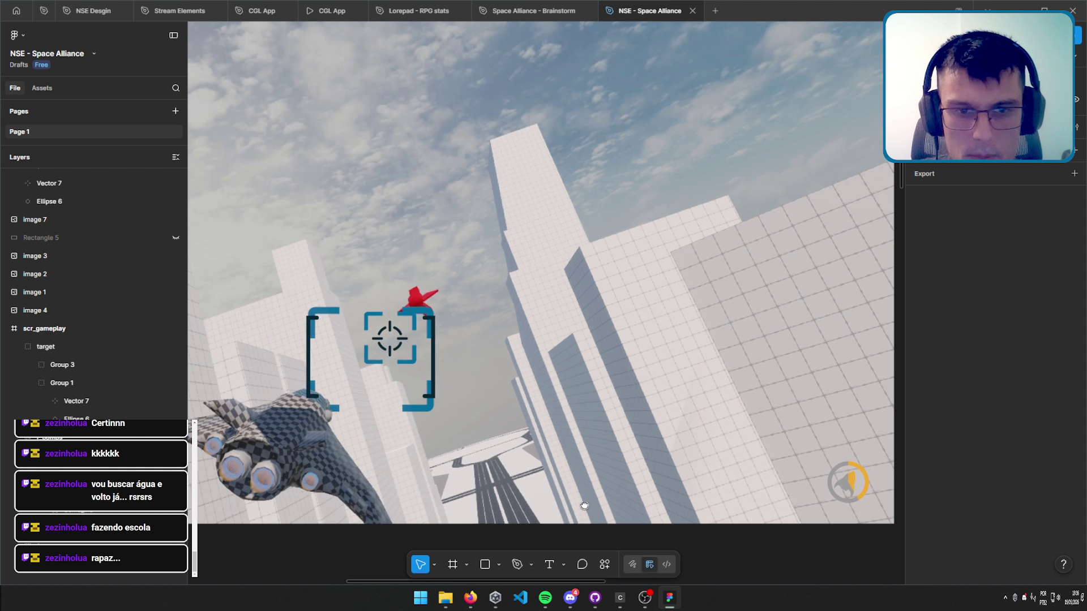
pyautogui.scroll(-2, 584, 506)
pyautogui.scroll(-2, 560, 272)
pyautogui.scroll(-2, 478, 376)
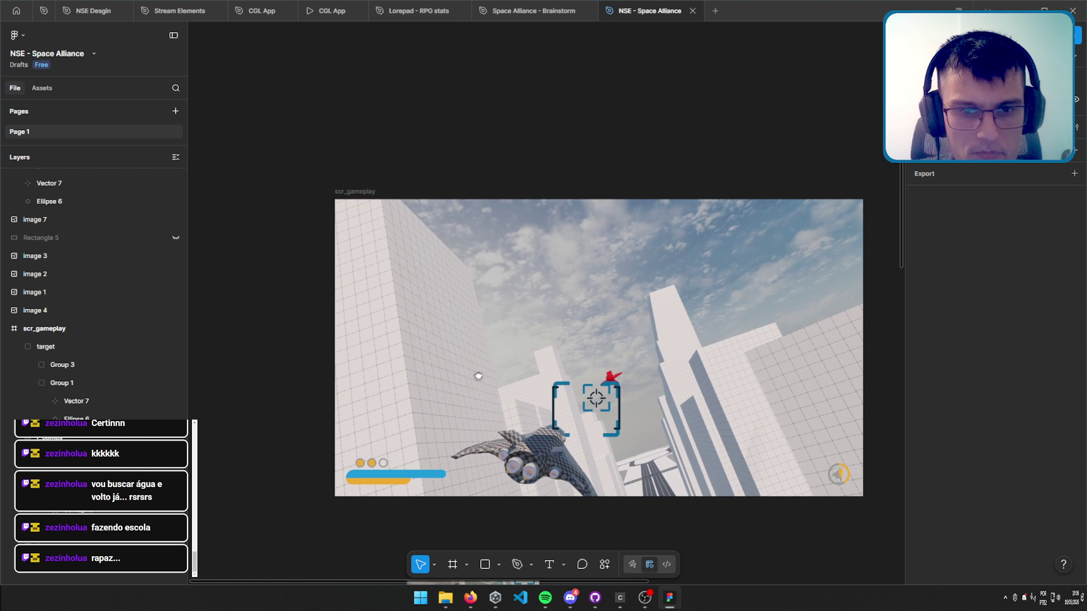
pyautogui.moveTo(478, 376); pyautogui.dragTo(428, 340)
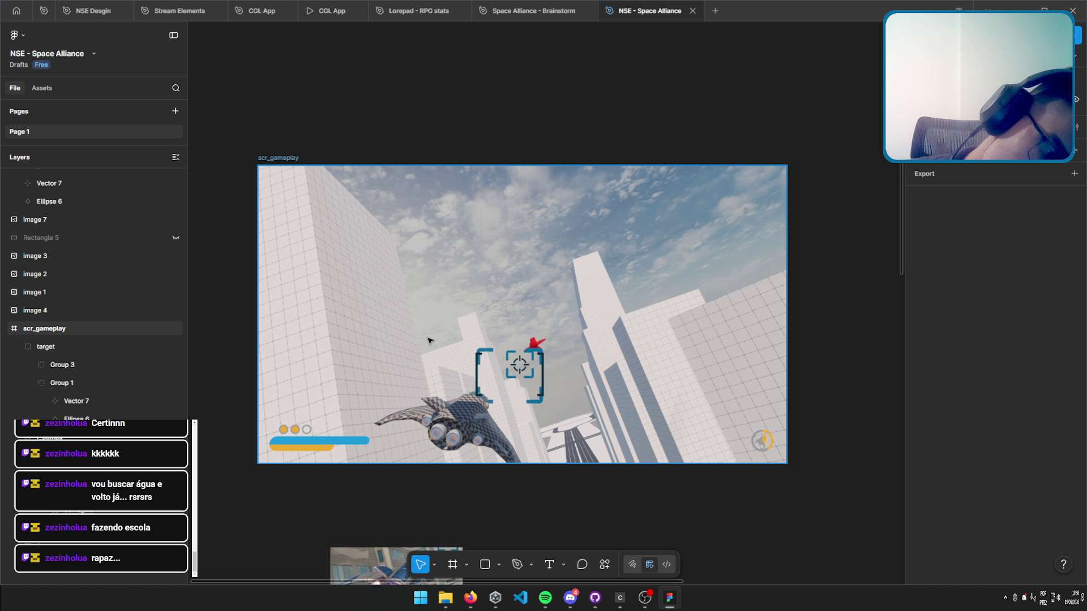
pyautogui.moveTo(374, 390); pyautogui.dragTo(517, 279)
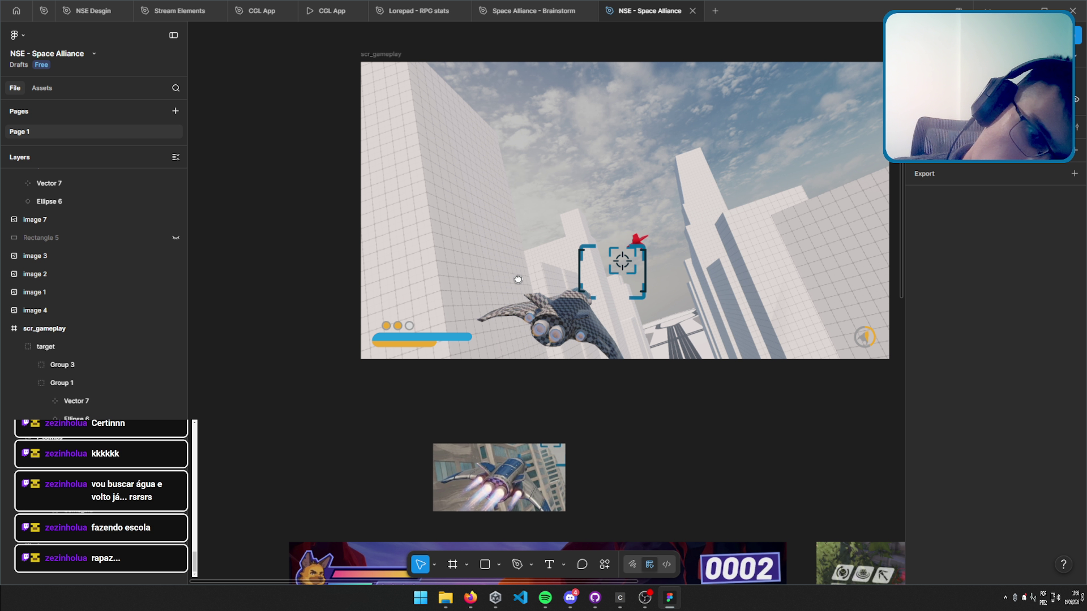
pyautogui.moveTo(517, 279); pyautogui.dragTo(558, 46)
pyautogui.scroll(-3, 558, 45)
pyautogui.scroll(3, 553, 152)
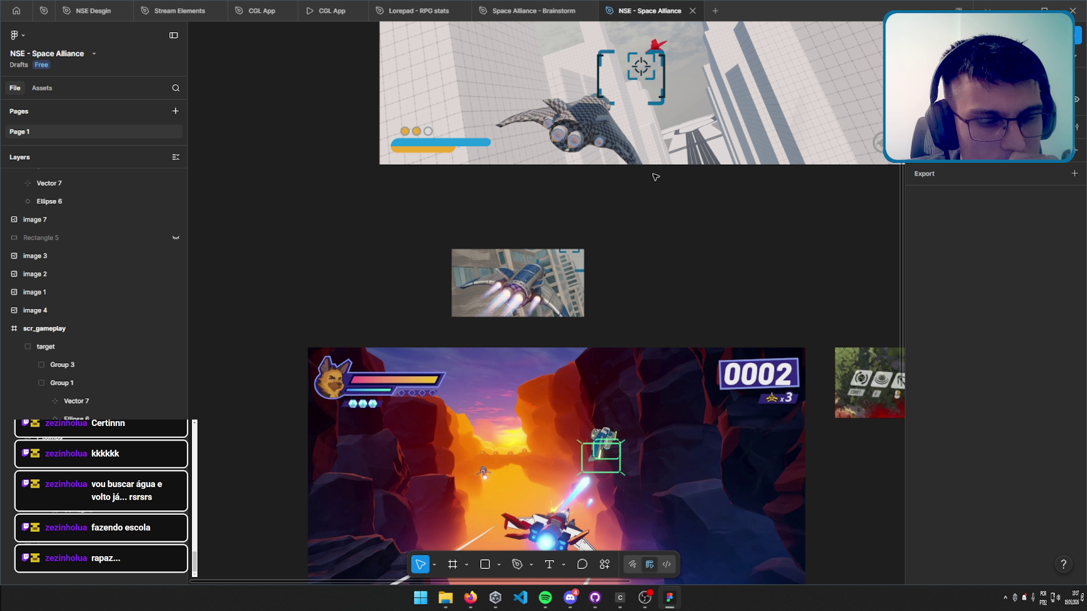
pyautogui.scroll(5, 511, 244)
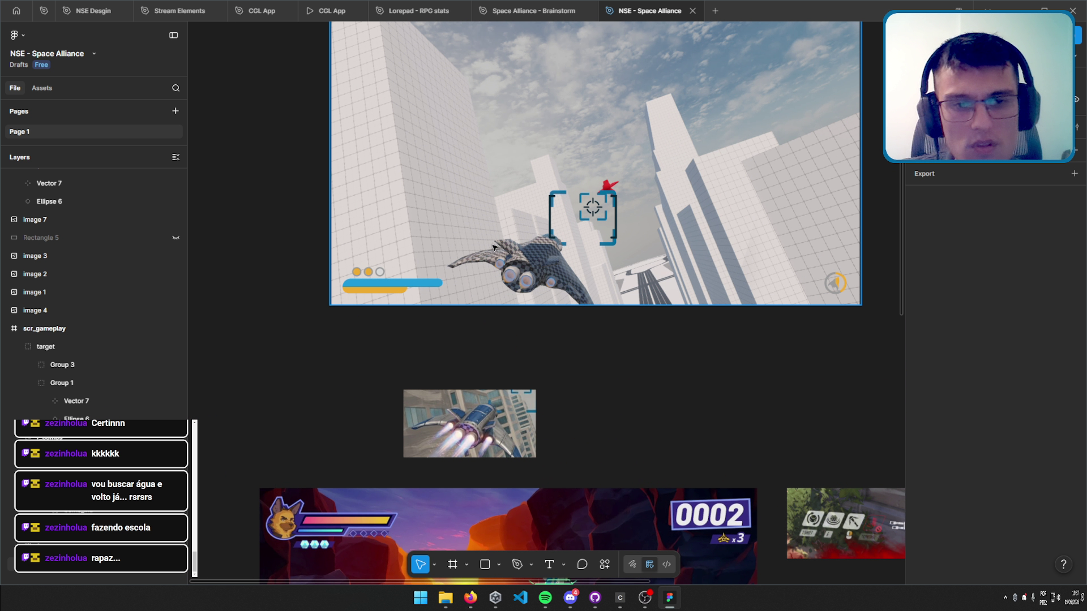
pyautogui.scroll(3, 494, 247)
pyautogui.scroll(-5, 538, 249)
pyautogui.click(589, 250)
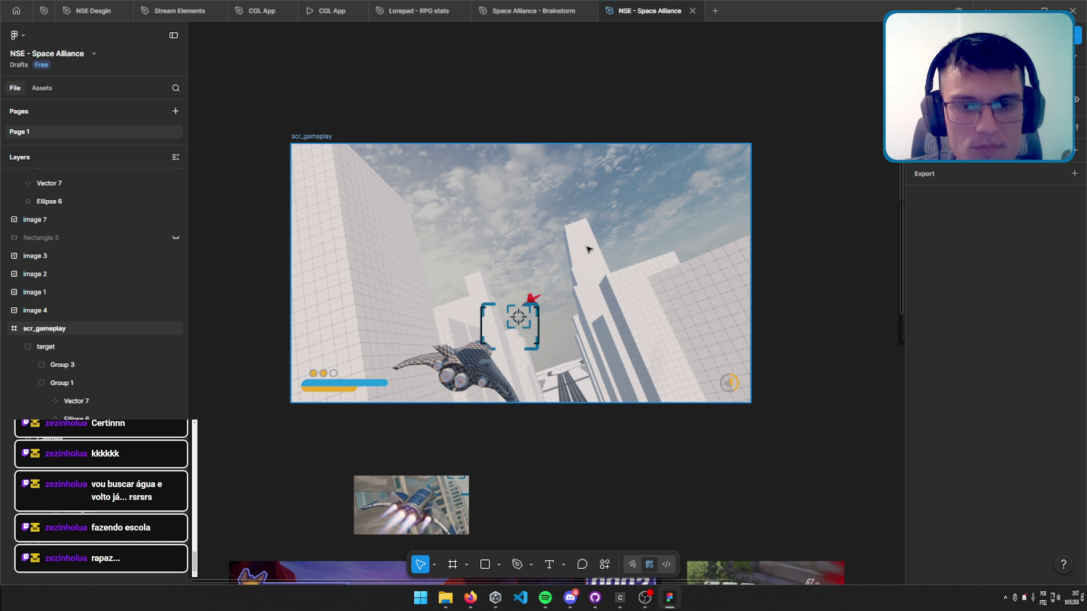
pyautogui.click(312, 138)
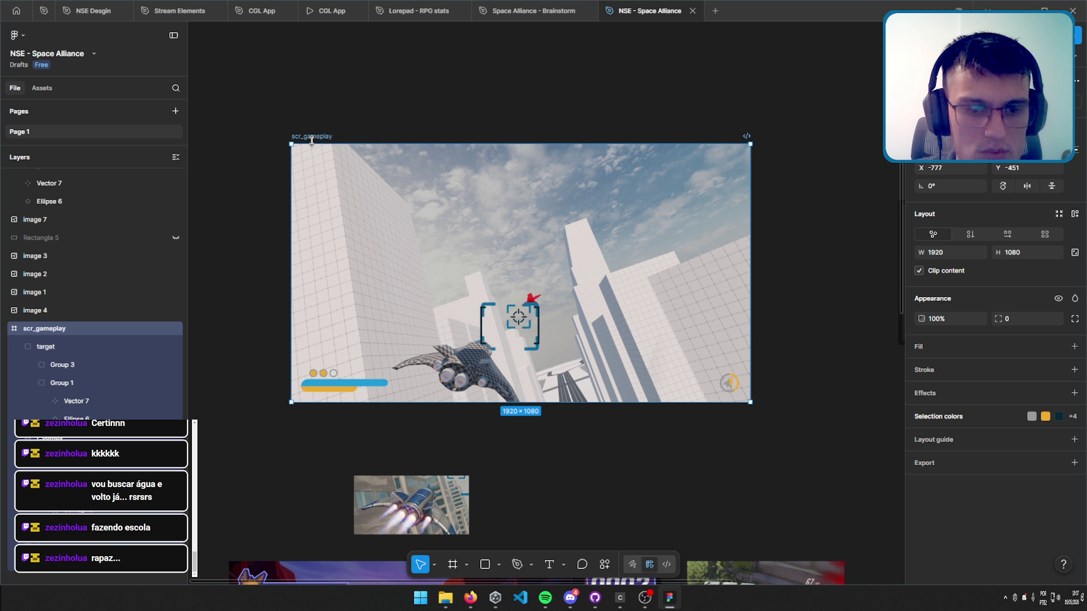
# Duplicate the scr_gameplay frame and move the copy away from the original.
pyautogui.click(6, 329)
pyautogui.hotkey('ctrl', 'd')
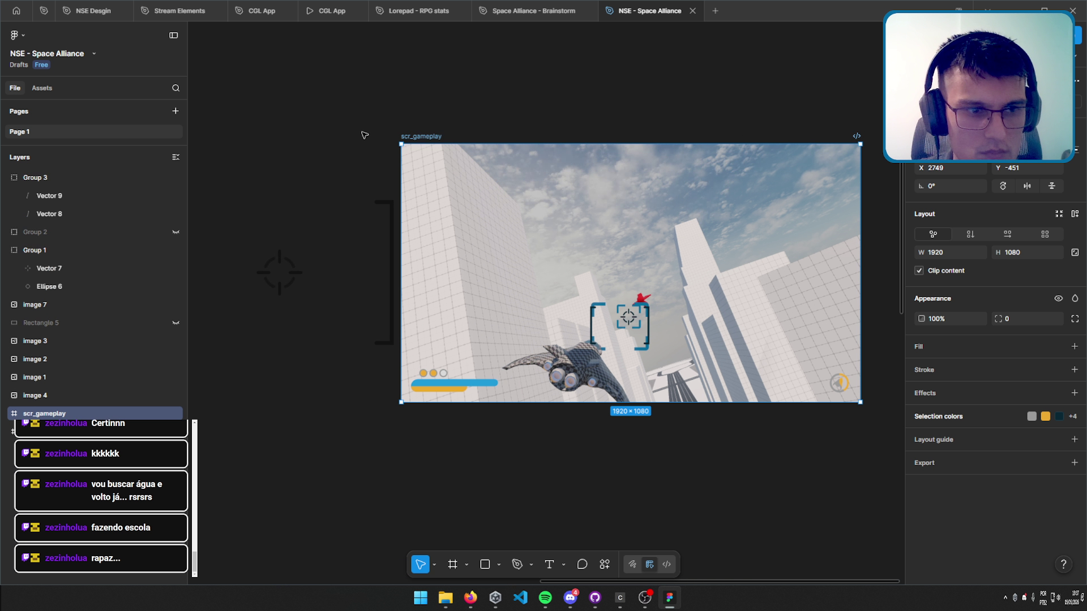
pyautogui.scroll(-3, 256, 290)
pyautogui.moveTo(519, 284)
pyautogui.mouseDown()
pyautogui.moveTo(586, 270)
pyautogui.moveTo(709, 141)
pyautogui.mouseUp()
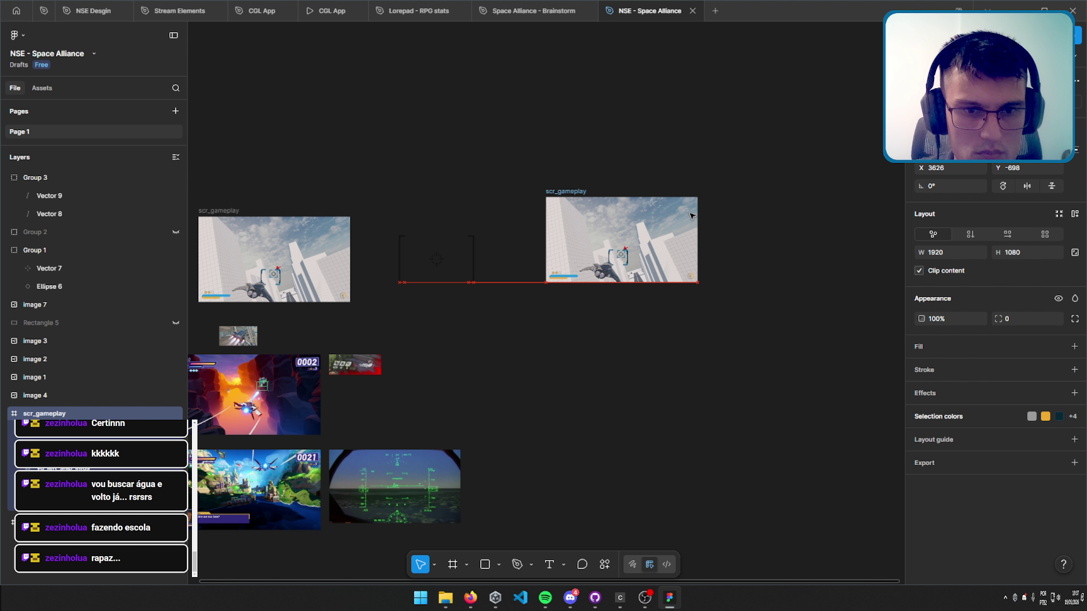
# Move the loose Group 3 and Group 1 shapes below the images and place the copy beside the original.
pyautogui.moveTo(391, 202); pyautogui.dragTo(549, 330)
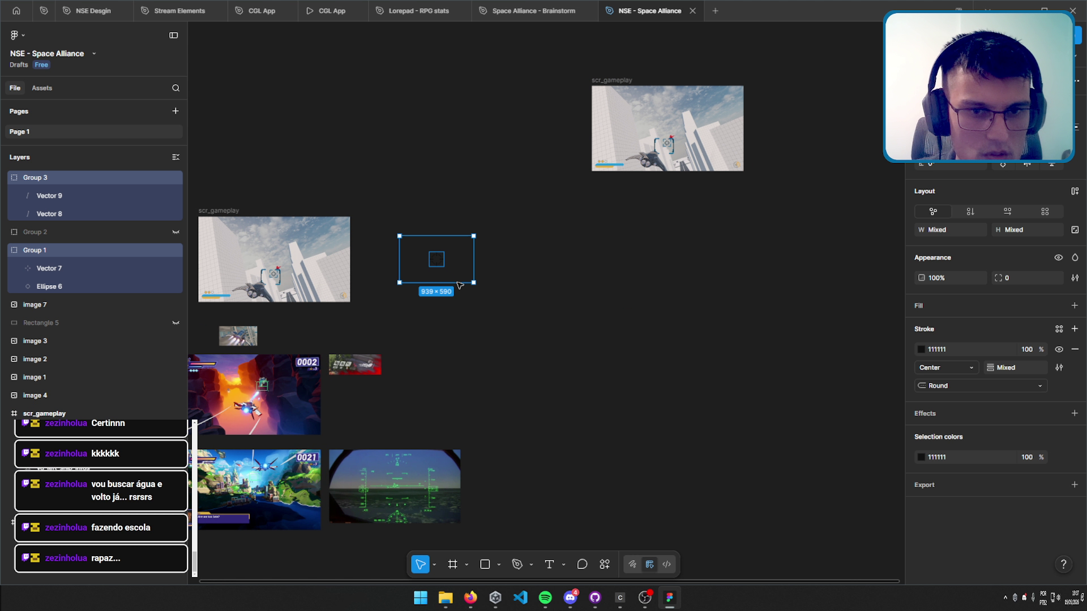
pyautogui.moveTo(480, 279)
pyautogui.mouseDown()
pyautogui.moveTo(650, 396)
pyautogui.moveTo(570, 530)
pyautogui.moveTo(560, 529)
pyautogui.mouseUp()
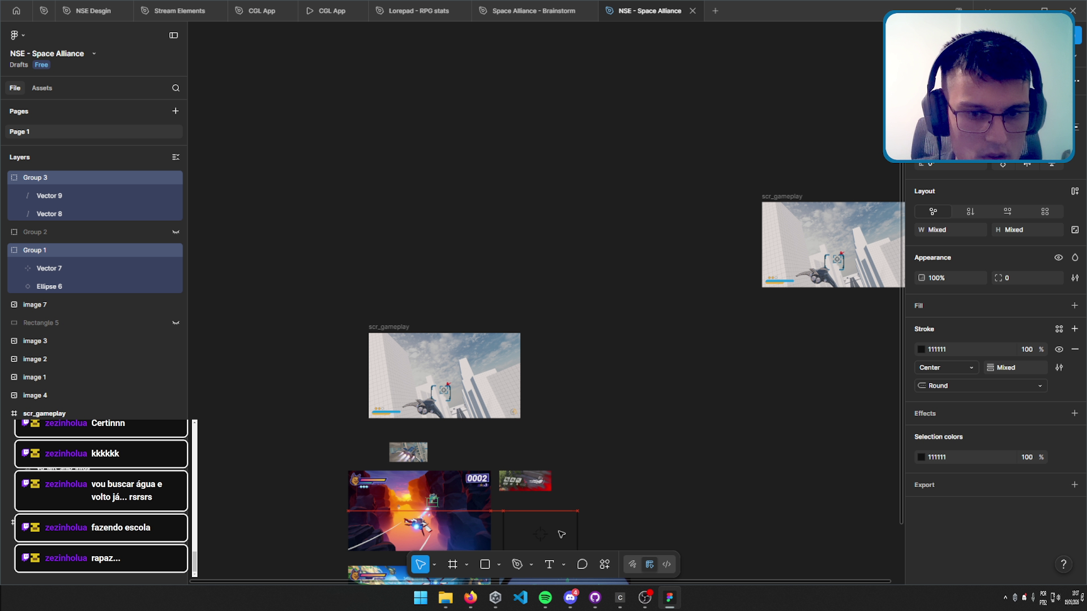
pyautogui.click(582, 358)
pyautogui.hscroll(3, 716, 249)
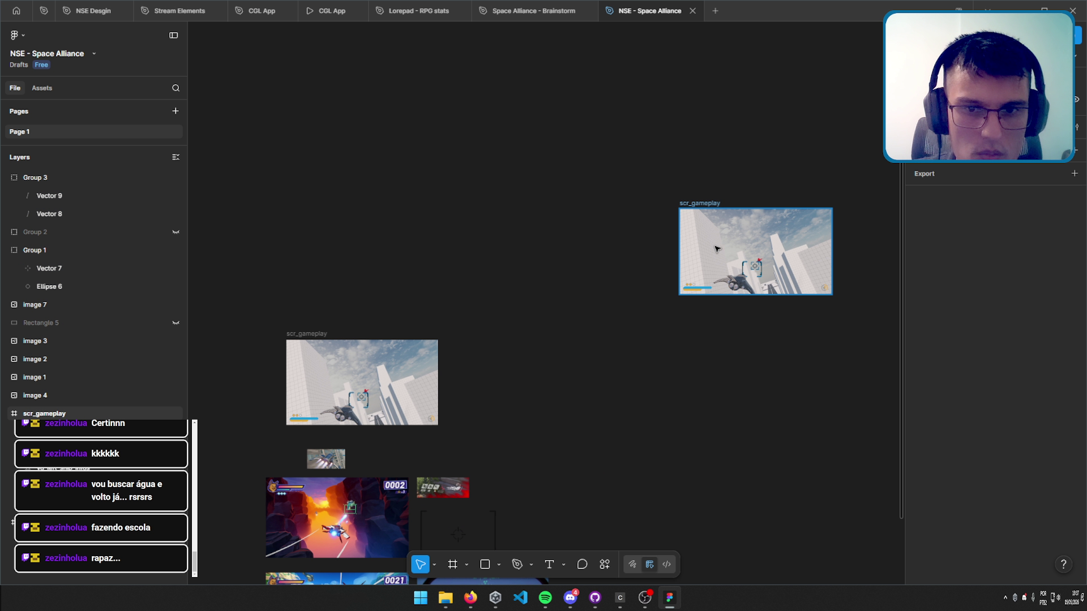
pyautogui.moveTo(710, 203); pyautogui.dragTo(481, 337)
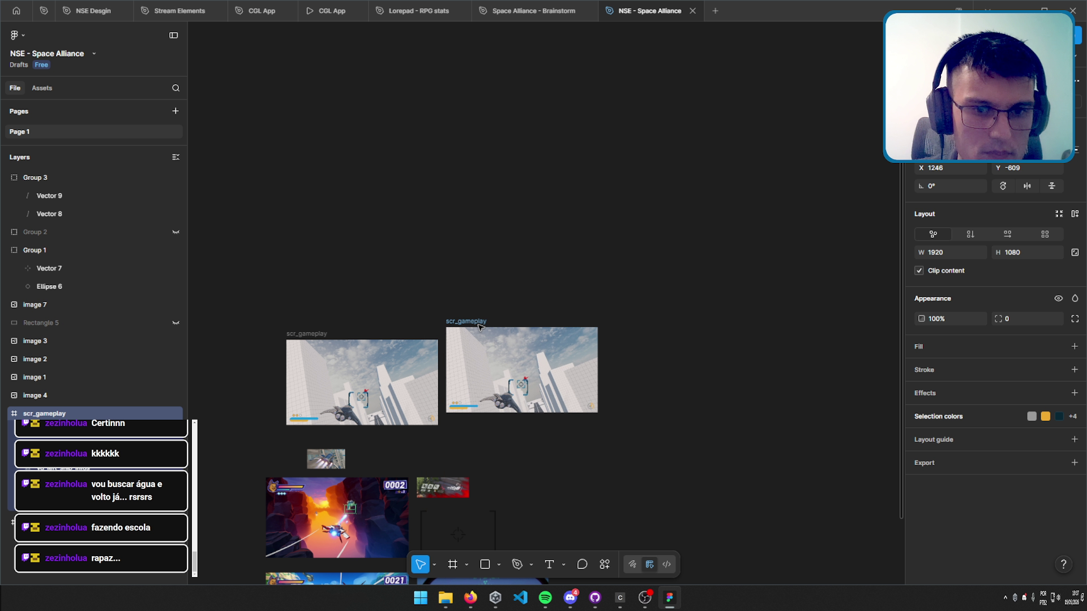
# Rename the duplicate frame to 'Pause_menu' and zoom in on it.
pyautogui.doubleClick(480, 333)
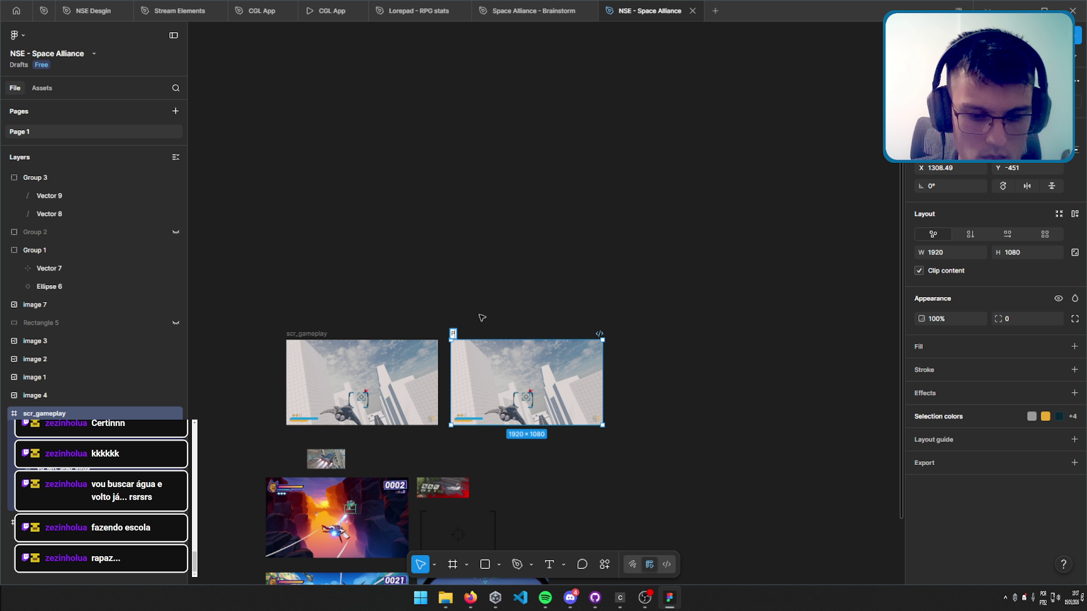
pyautogui.write('Paue')
pyautogui.press('BackSpace')
pyautogui.write('us')
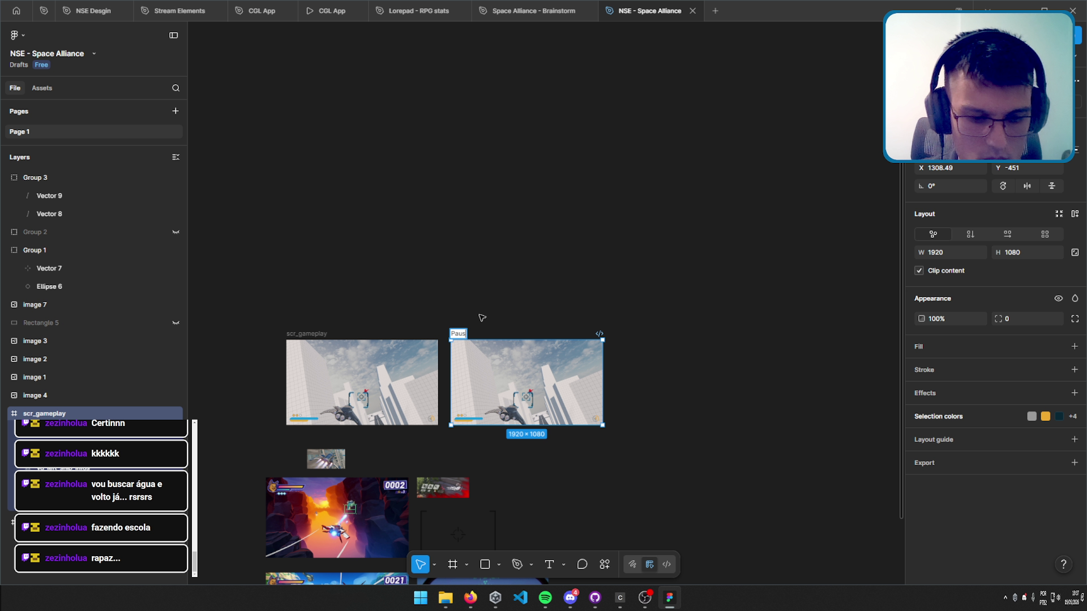
pyautogui.write('e_menu')
pyautogui.press('Return')
pyautogui.scroll(5, 569, 401)
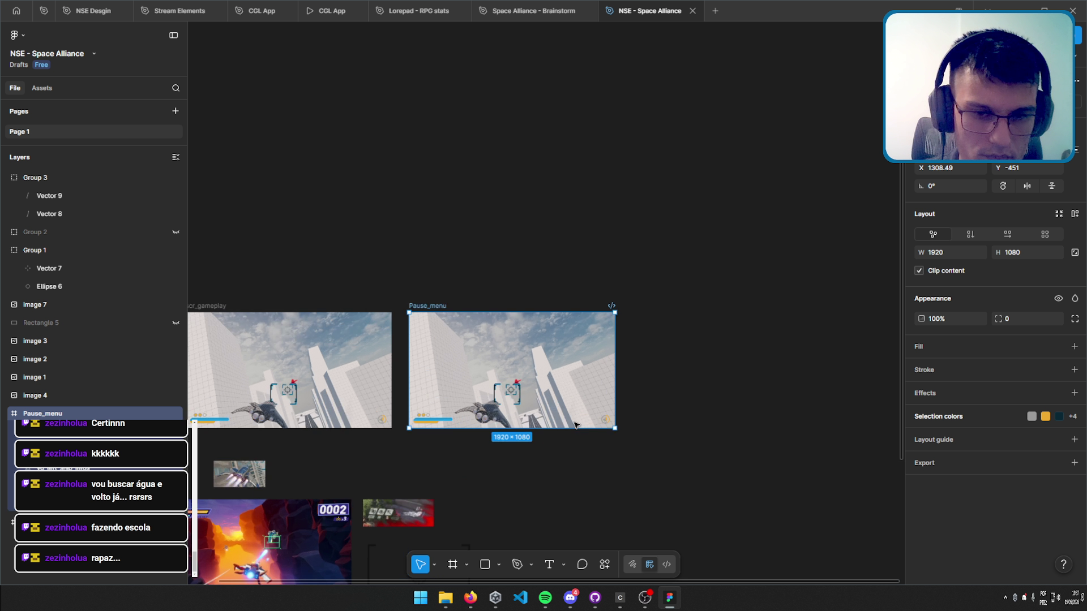
pyautogui.scroll(2, 622, 311)
pyautogui.hscroll(3, 566, 328)
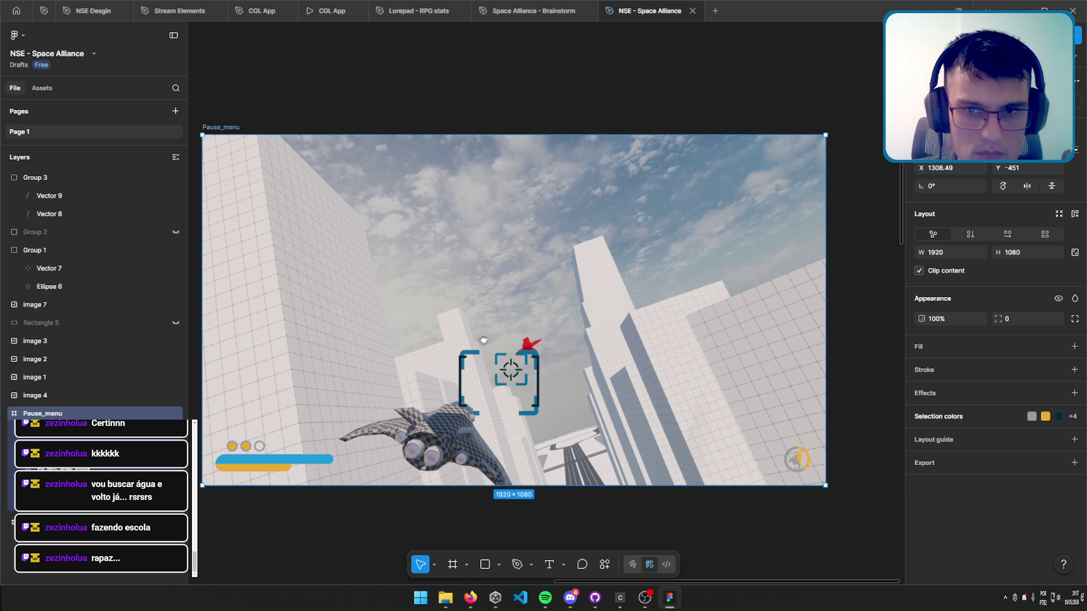
pyautogui.scroll(1, 488, 341)
pyautogui.moveTo(488, 341); pyautogui.dragTo(515, 363)
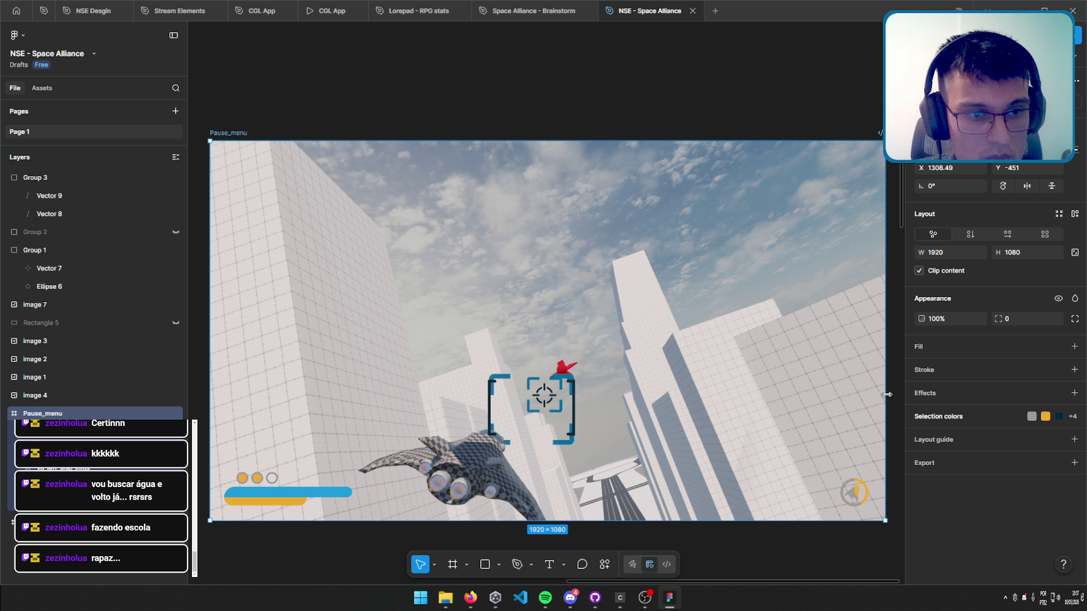
pyautogui.scroll(-4, 553, 298)
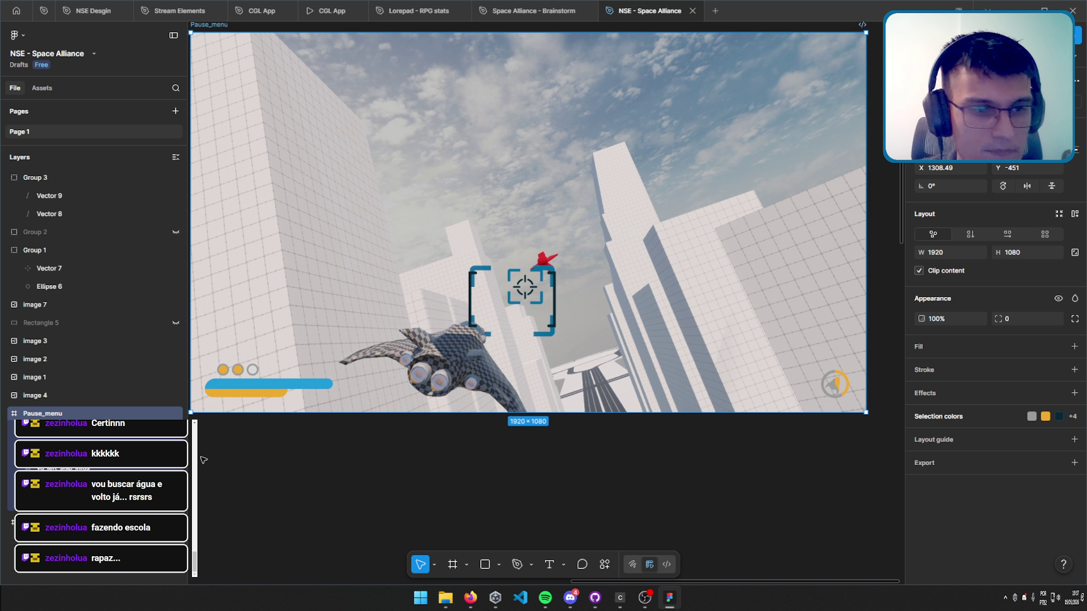
# Delete the crosshair, status pips, bars and bomb icon from Pause_menu, keeping the brackets.
pyautogui.click(550, 291)
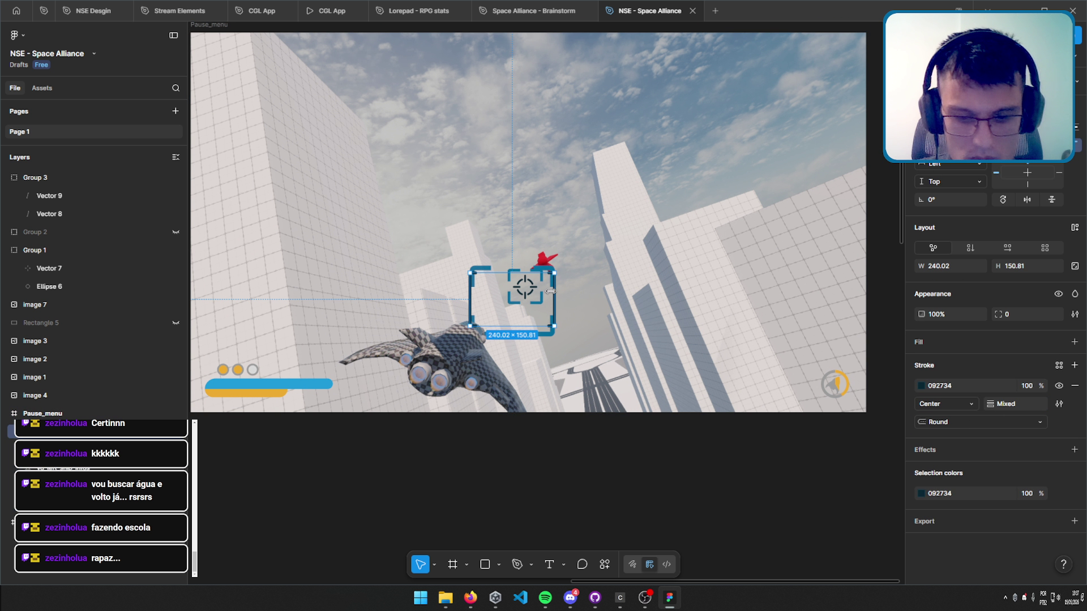
pyautogui.press('Escape')
pyautogui.press('Escape')
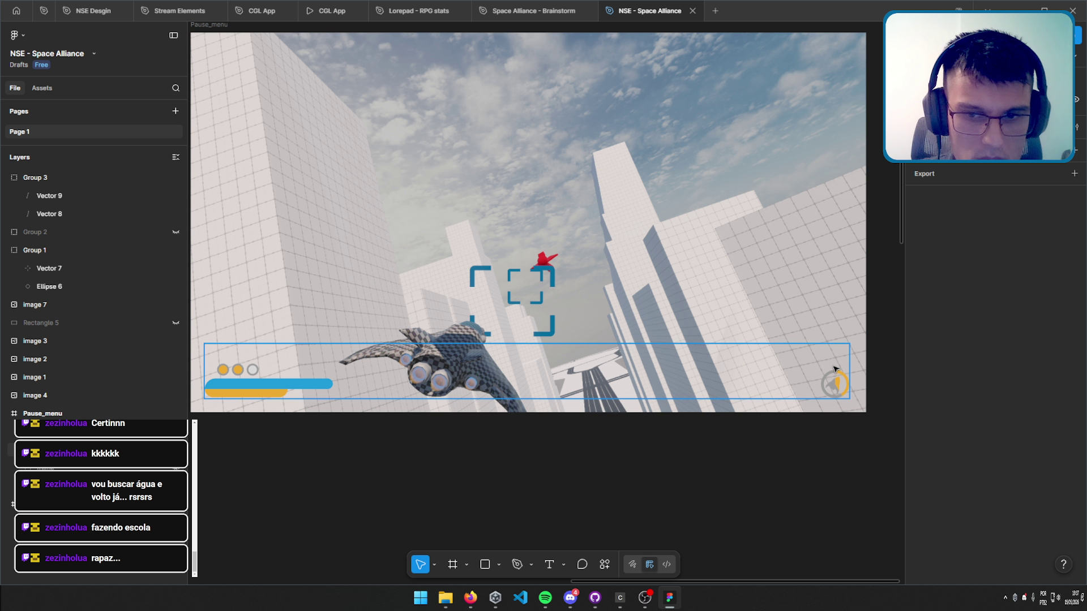
pyautogui.click(525, 287)
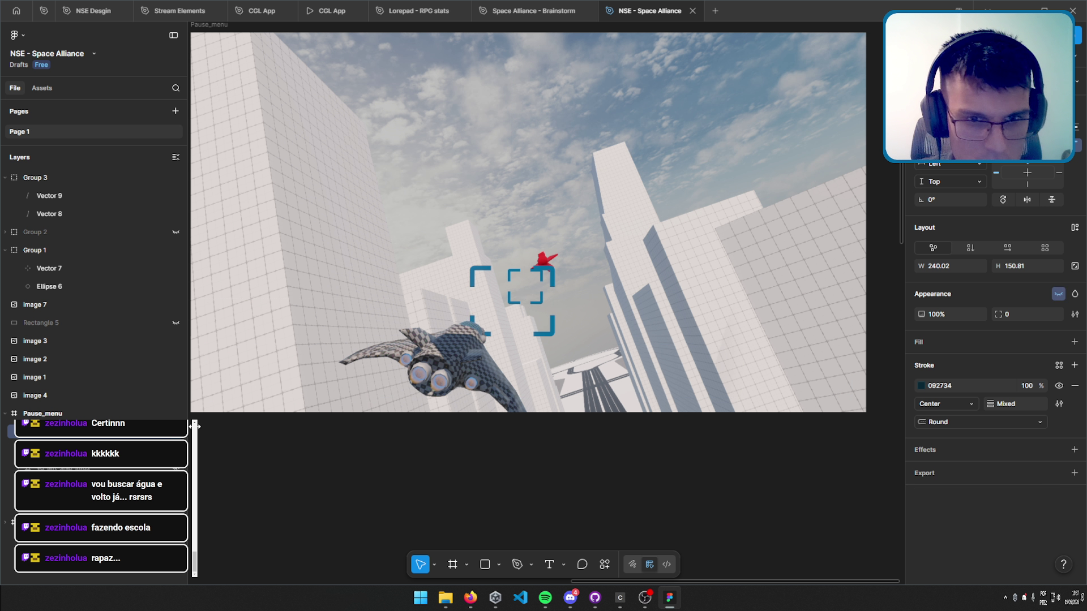
pyautogui.scroll(2, 526, 225)
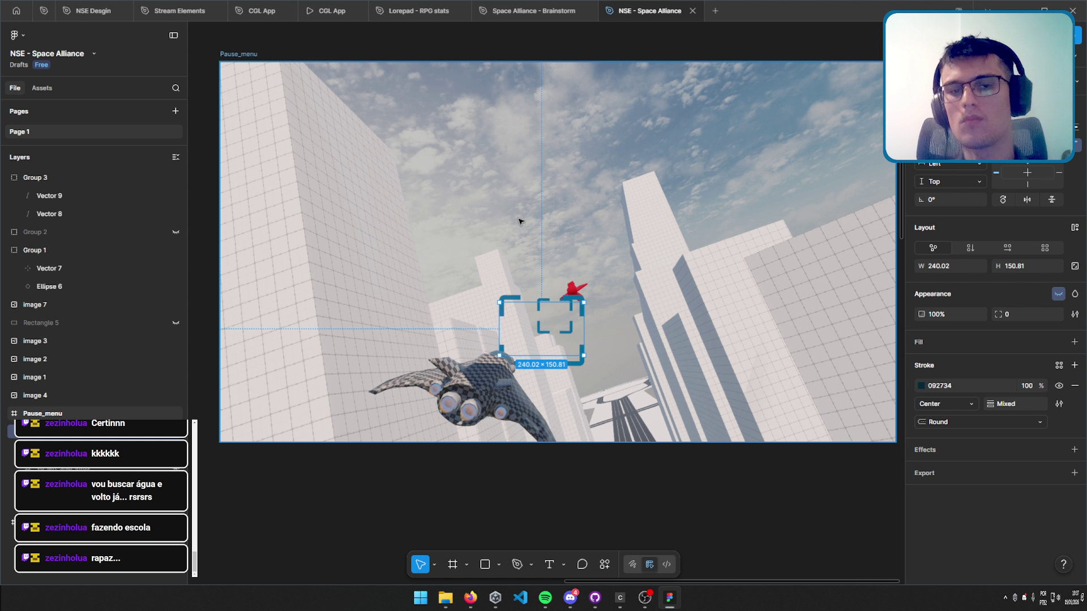
pyautogui.scroll(2, 526, 232)
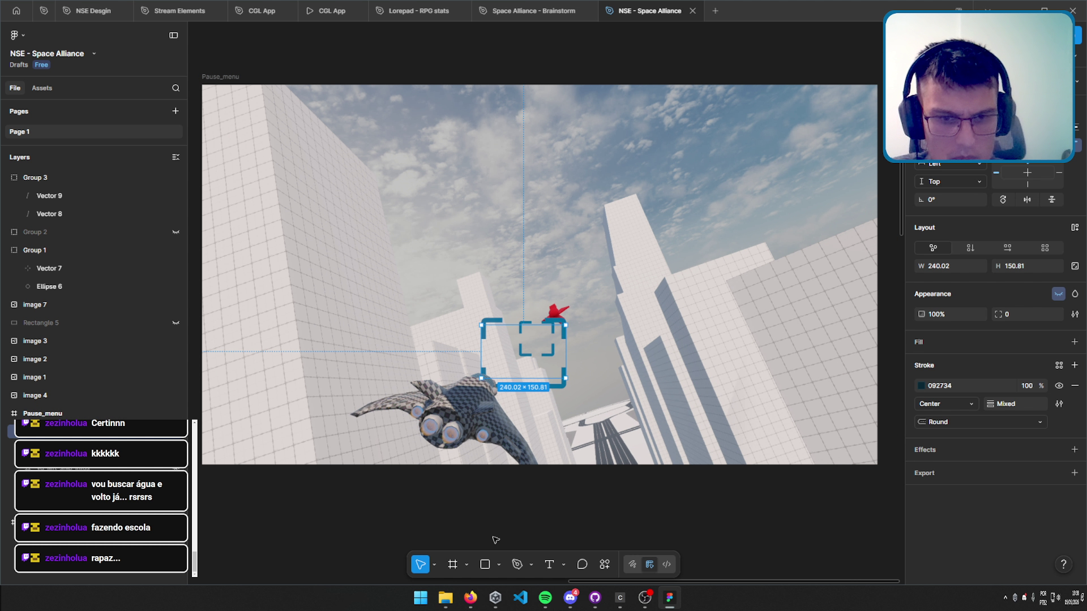
pyautogui.click(453, 569)
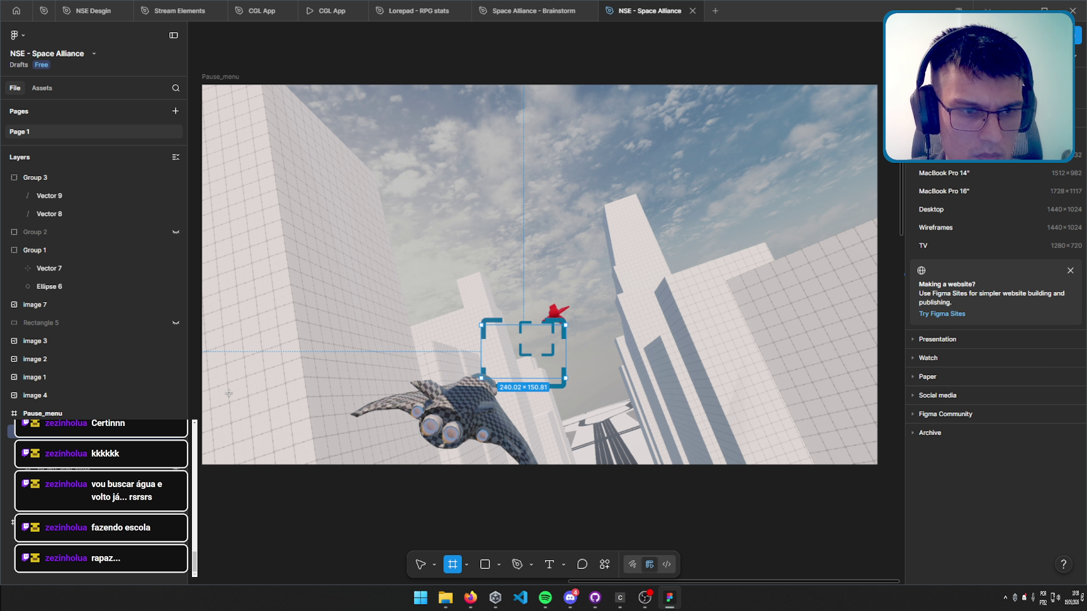
# Draw a new 1920×1080 frame over the pause screen.
pyautogui.moveTo(231, 456); pyautogui.dragTo(851, 101)
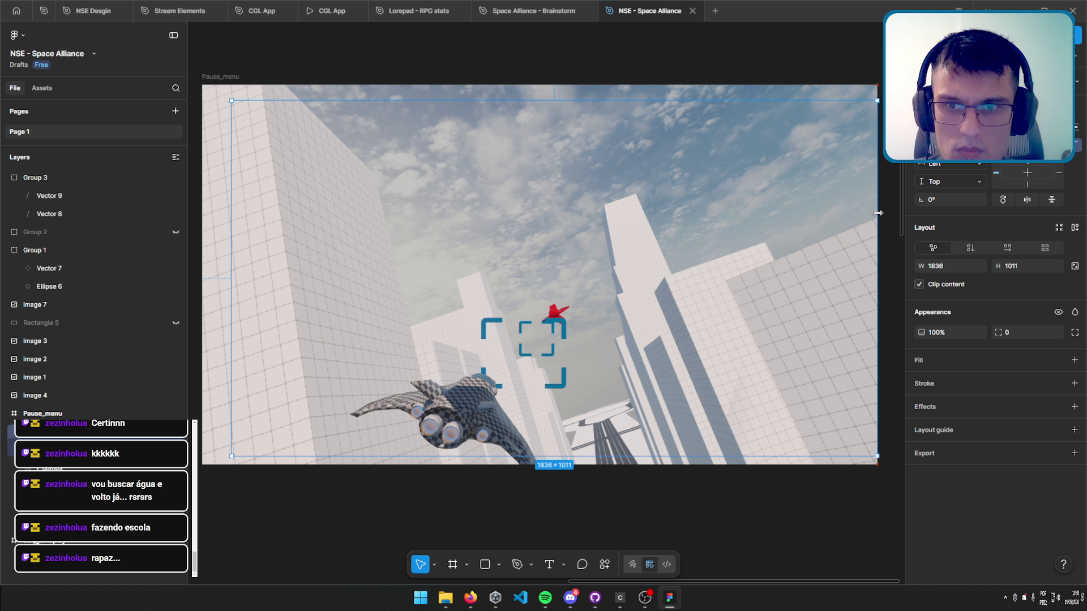
pyautogui.moveTo(847, 219); pyautogui.dragTo(872, 218)
pyautogui.hscroll(-2, 429, 212)
pyautogui.moveTo(345, 240); pyautogui.dragTo(315, 239)
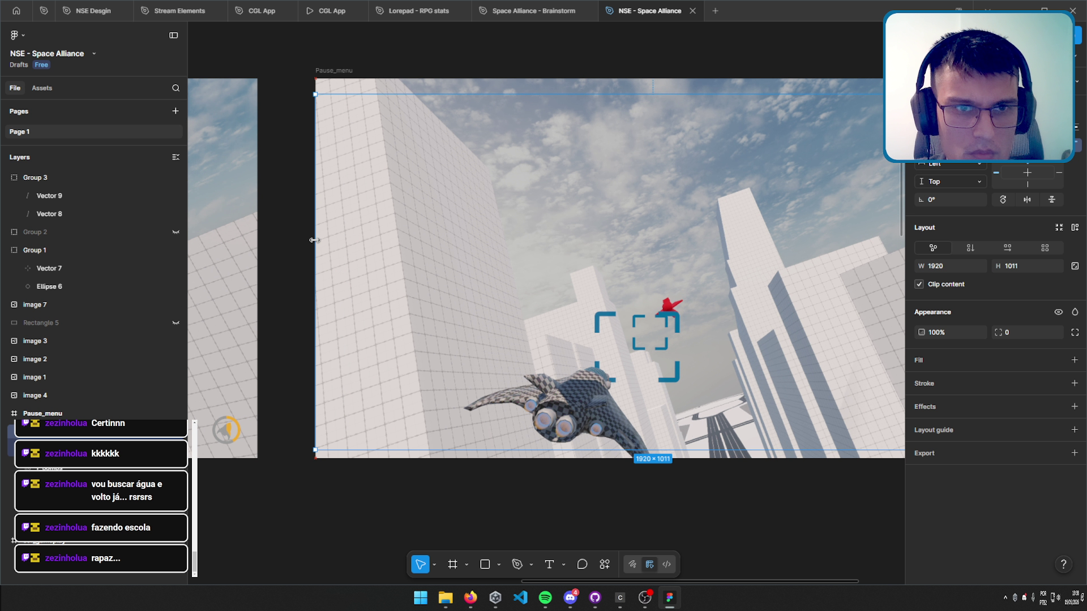
pyautogui.moveTo(662, 94); pyautogui.dragTo(662, 77)
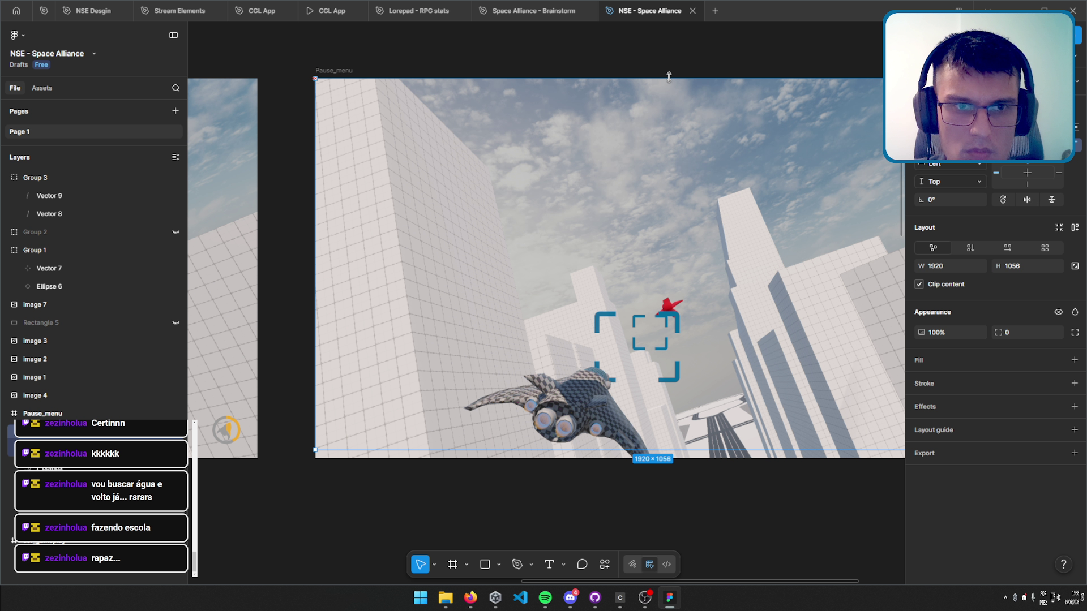
pyautogui.moveTo(706, 451); pyautogui.dragTo(707, 459)
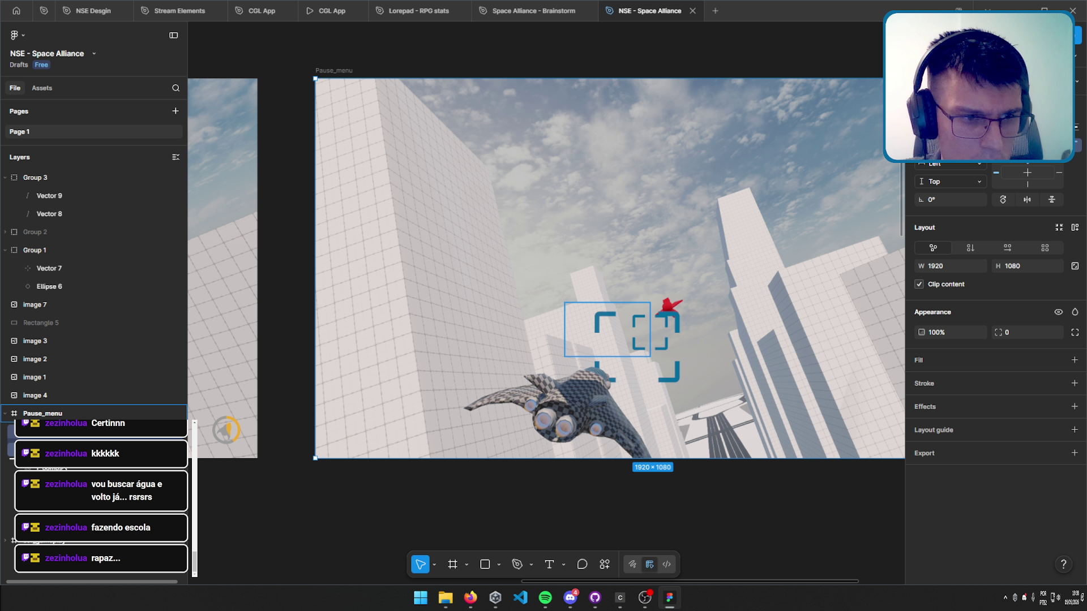
# Select the Pause_menu frame and add a fill to it.
pyautogui.click(606, 330)
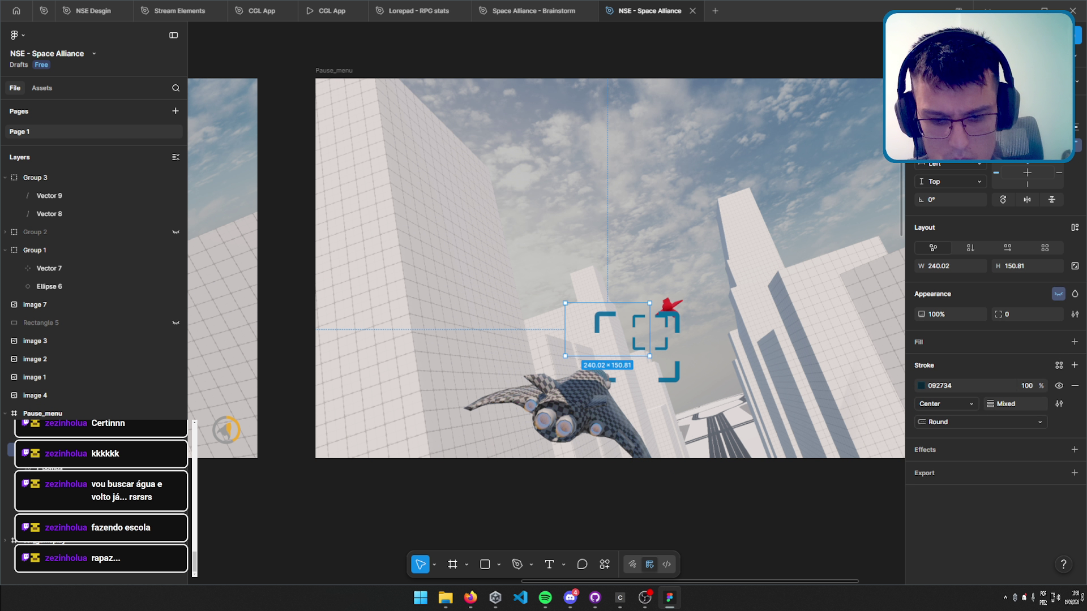
pyautogui.press('Escape')
pyautogui.click(643, 367)
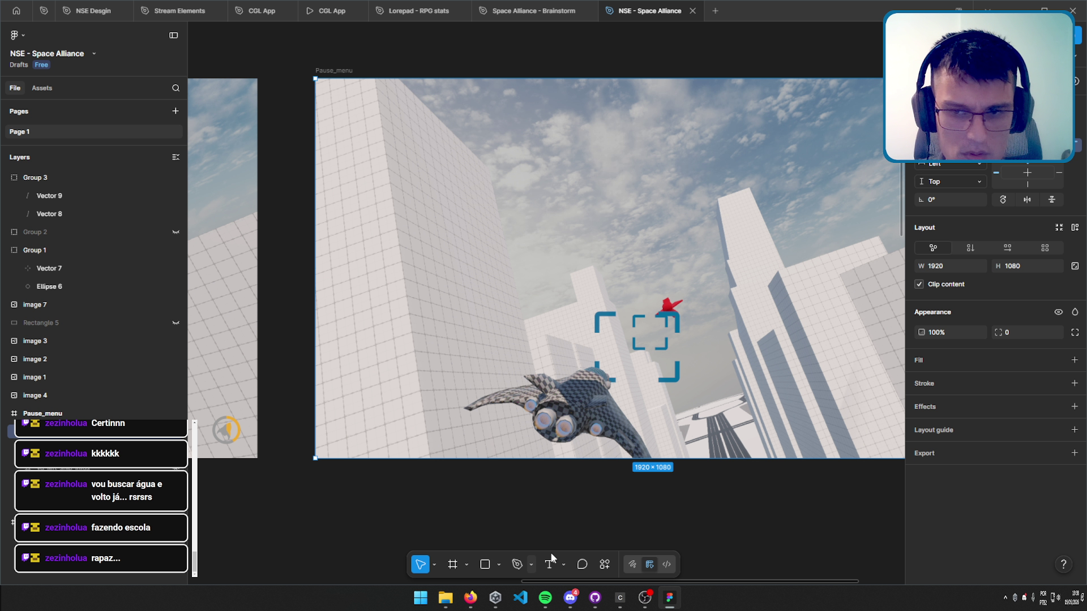
pyautogui.click(1073, 360)
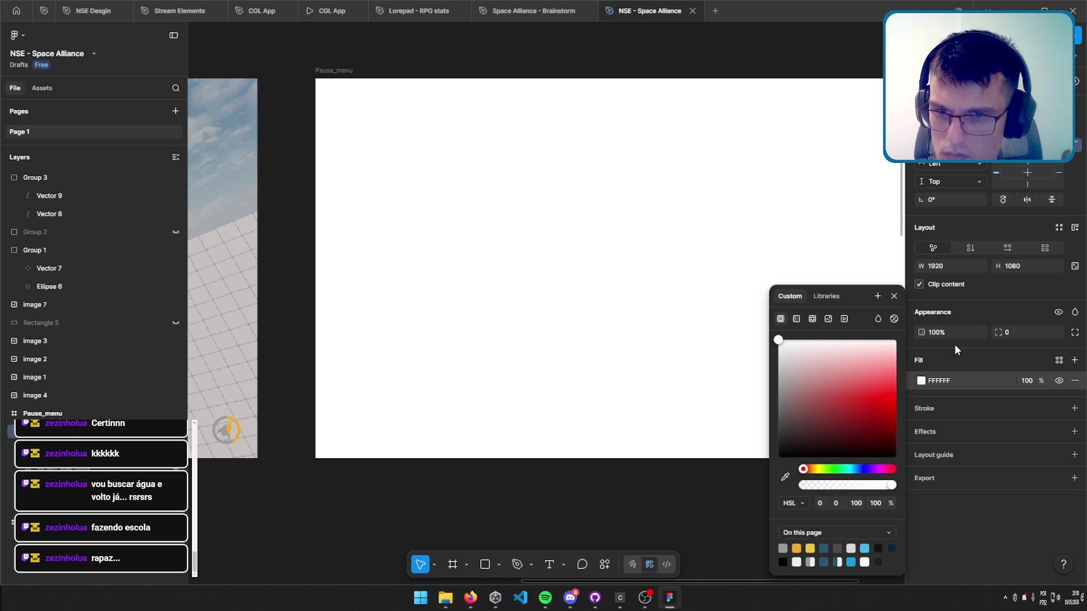
pyautogui.click(1030, 380)
pyautogui.hotkey('ctrl', 'v')
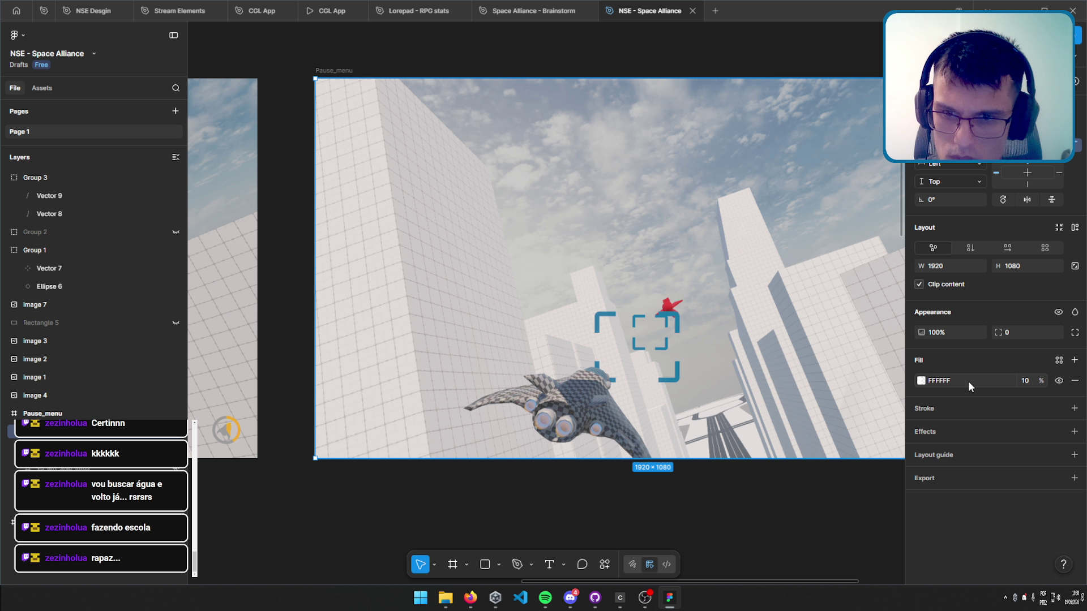
# Set the Pause_menu fill to 111111 at 40% opacity.
pyautogui.click(936, 383)
pyautogui.write('111111')
pyautogui.press('Return')
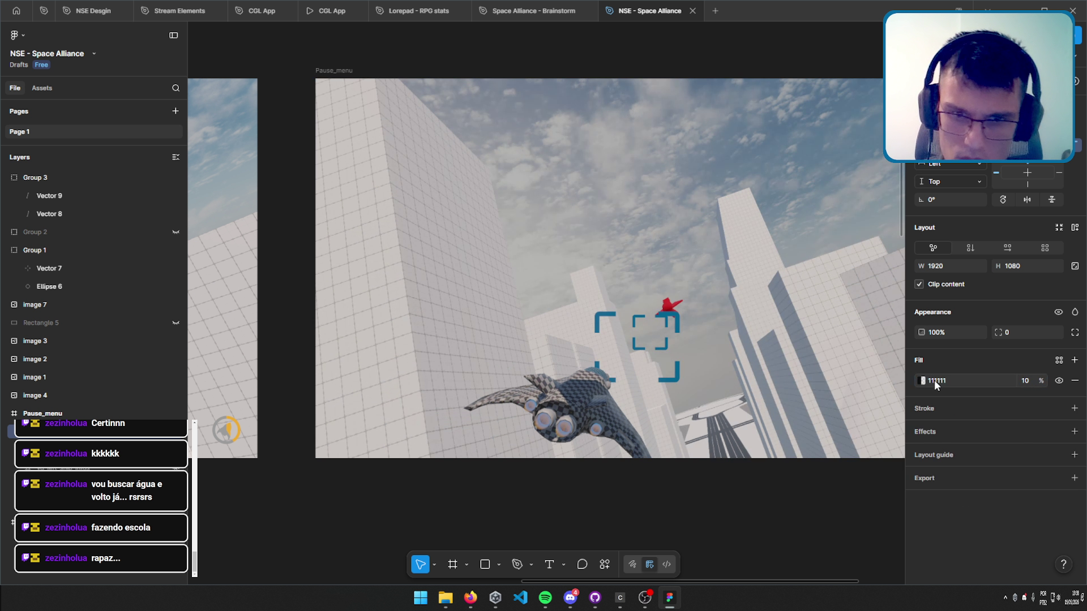
pyautogui.click(1030, 381)
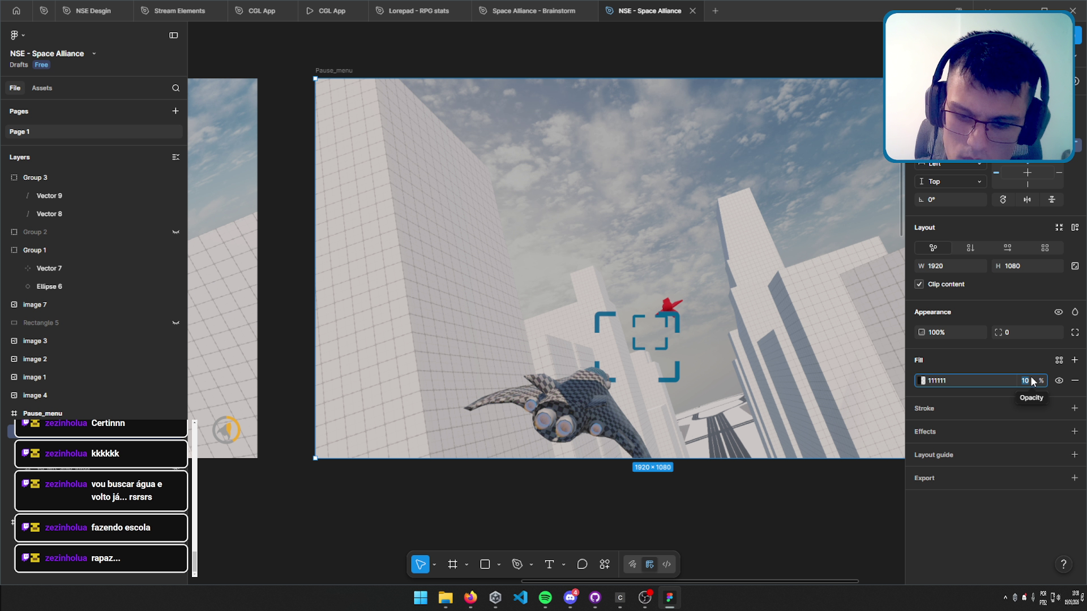
pyautogui.write('40')
pyautogui.press('Return')
pyautogui.hscroll(5, 575, 232)
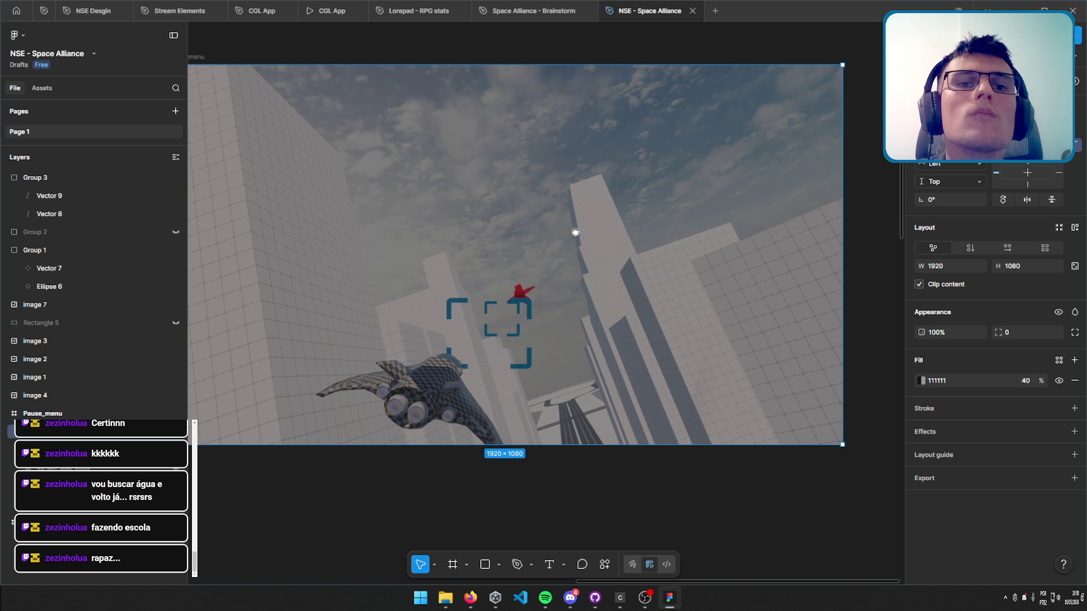
pyautogui.hscroll(-5, 575, 232)
pyautogui.scroll(3, 589, 257)
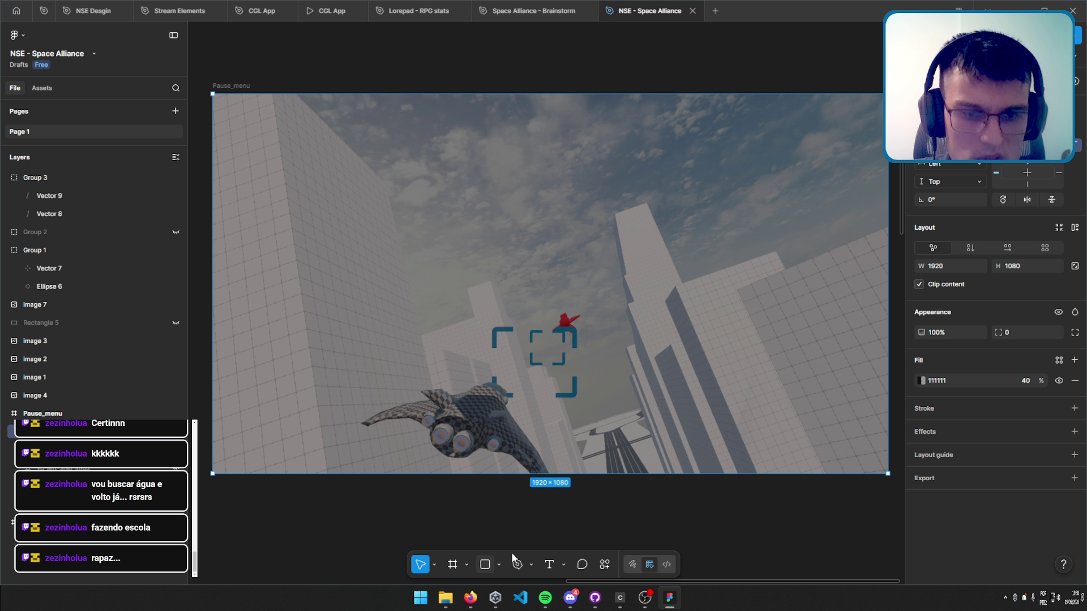
# Draw a panel rectangle centred in Pause_menu with a corner radius of 24.
pyautogui.click(484, 565)
pyautogui.moveTo(487, 206)
pyautogui.mouseDown()
pyautogui.moveTo(656, 210)
pyautogui.moveTo(640, 397)
pyautogui.mouseUp()
pyautogui.moveTo(555, 316)
pyautogui.mouseDown()
pyautogui.moveTo(541, 290)
pyautogui.moveTo(549, 283)
pyautogui.mouseUp()
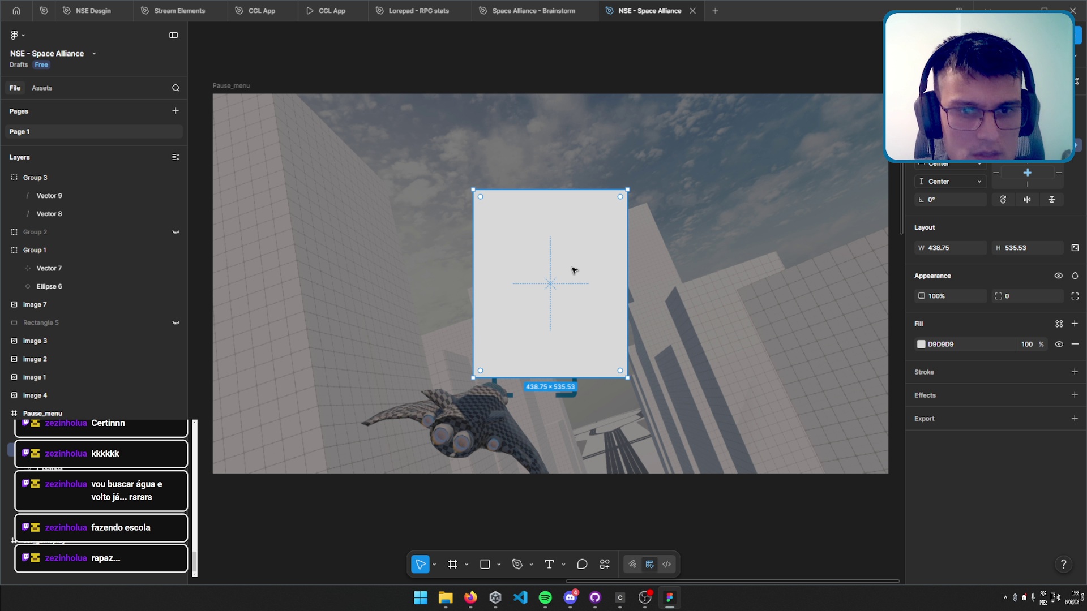
pyautogui.click(1015, 297)
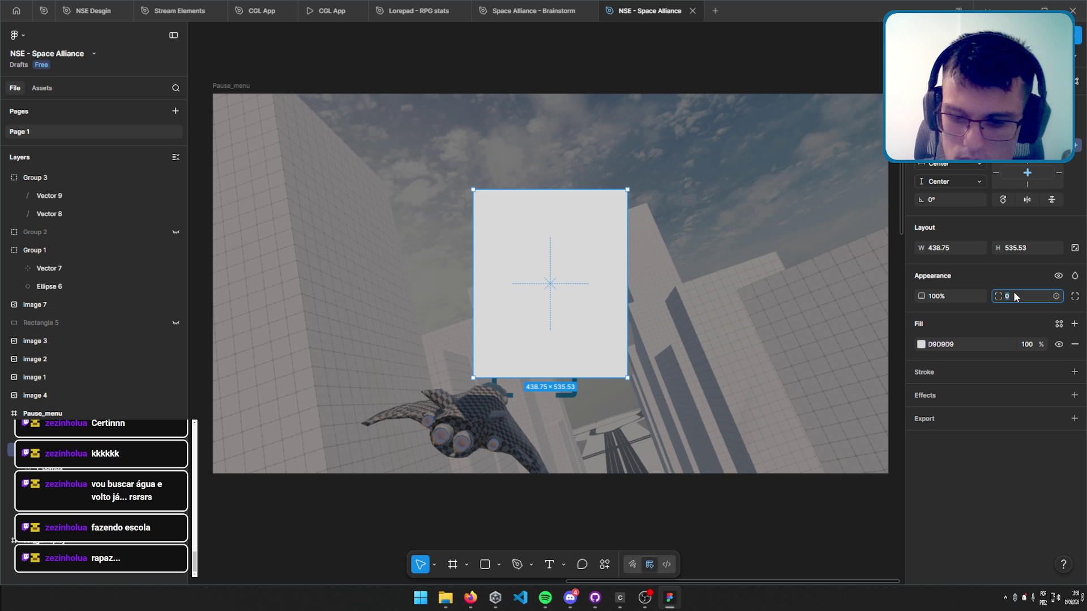
pyautogui.write('24')
pyautogui.press('Return')
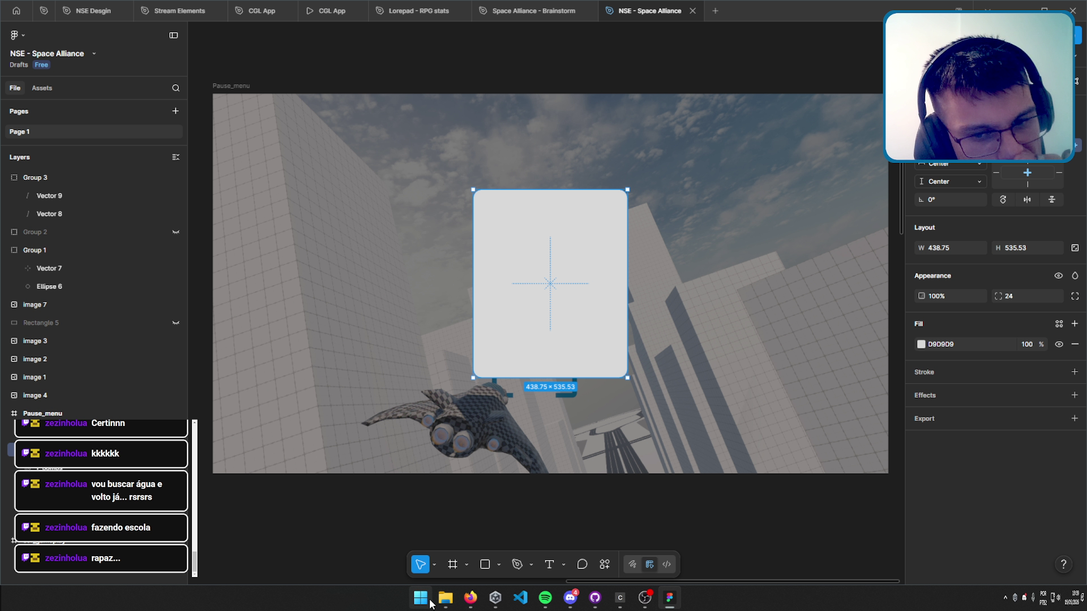
pyautogui.click(470, 598)
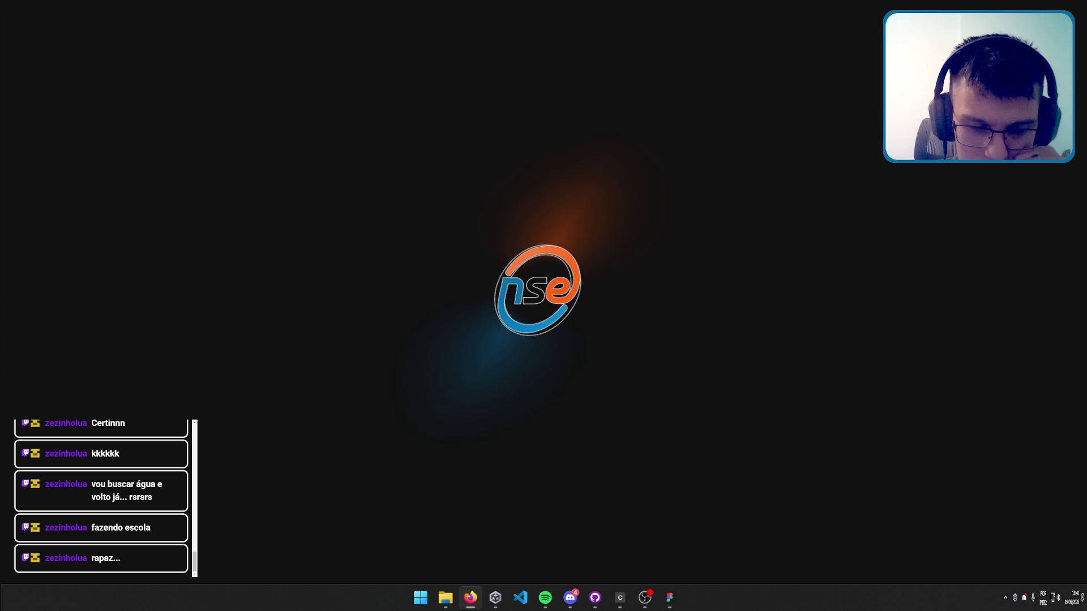
# Switch between taskbar windows until only the NSE logo desktop is showing.
pyautogui.click(544, 601)
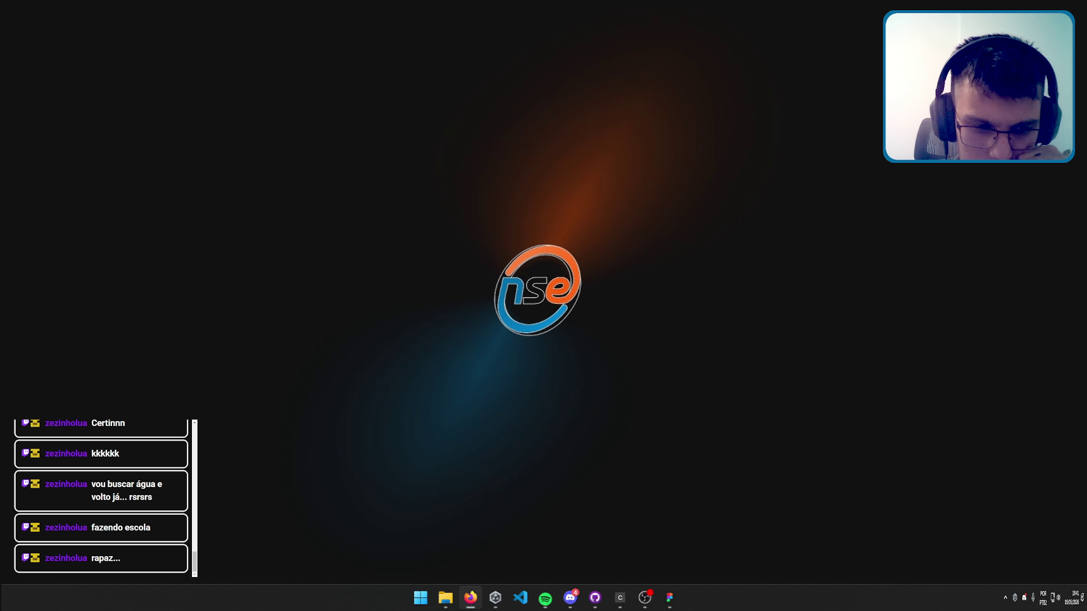
pyautogui.hotkey('alt', 'Tab')
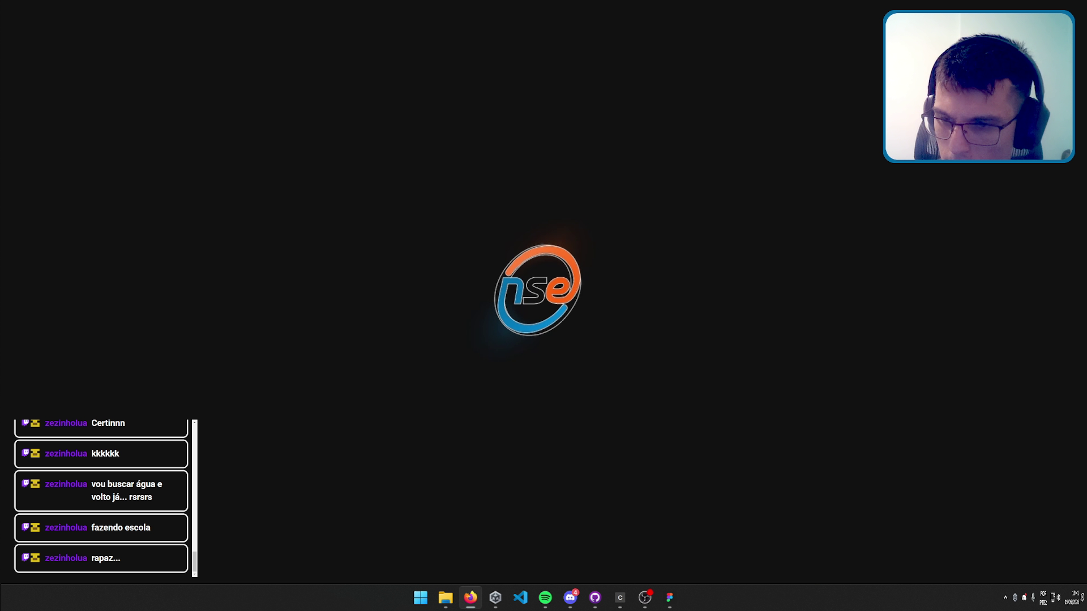
pyautogui.click(646, 605)
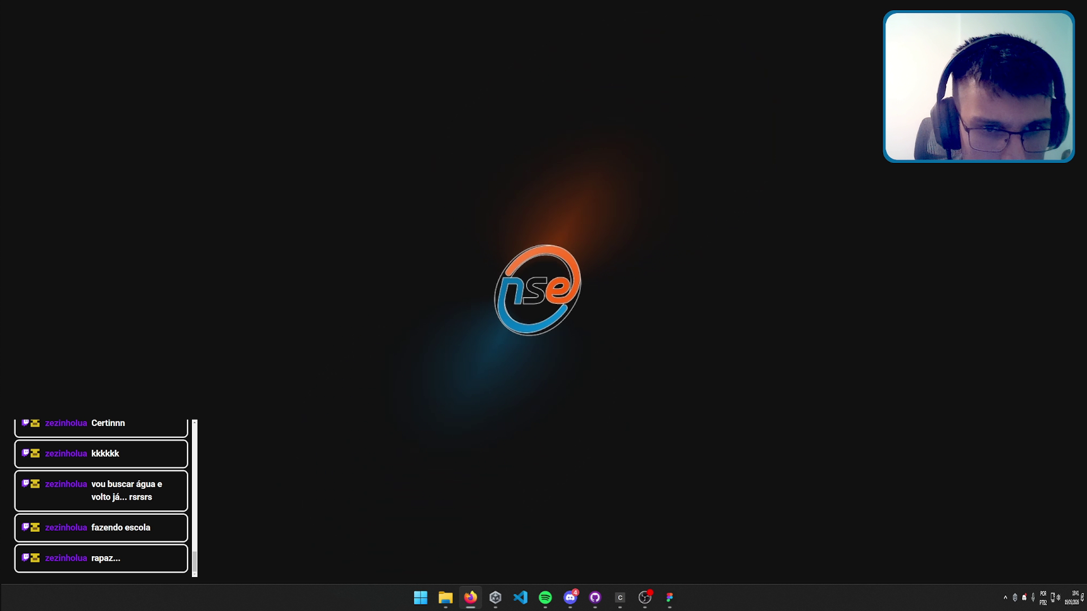
# Switch back to Figma's NSE - Space Alliance file and scroll to the game reference images.
pyautogui.click(670, 598)
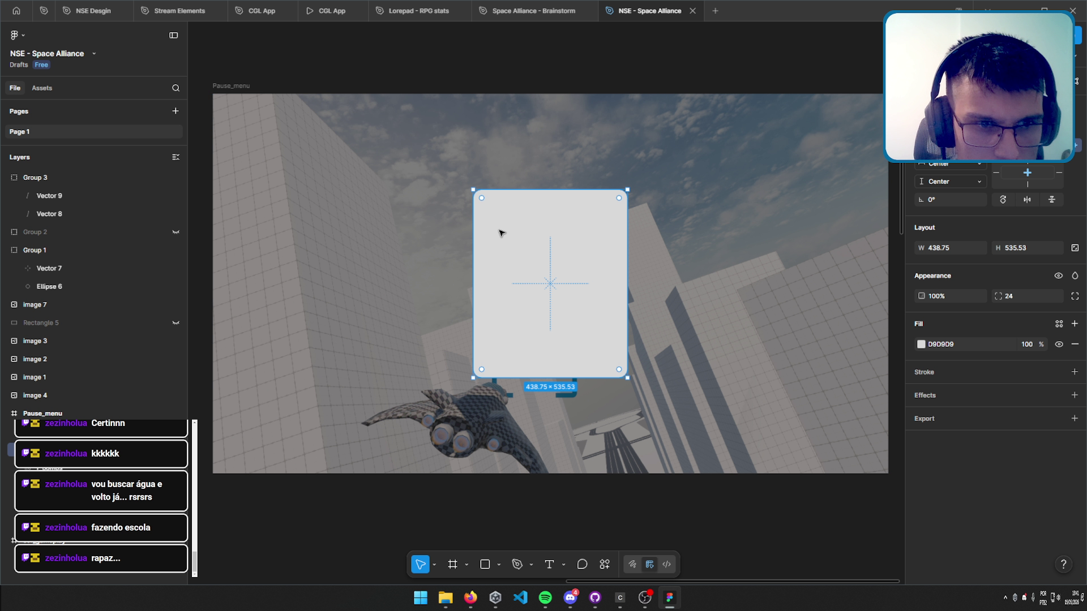
pyautogui.click(470, 598)
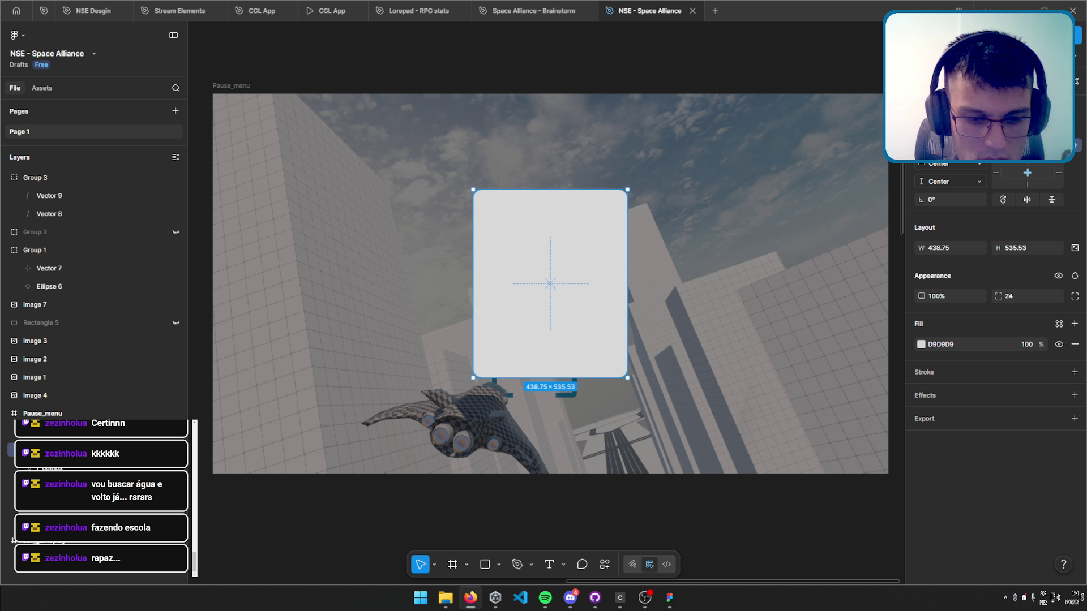
pyautogui.click(670, 598)
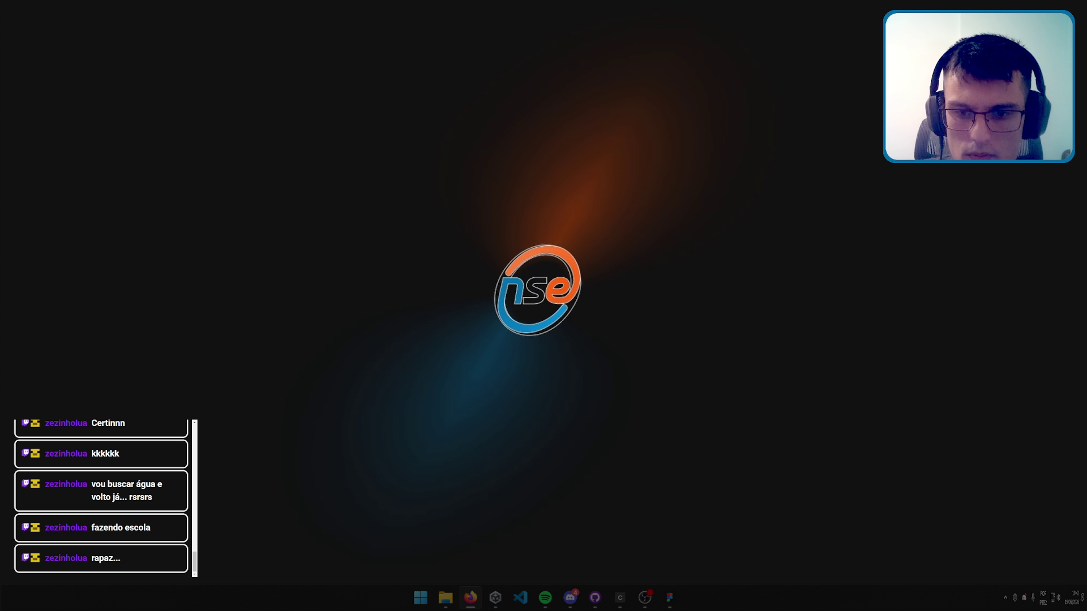
pyautogui.click(670, 598)
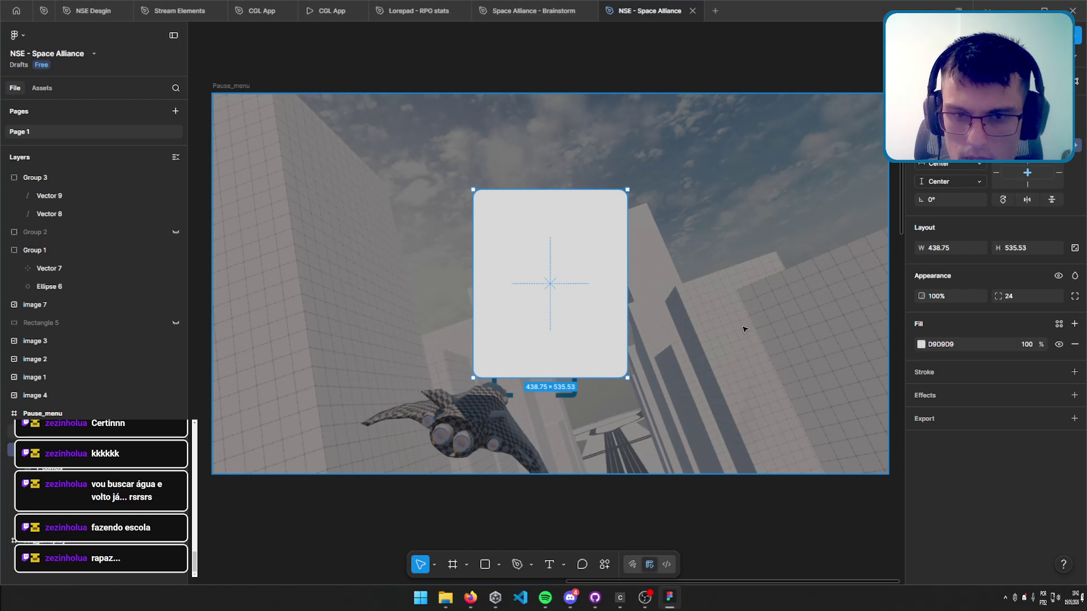
pyautogui.scroll(-5, 732, 376)
# Paste the side-scrolling shooter screenshot below the fox image and enlarge it to about 1808×1001.
pyautogui.scroll(-5, 589, 322)
pyautogui.click(593, 121)
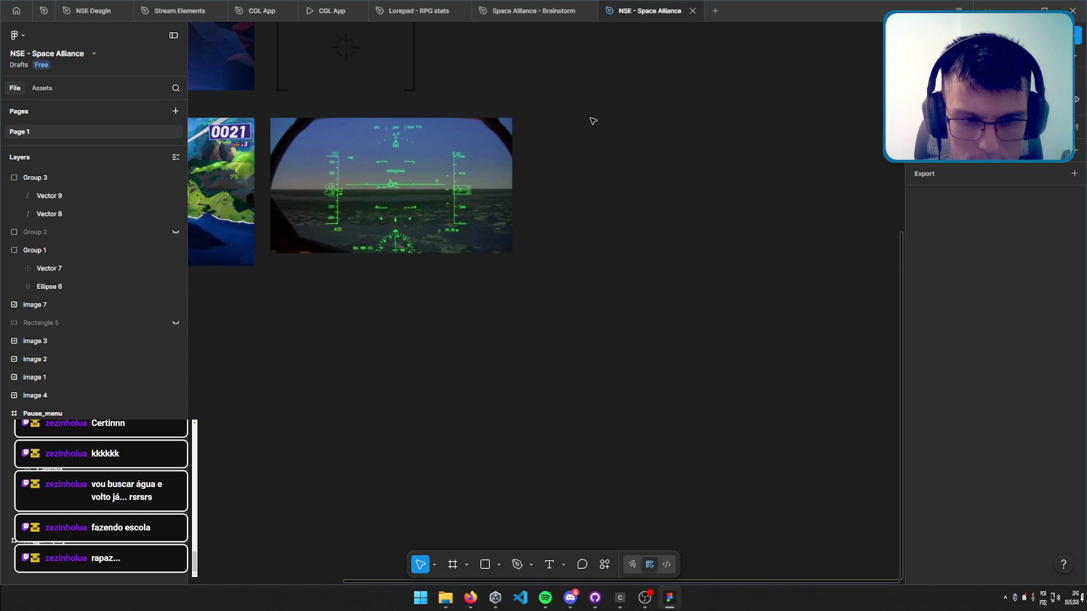
pyautogui.scroll(-3, 422, 303)
pyautogui.hotkey('ctrl', 'v')
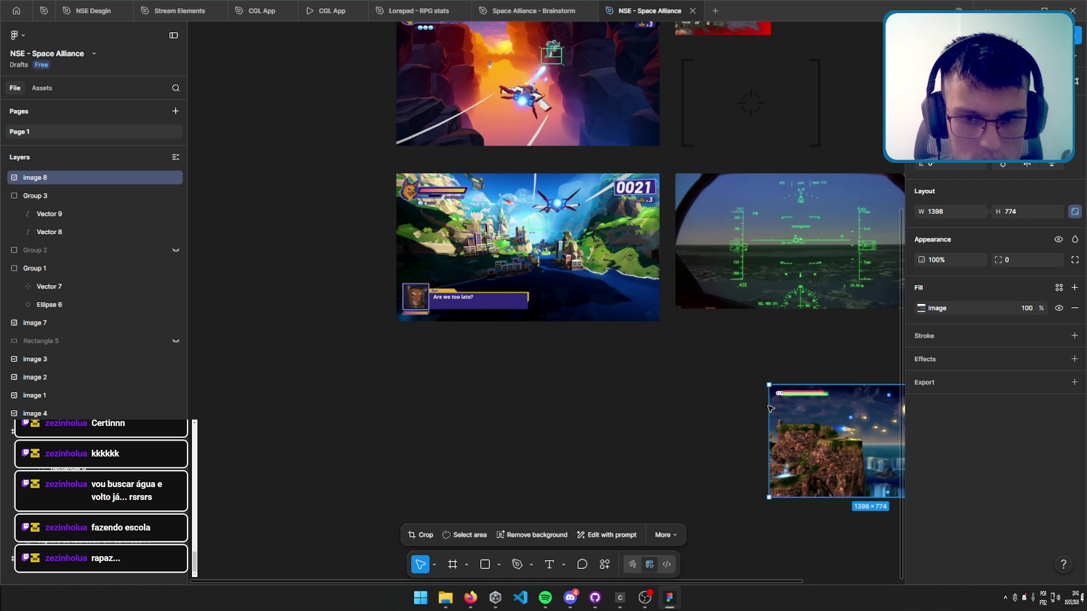
pyautogui.moveTo(770, 407)
pyautogui.mouseDown()
pyautogui.moveTo(581, 385)
pyautogui.moveTo(635, 402)
pyautogui.moveTo(602, 393)
pyautogui.mouseUp()
pyautogui.moveTo(602, 454); pyautogui.dragTo(659, 478)
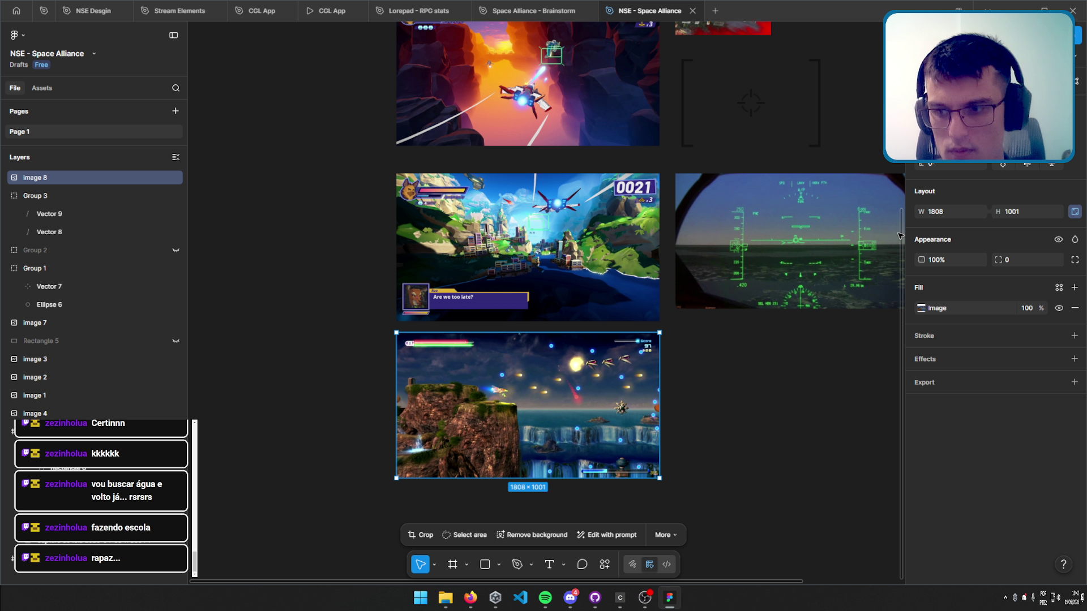
pyautogui.scroll(-3, 900, 235)
pyautogui.moveTo(614, 308)
pyautogui.mouseDown()
pyautogui.moveTo(646, 96)
pyautogui.moveTo(615, 64)
pyautogui.mouseUp()
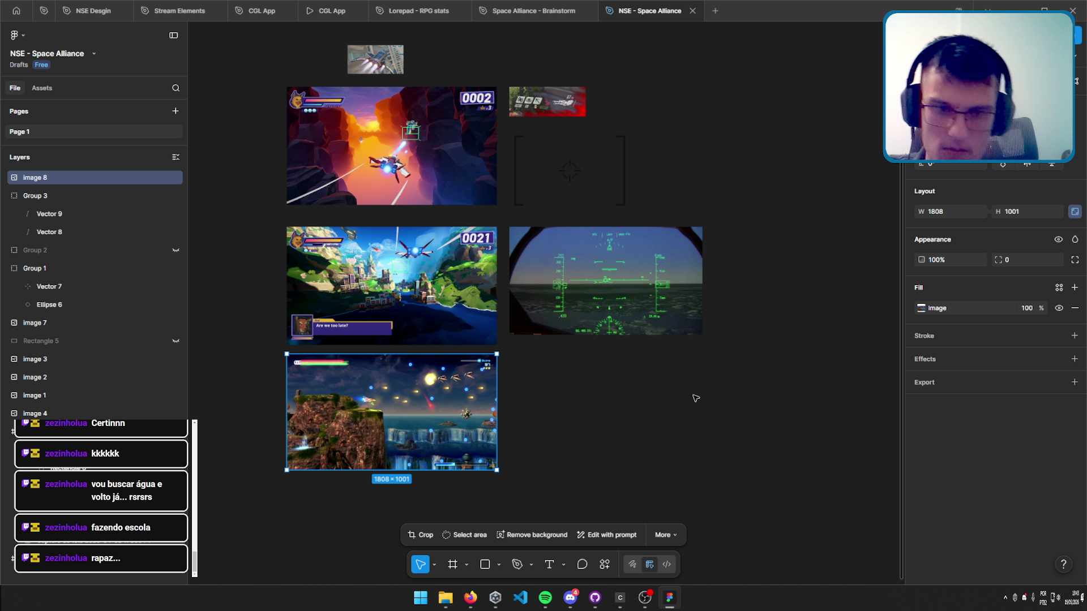
# Move the 0021 fox image to the left of the canyon screenshot.
pyautogui.moveTo(640, 143)
pyautogui.mouseDown()
pyautogui.moveTo(700, 307)
pyautogui.moveTo(703, 244)
pyautogui.mouseUp()
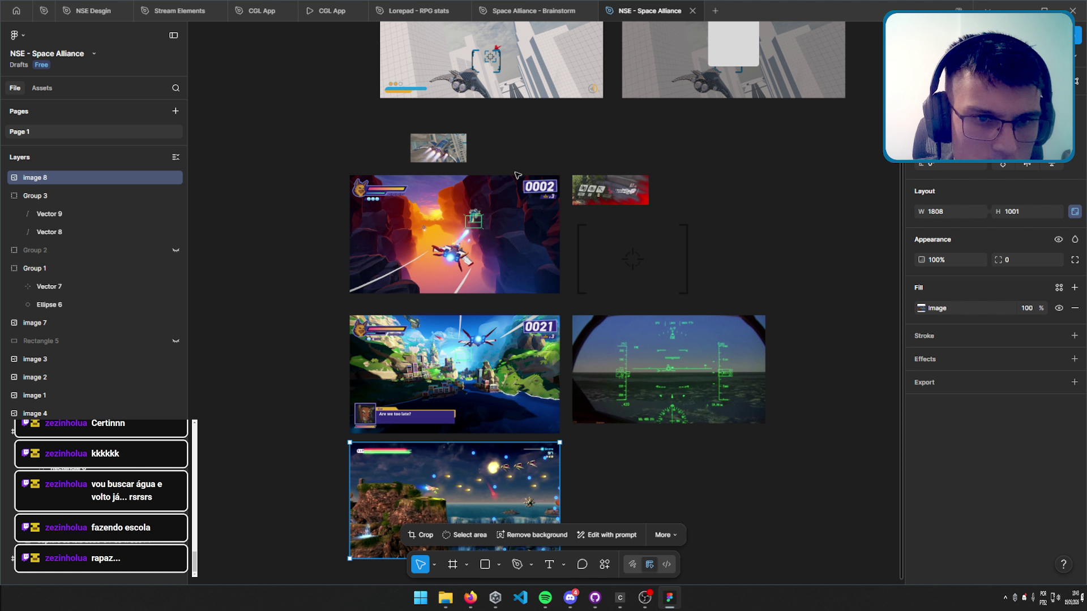
pyautogui.scroll(1, 390, 426)
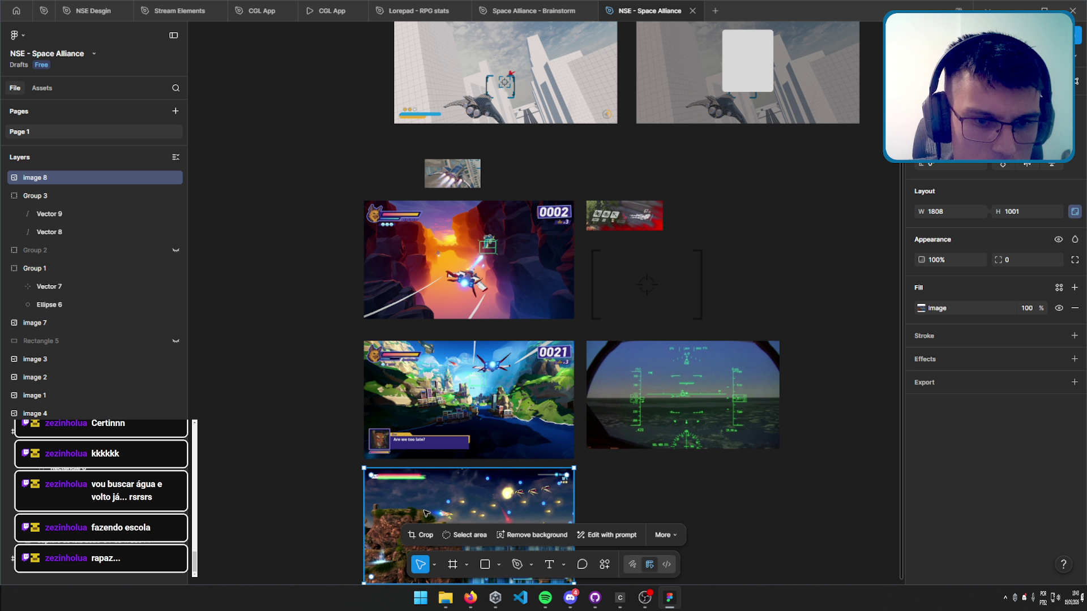
pyautogui.scroll(5, 453, 230)
pyautogui.moveTo(360, 384); pyautogui.dragTo(572, 27)
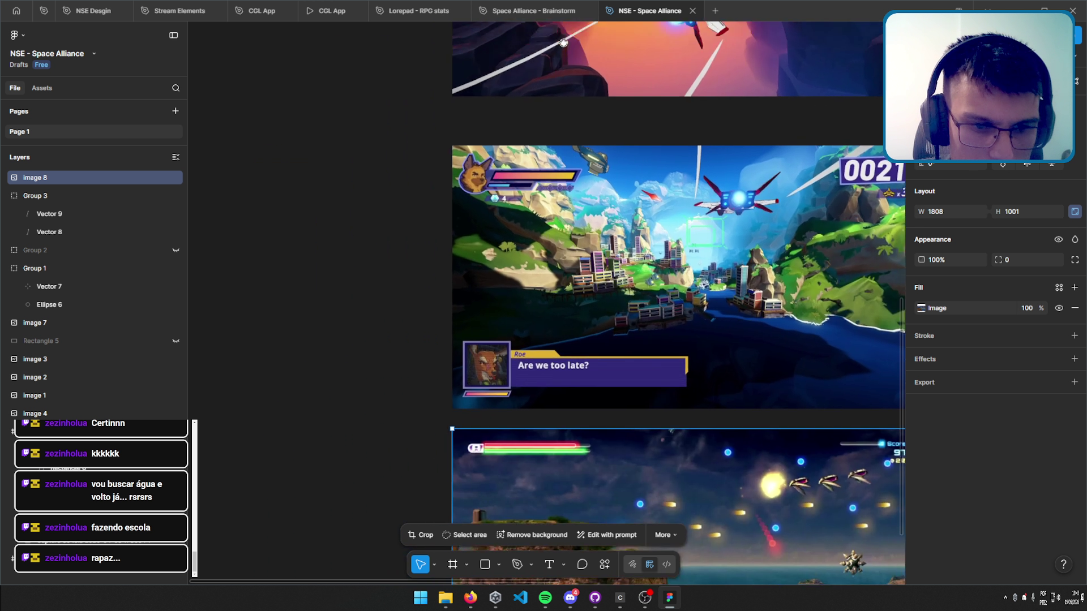
pyautogui.hscroll(3, 694, 407)
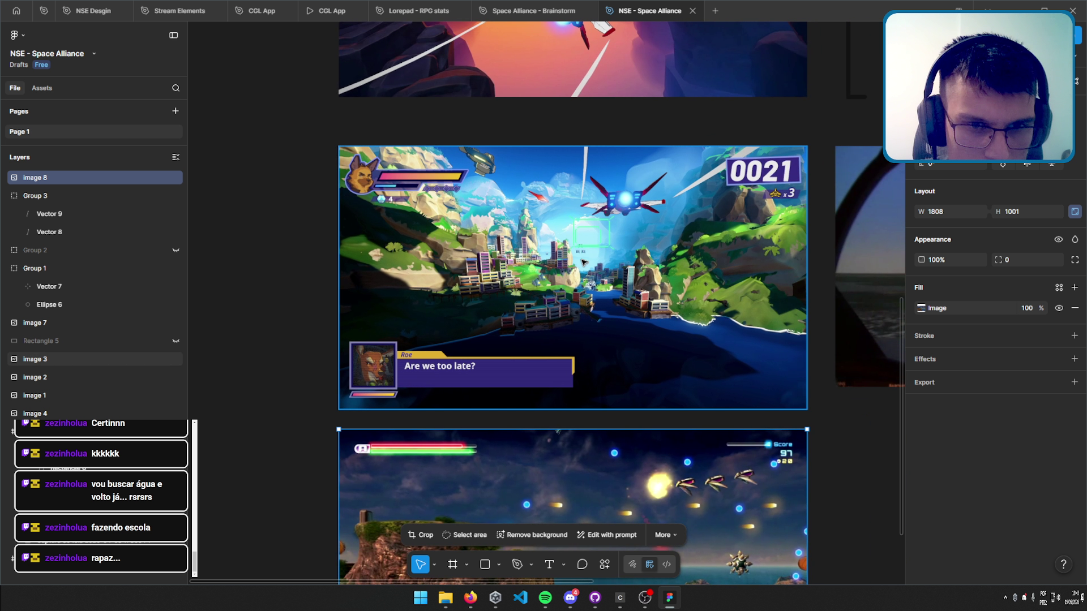
pyautogui.scroll(-2, 695, 408)
pyautogui.scroll(5, 695, 408)
pyautogui.scroll(-3, 695, 407)
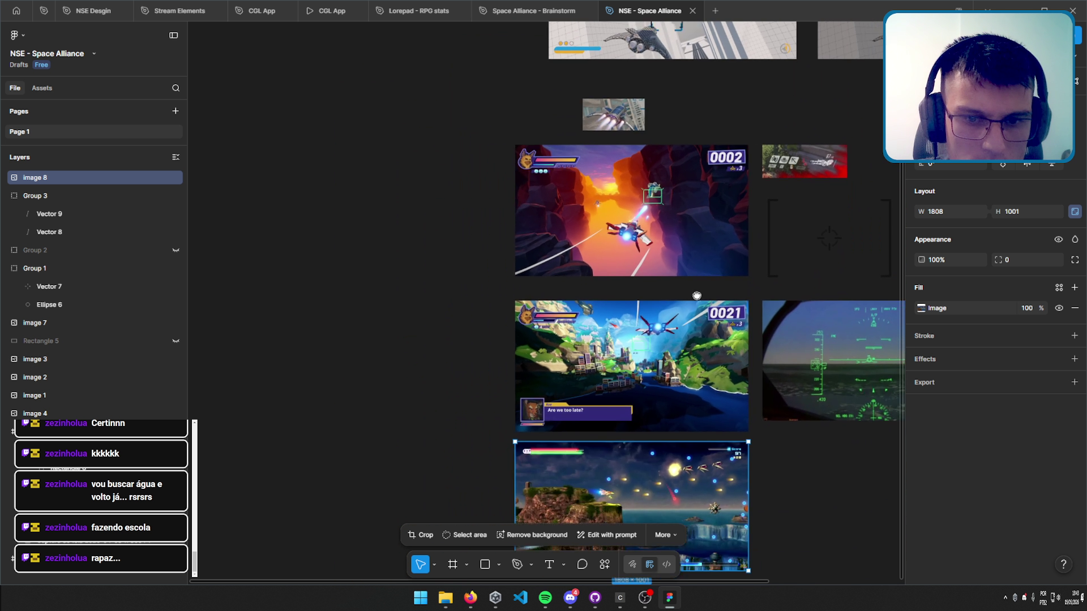
pyautogui.scroll(-1, 645, 324)
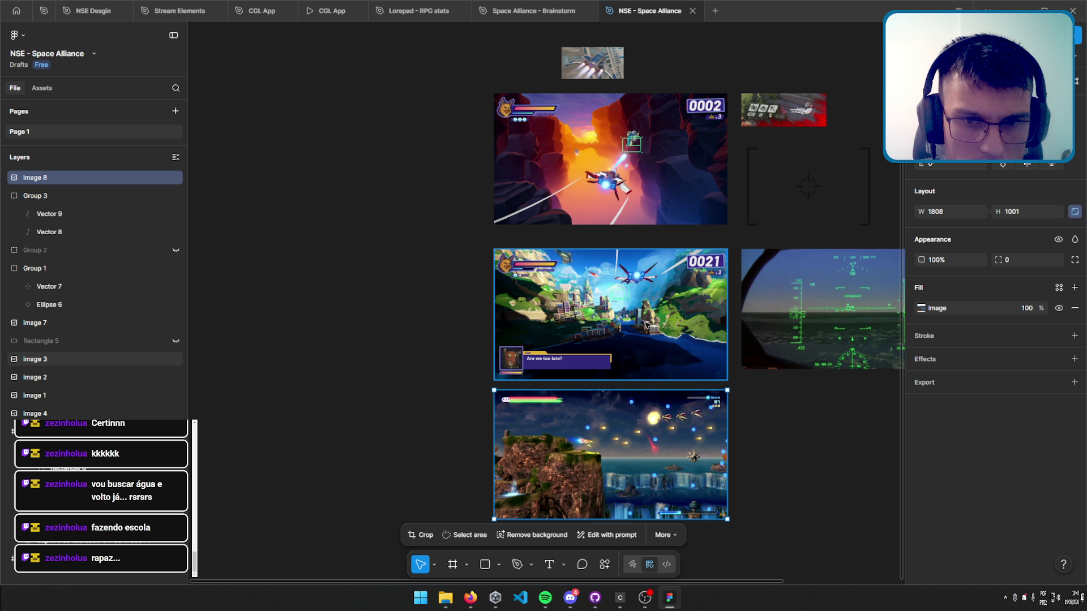
pyautogui.moveTo(645, 324)
pyautogui.mouseDown()
pyautogui.moveTo(415, 171)
pyautogui.moveTo(423, 167)
pyautogui.mouseUp()
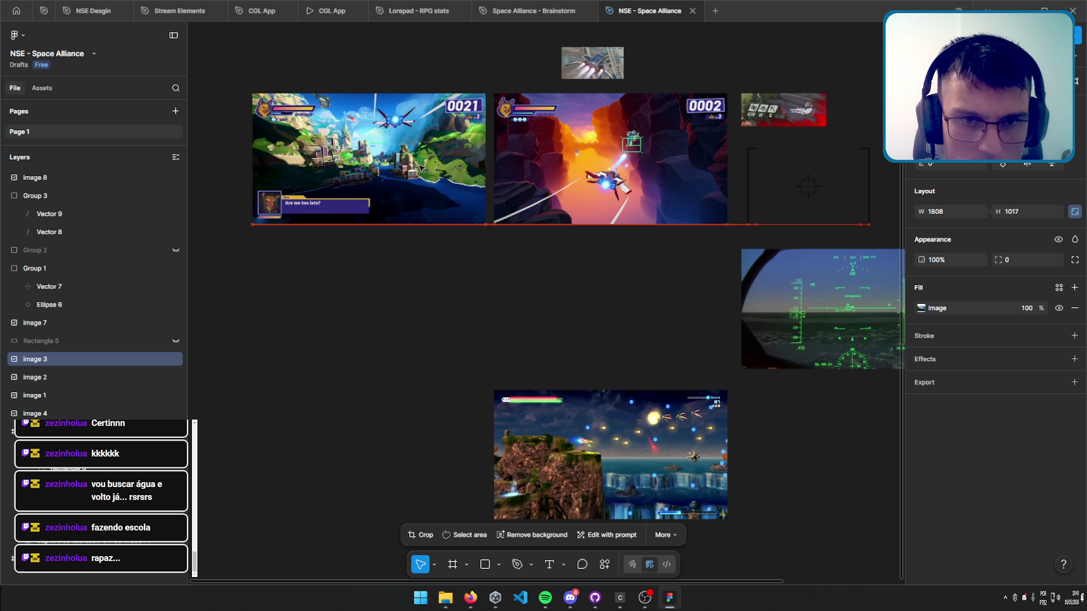
# Move the waterfall shooter screenshot up under the canyon image and enlarge it to 1804×999.
pyautogui.moveTo(596, 452); pyautogui.dragTo(596, 295)
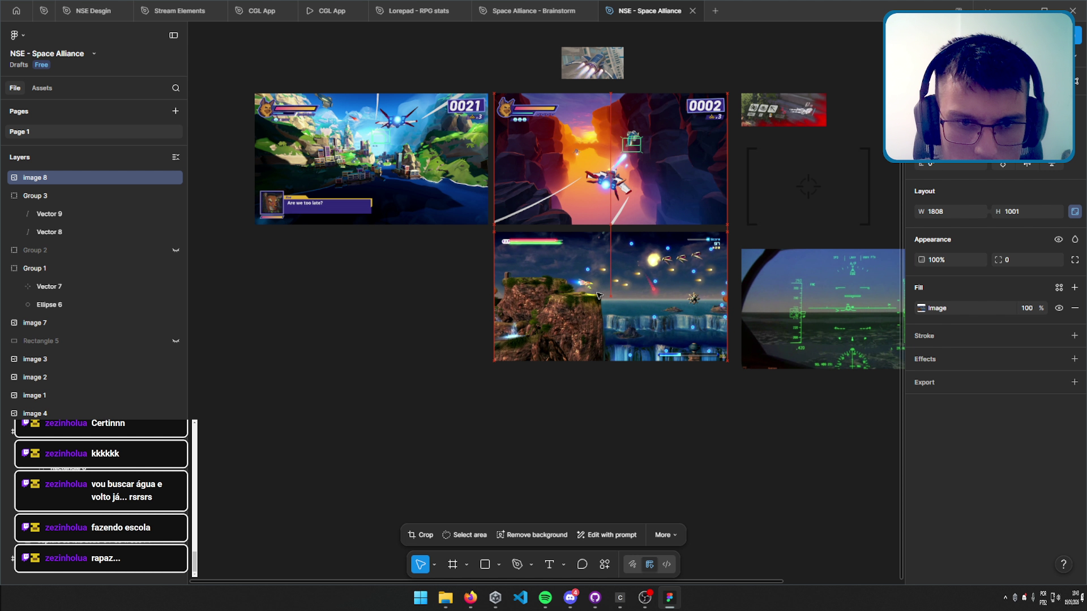
pyautogui.moveTo(729, 363); pyautogui.dragTo(724, 360)
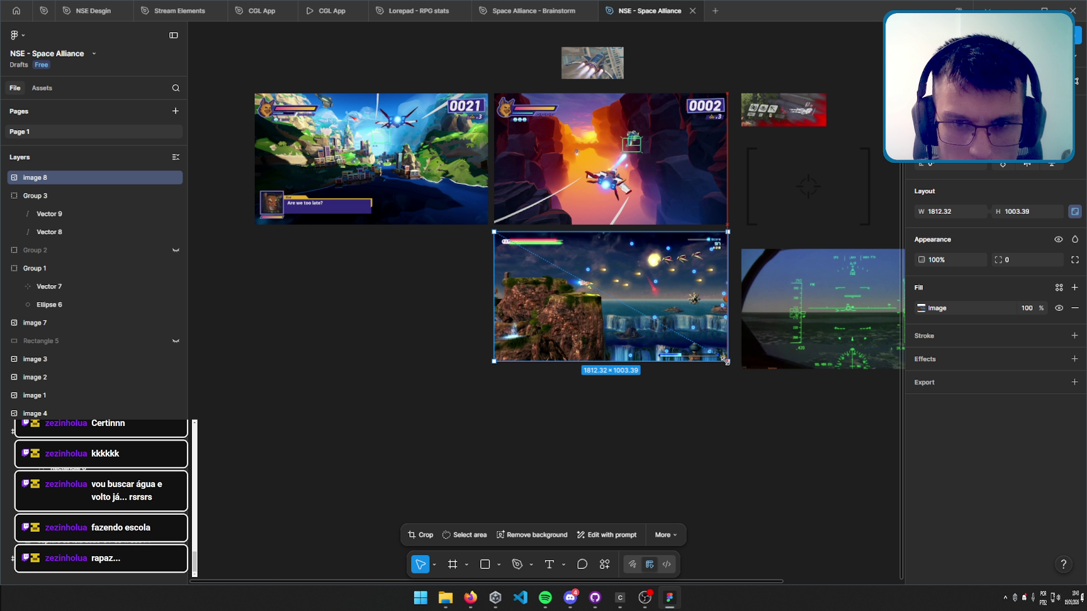
pyautogui.moveTo(725, 361); pyautogui.dragTo(728, 361)
pyautogui.scroll(5, 613, 202)
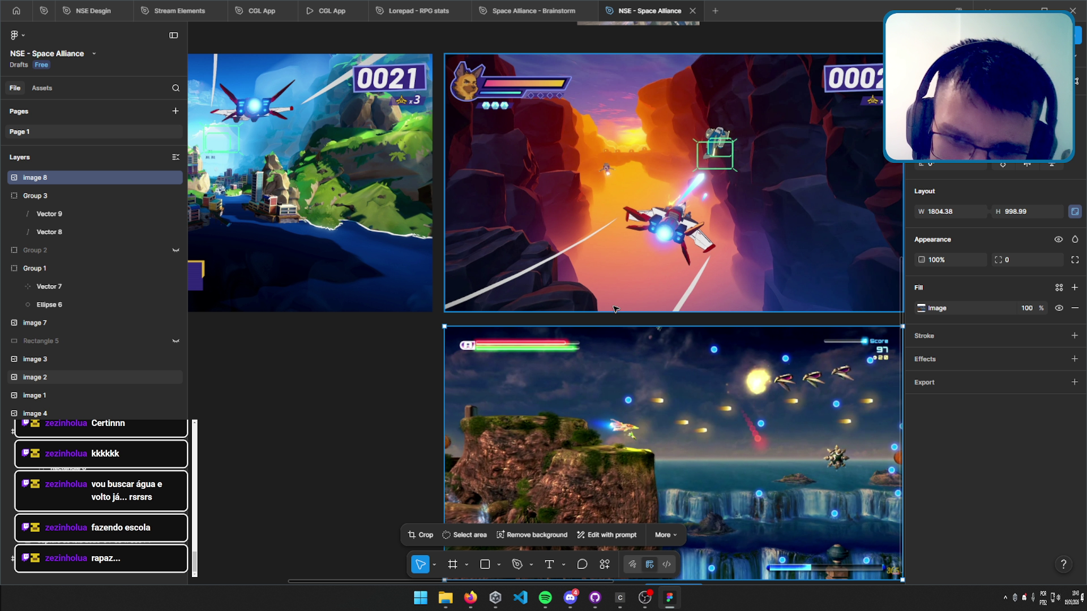
pyautogui.scroll(-2, 613, 308)
pyautogui.scroll(5, 450, 418)
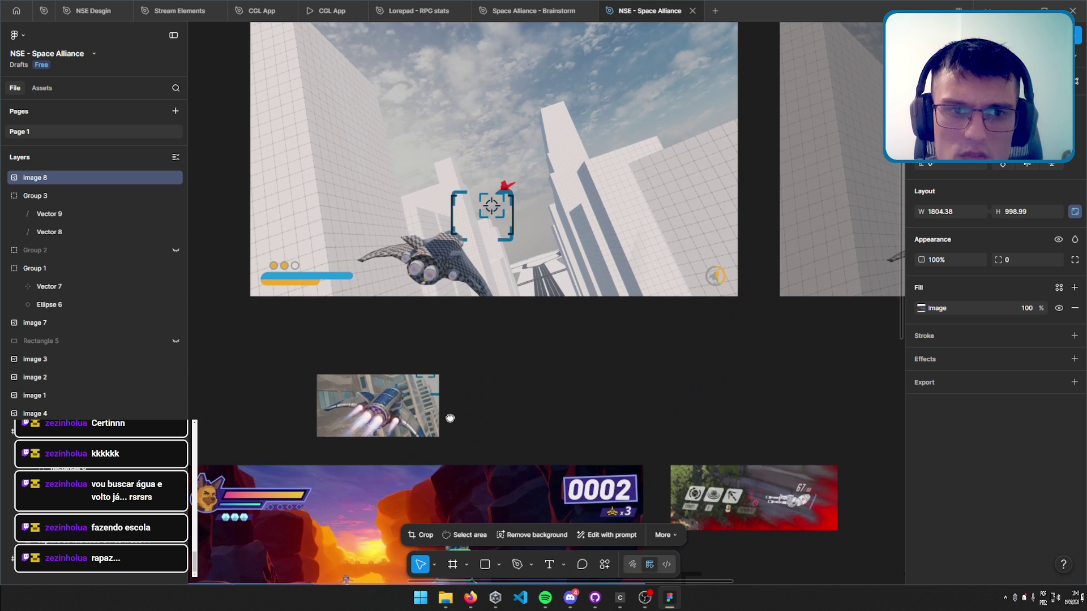
pyautogui.moveTo(450, 418)
pyautogui.mouseDown()
pyautogui.moveTo(439, 478)
pyautogui.moveTo(488, 194)
pyautogui.mouseUp()
pyautogui.scroll(-2, 511, 369)
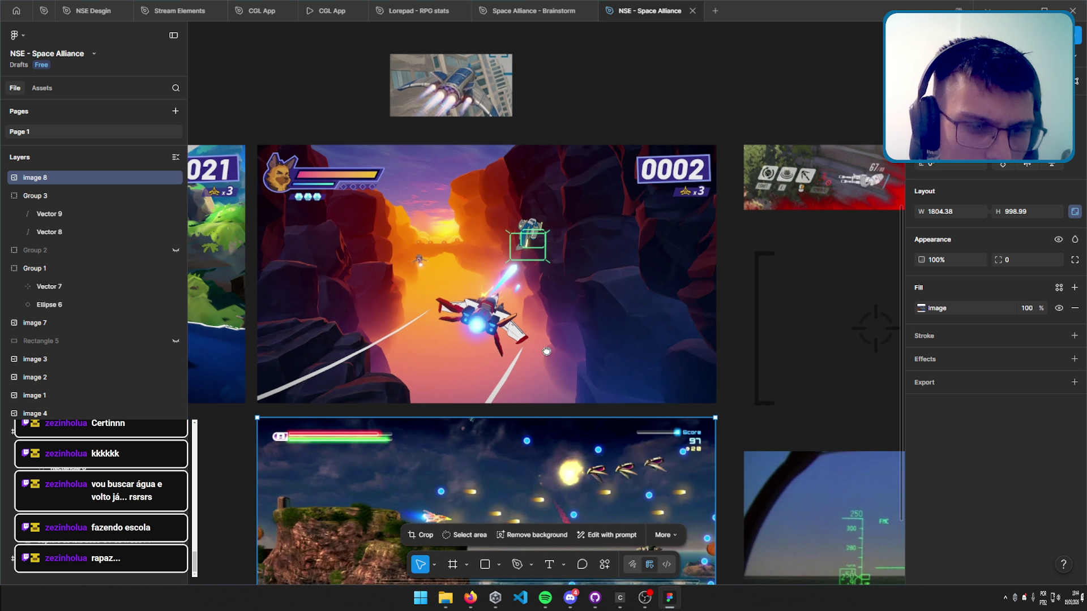
pyautogui.scroll(-5, 543, 283)
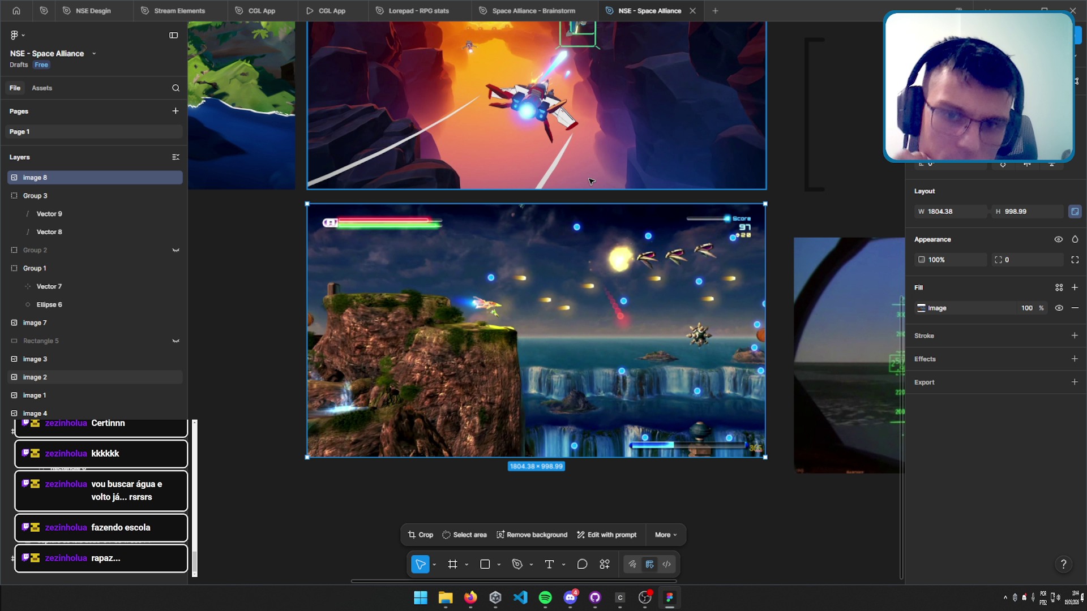
pyautogui.scroll(3, 537, 203)
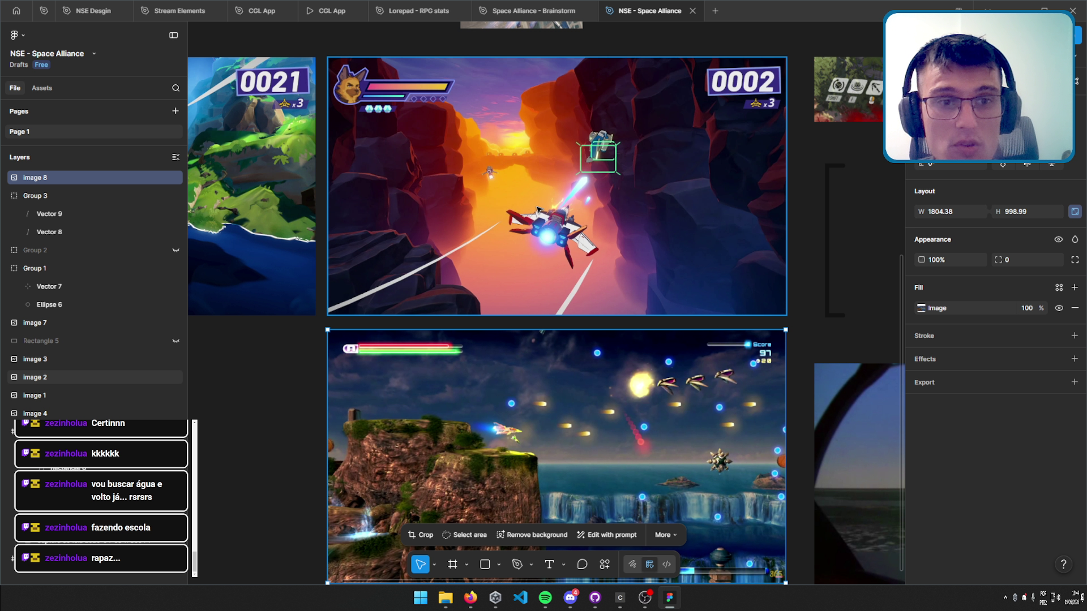
pyautogui.scroll(-3, 590, 310)
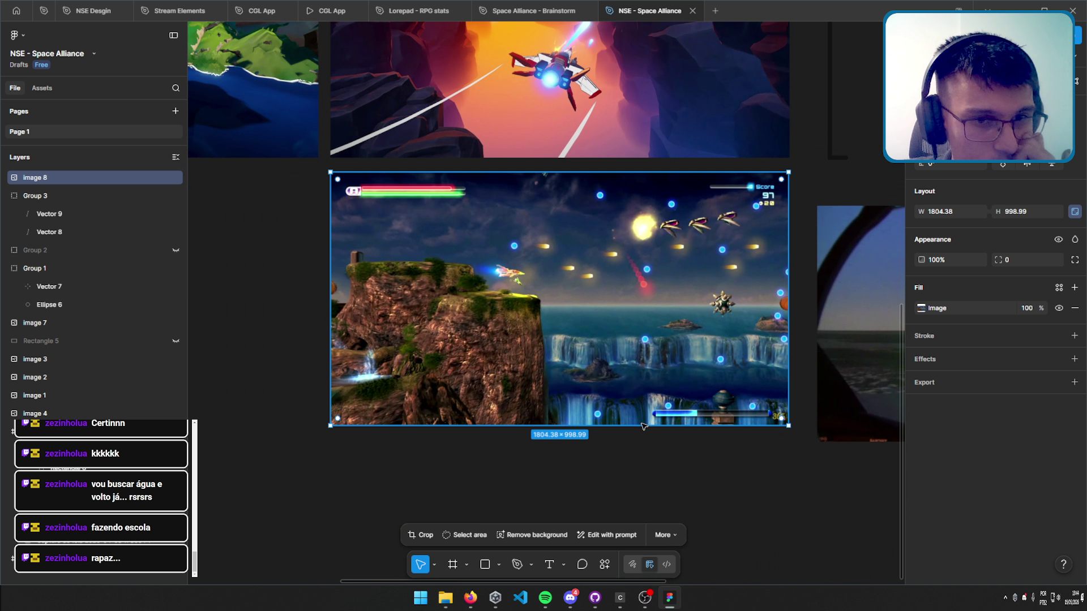
pyautogui.scroll(-5, 644, 443)
pyautogui.scroll(-5, 679, 363)
pyautogui.scroll(-3, 719, 283)
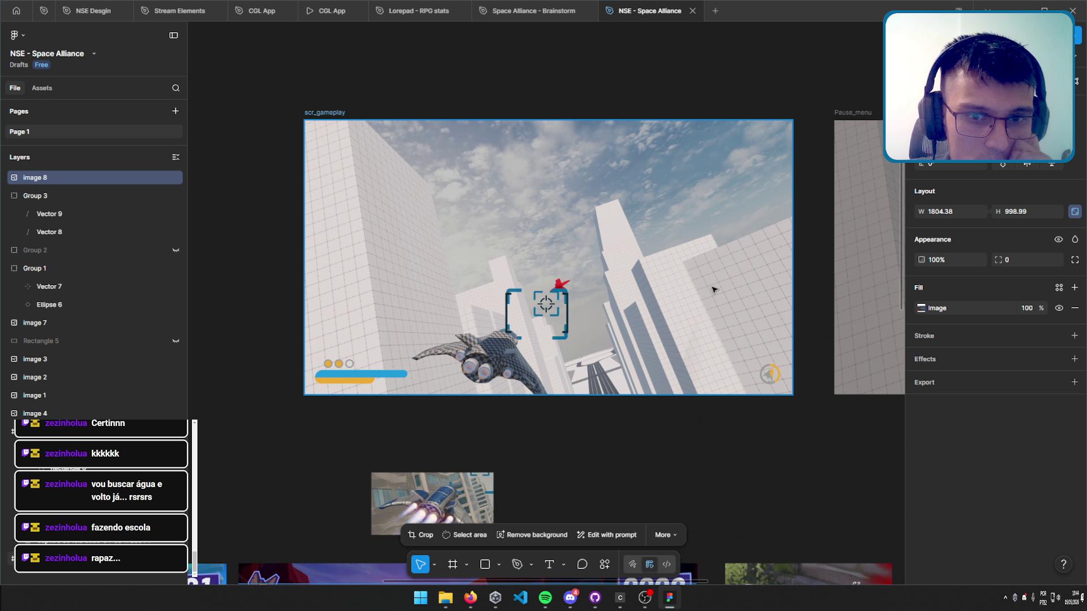
pyautogui.scroll(10, 670, 146)
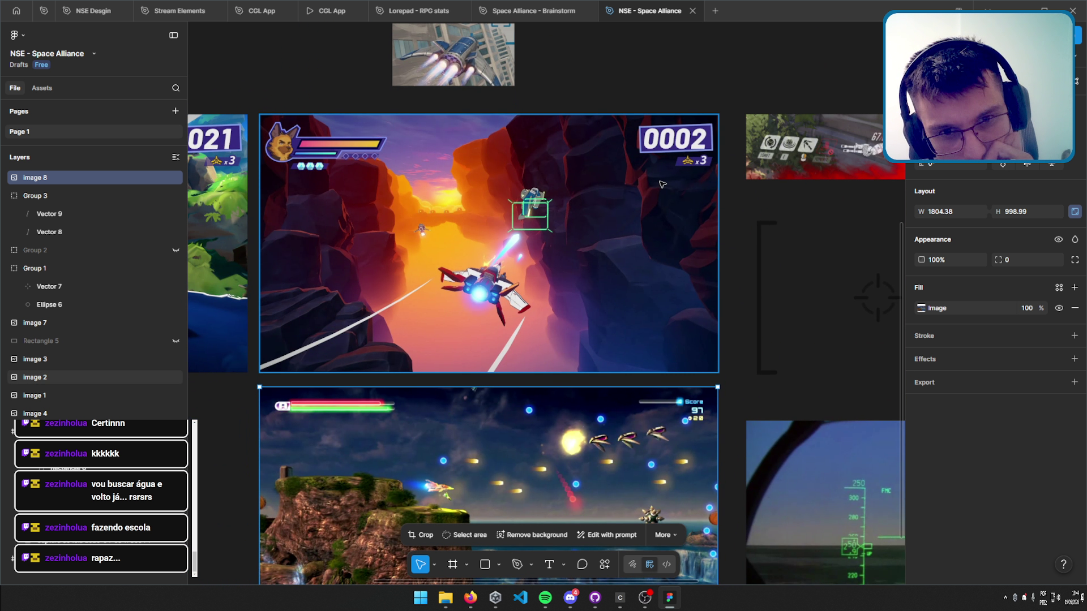
pyautogui.scroll(-4, 643, 142)
pyautogui.scroll(2, 644, 141)
pyautogui.scroll(1, 589, 227)
pyautogui.scroll(1, 535, 310)
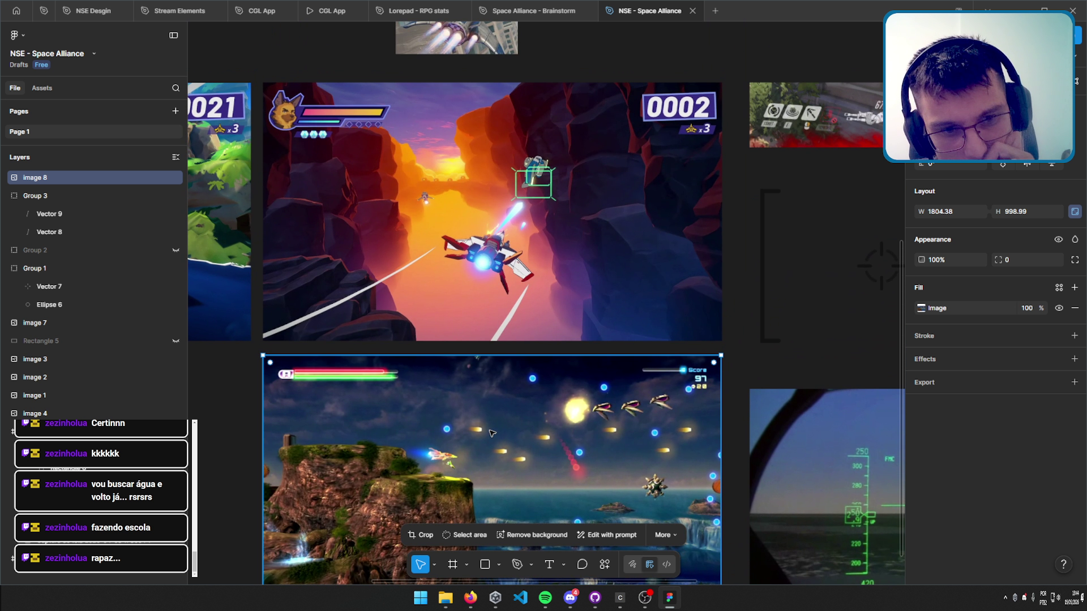
pyautogui.scroll(3, 535, 310)
pyautogui.scroll(3, 566, 314)
pyautogui.scroll(3, 604, 318)
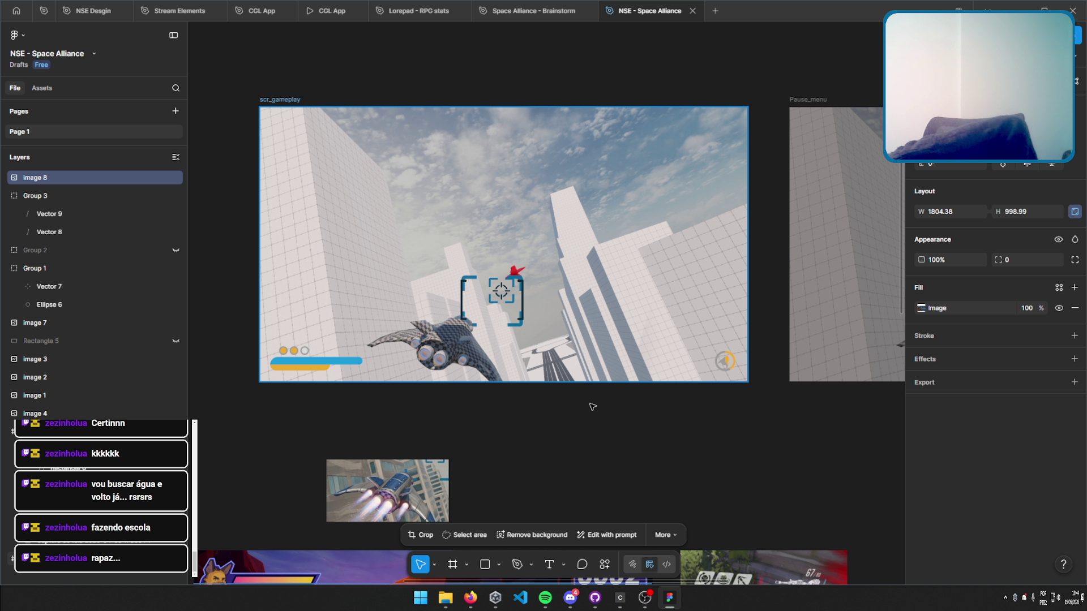
pyautogui.scroll(-6, 589, 406)
pyautogui.hscroll(-4, 504, 136)
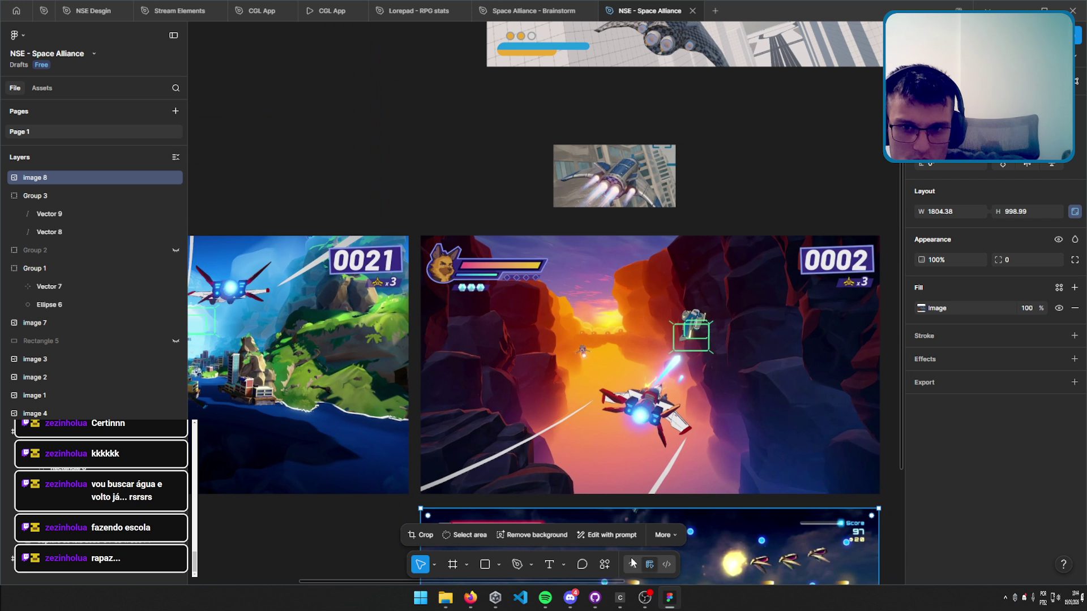
pyautogui.moveTo(542, 440); pyautogui.dragTo(548, 360)
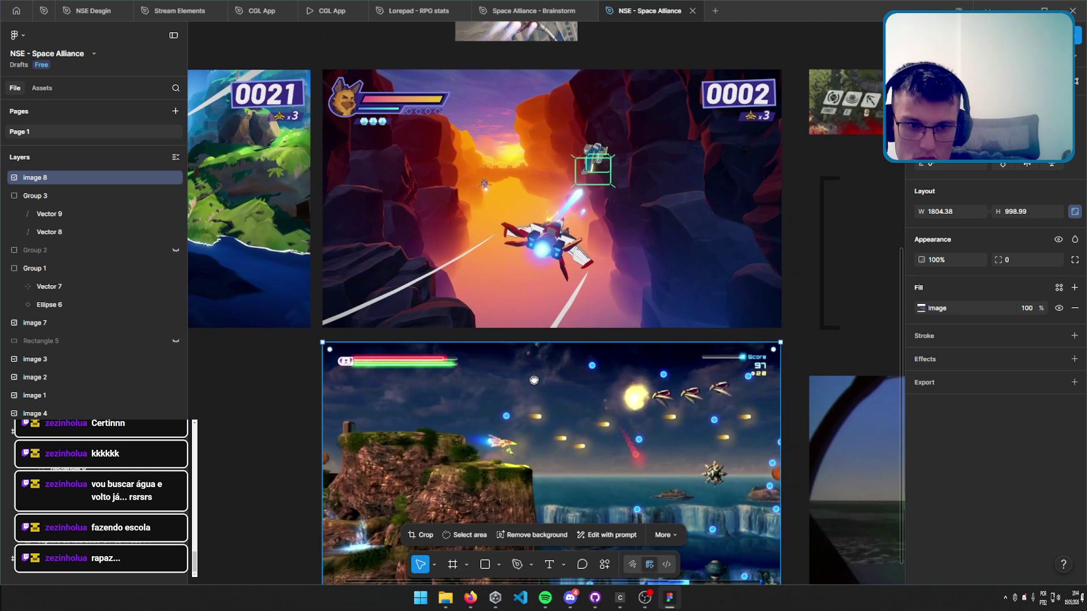
pyautogui.scroll(8, 569, 546)
pyautogui.scroll(1, 568, 547)
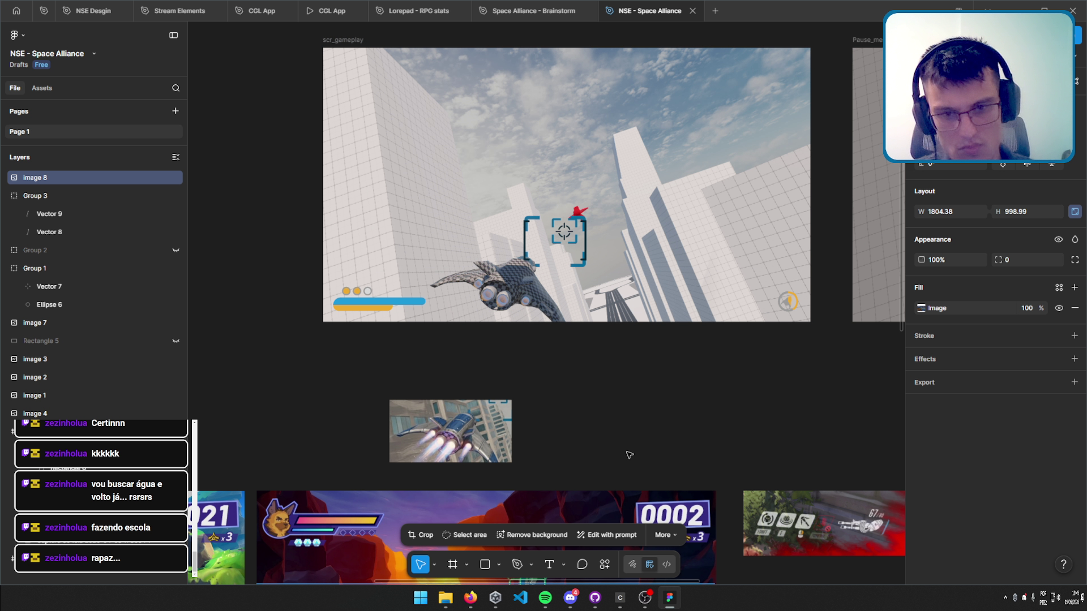
pyautogui.scroll(-10, 629, 455)
pyautogui.scroll(3, 521, 140)
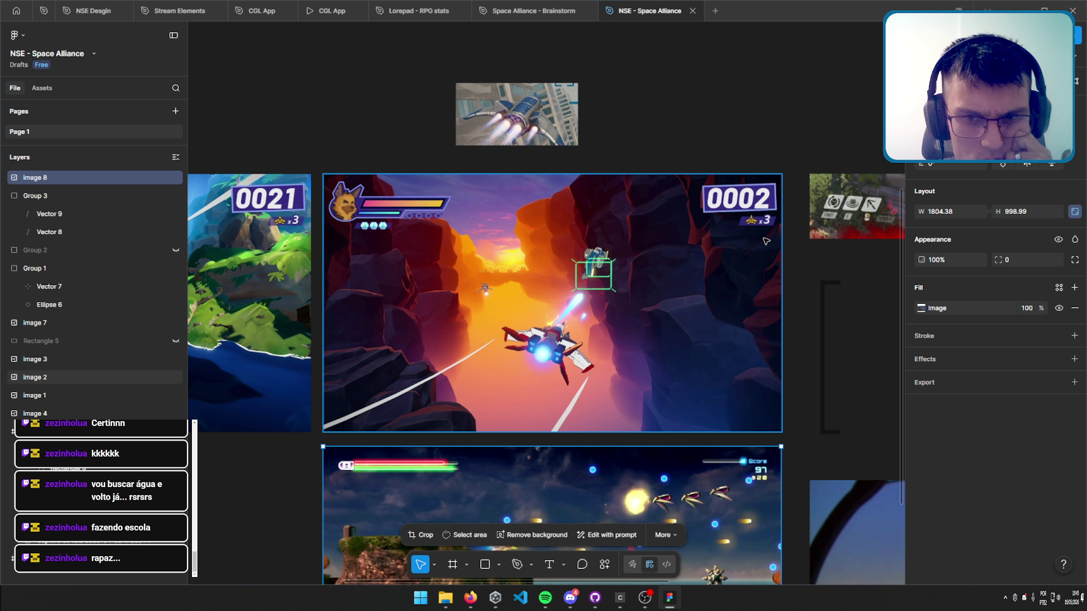
pyautogui.scroll(-5, 735, 378)
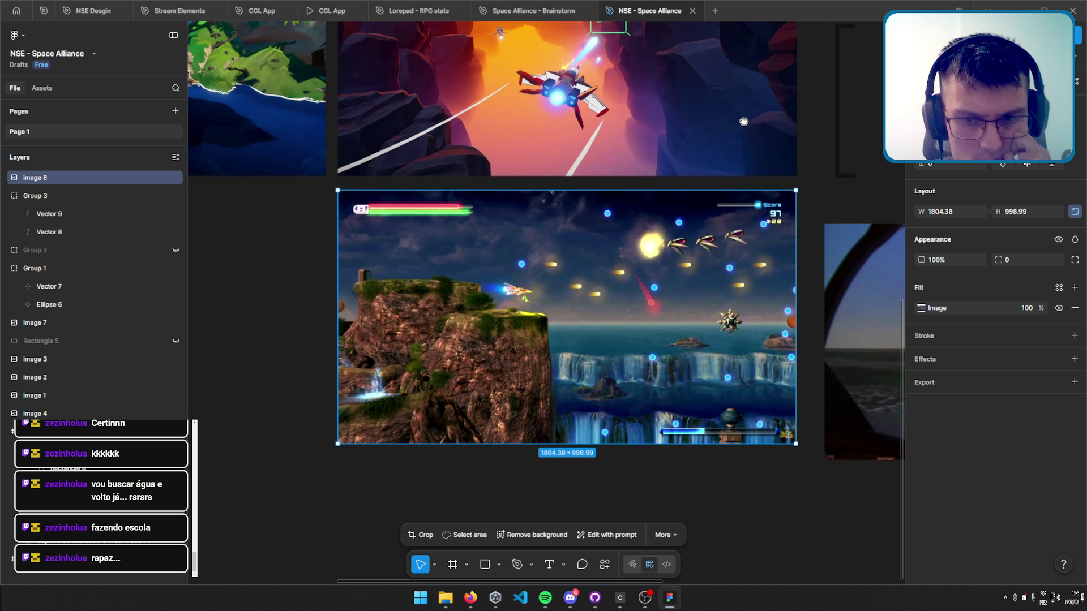
pyautogui.scroll(5, 753, 385)
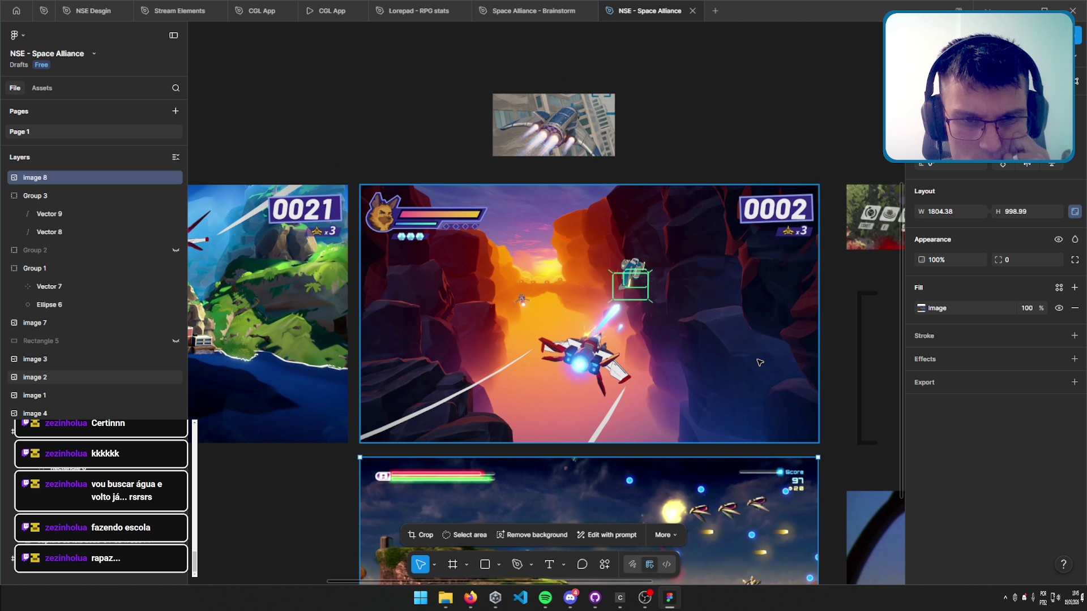
pyautogui.scroll(5, 634, 190)
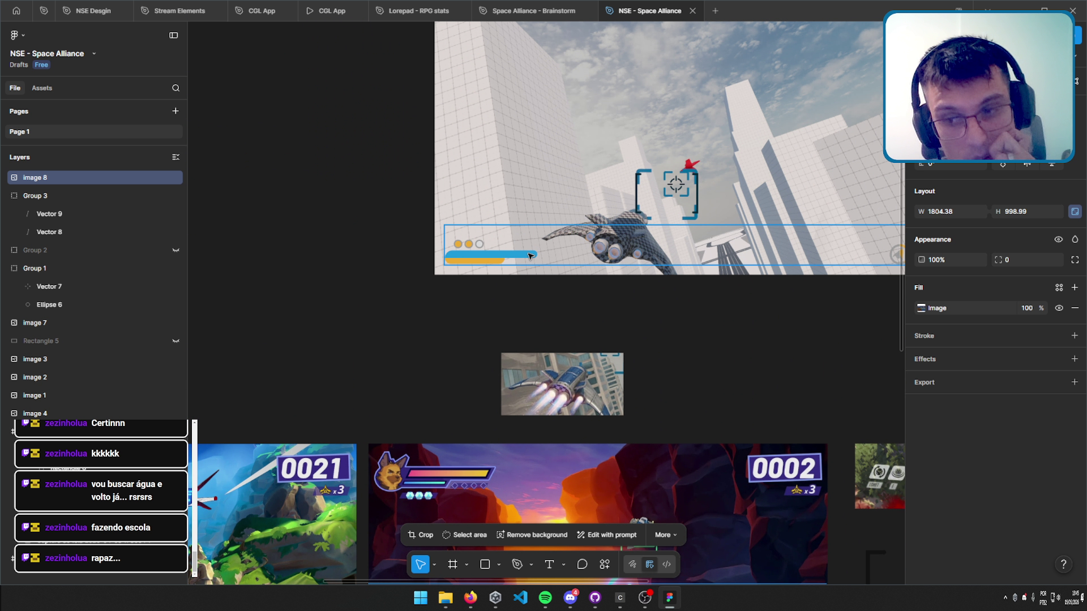
pyautogui.scroll(2, 555, 328)
pyautogui.hscroll(2, 555, 328)
pyautogui.moveTo(555, 328); pyautogui.dragTo(542, 343)
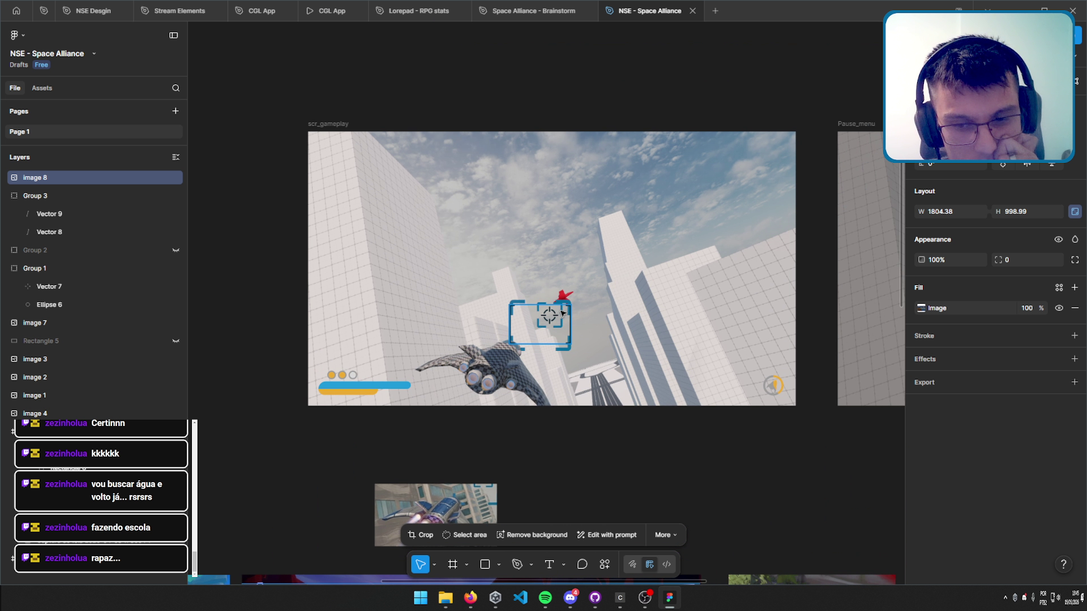
pyautogui.click(450, 600)
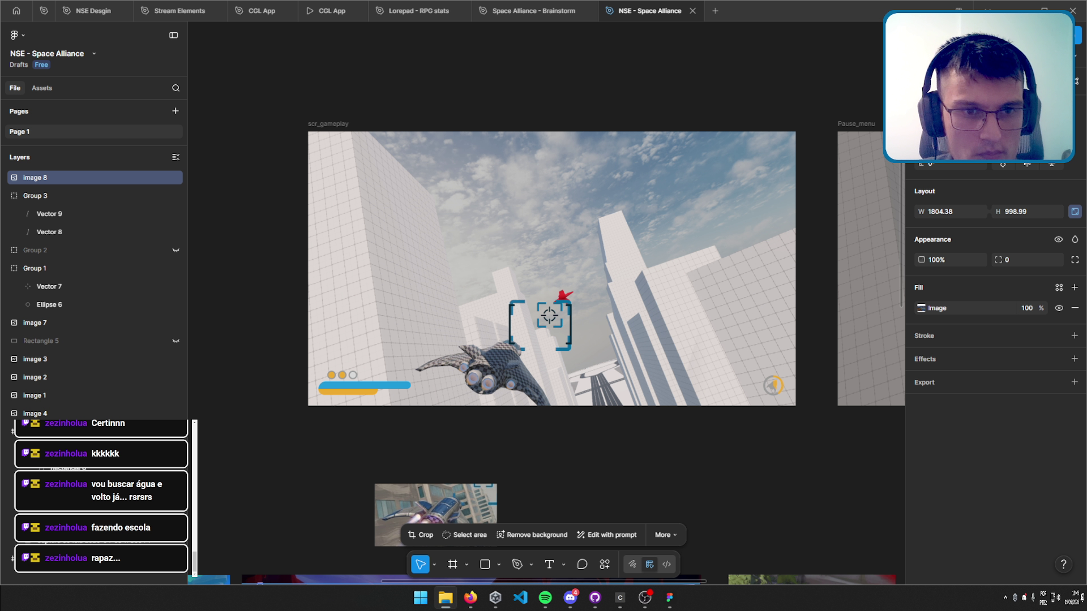
# Drop the new UVBNG 1 sky-shooter screenshot beside scr_gameplay and scale it to 1920×1080.
pyautogui.moveTo(436, 524); pyautogui.dragTo(306, 254)
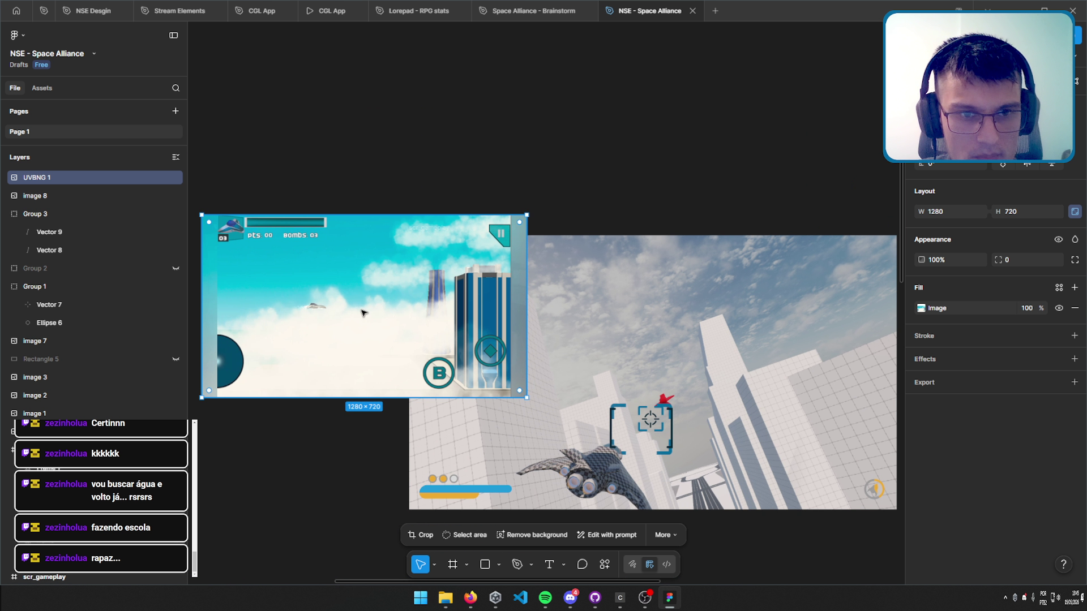
pyautogui.moveTo(371, 299)
pyautogui.mouseDown()
pyautogui.moveTo(177, 409)
pyautogui.moveTo(473, 210)
pyautogui.mouseUp()
pyautogui.moveTo(317, 281); pyautogui.dragTo(152, 371)
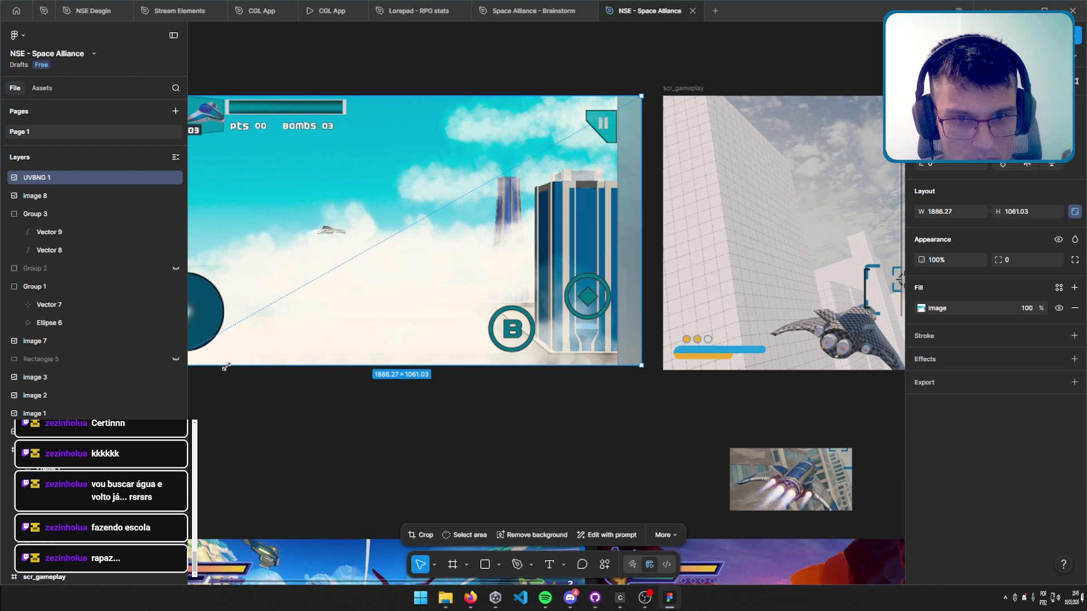
pyautogui.moveTo(470, 186); pyautogui.dragTo(569, 259)
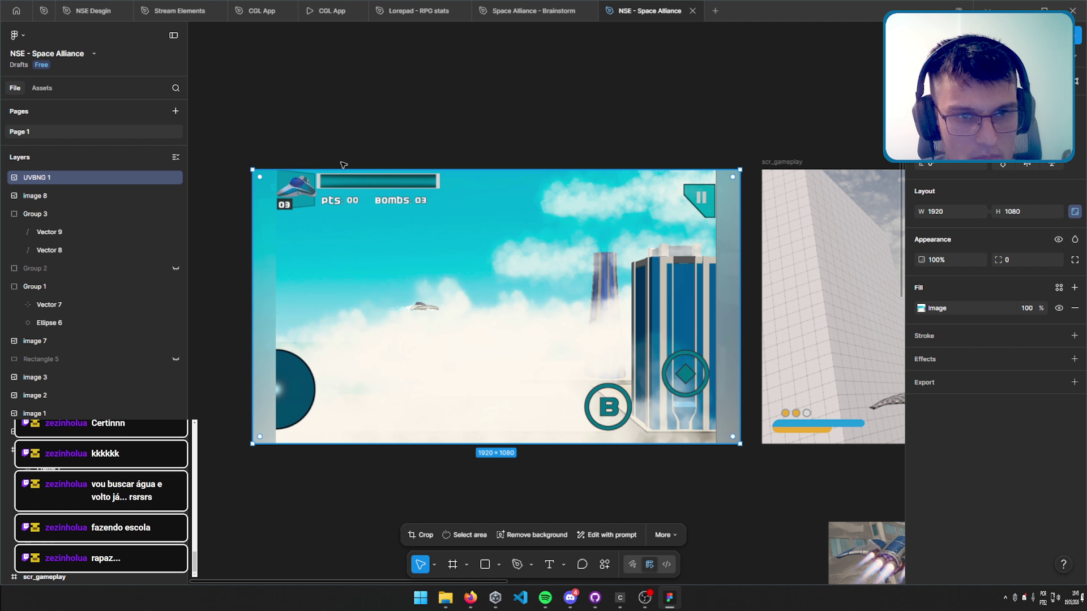
pyautogui.moveTo(642, 277)
pyautogui.mouseDown()
pyautogui.moveTo(414, 220)
pyautogui.moveTo(602, 228)
pyautogui.mouseUp()
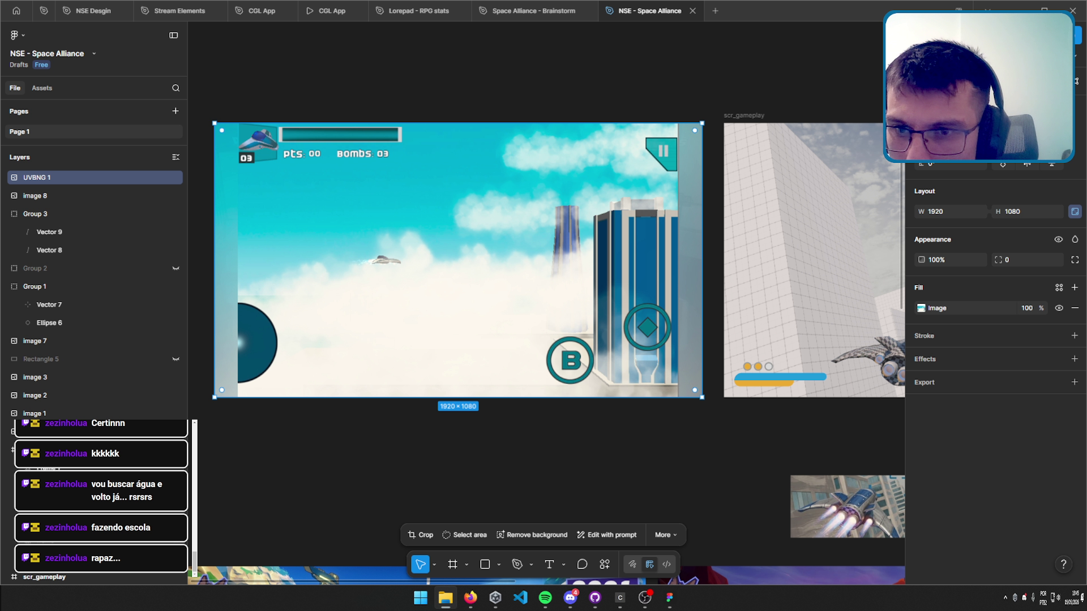
pyautogui.click(338, 448)
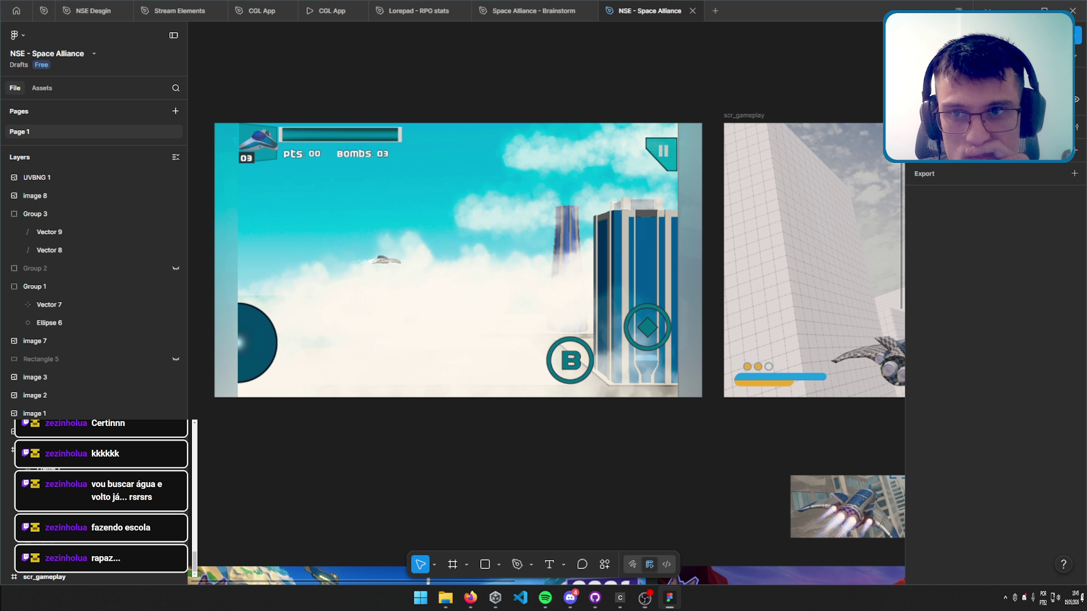
# Move the UVBNG 1 image into the bottom-left slot of the reference grid.
pyautogui.click(575, 307)
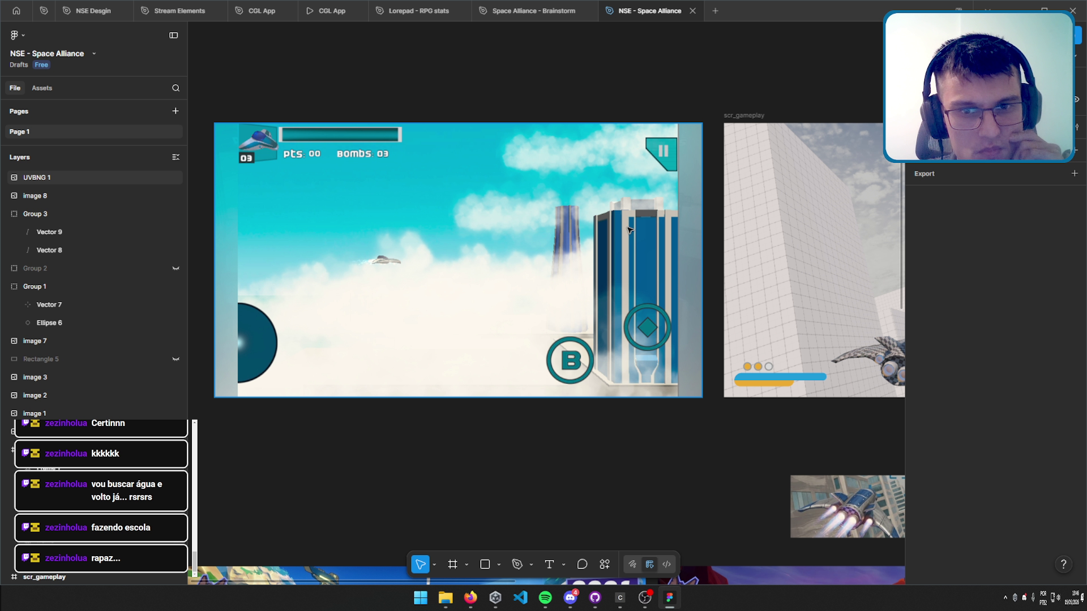
pyautogui.moveTo(615, 240); pyautogui.dragTo(877, 215)
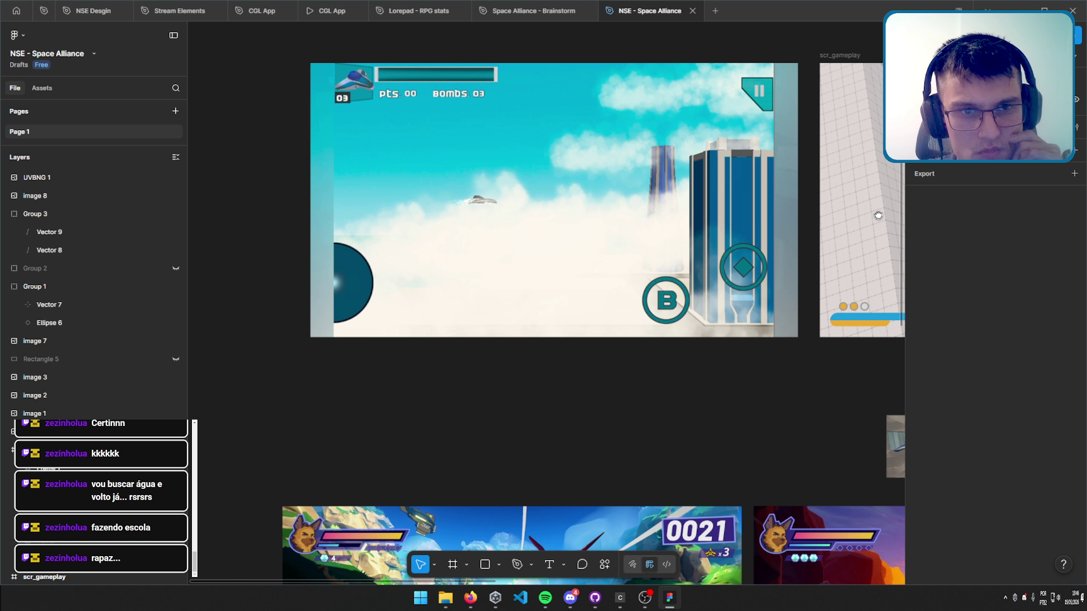
pyautogui.moveTo(878, 215); pyautogui.dragTo(809, 272)
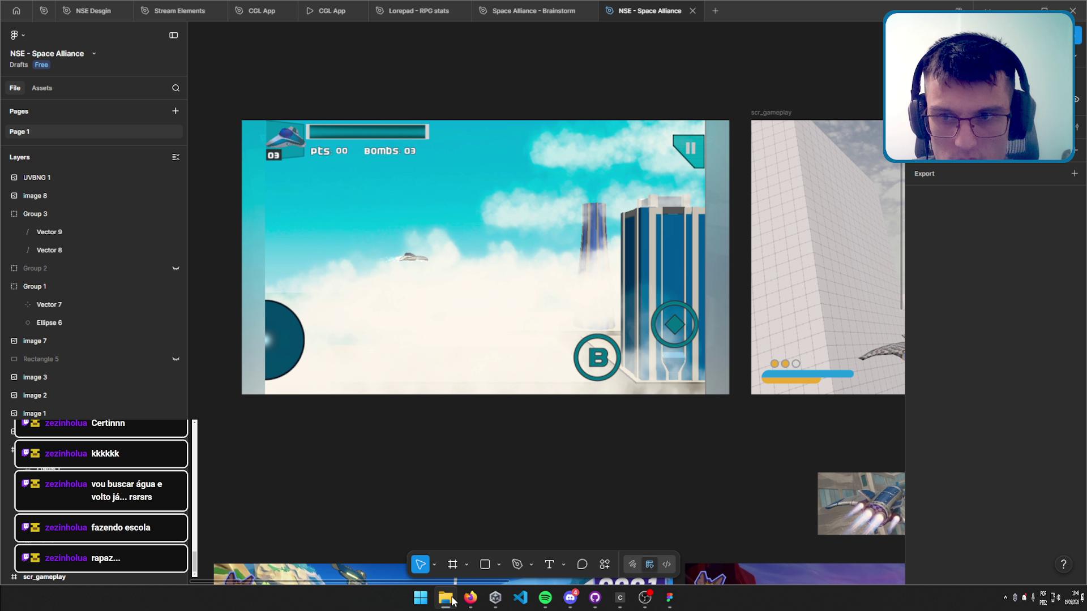
pyautogui.click(554, 324)
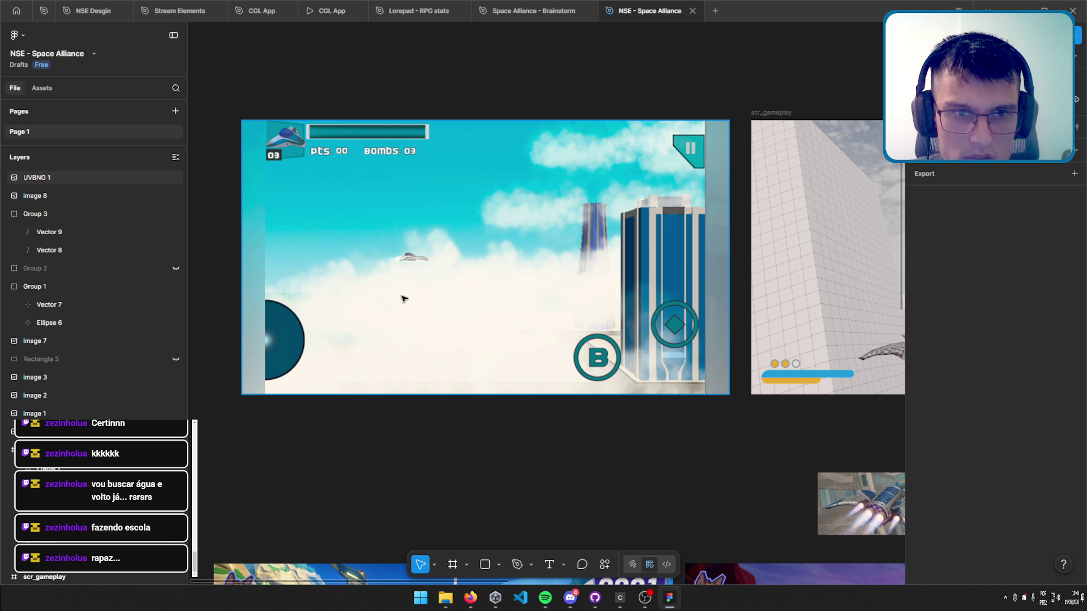
pyautogui.hscroll(5, 362, 306)
pyautogui.scroll(-5, 509, 317)
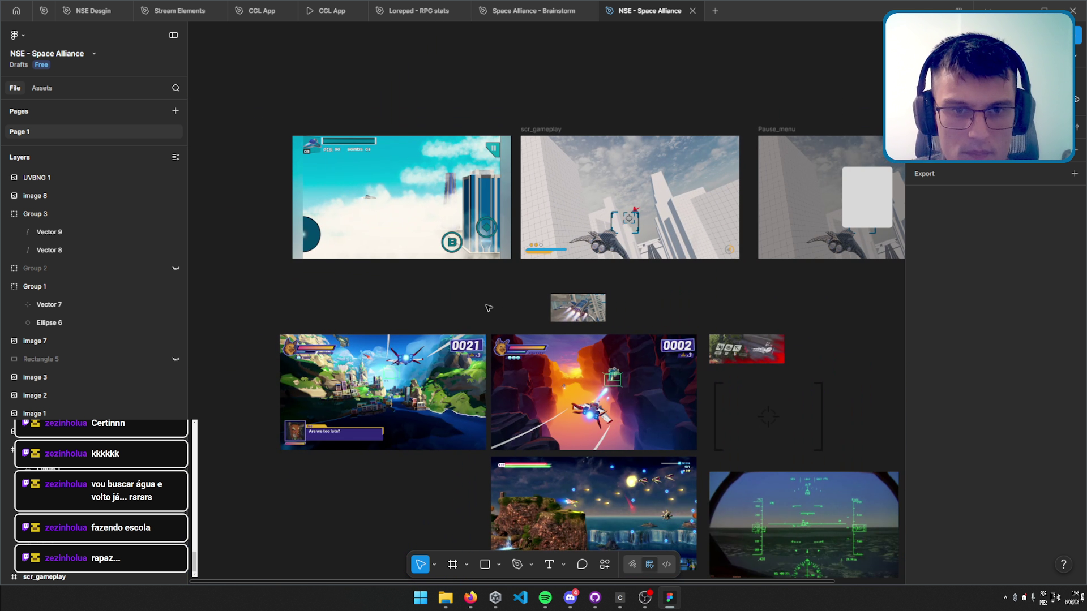
pyautogui.moveTo(440, 198); pyautogui.dragTo(416, 526)
pyautogui.moveTo(416, 512); pyautogui.dragTo(419, 512)
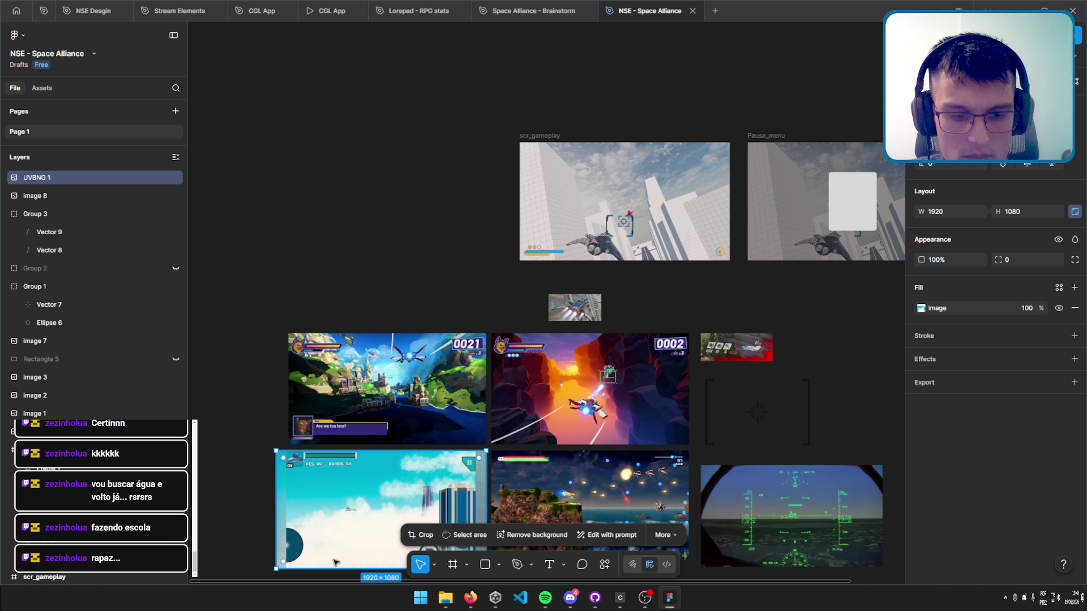
pyautogui.click(630, 308)
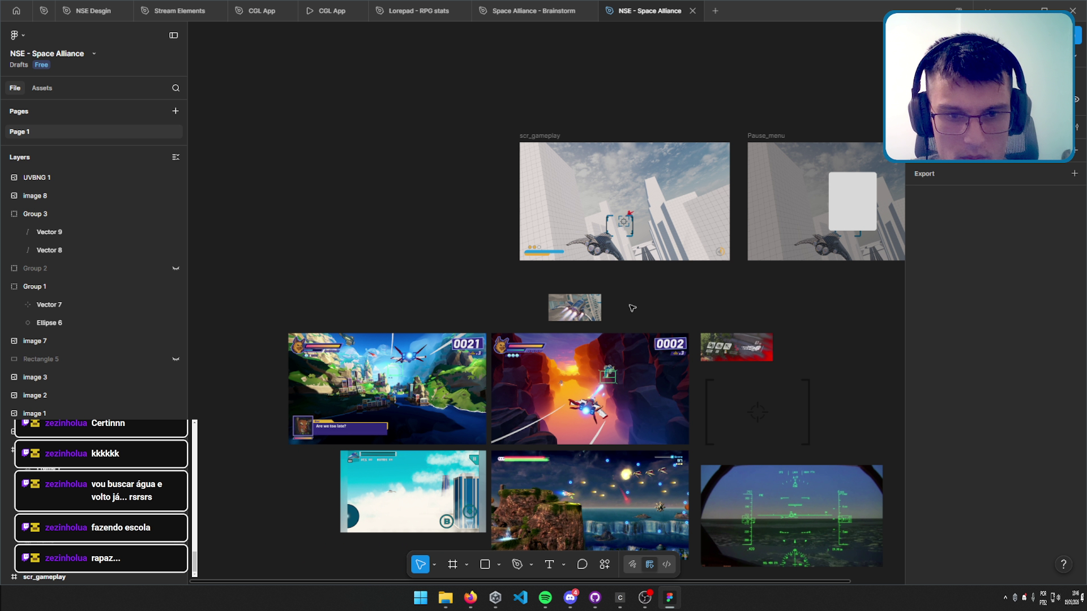
pyautogui.moveTo(630, 308); pyautogui.dragTo(418, 333)
pyautogui.scroll(5, 371, 273)
pyautogui.hscroll(-3, 388, 257)
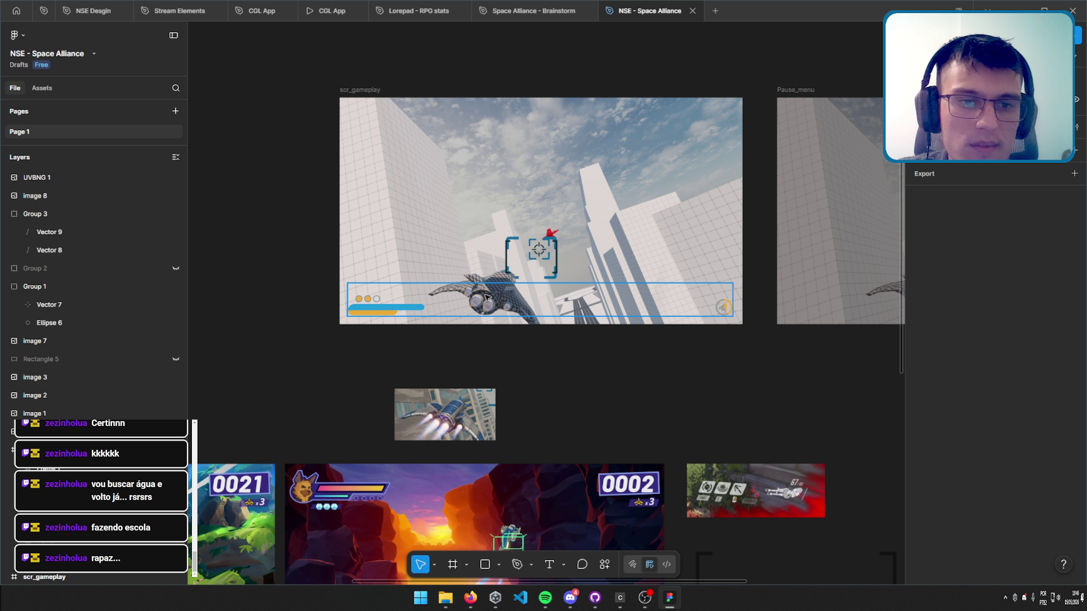
# Move the HUD group from the bottom to the top edge of scr_gameplay.
pyautogui.moveTo(393, 311); pyautogui.dragTo(391, 118)
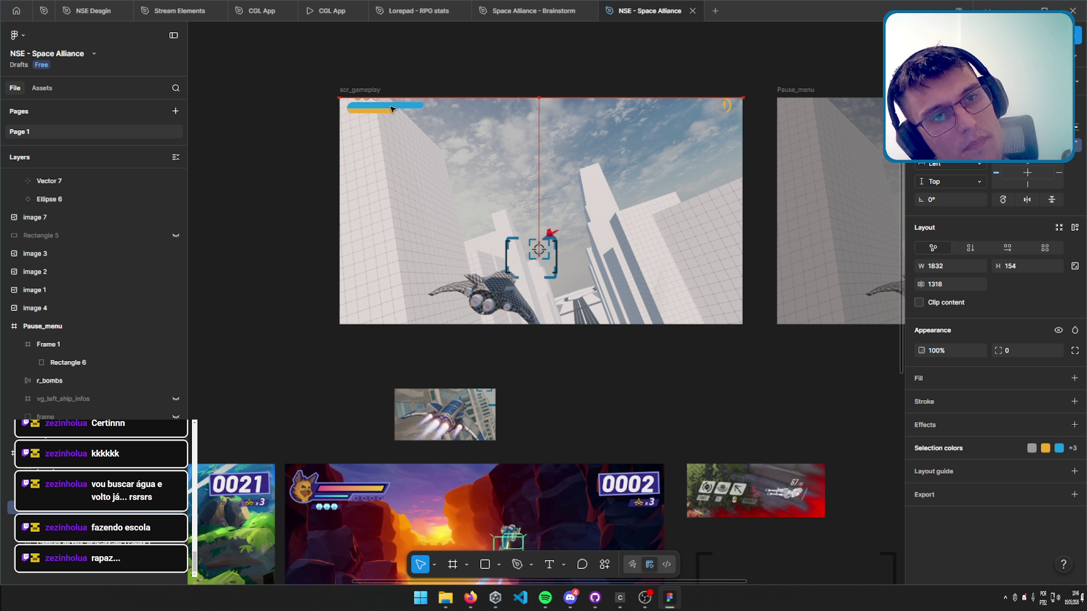
pyautogui.moveTo(392, 117); pyautogui.dragTo(391, 109)
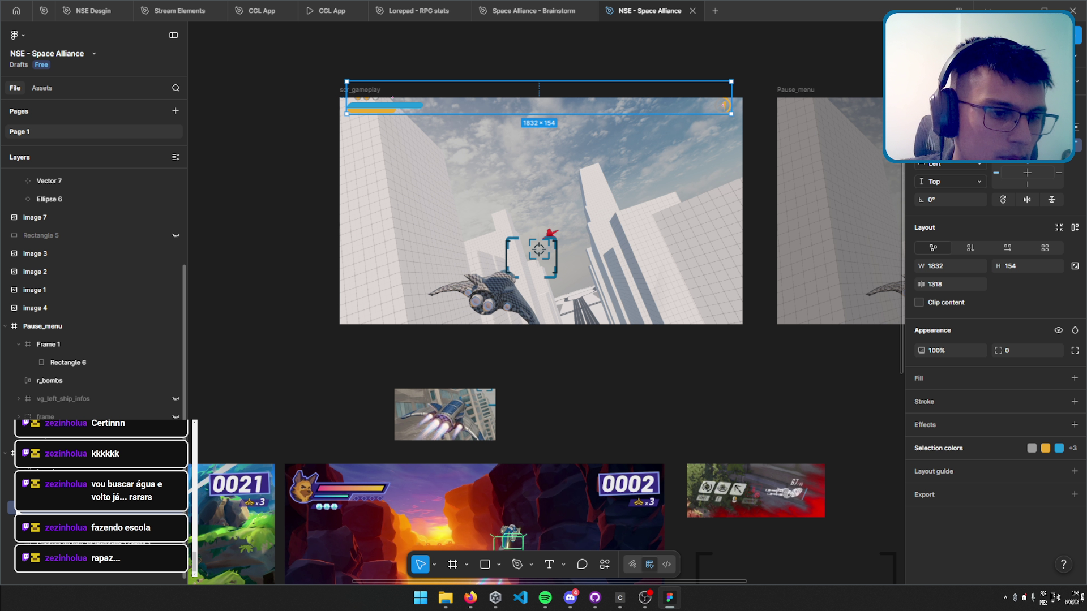
pyautogui.doubleClick(384, 105)
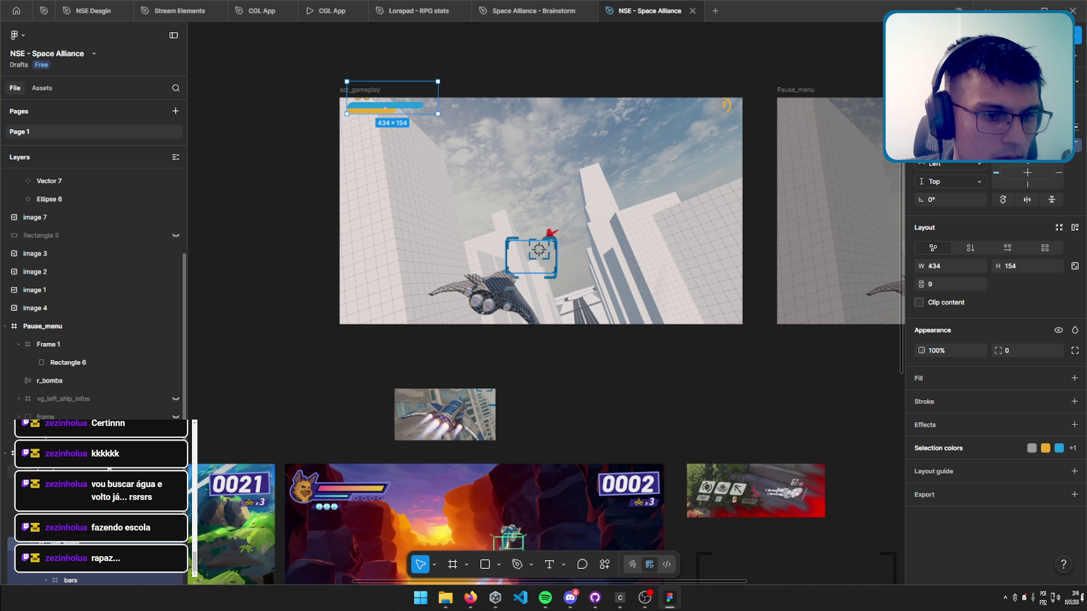
pyautogui.scroll(-2, 68, 511)
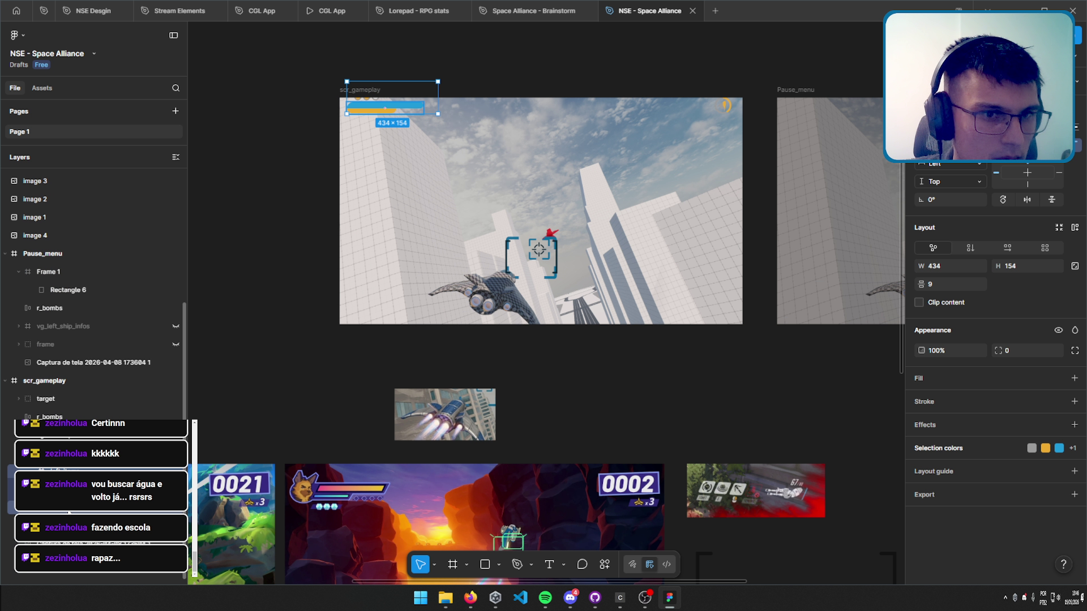
pyautogui.doubleClick(385, 107)
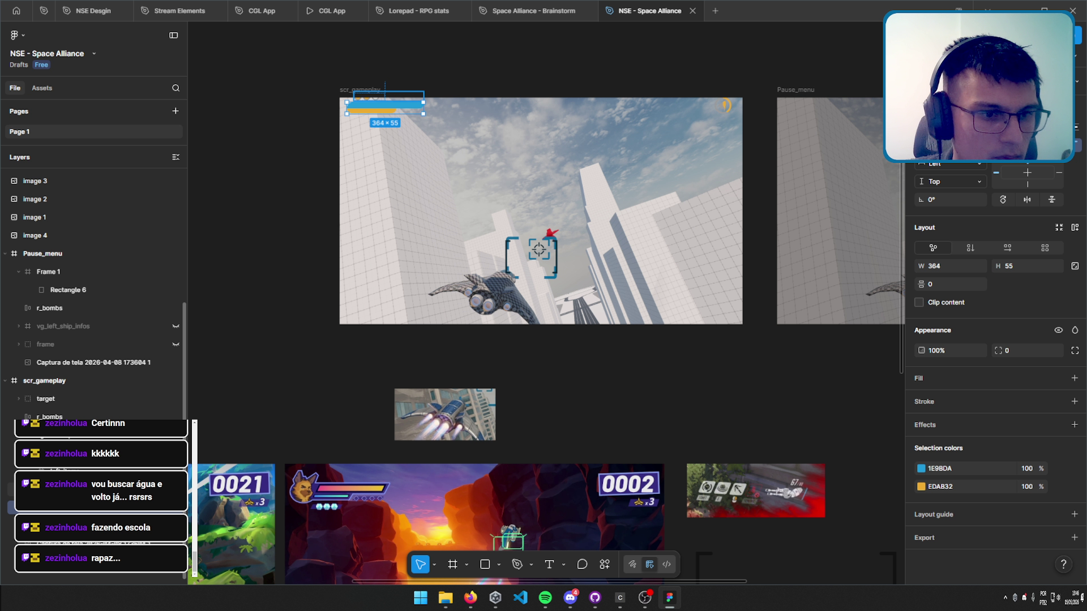
# Stack the bars group vertically with auto layout, giving a 364×104 stack with 9 spacing.
pyautogui.press('Escape')
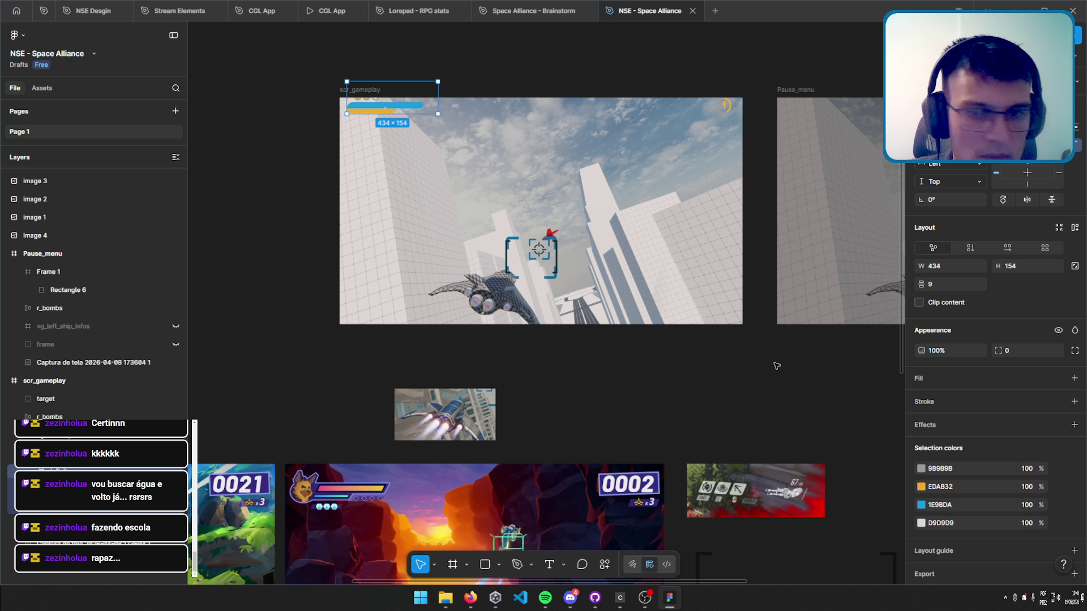
pyautogui.click(972, 248)
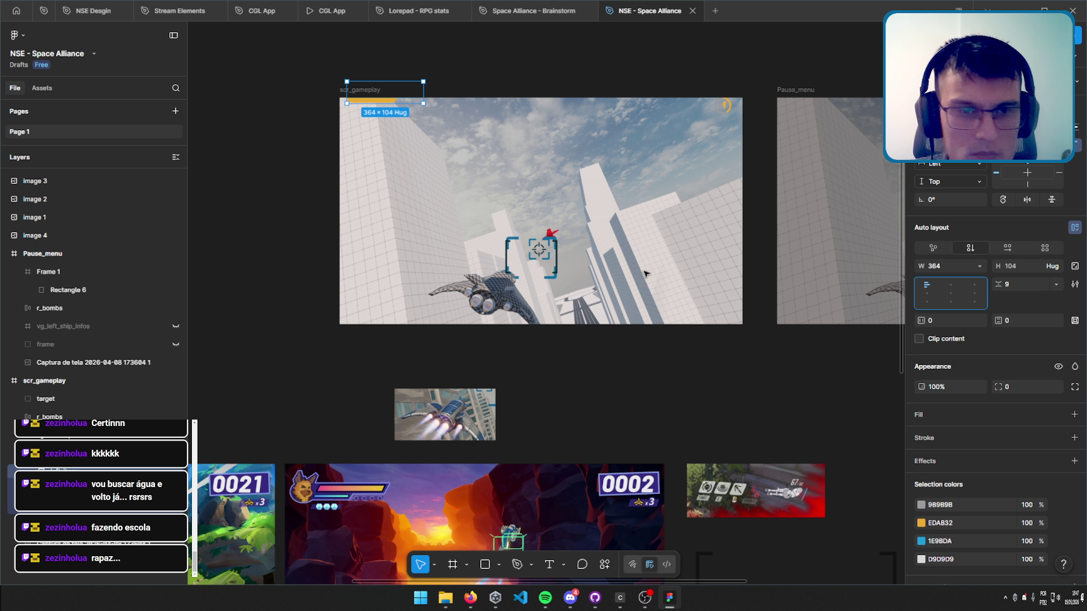
pyautogui.hotkey('ctrl', 'z')
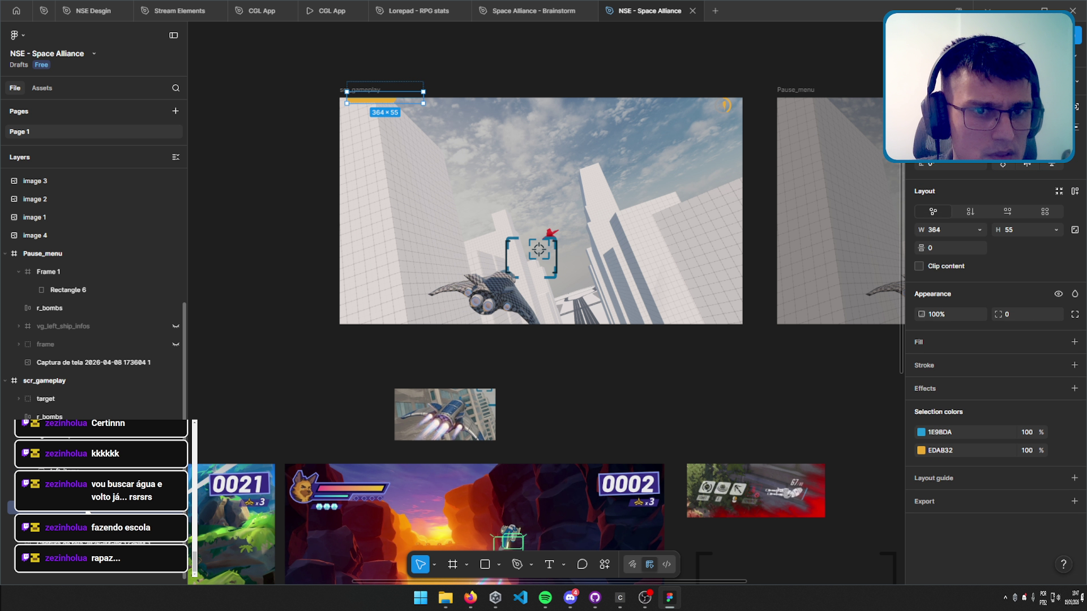
pyautogui.hotkey('ctrl', 'z')
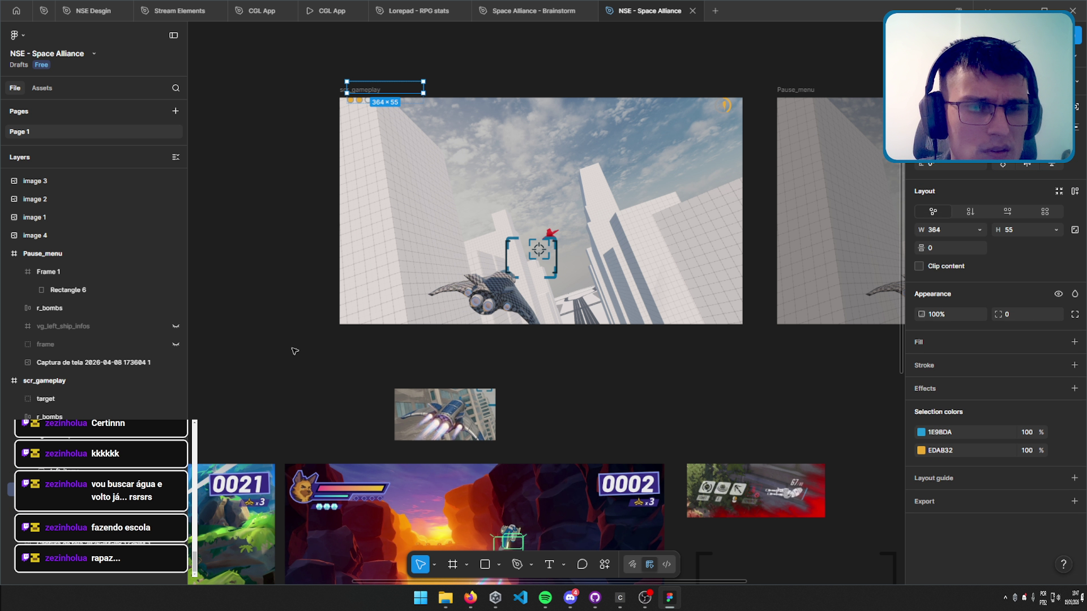
pyautogui.hotkey('shift', 'a')
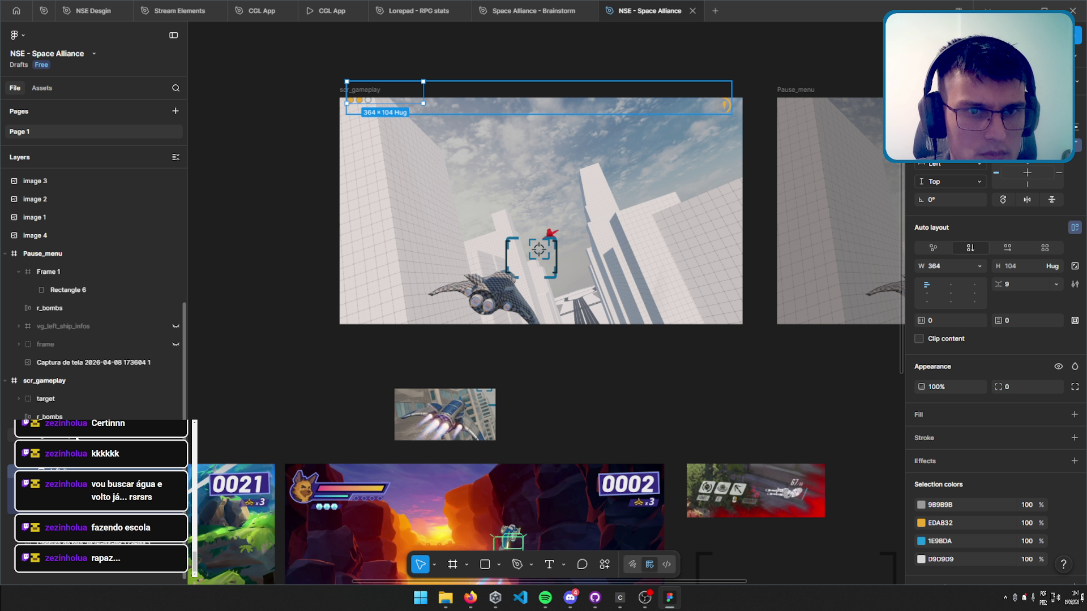
# Make the HUD strip a horizontal auto-layout row stretched to 1836 wide across scr_gameplay.
pyautogui.moveTo(538, 99); pyautogui.dragTo(538, 120)
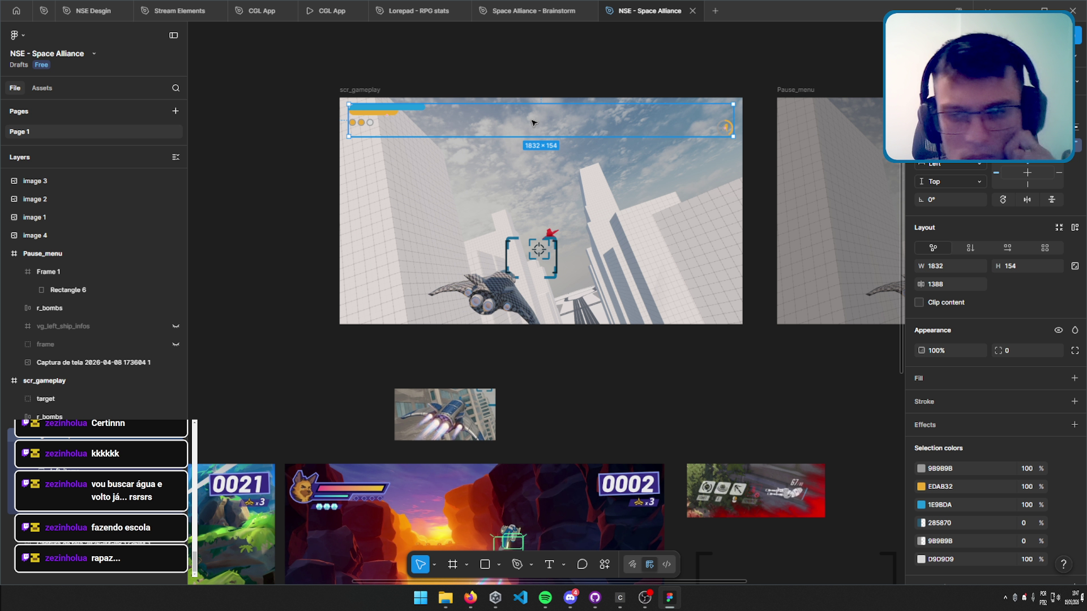
pyautogui.press('Escape')
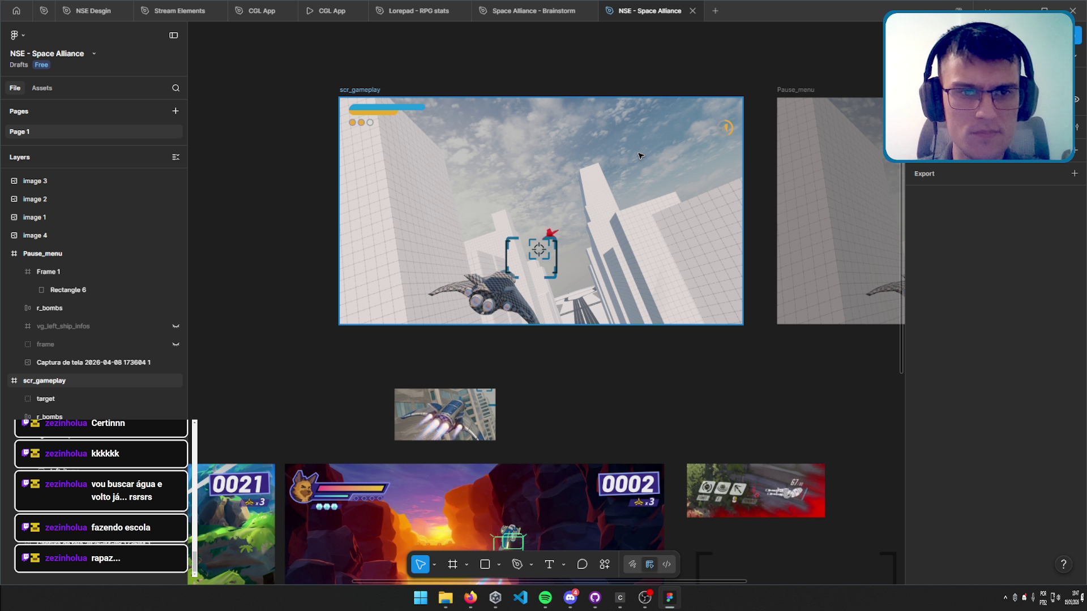
pyautogui.click(62, 471)
pyautogui.press('Escape')
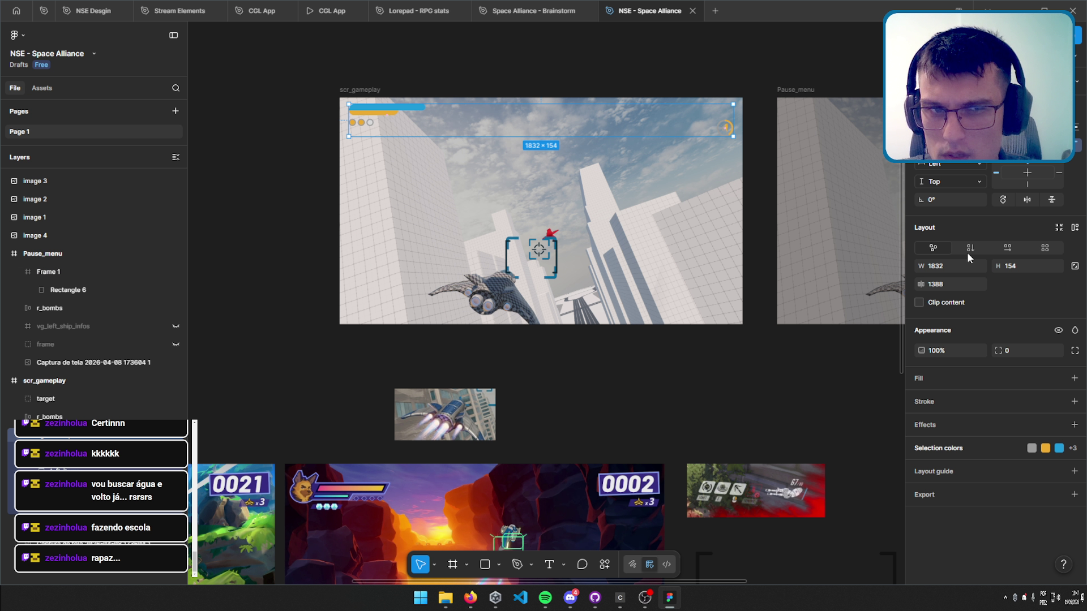
pyautogui.click(1010, 249)
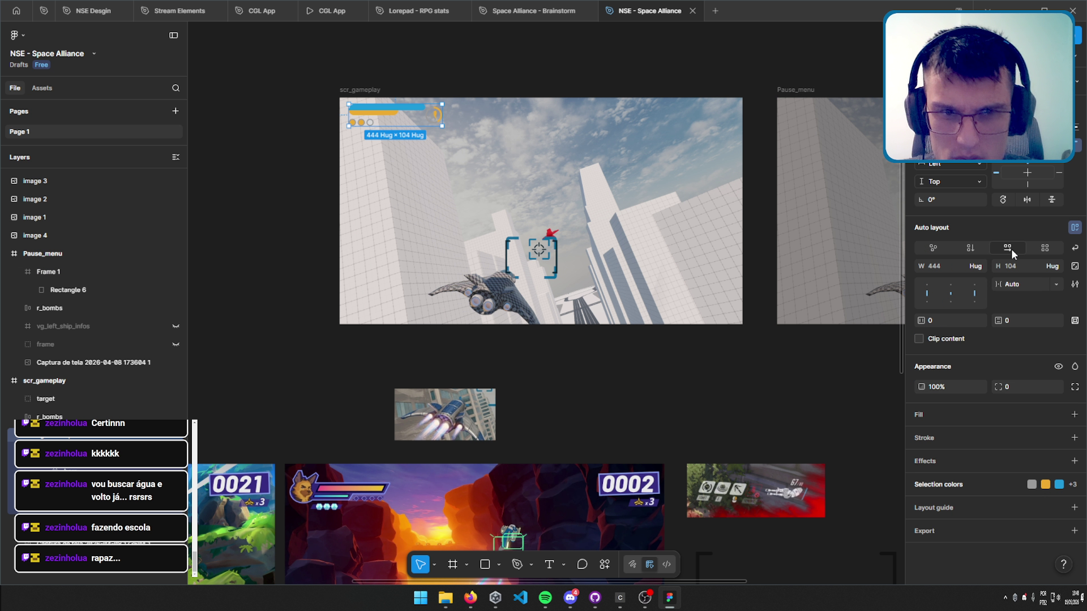
pyautogui.click(974, 266)
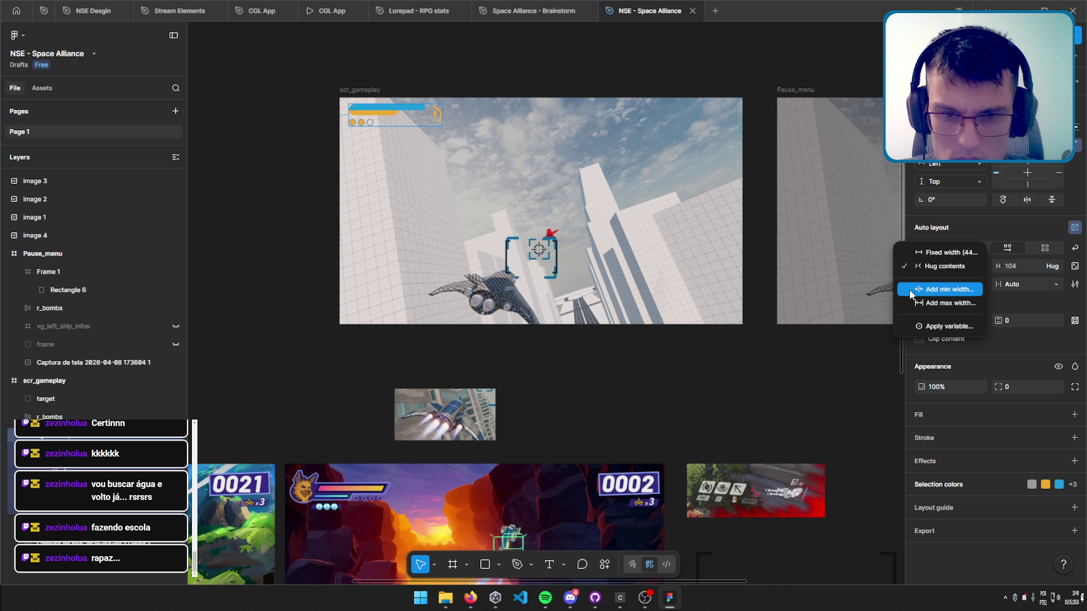
pyautogui.click(422, 125)
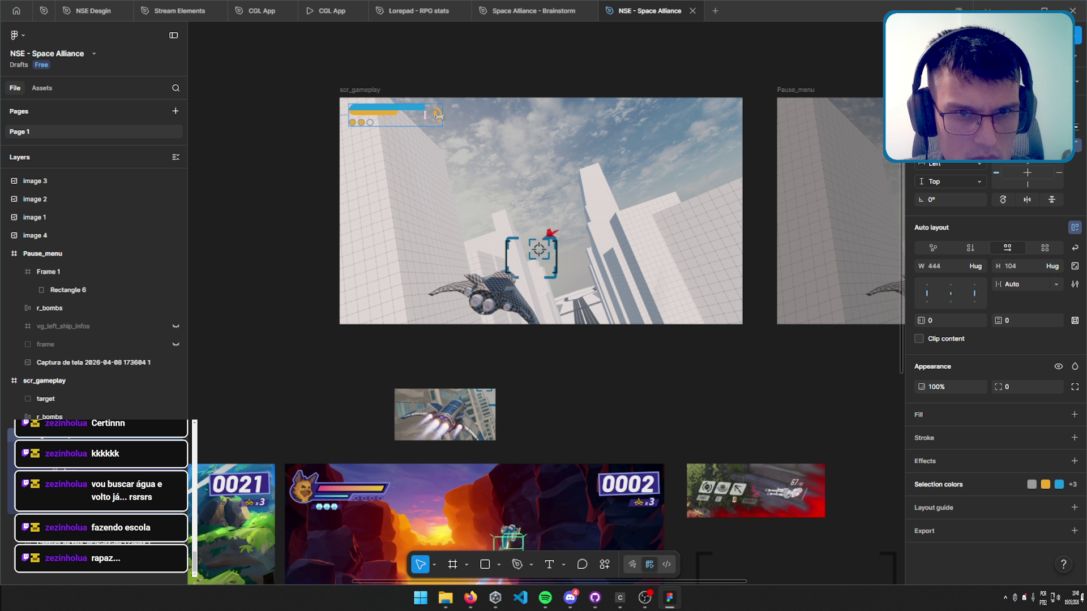
pyautogui.moveTo(442, 116); pyautogui.dragTo(732, 116)
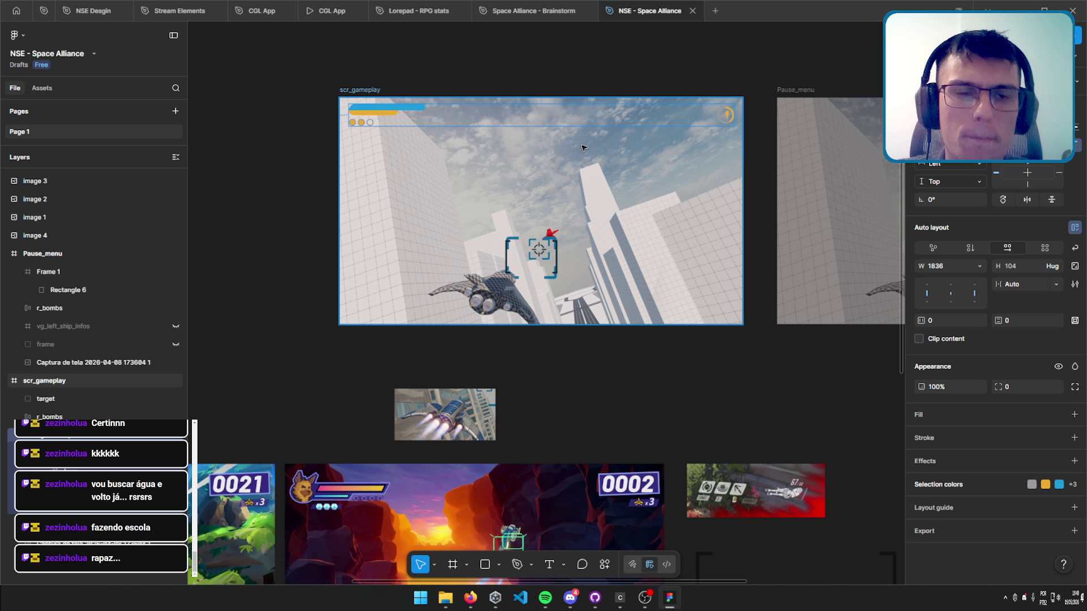
pyautogui.click(543, 68)
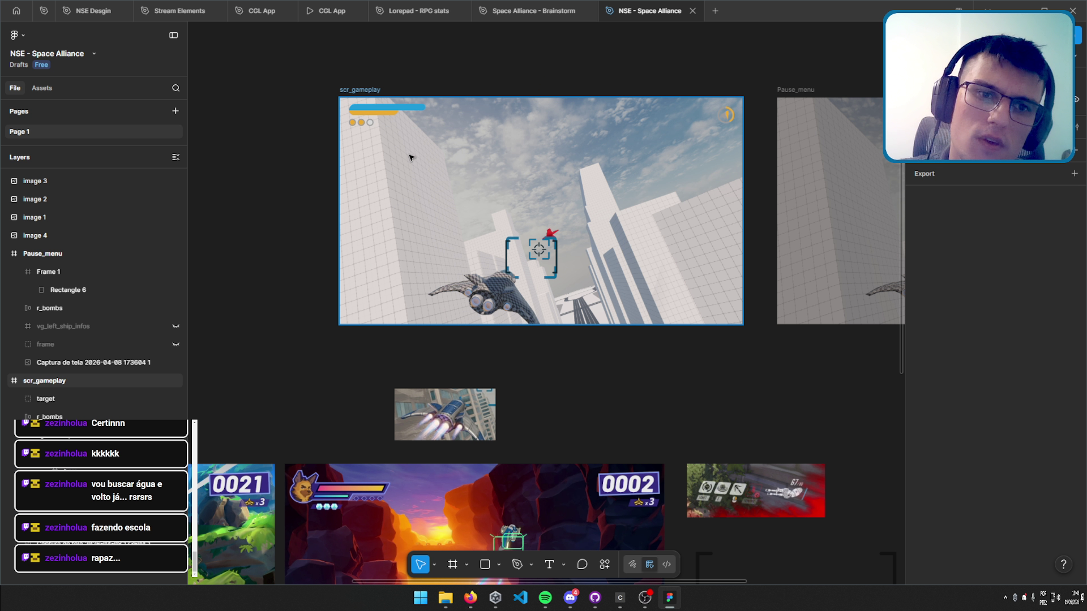
pyautogui.scroll(5, 381, 121)
pyautogui.scroll(-3, 514, 208)
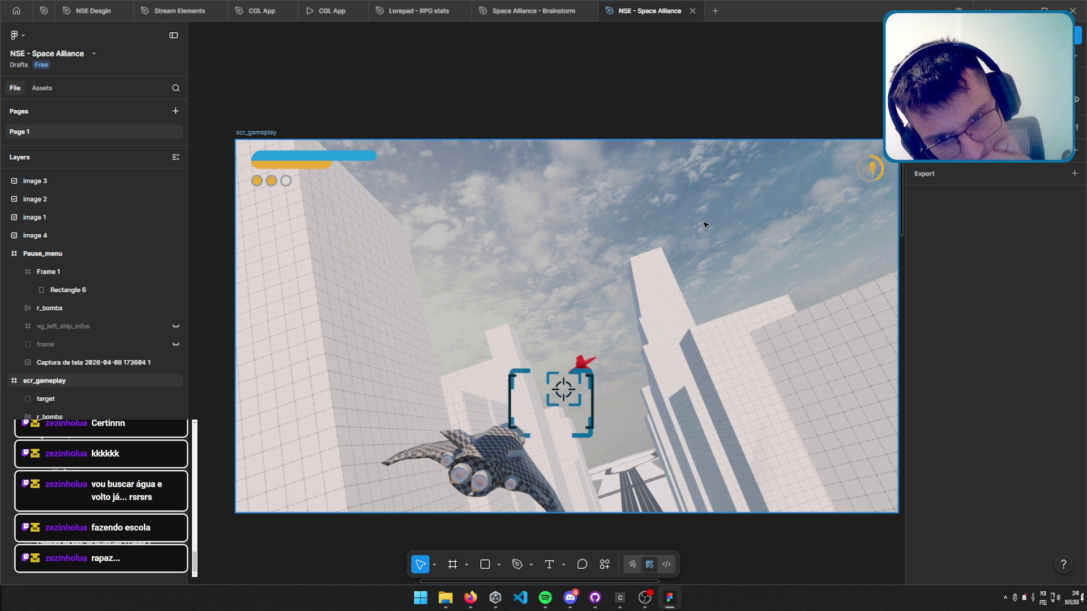
pyautogui.moveTo(729, 225); pyautogui.dragTo(640, 266)
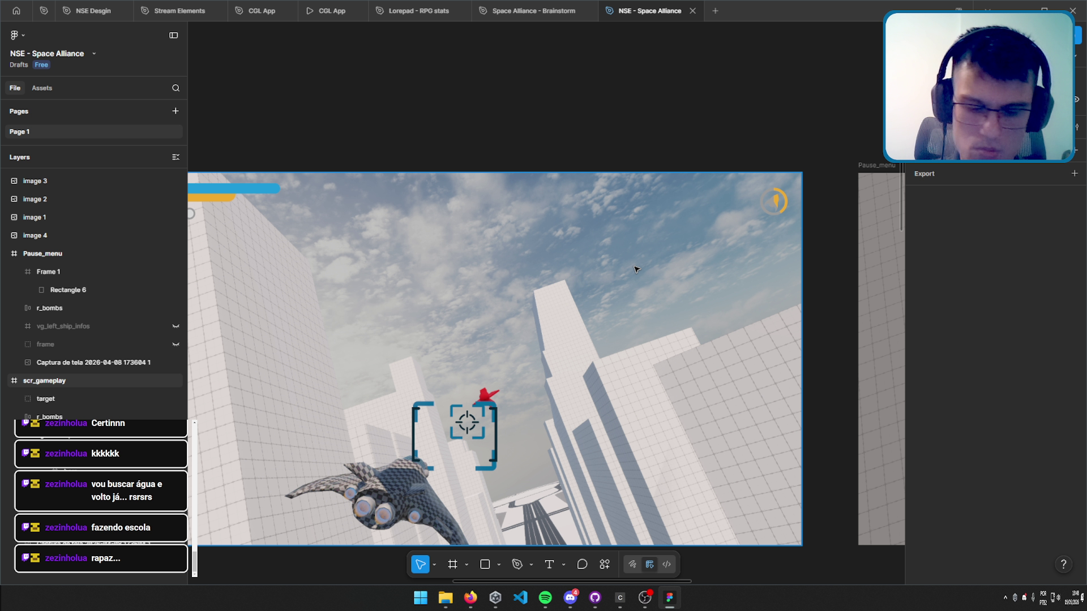
pyautogui.hscroll(-5, 621, 276)
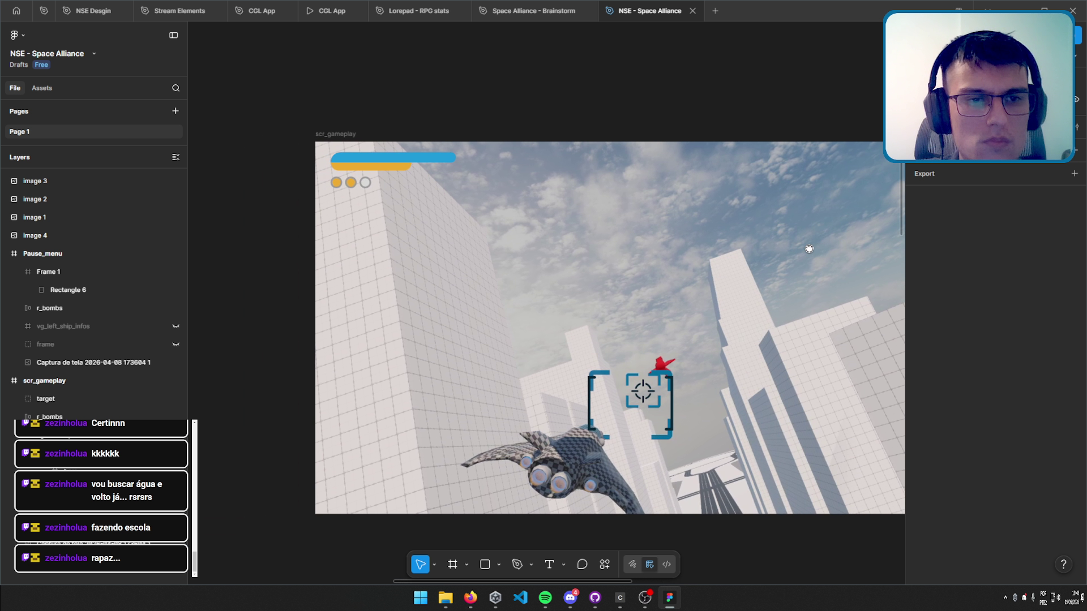
pyautogui.scroll(3, 383, 190)
pyautogui.hscroll(-5, 486, 209)
pyautogui.scroll(1, 596, 225)
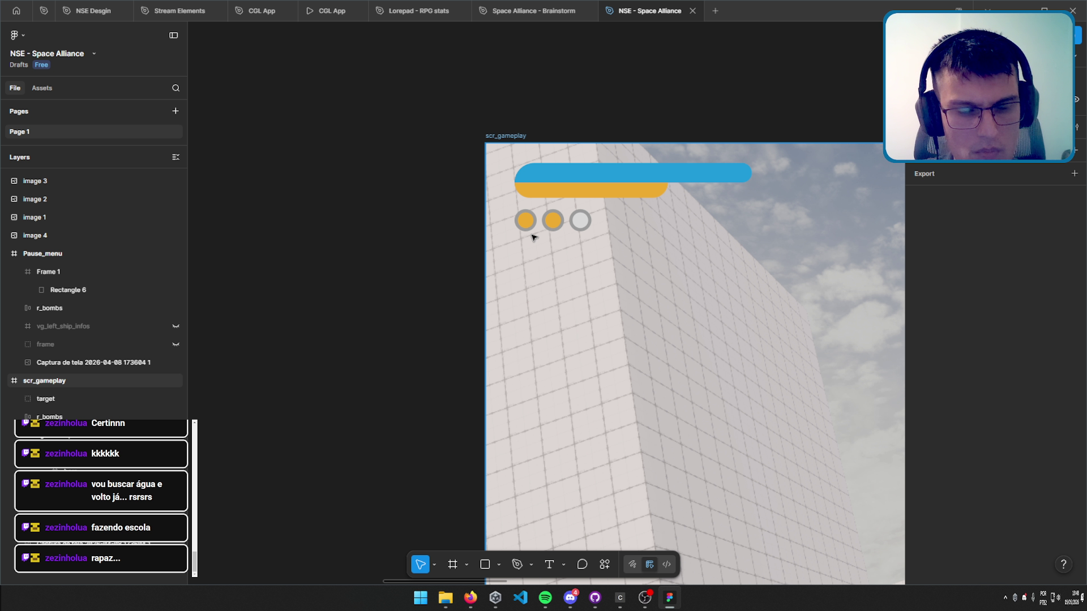
pyautogui.hscroll(5, 724, 274)
pyautogui.hscroll(2, 784, 279)
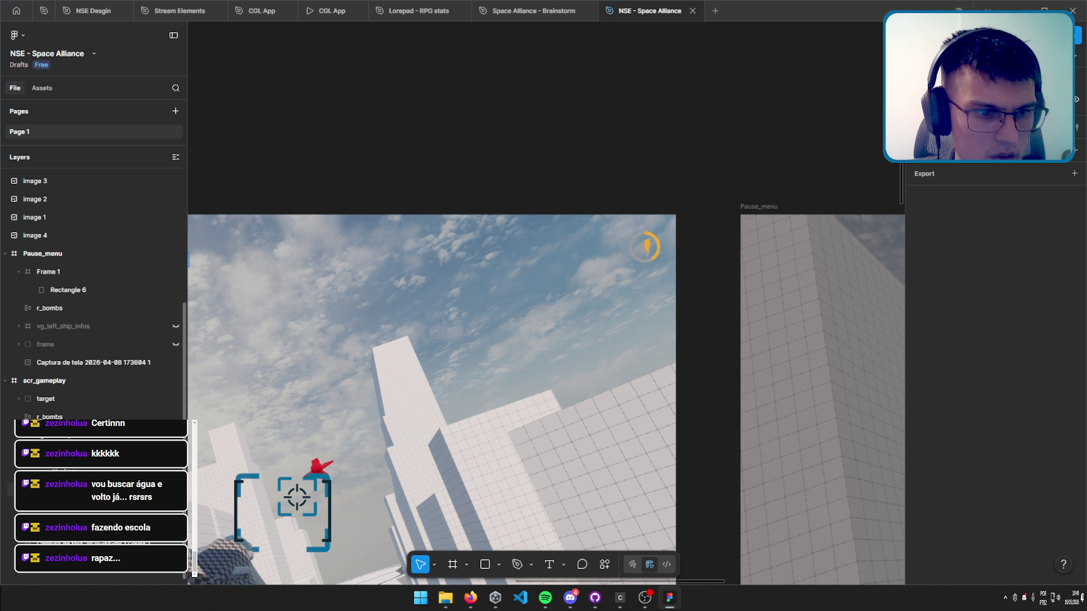
pyautogui.click(51, 471)
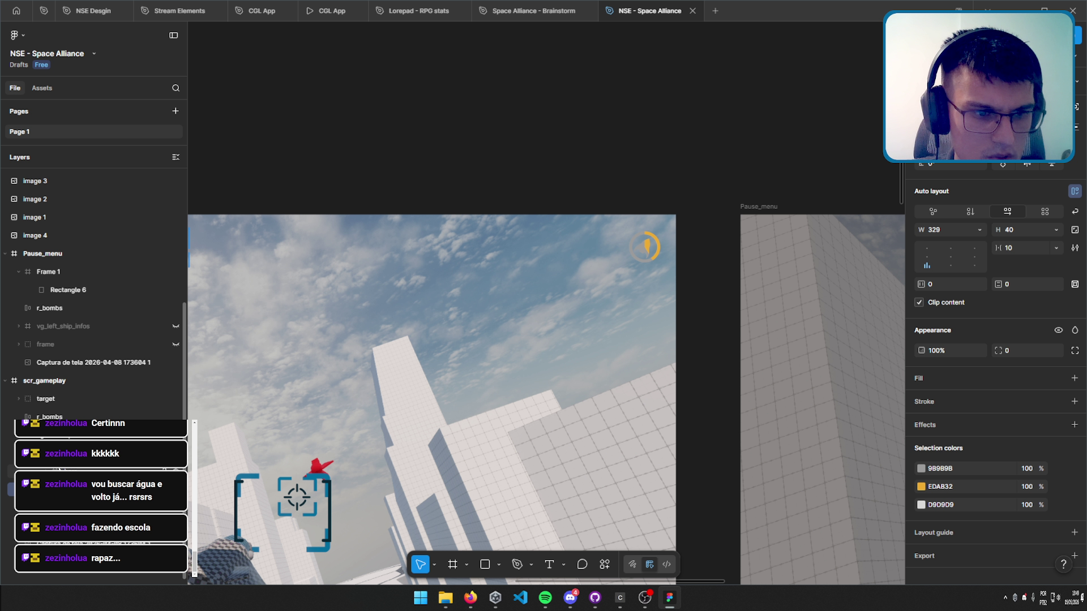
pyautogui.click(72, 510)
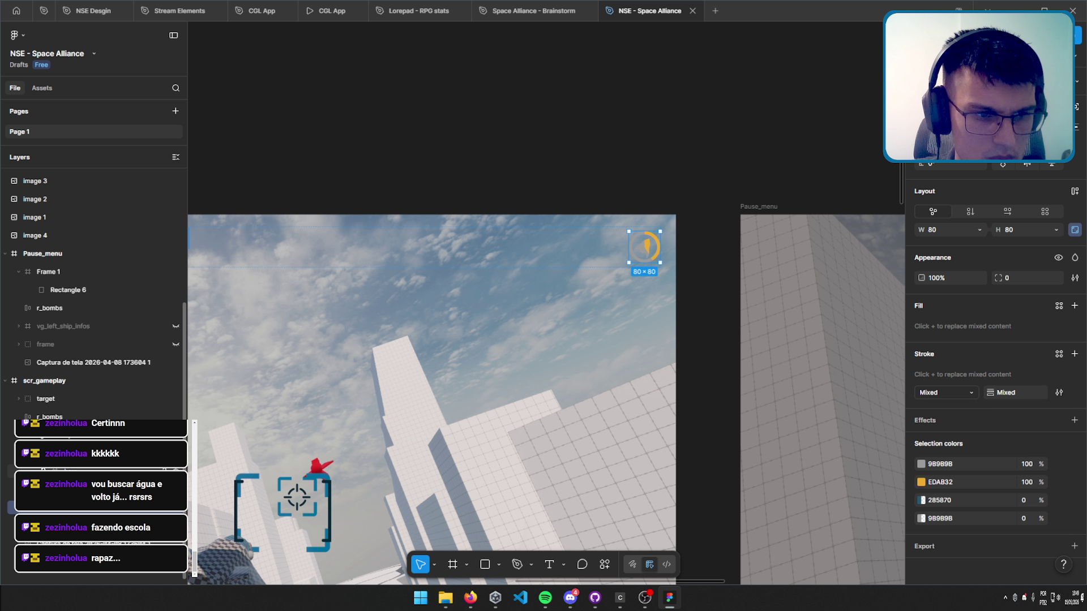
pyautogui.hscroll(-4, 566, 294)
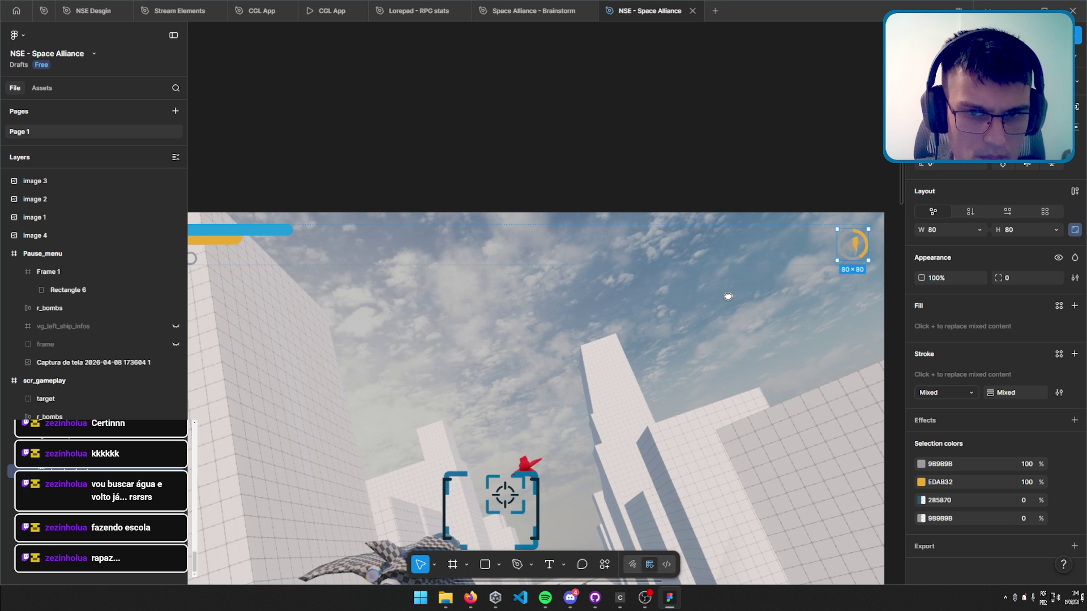
pyautogui.hscroll(-2, 736, 294)
pyautogui.hscroll(-3, 631, 311)
pyautogui.scroll(3, 413, 266)
pyautogui.scroll(2, 413, 266)
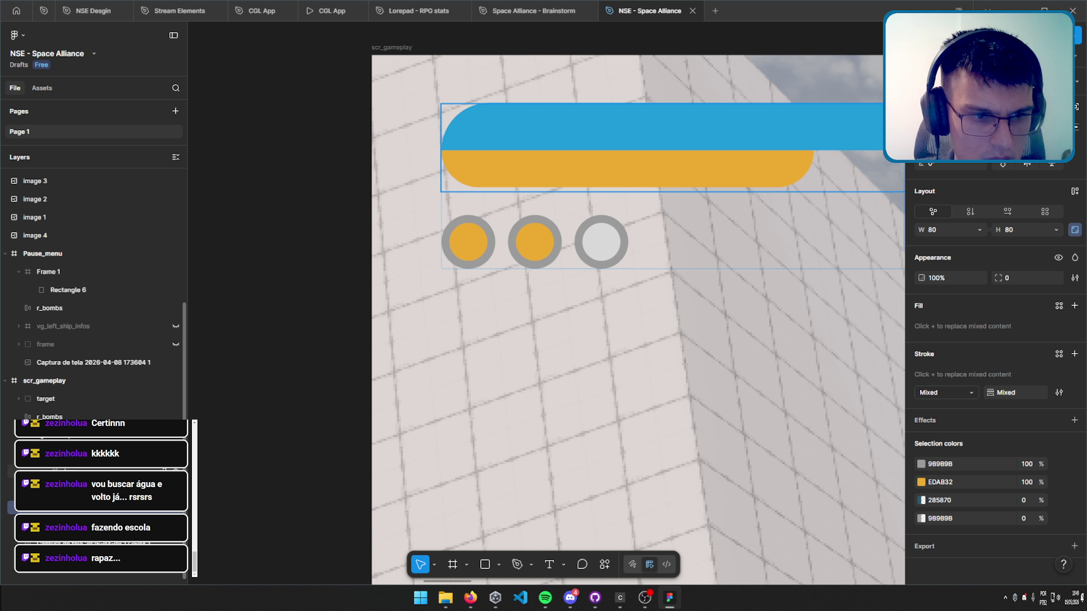
# Wrap the three bomb circles in an auto-layout row.
pyautogui.hotkey('shift', 'a')
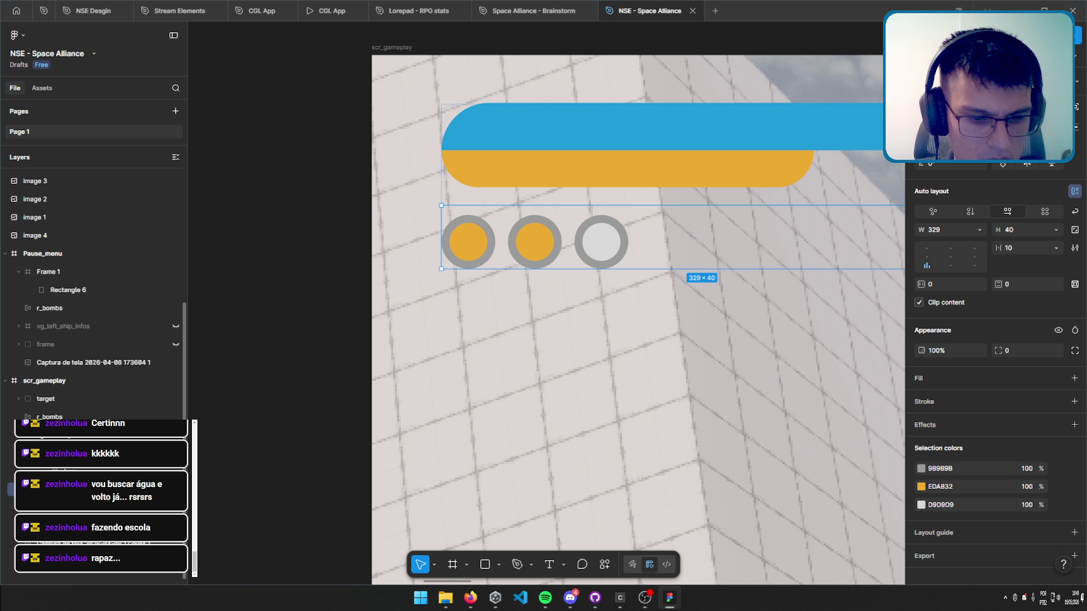
pyautogui.hotkey('ctrl', 'd')
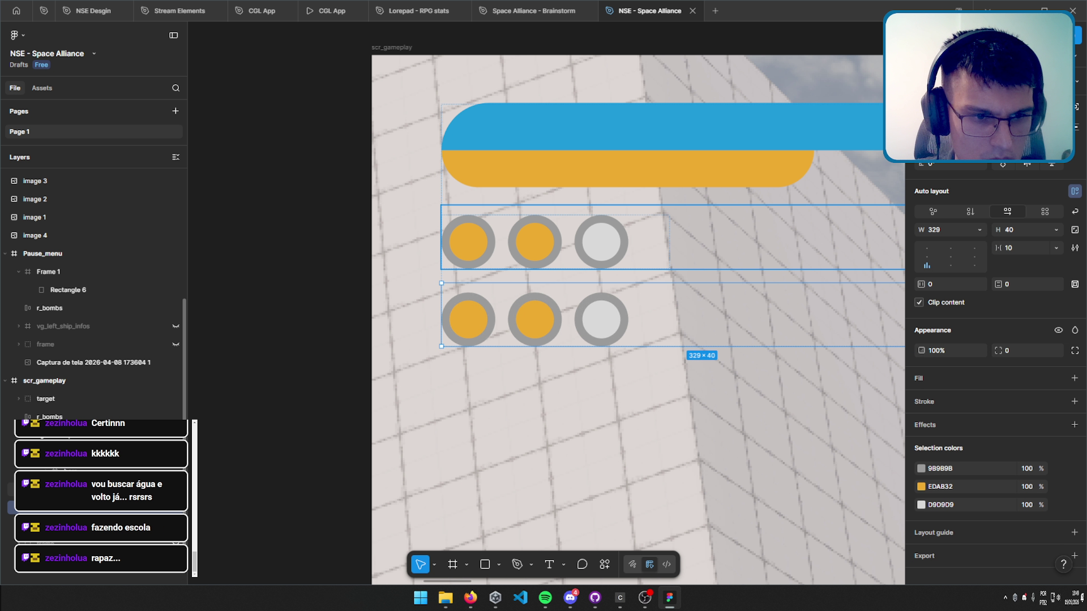
pyautogui.hotkey('ctrl', 'z')
pyautogui.press('Escape')
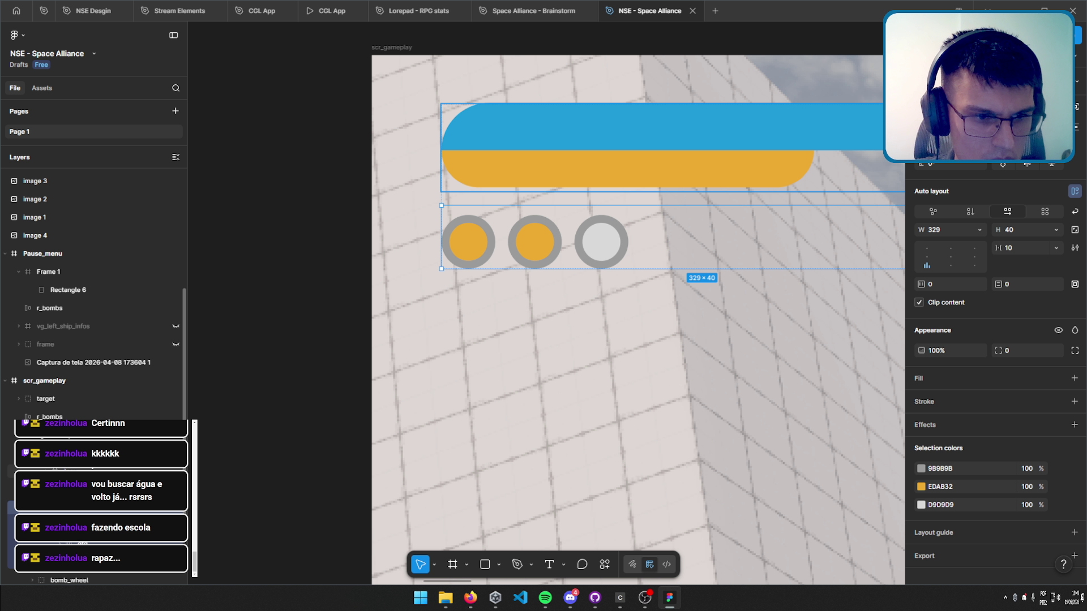
pyautogui.press('Return')
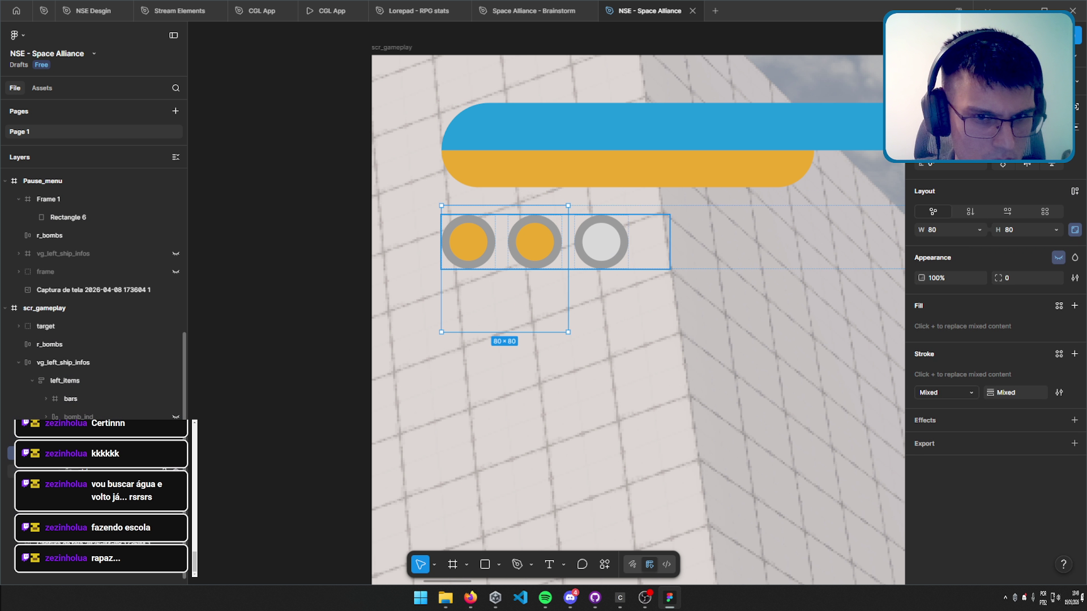
pyautogui.hotkey('ctrl', 'shift', 'h')
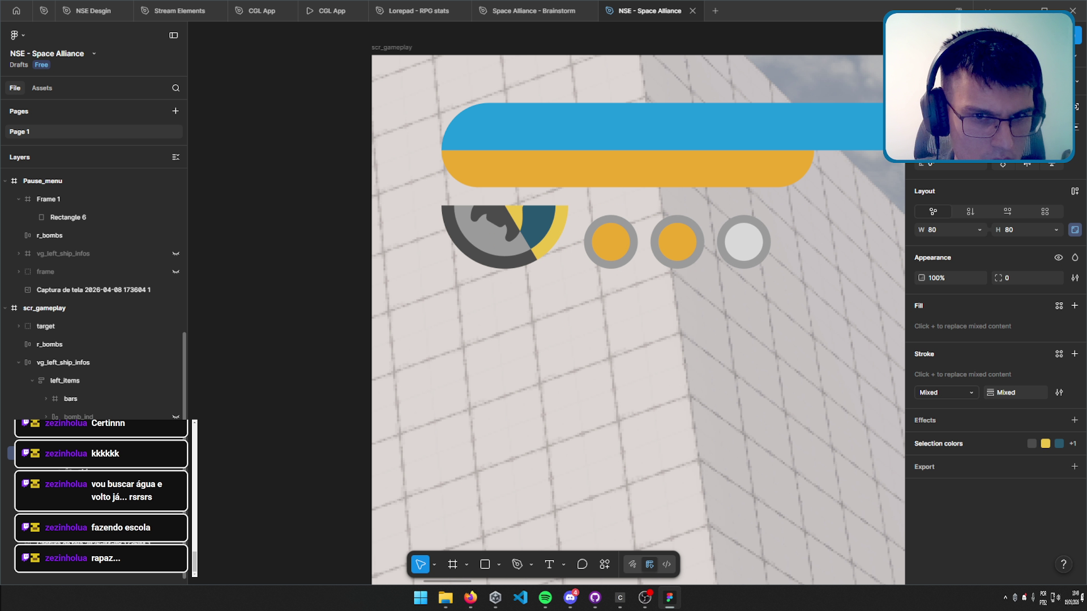
pyautogui.hotkey('ctrl', 'z')
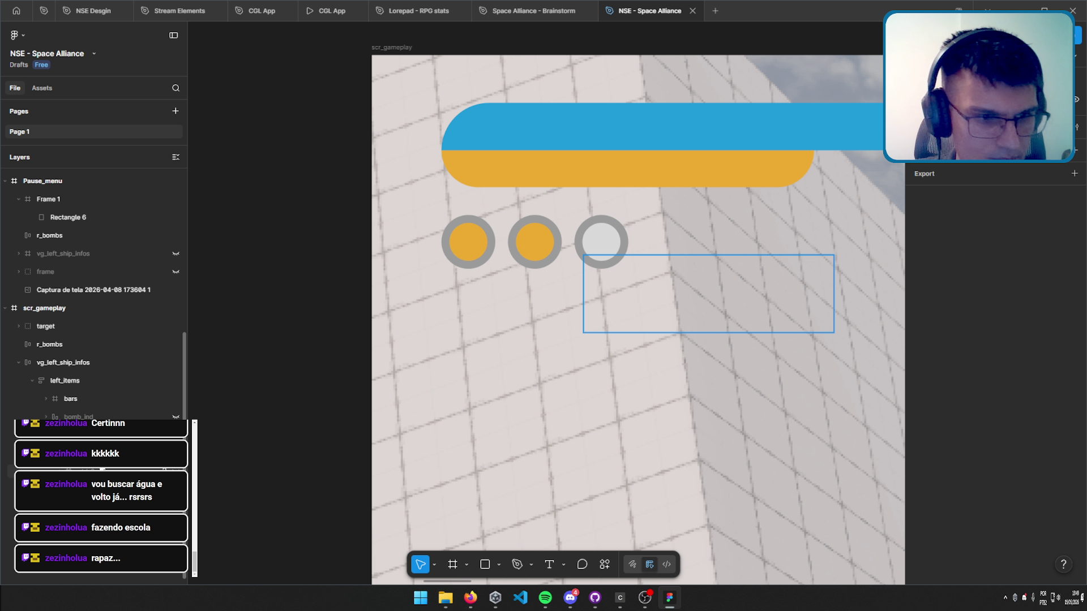
pyautogui.hotkey('ctrl', 'z')
pyautogui.press('Escape')
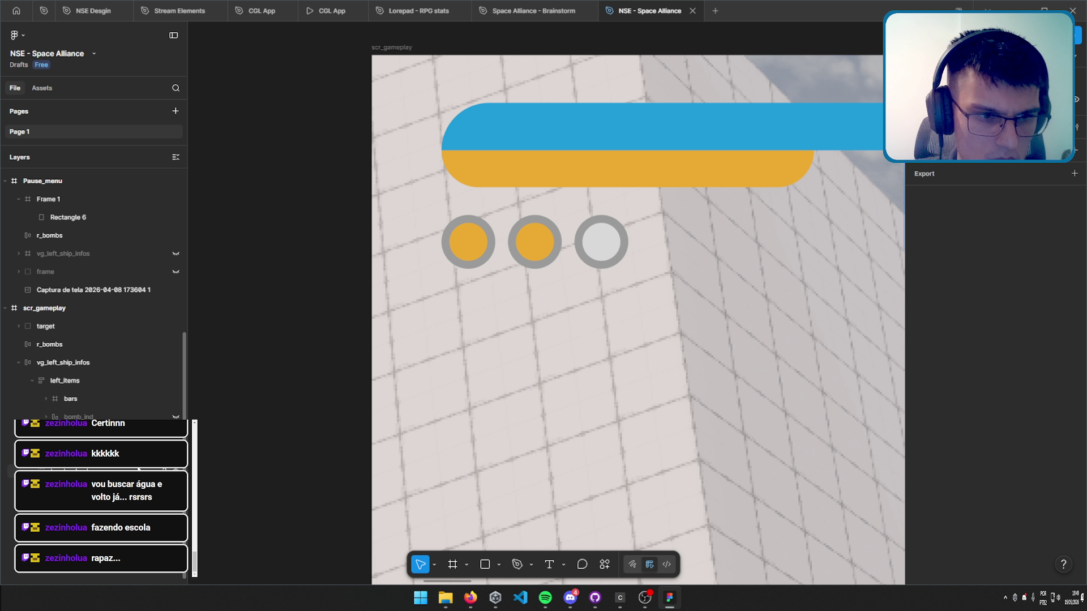
# Move the bomb wheel icon to the start of the circles row.
pyautogui.click(9, 469)
pyautogui.hotkey('ctrl', 'shift', 'h')
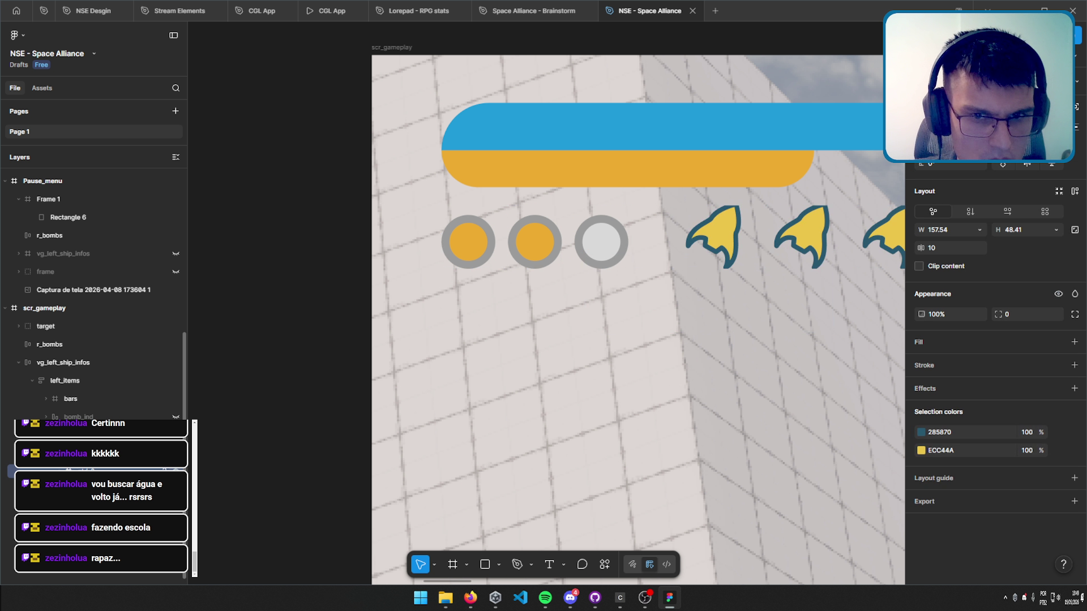
pyautogui.moveTo(638, 383); pyautogui.dragTo(463, 403)
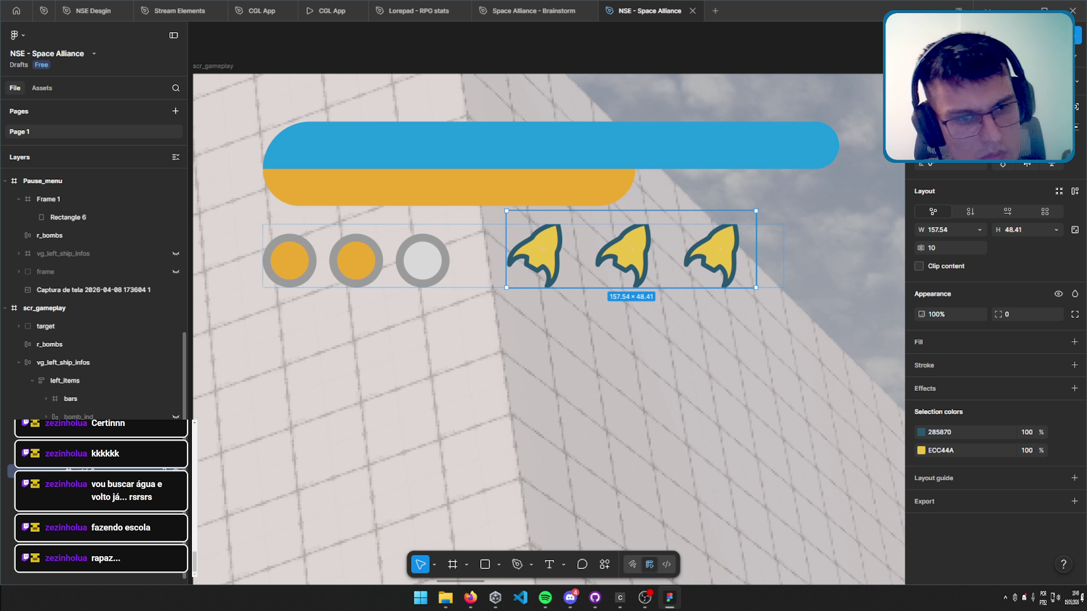
pyautogui.hotkey('ctrl', 'shift', 'h')
pyautogui.click(10, 490)
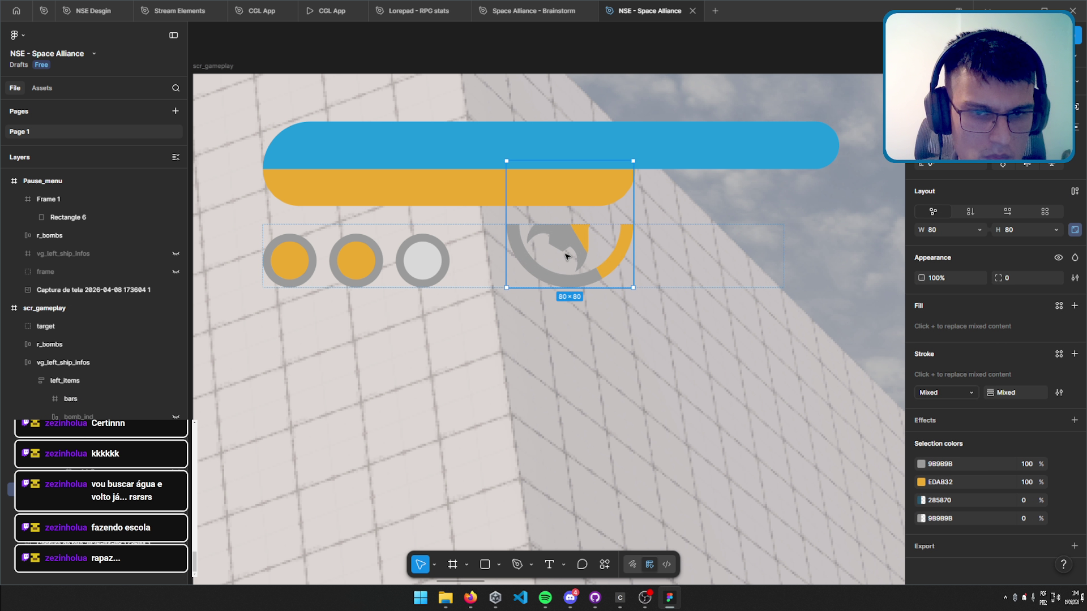
pyautogui.moveTo(564, 258); pyautogui.dragTo(334, 311)
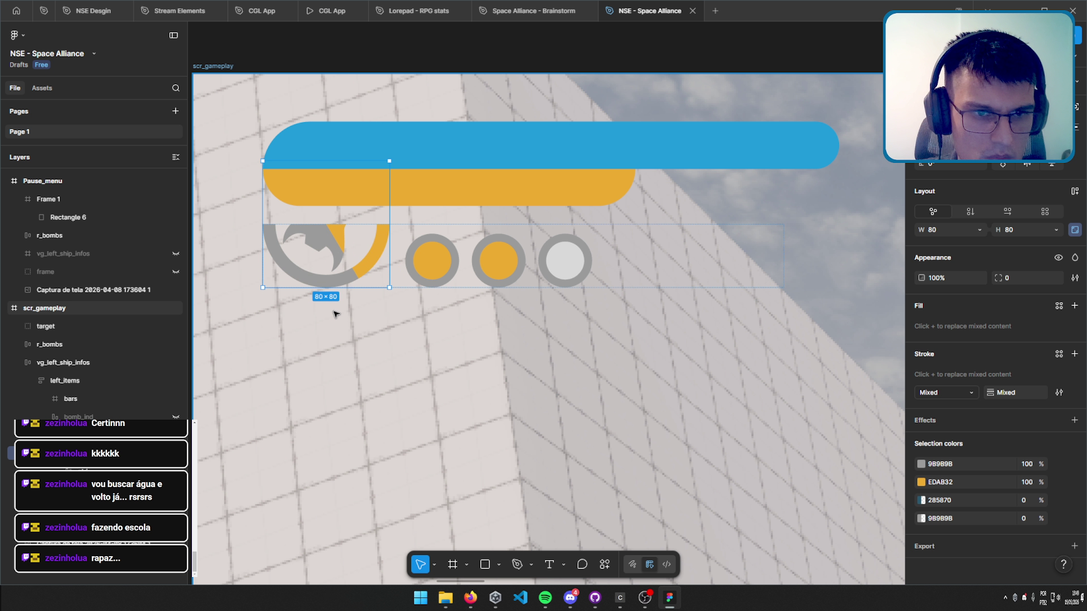
pyautogui.press('Escape')
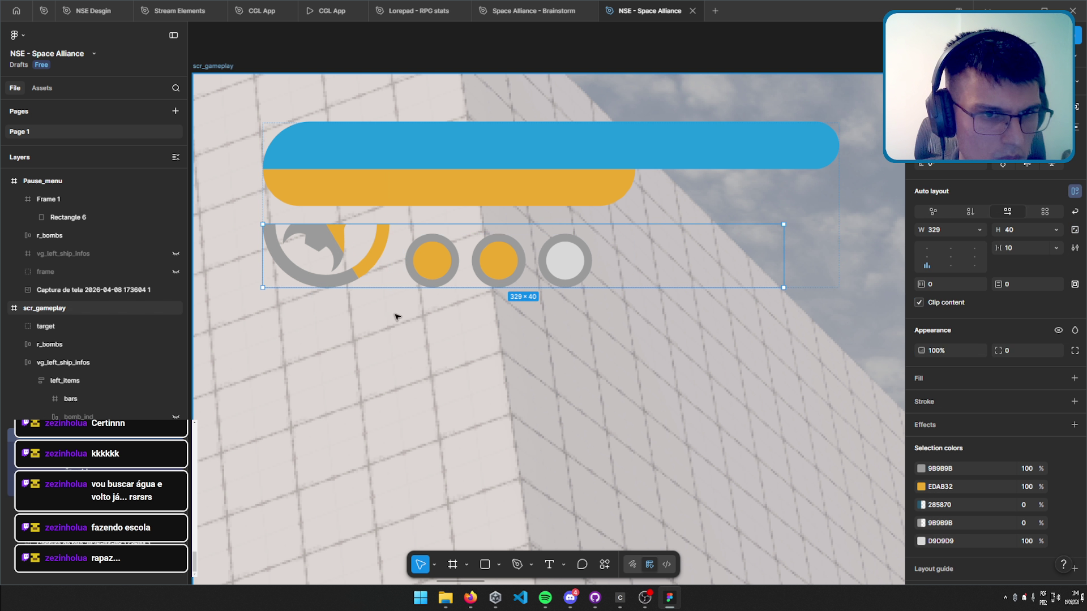
# Adjust the row's height and resize the bomb wheel icon to 64×64.
pyautogui.moveTo(504, 285); pyautogui.dragTo(509, 351)
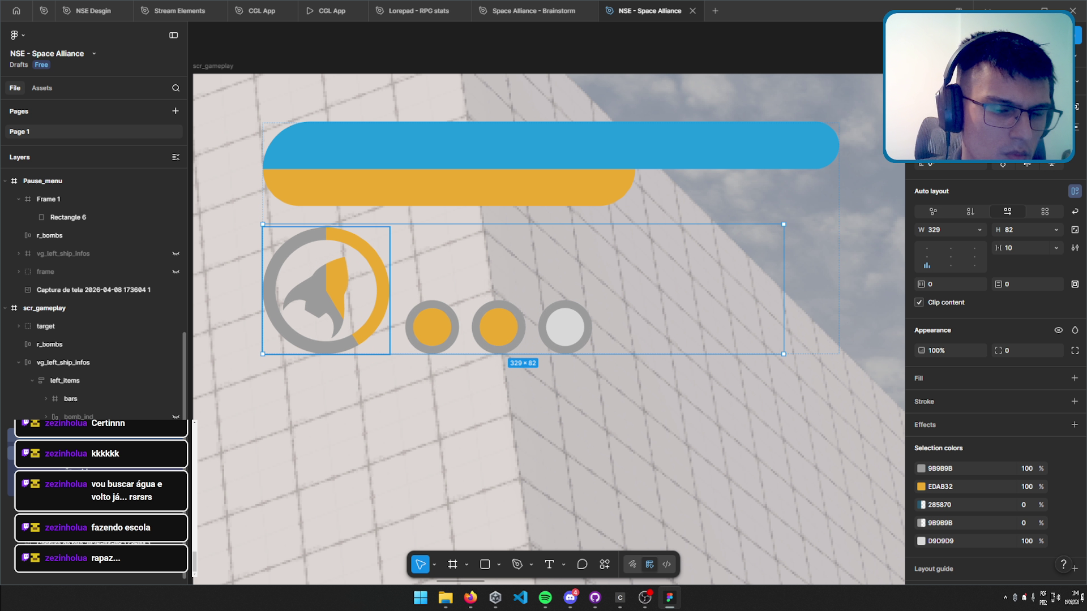
pyautogui.hotkey('ctrl', 'z')
pyautogui.click(1020, 231)
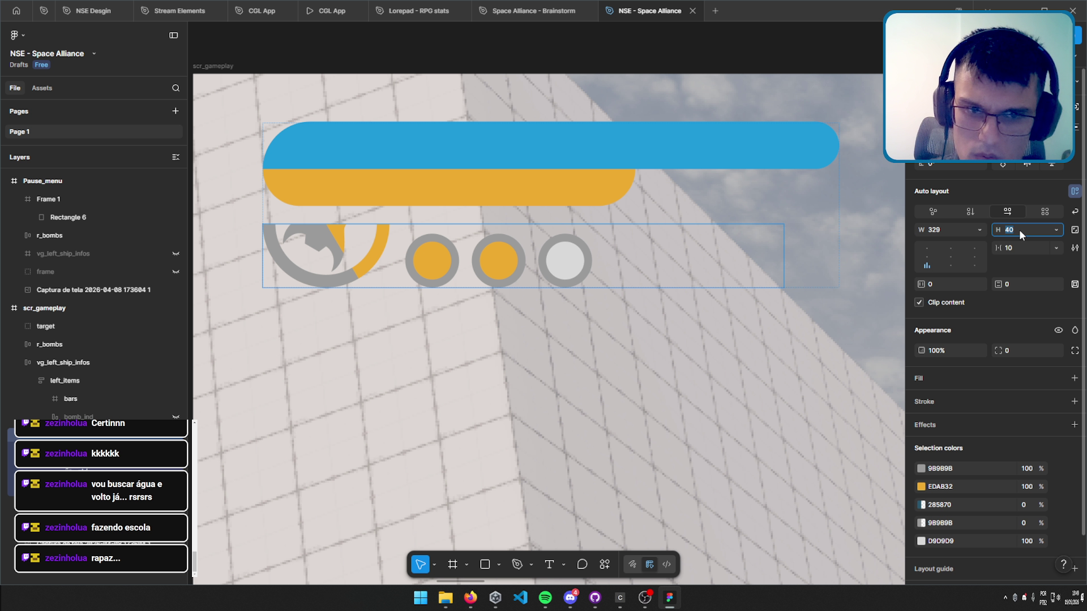
pyautogui.write('0')
pyautogui.press('Return')
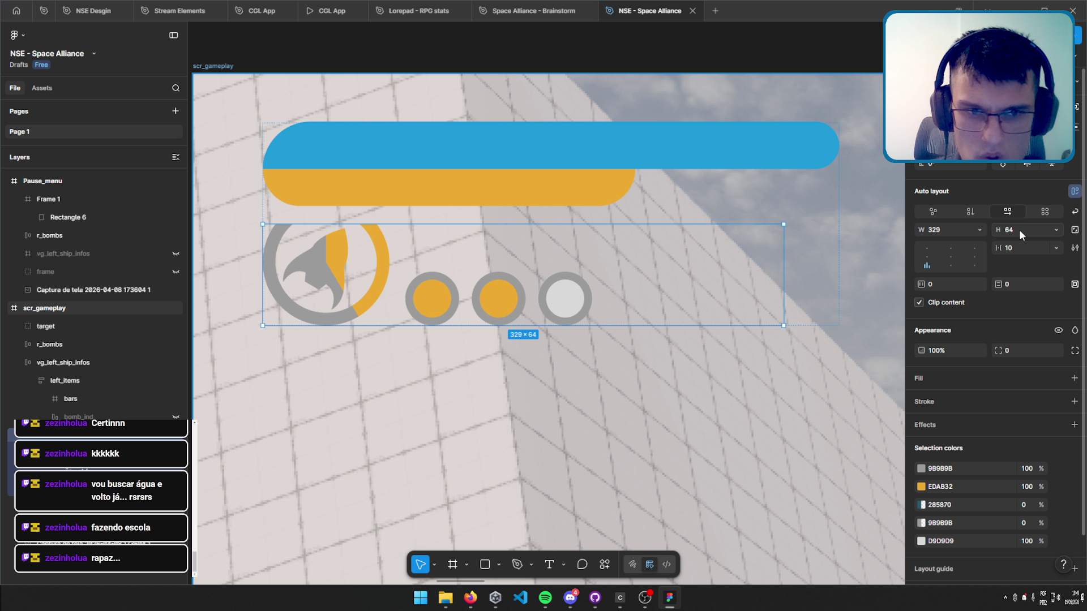
pyautogui.click(317, 306)
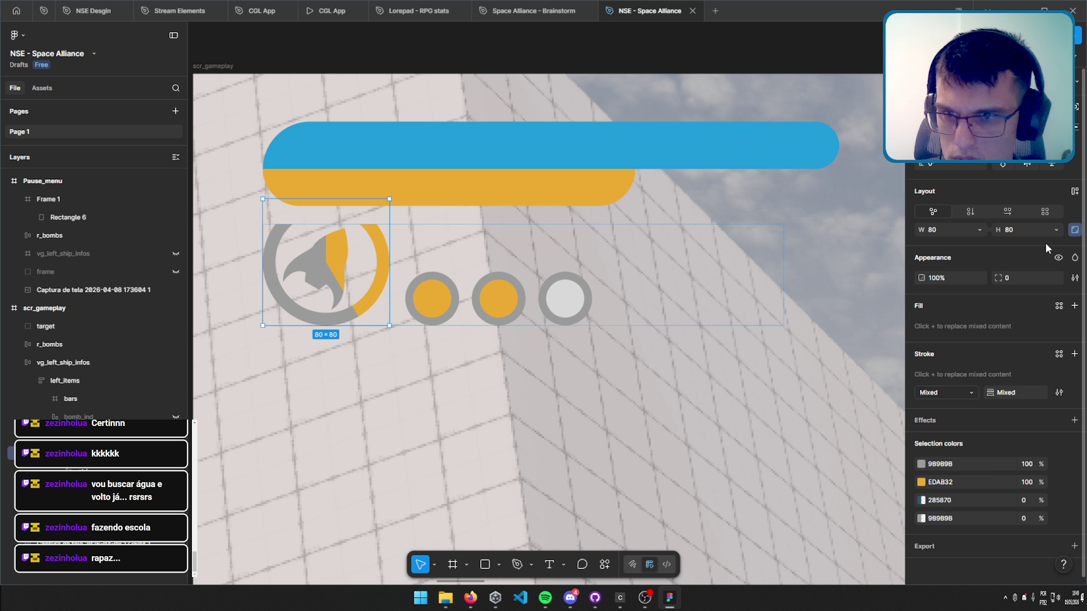
pyautogui.write('64')
pyautogui.press('Return')
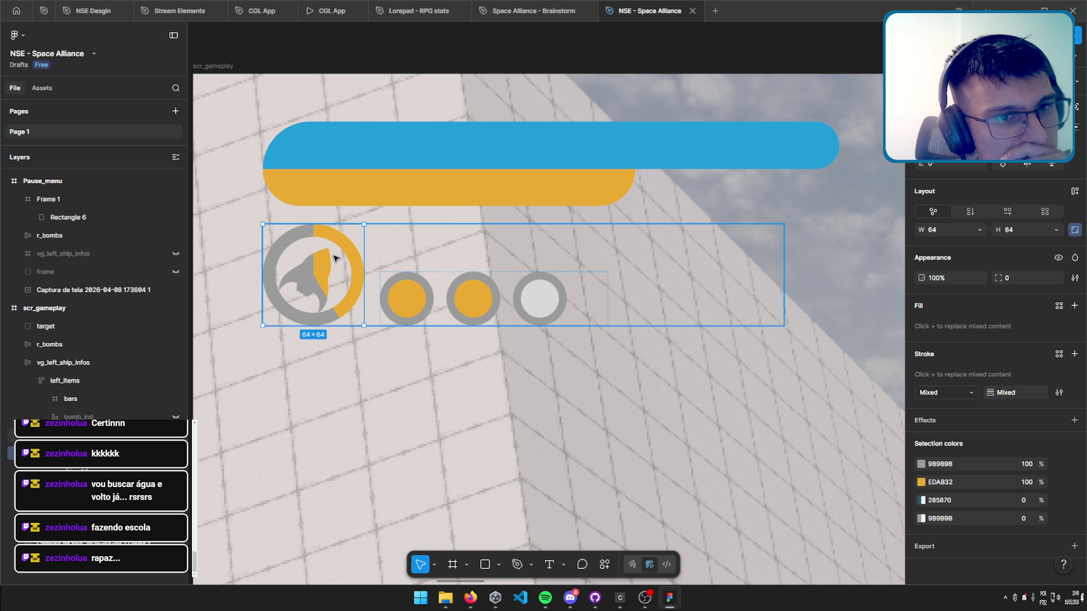
pyautogui.hscroll(-2, 360, 249)
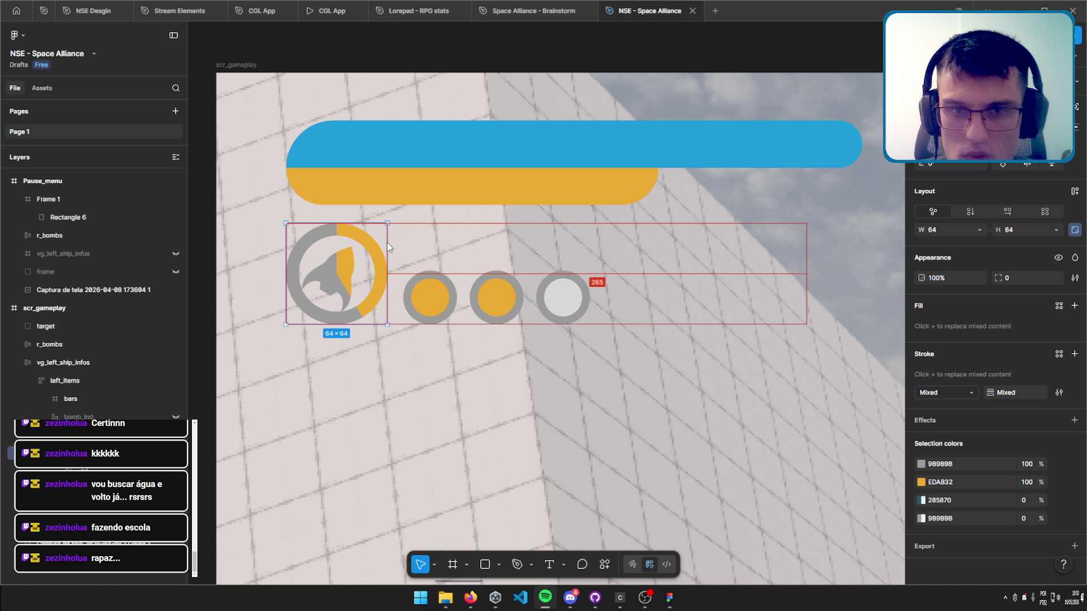
pyautogui.scroll(-15, 548, 308)
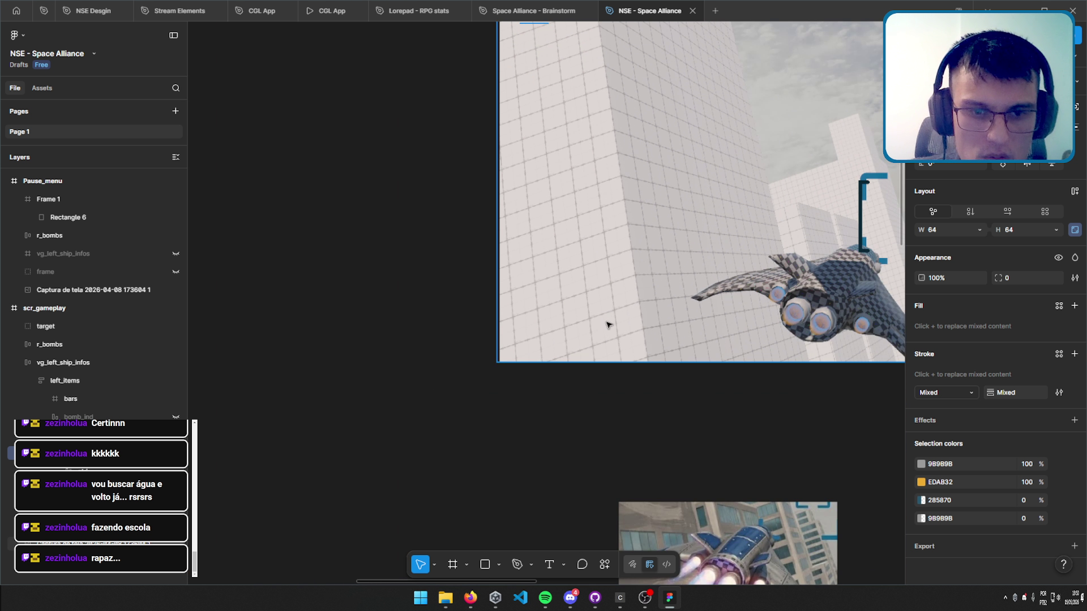
pyautogui.scroll(-3, 485, 67)
pyautogui.hscroll(-10, 622, 114)
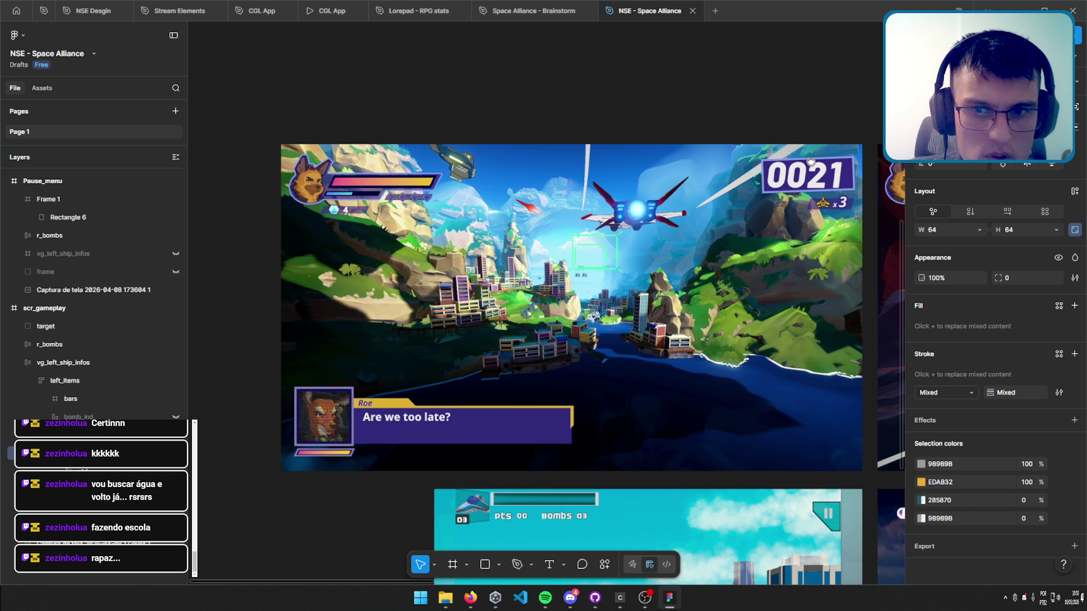
pyautogui.hscroll(15, 810, 161)
pyautogui.scroll(-3, 566, 283)
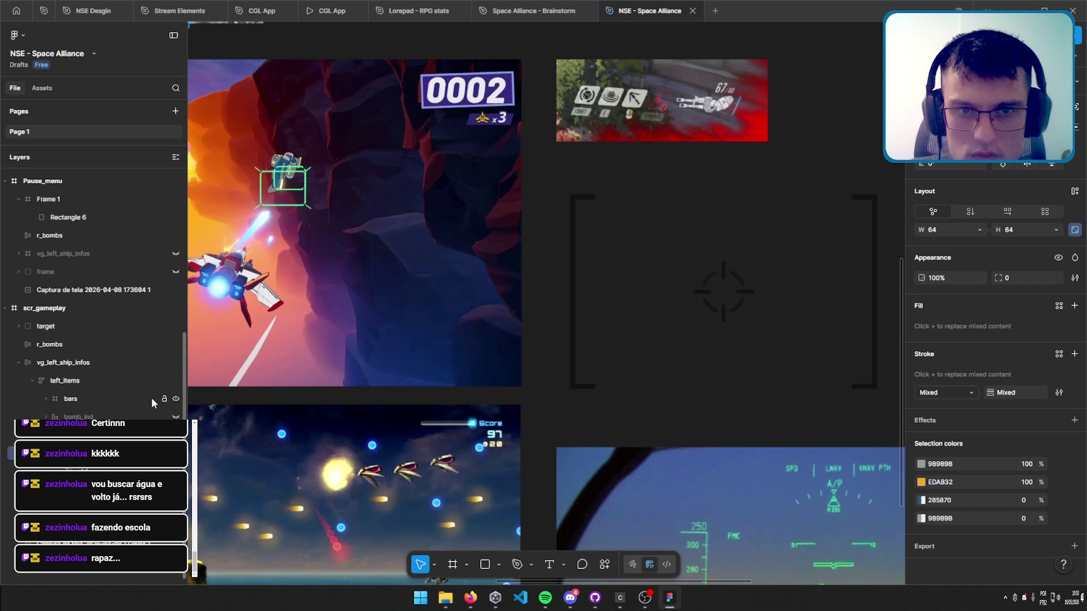
pyautogui.scroll(-5, 481, 135)
pyautogui.hscroll(-6, 481, 134)
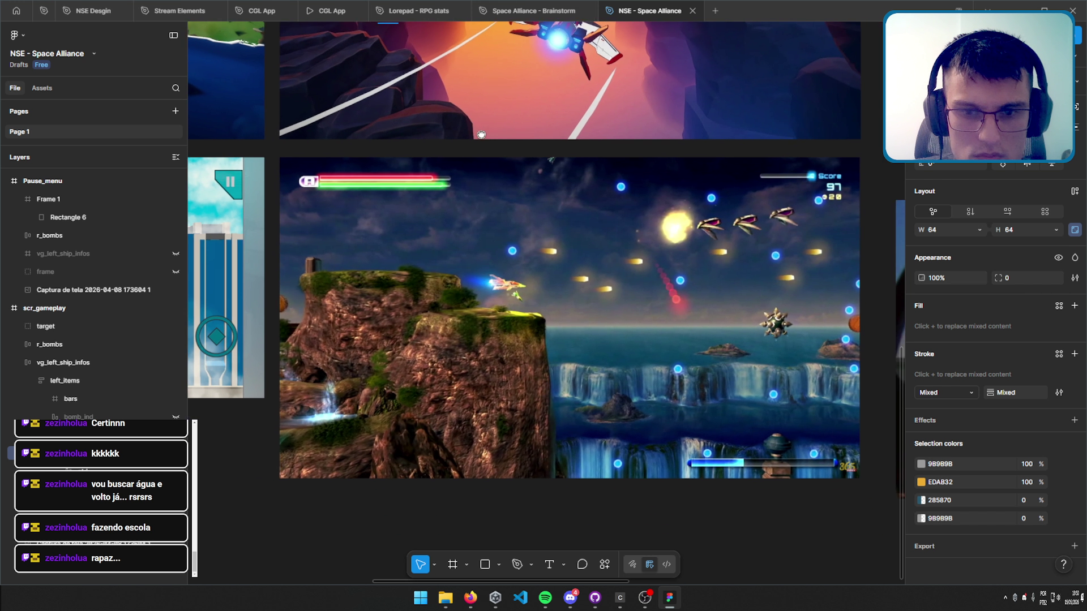
pyautogui.scroll(-1, 481, 135)
pyautogui.hscroll(1, 481, 134)
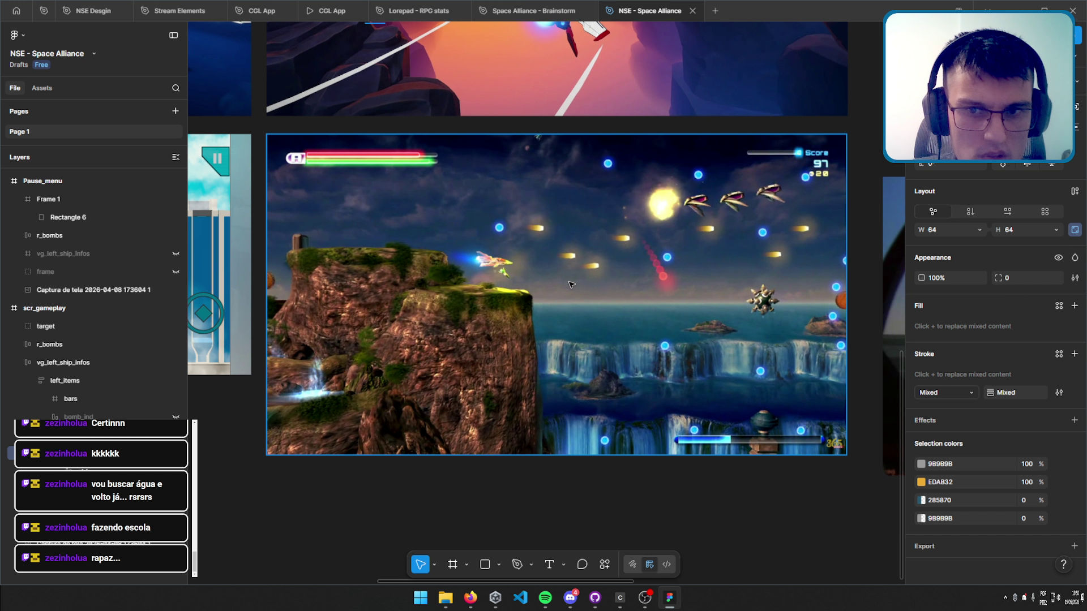
pyautogui.hscroll(-6, 570, 284)
pyautogui.scroll(3, 700, 302)
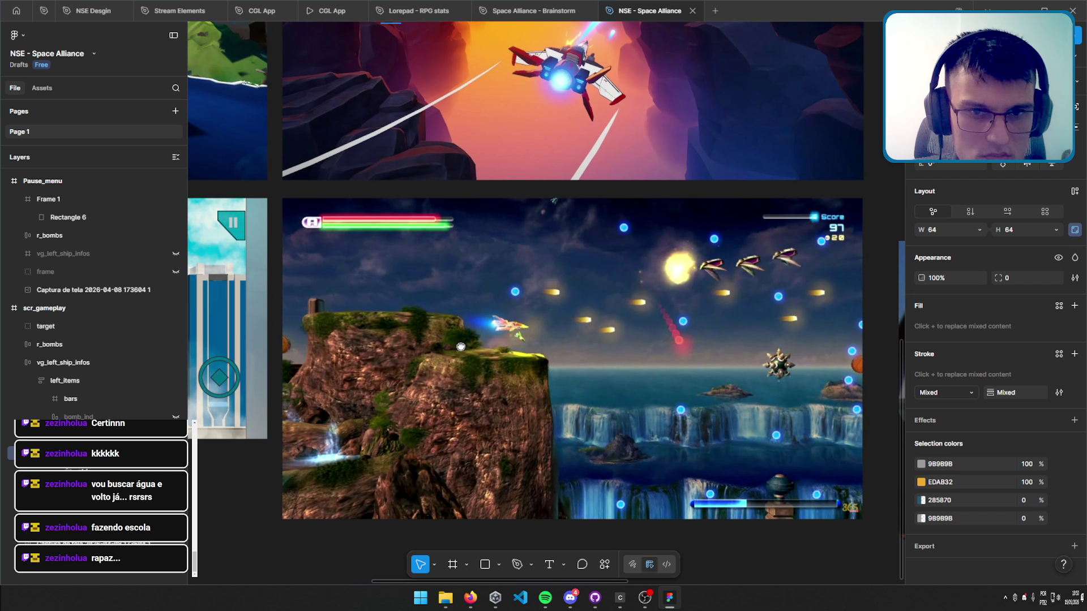
pyautogui.moveTo(460, 347); pyautogui.dragTo(460, 344)
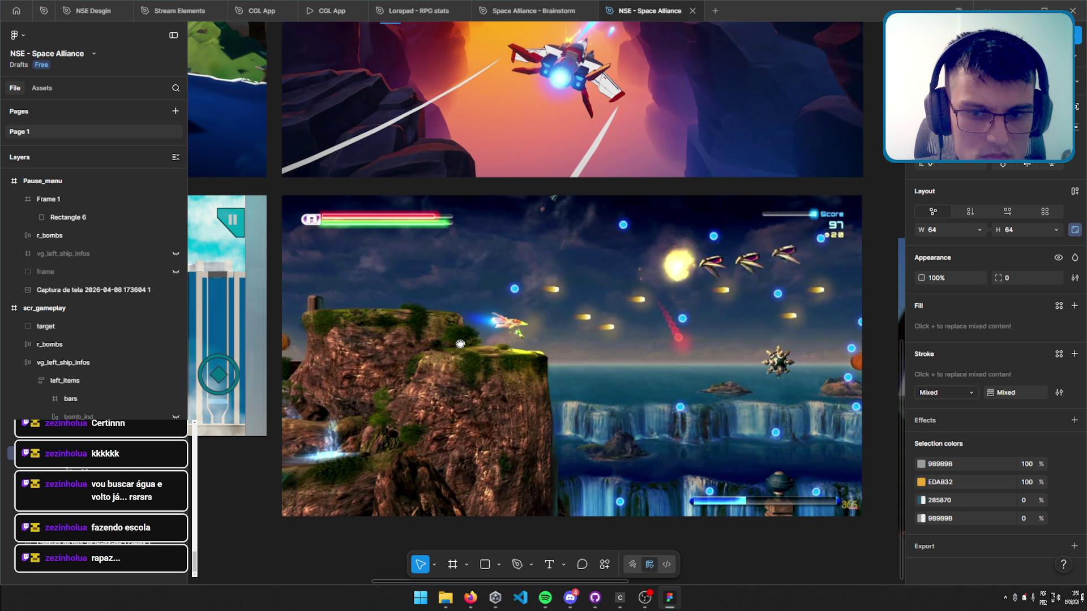
pyautogui.hscroll(-5, 585, 308)
pyautogui.hscroll(-4, 585, 307)
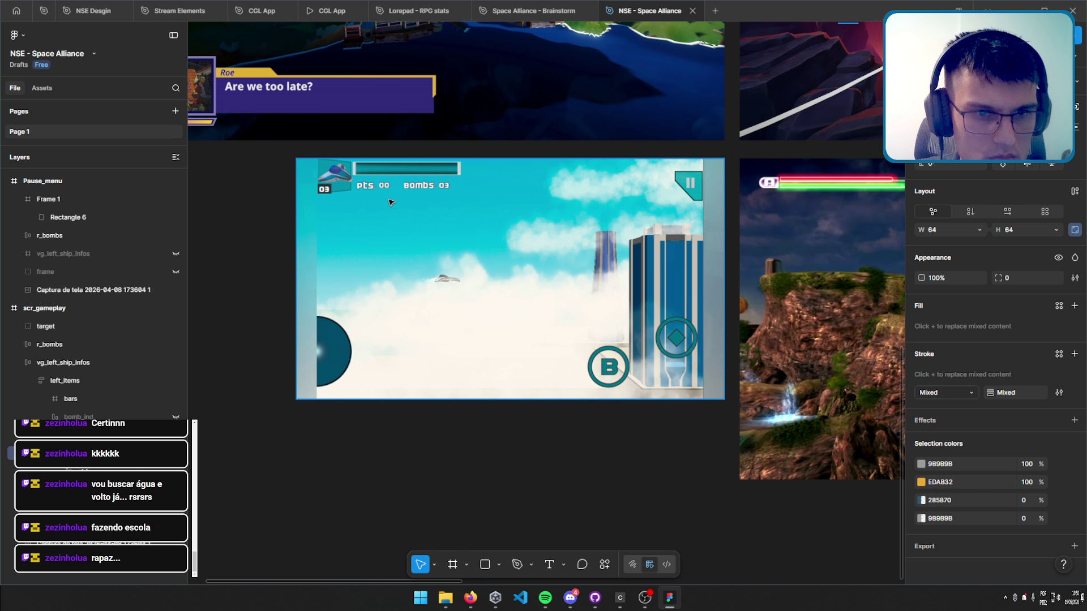
pyautogui.scroll(-5, 336, 185)
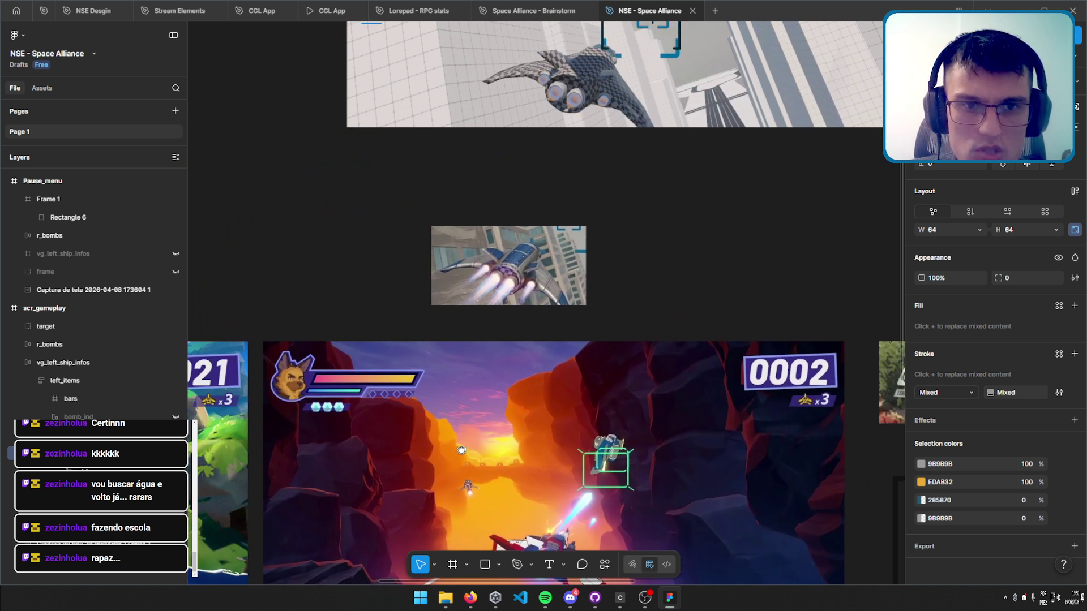
pyautogui.scroll(5, 508, 334)
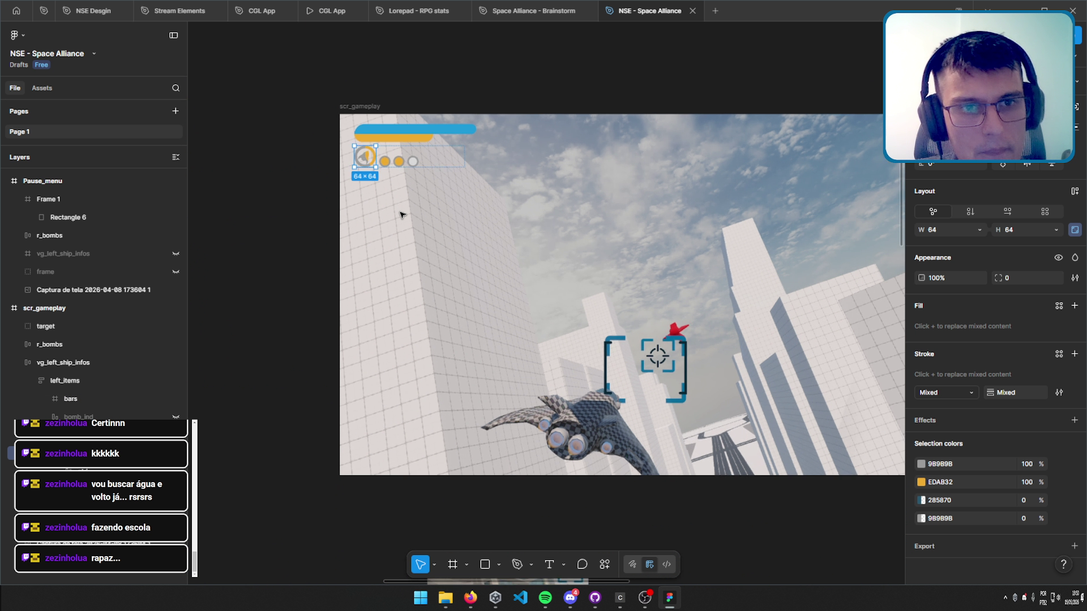
pyautogui.scroll(4, 422, 152)
pyautogui.scroll(3, 431, 164)
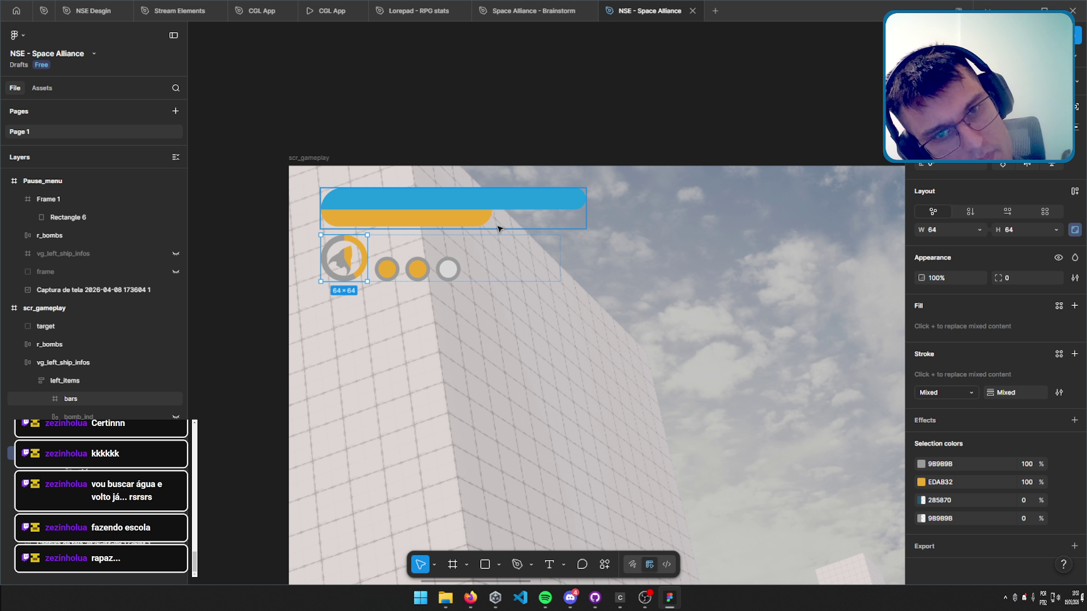
pyautogui.scroll(3, 461, 249)
# Top-left align the icon row's contents and hide the bomb_ind group of three circles.
pyautogui.hscroll(-3, 538, 247)
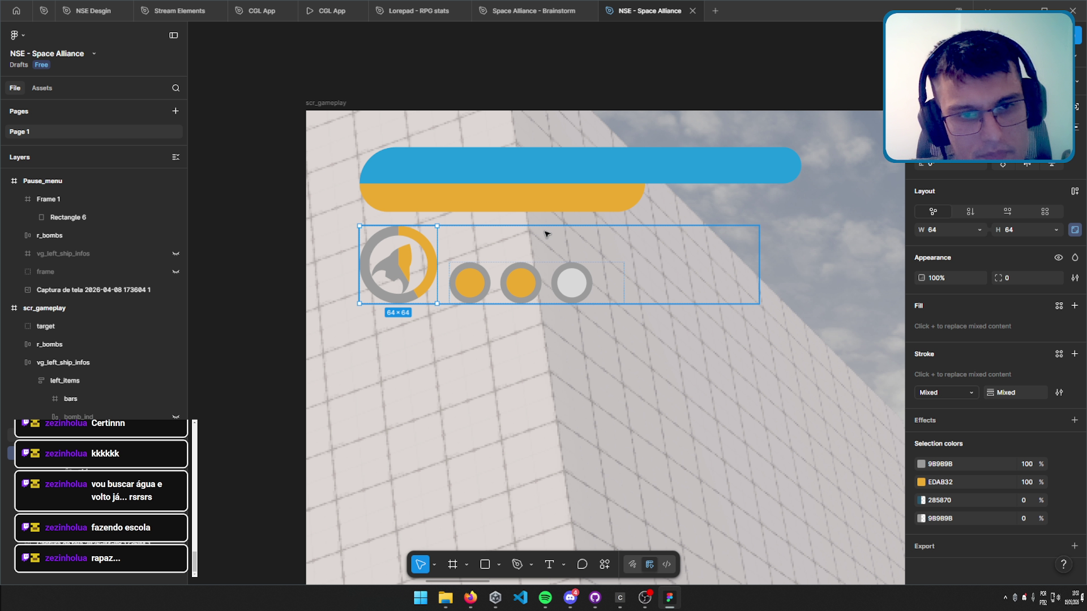
pyautogui.press('Escape')
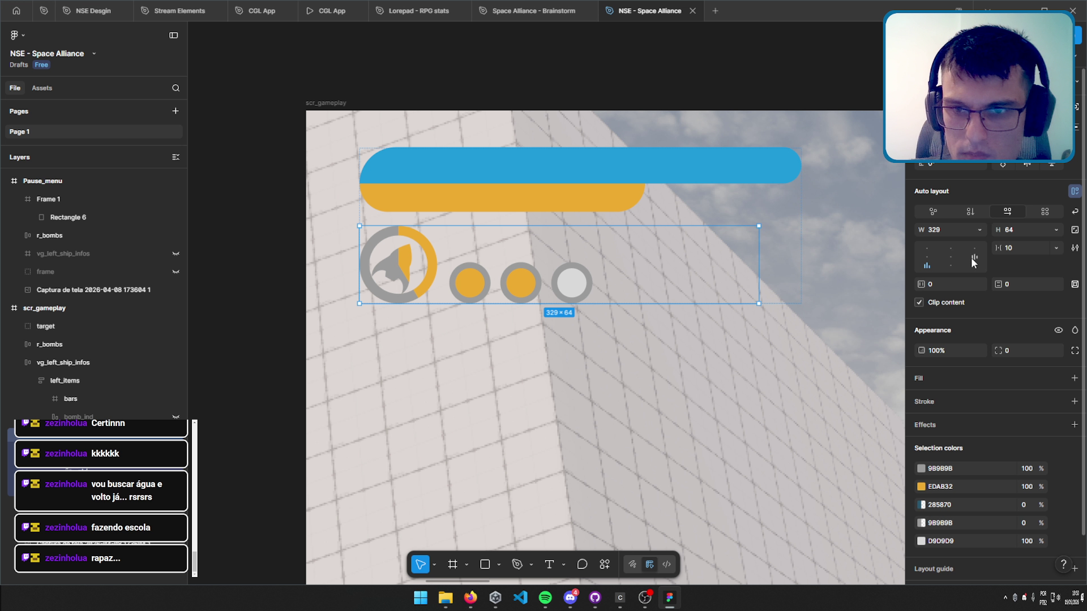
pyautogui.click(925, 250)
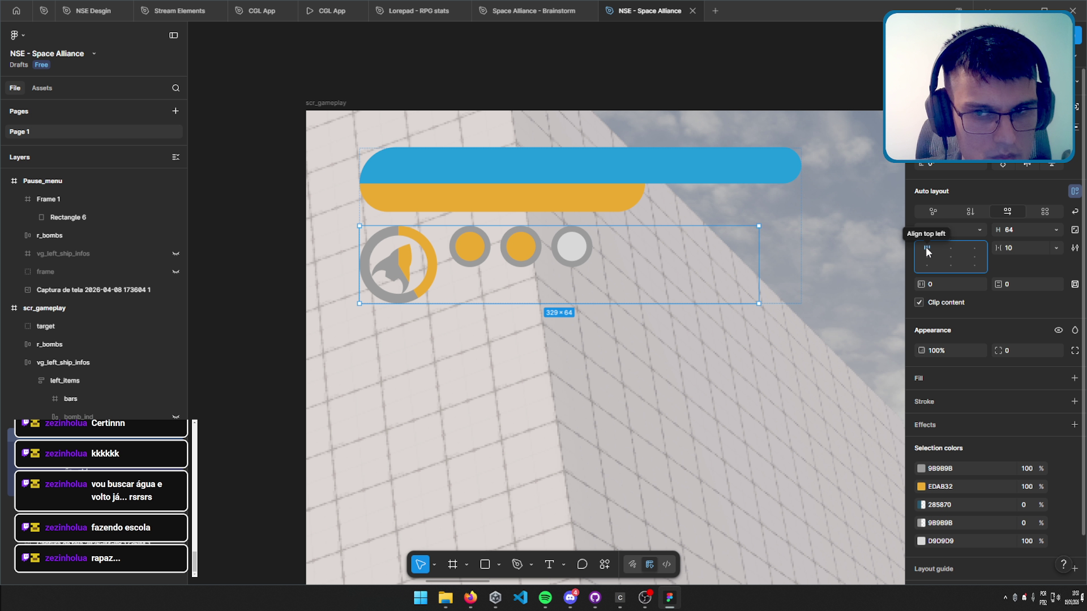
pyautogui.click(79, 416)
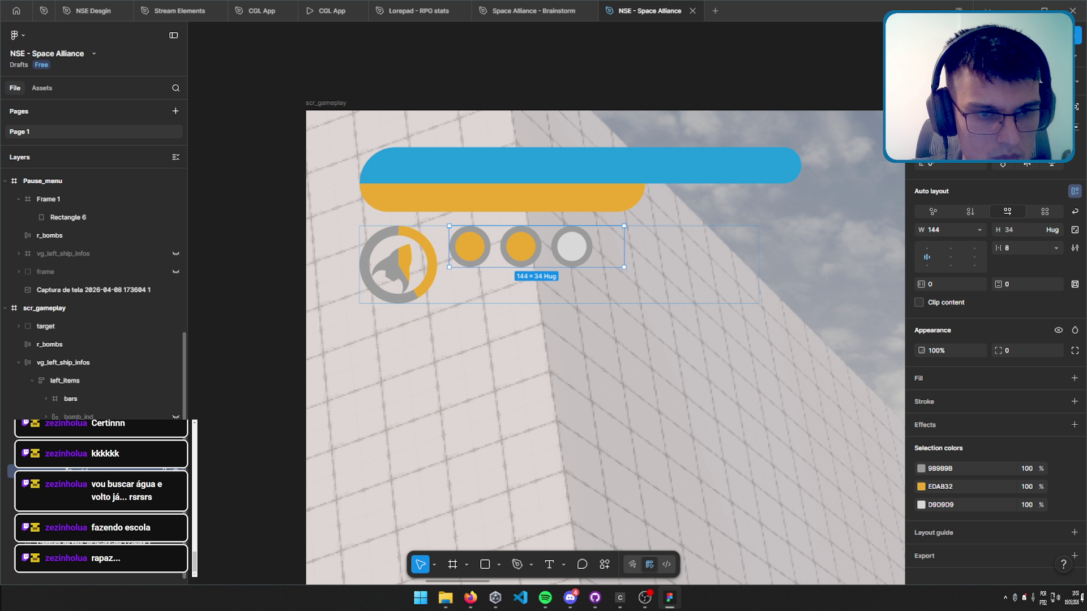
pyautogui.click(176, 416)
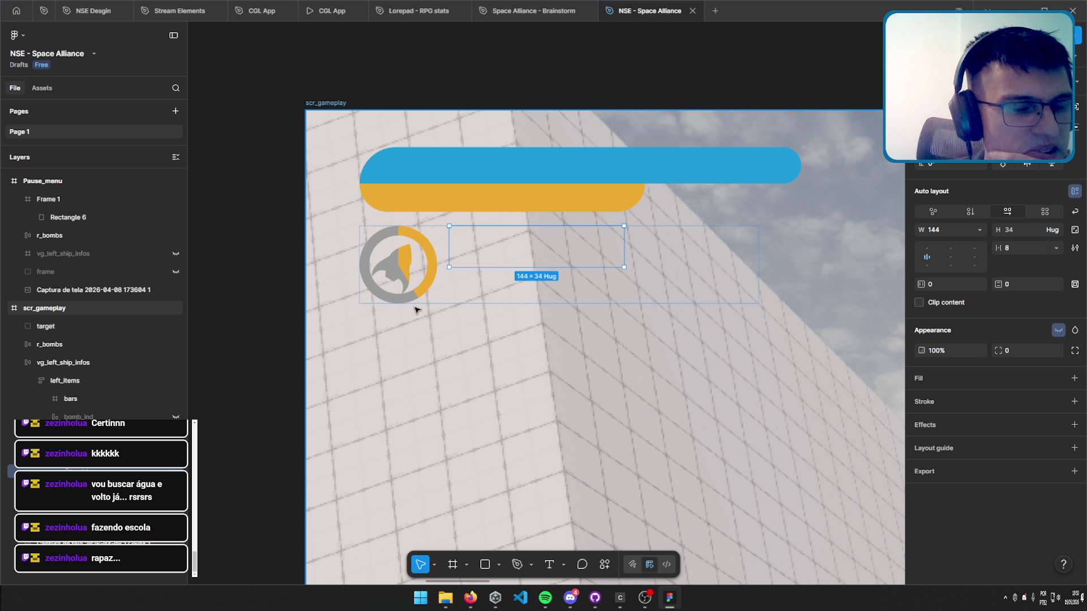
# Draw a new frame in the icon row and size it 48×48.
pyautogui.click(452, 565)
pyautogui.moveTo(449, 227); pyautogui.dragTo(507, 283)
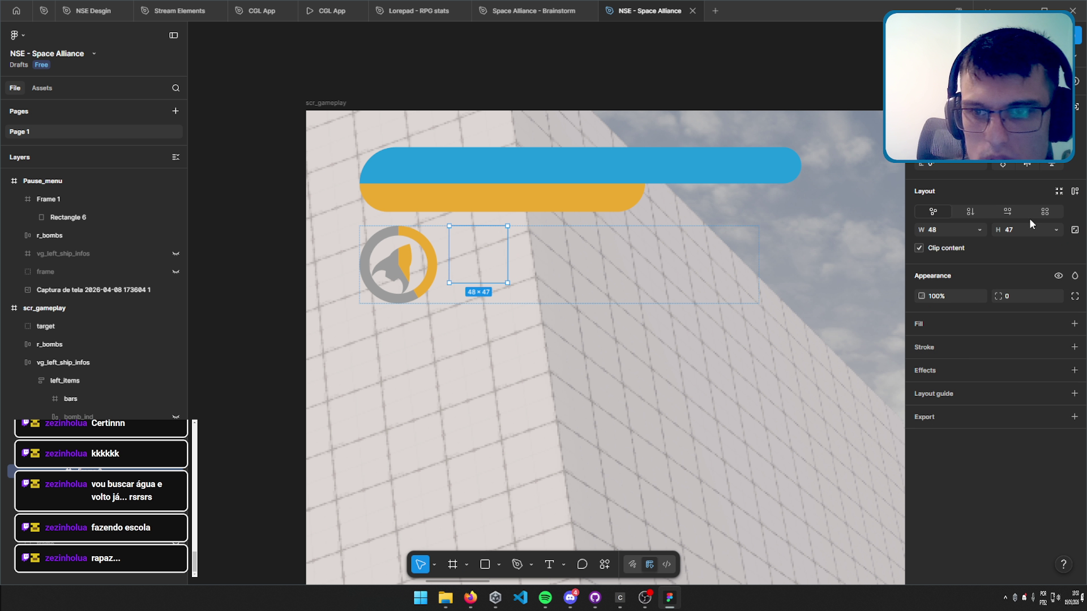
pyautogui.click(1022, 233)
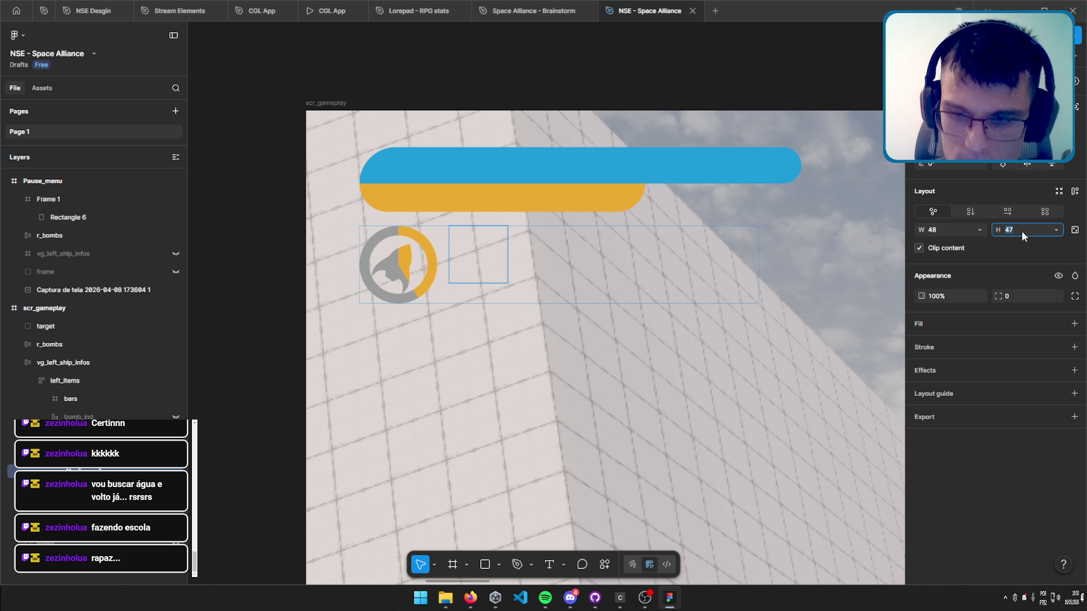
pyautogui.write('48')
pyautogui.click(961, 226)
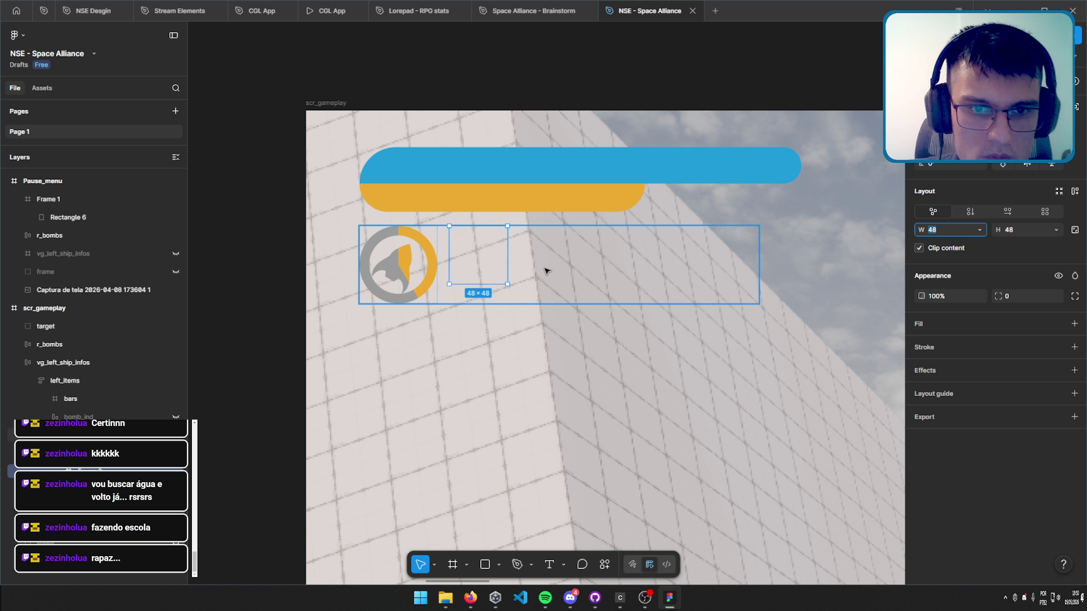
pyautogui.scroll(3, 526, 283)
pyautogui.moveTo(526, 286); pyautogui.dragTo(595, 293)
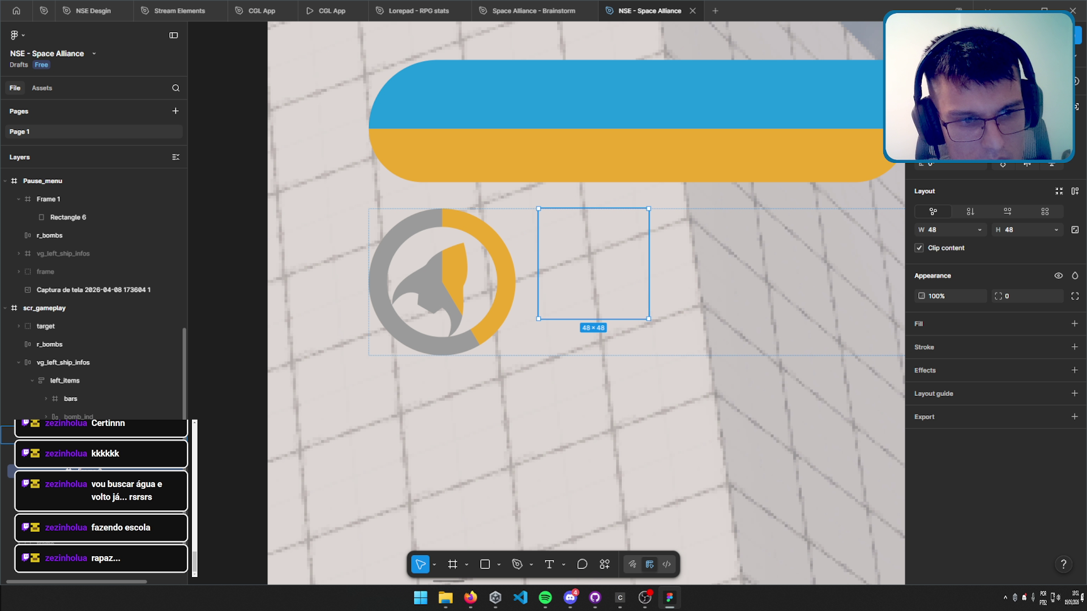
# Move the frame before the bomb wheel, resize it to 32×32 and lock its proportions.
pyautogui.press('Left')
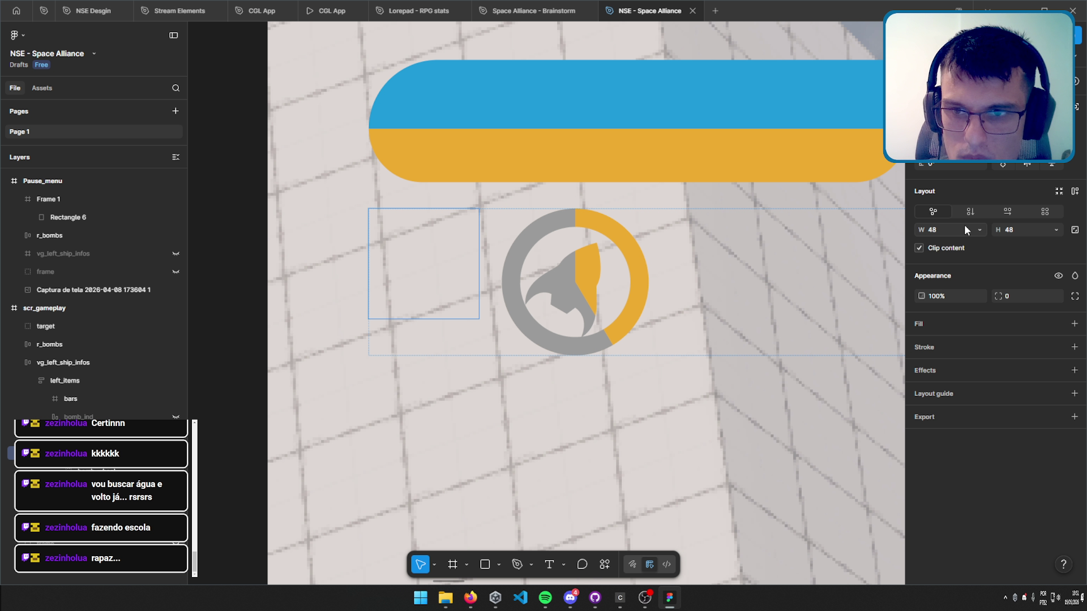
pyautogui.click(961, 226)
pyautogui.write('24')
pyautogui.press('Return')
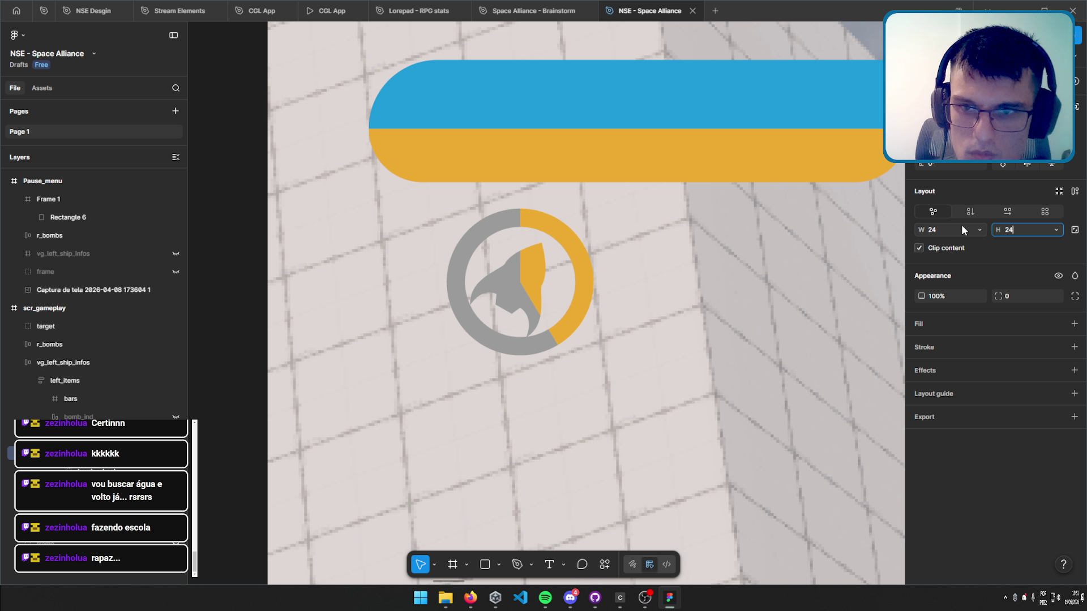
pyautogui.click(938, 236)
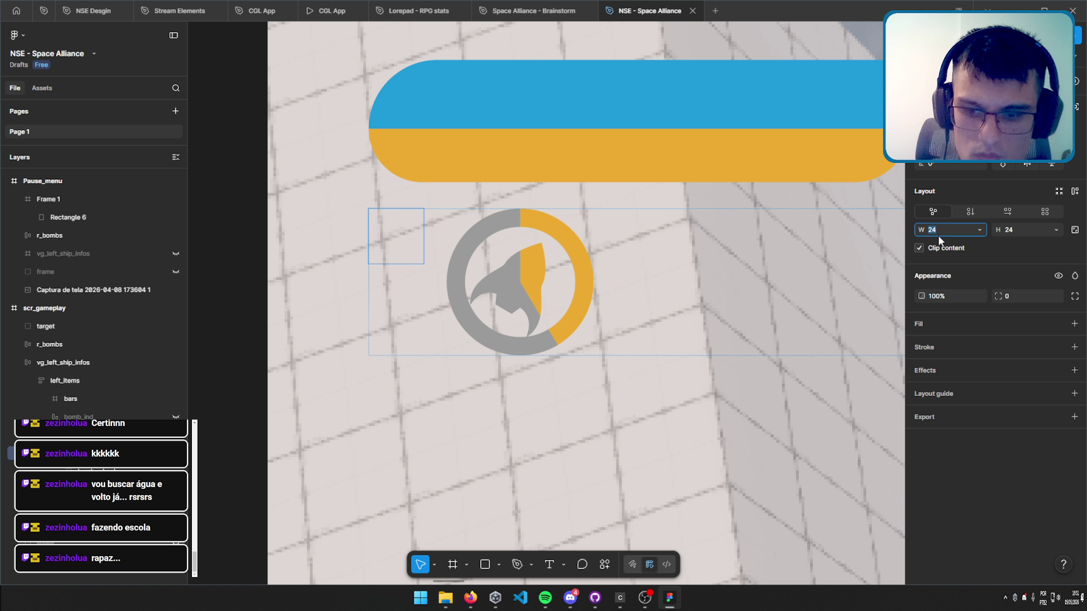
pyautogui.write('32')
pyautogui.press('Tab')
pyautogui.write('32')
pyautogui.press('Return')
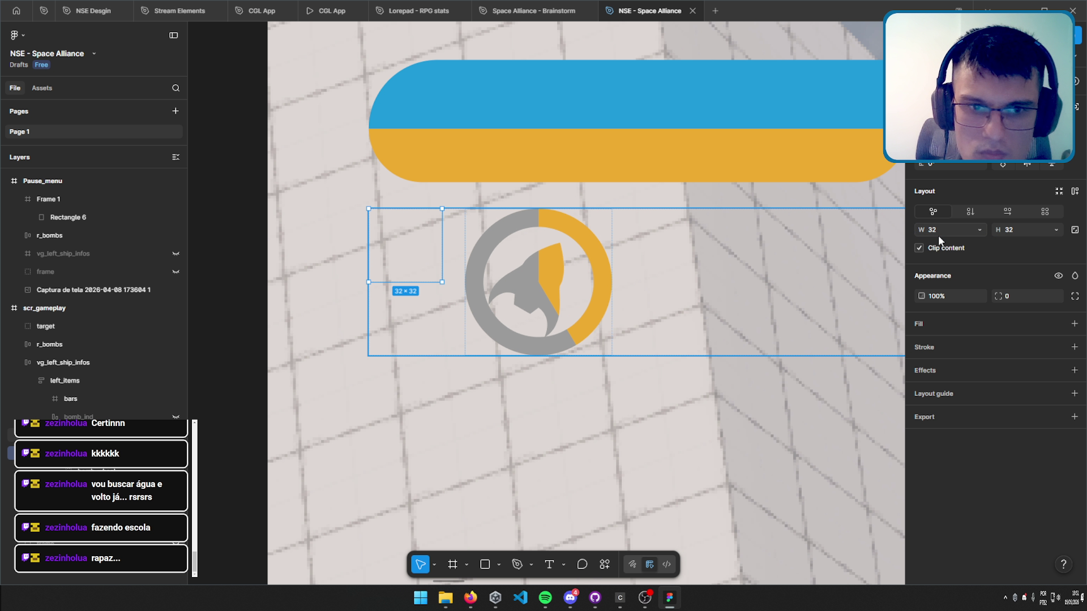
pyautogui.click(1074, 230)
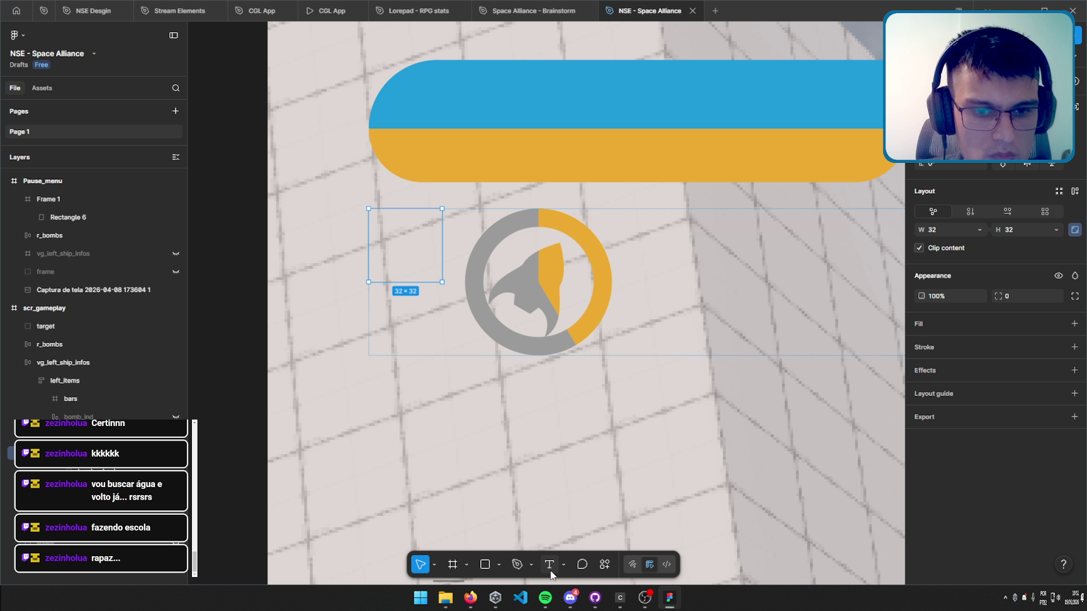
# Add a '99' text label left of the bomb wheel and open its font list.
pyautogui.press('t')
pyautogui.moveTo(392, 223); pyautogui.dragTo(439, 258)
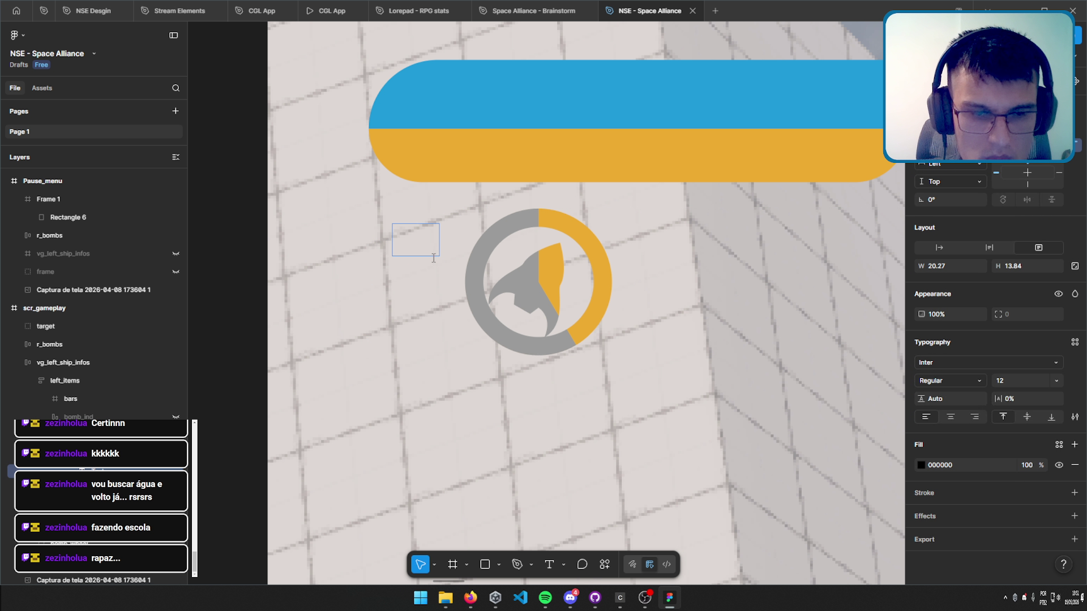
pyautogui.write('99')
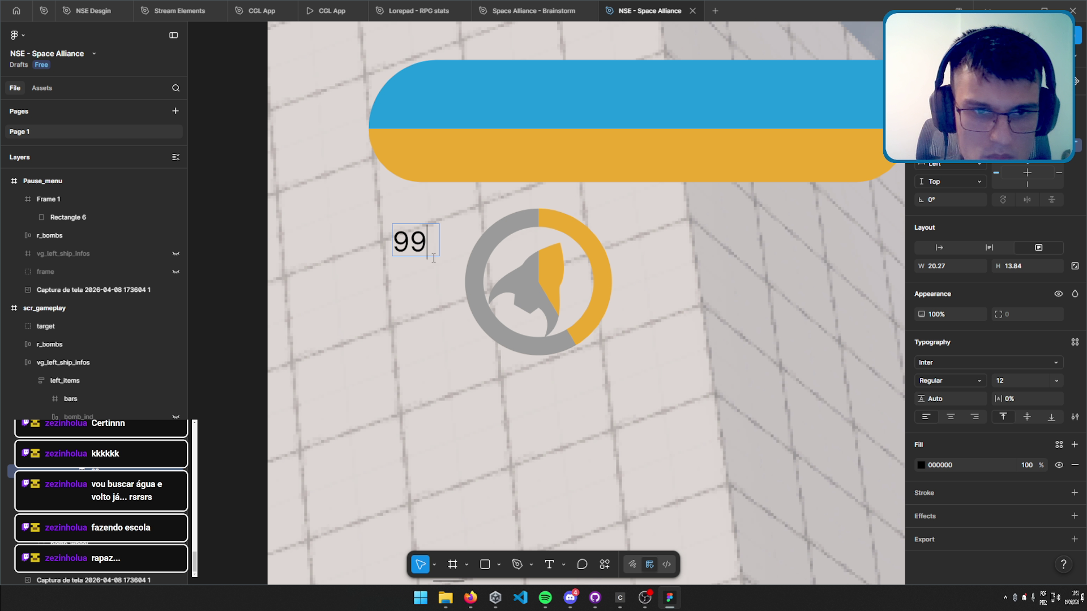
pyautogui.hotkey('ctrl', 'a')
pyautogui.click(973, 363)
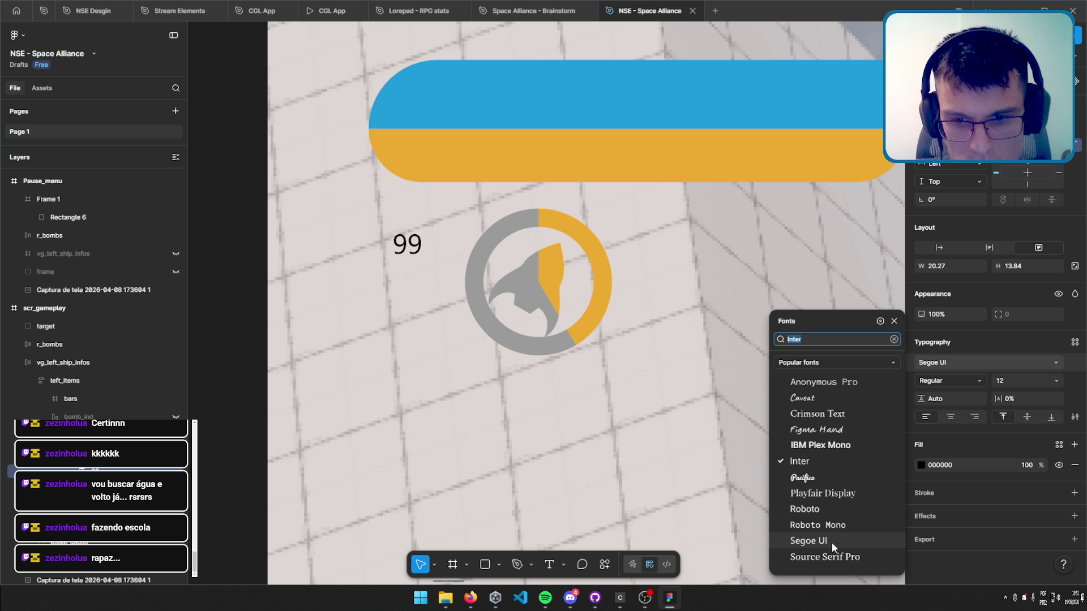
# Preview Source Serif Pro on the 99, revert to Inter, then switch the font list to Google fonts.
pyautogui.press('Down')
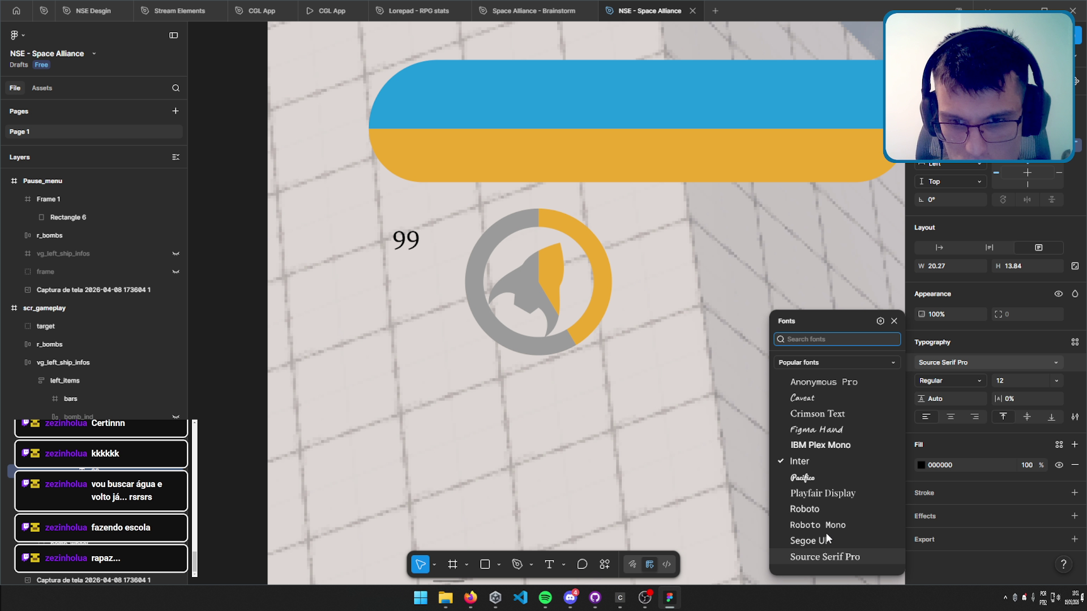
pyautogui.press('Escape')
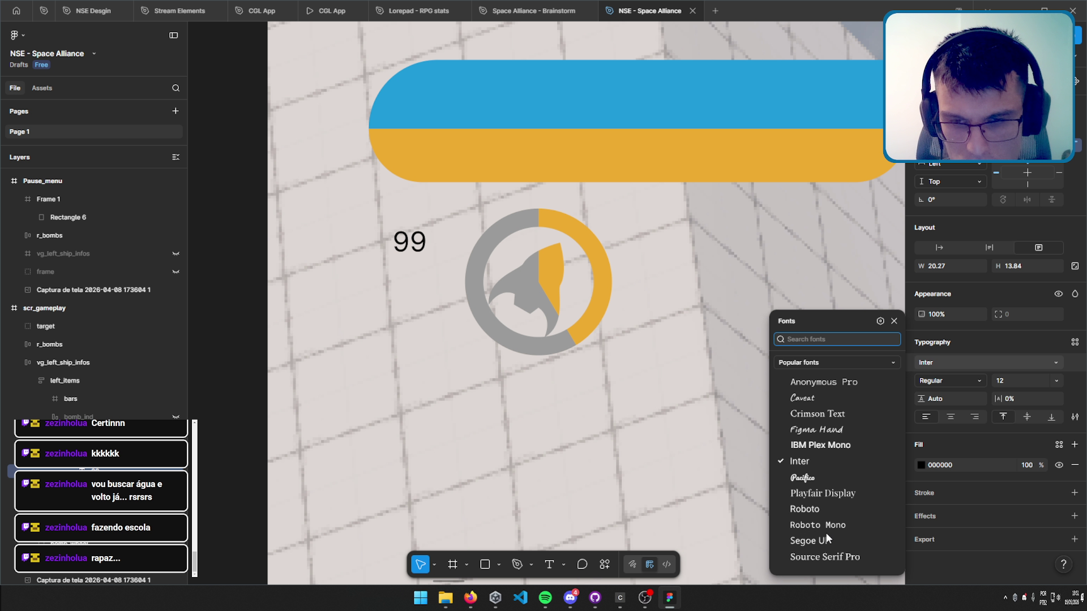
pyautogui.click(854, 361)
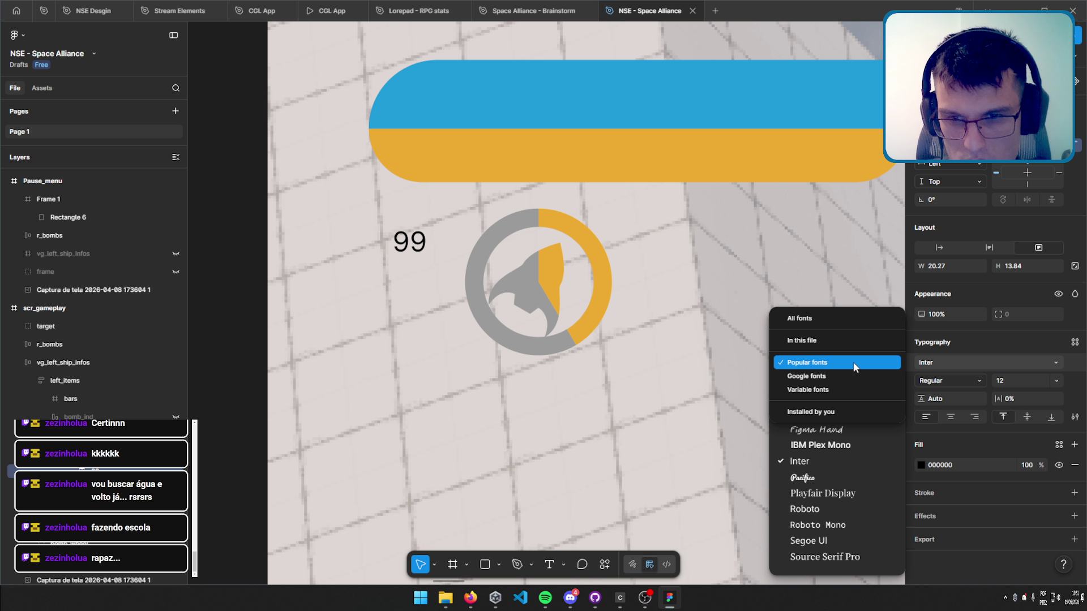
pyautogui.click(829, 495)
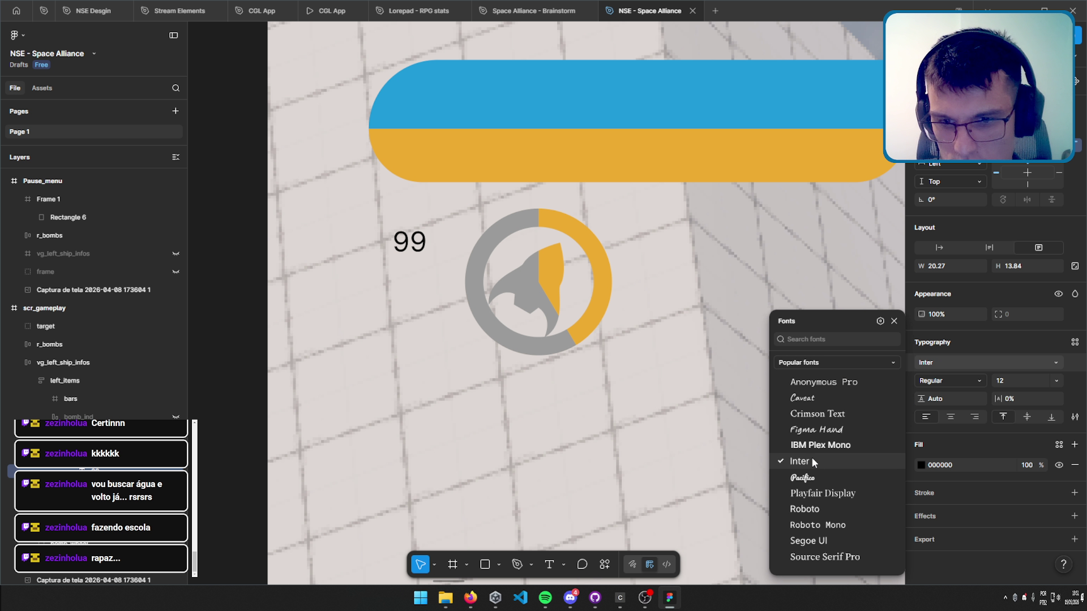
pyautogui.click(852, 356)
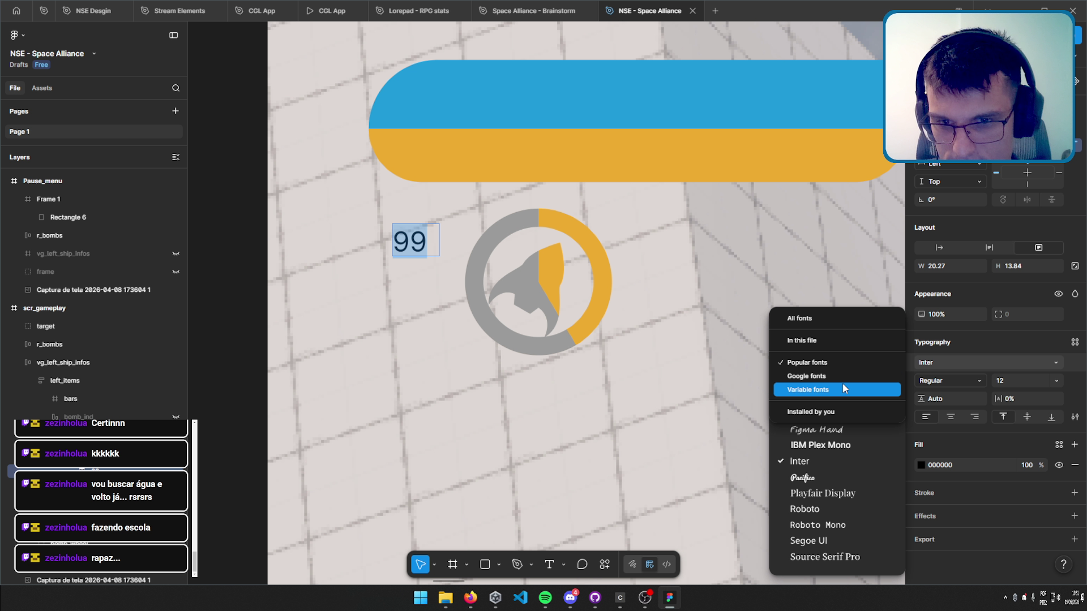
pyautogui.click(842, 377)
# Scroll the Google fonts list and apply K2D to the 99 count.
pyautogui.scroll(-1, 841, 443)
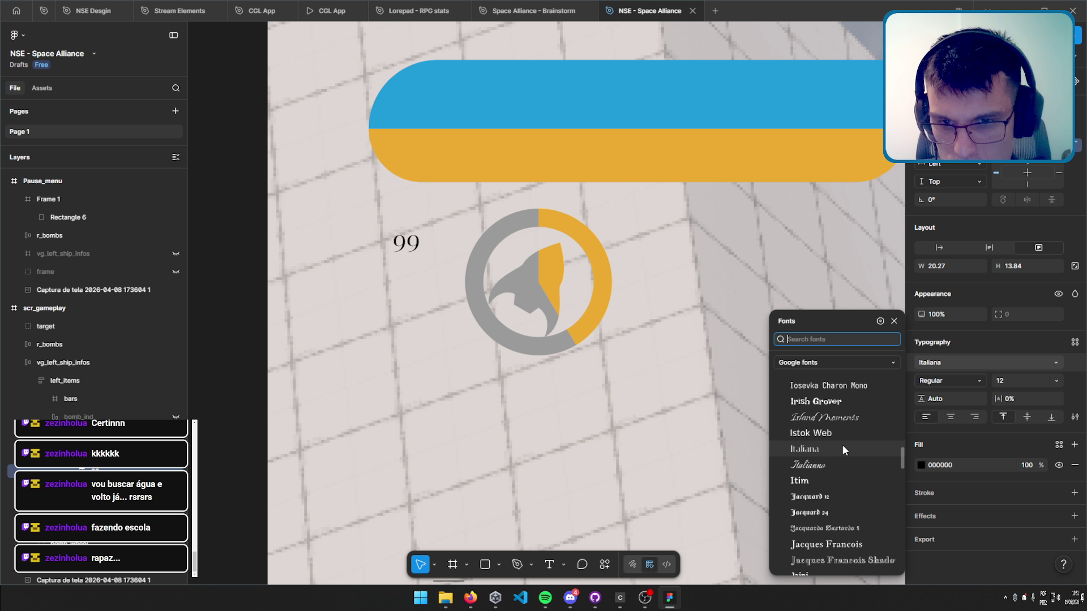
pyautogui.scroll(-2, 842, 450)
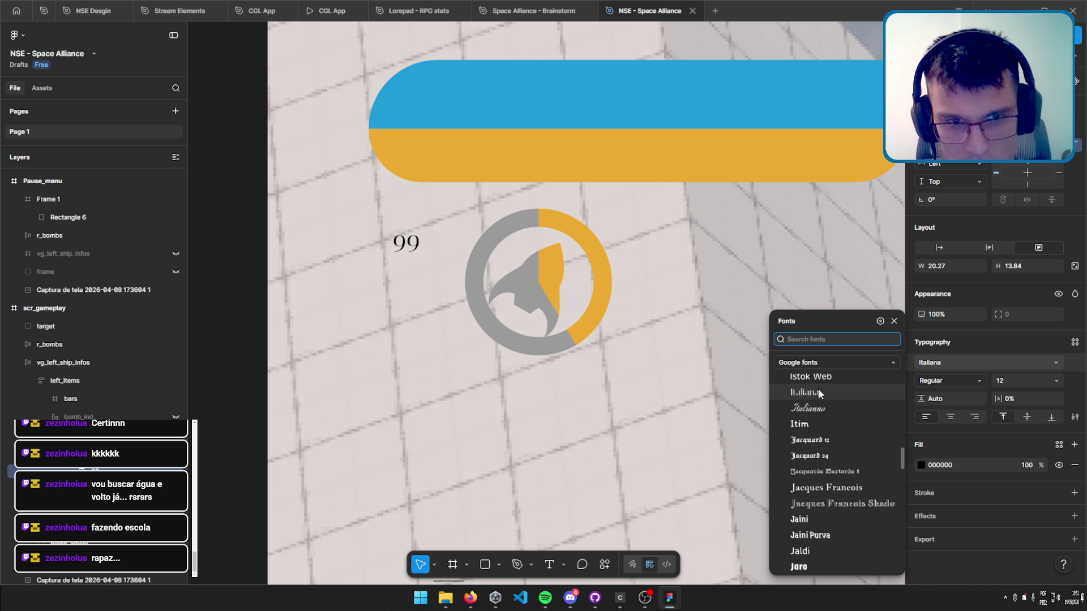
pyautogui.scroll(-5, 828, 516)
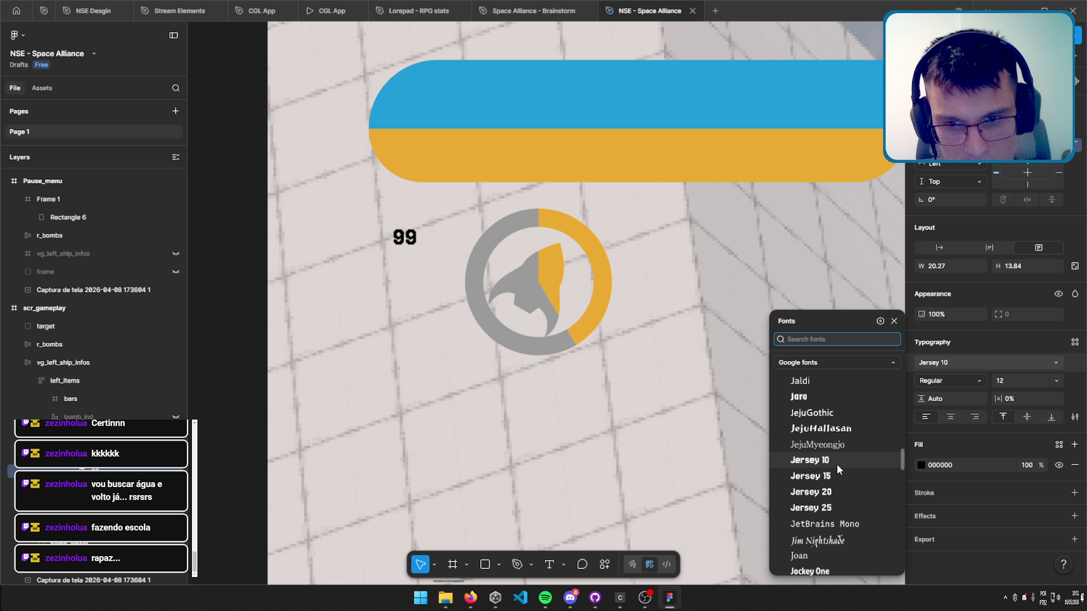
pyautogui.scroll(-3, 837, 464)
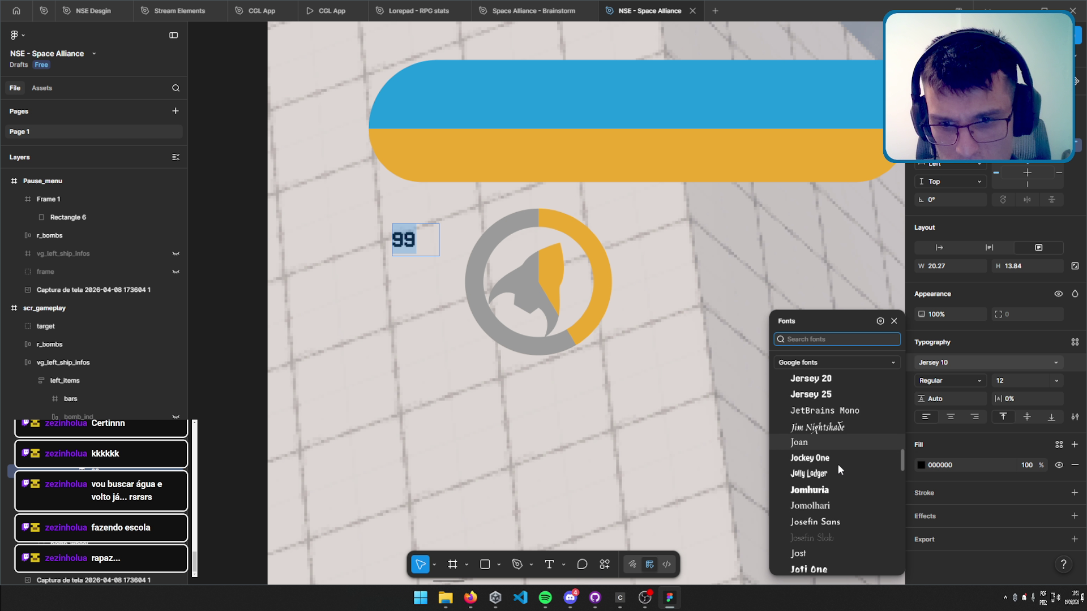
pyautogui.scroll(-2, 839, 466)
pyautogui.scroll(-2, 842, 466)
pyautogui.scroll(-2, 844, 467)
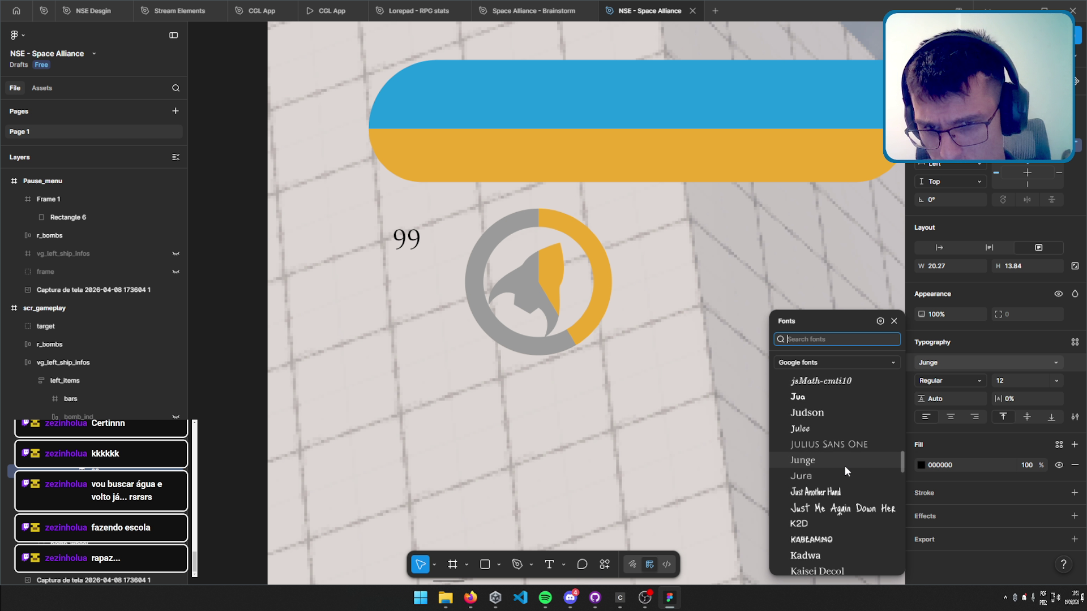
pyautogui.scroll(-1, 845, 466)
pyautogui.scroll(-2, 845, 468)
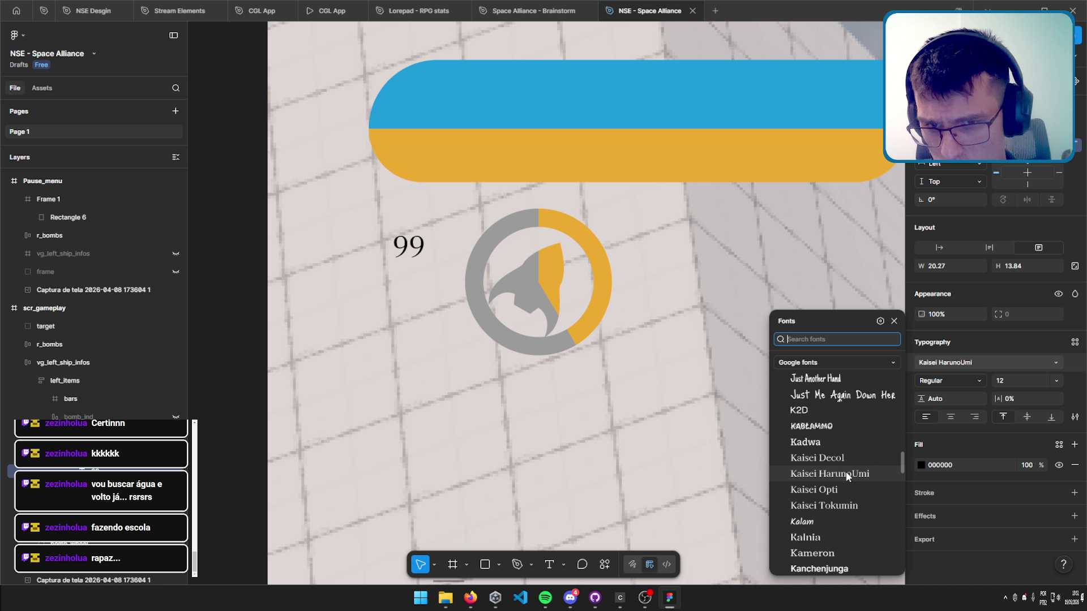
pyautogui.click(825, 409)
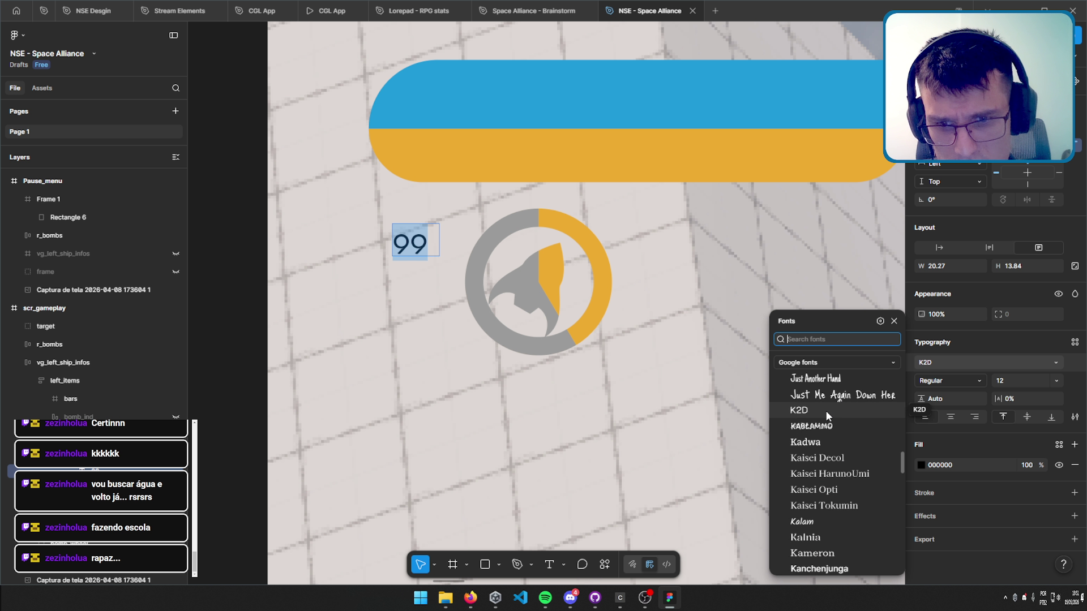
# Browse on through the L fonts, previewing Krona One, Lexend Giga, Love Light and LXGW WenKai TC.
pyautogui.scroll(-6, 826, 413)
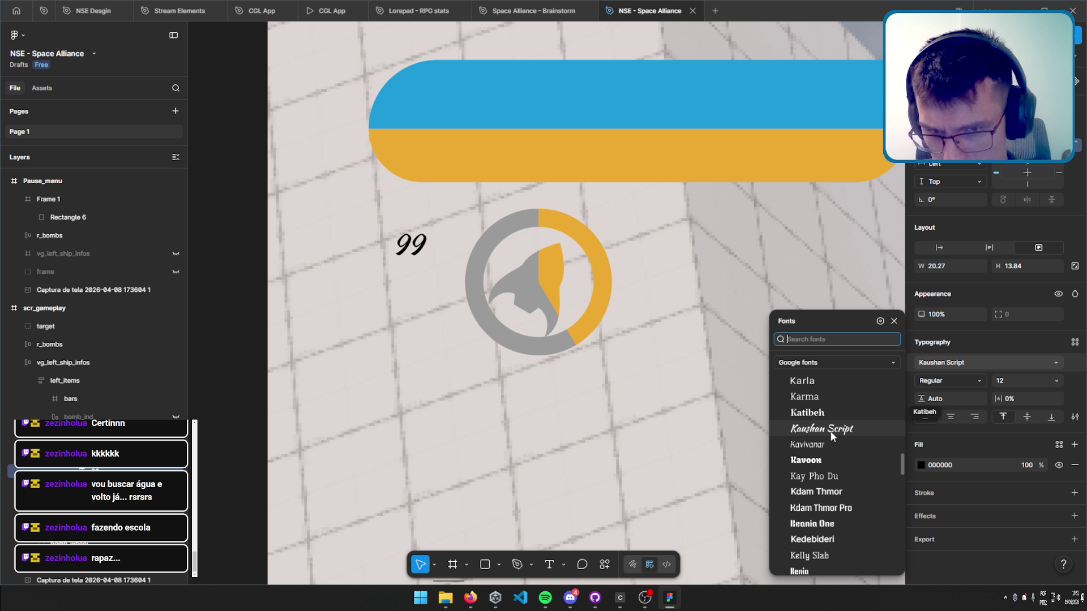
pyautogui.scroll(-2, 836, 493)
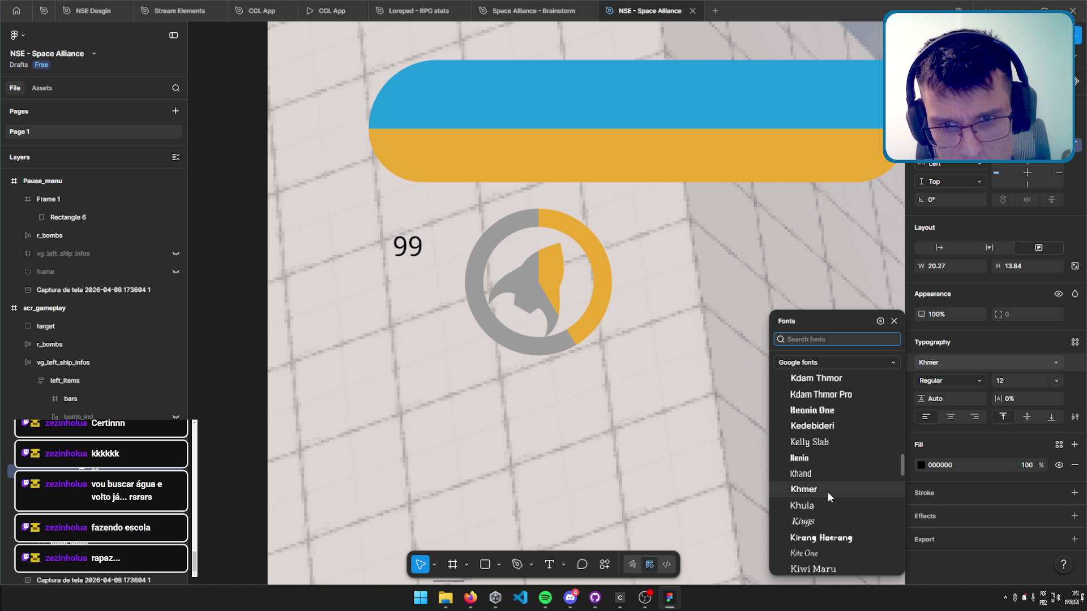
pyautogui.scroll(-1, 827, 491)
pyautogui.scroll(-4, 826, 496)
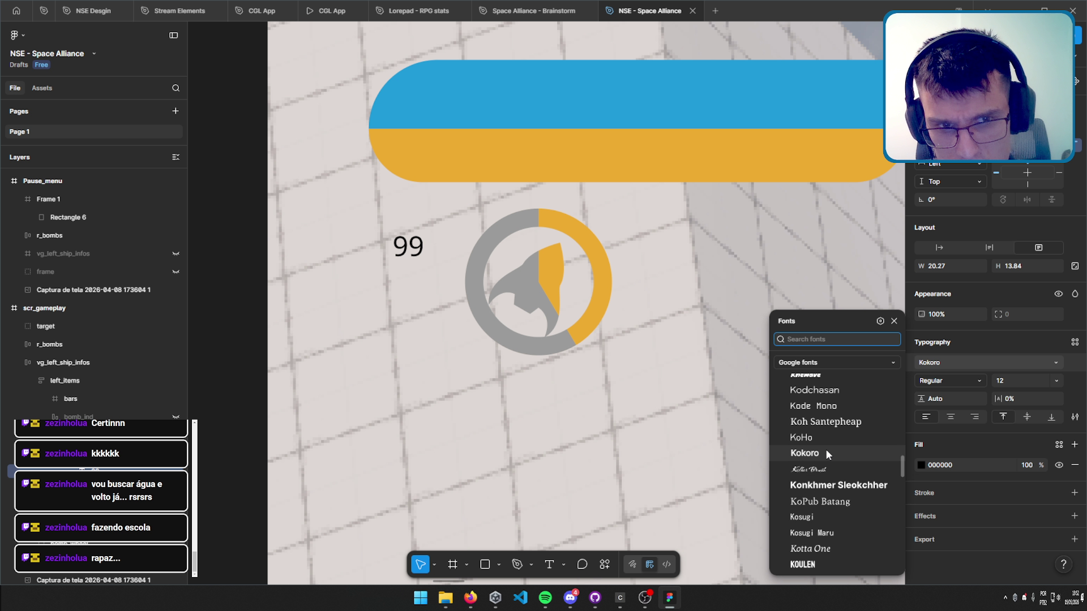
pyautogui.scroll(-1, 818, 552)
pyautogui.scroll(-2, 826, 509)
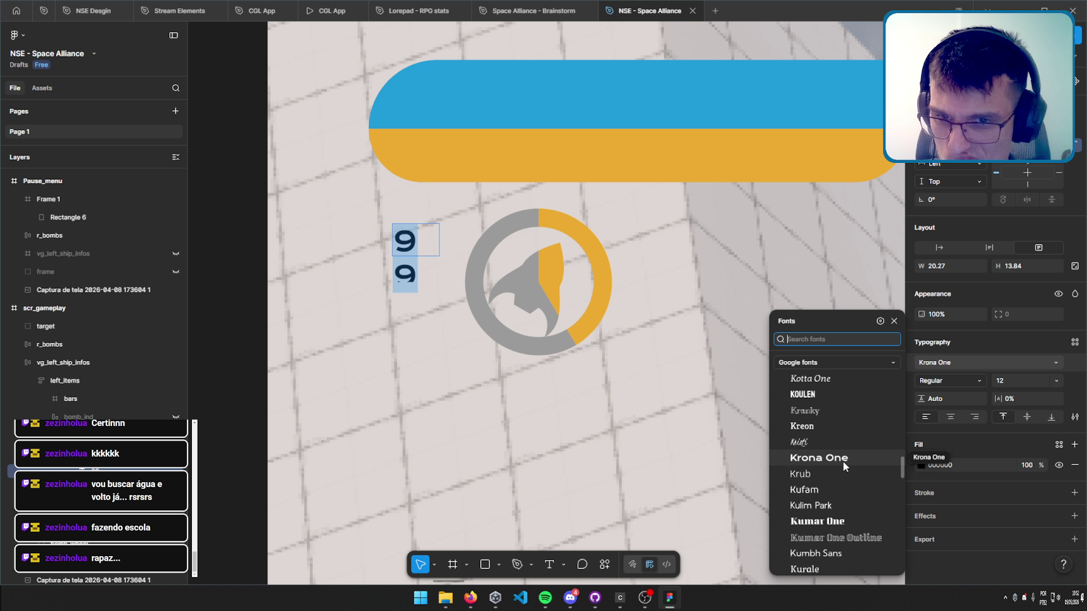
pyautogui.scroll(-2, 842, 460)
pyautogui.scroll(-1, 842, 461)
pyautogui.scroll(-2, 844, 461)
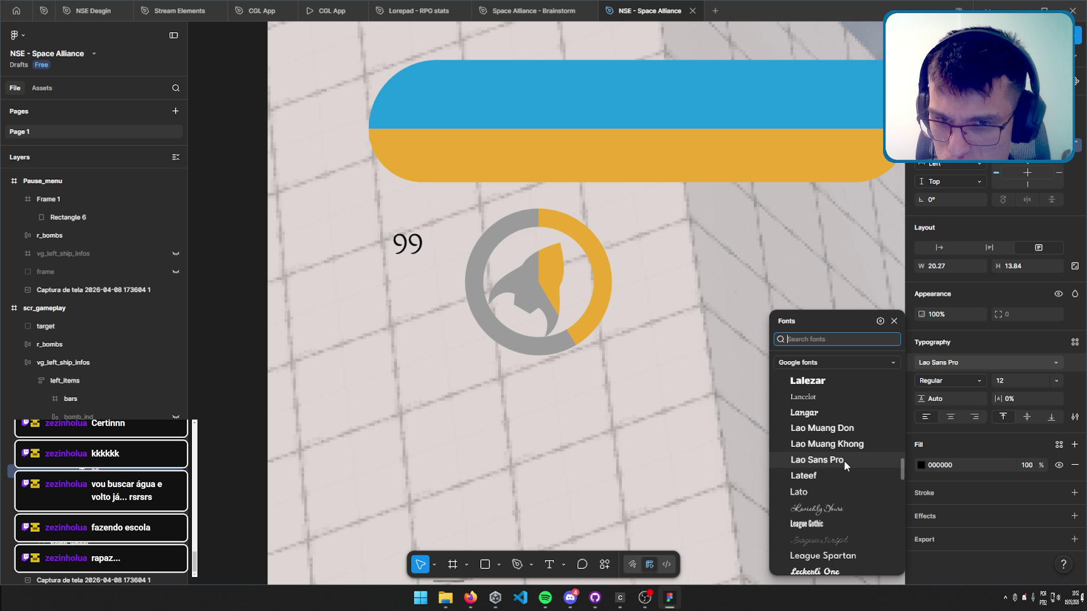
pyautogui.scroll(-4, 845, 462)
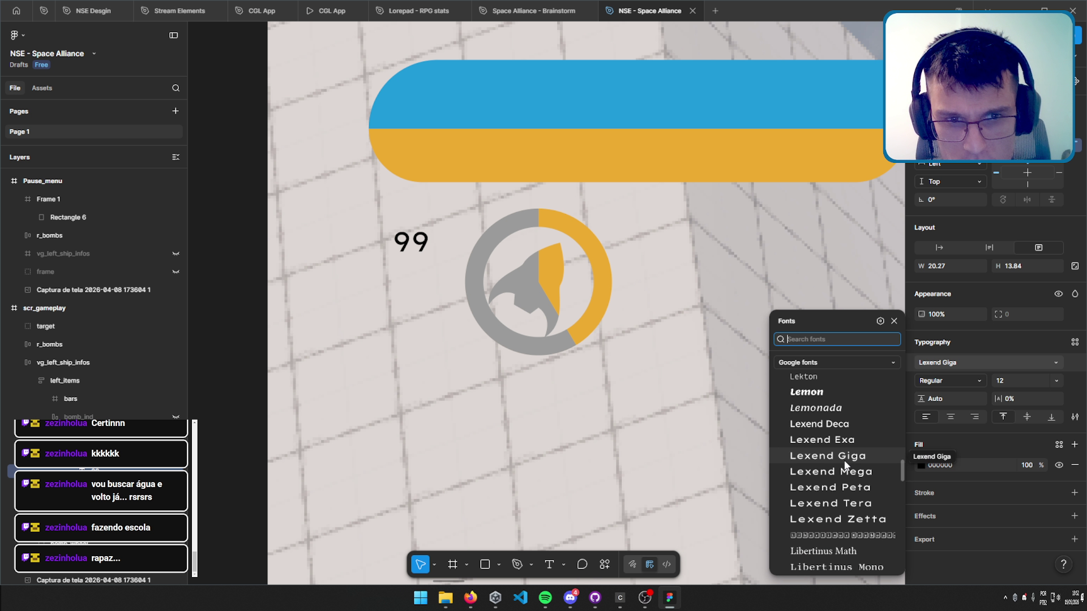
pyautogui.scroll(-2, 846, 469)
pyautogui.scroll(-2, 847, 472)
pyautogui.scroll(-2, 849, 476)
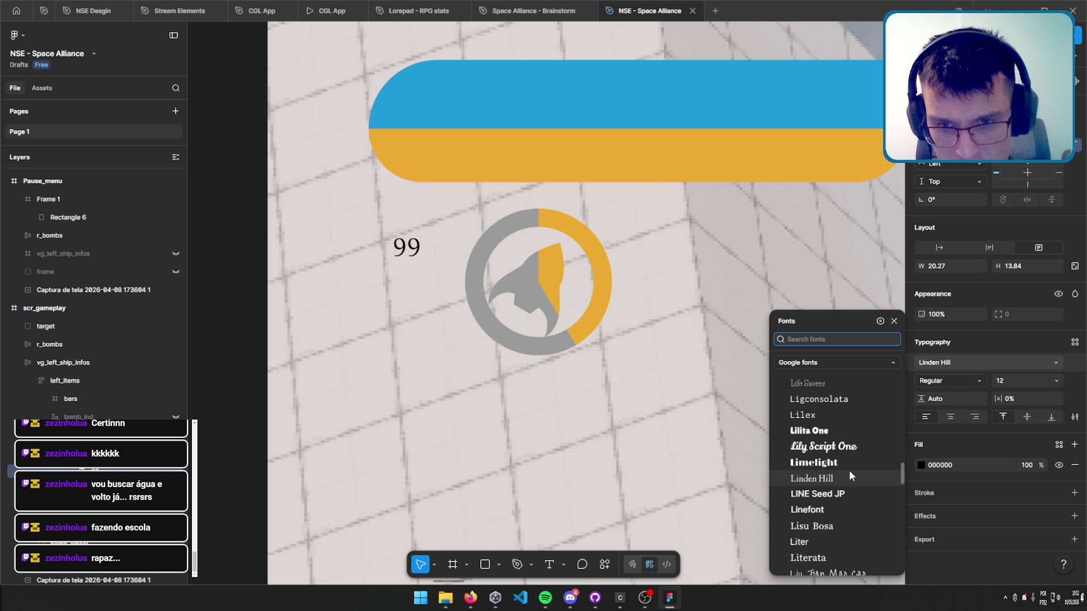
pyautogui.scroll(-4, 849, 470)
pyautogui.scroll(-2, 850, 471)
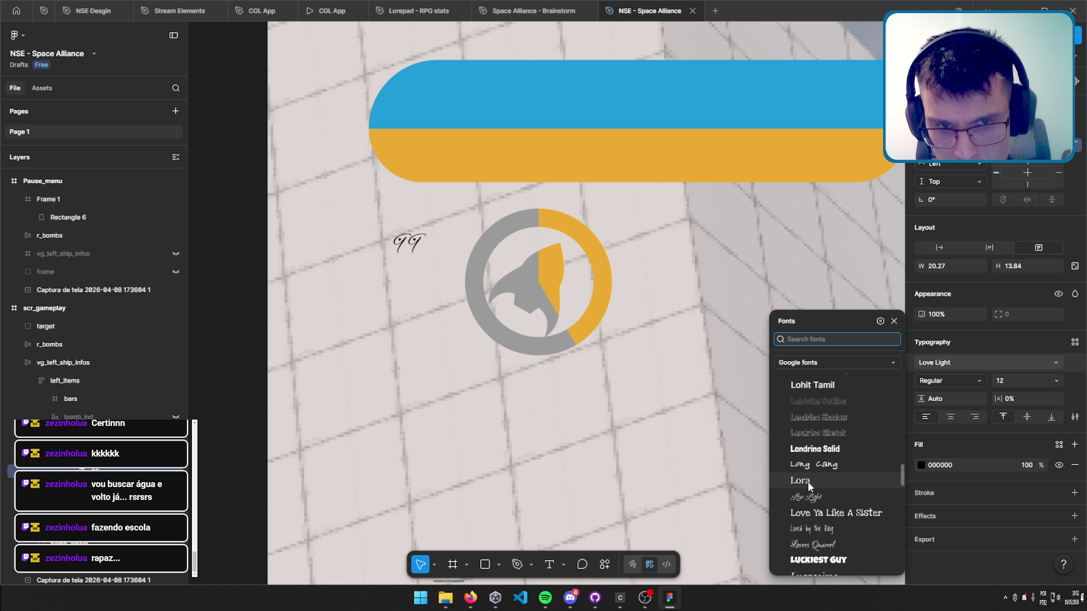
pyautogui.scroll(-1, 824, 450)
pyautogui.scroll(-3, 822, 448)
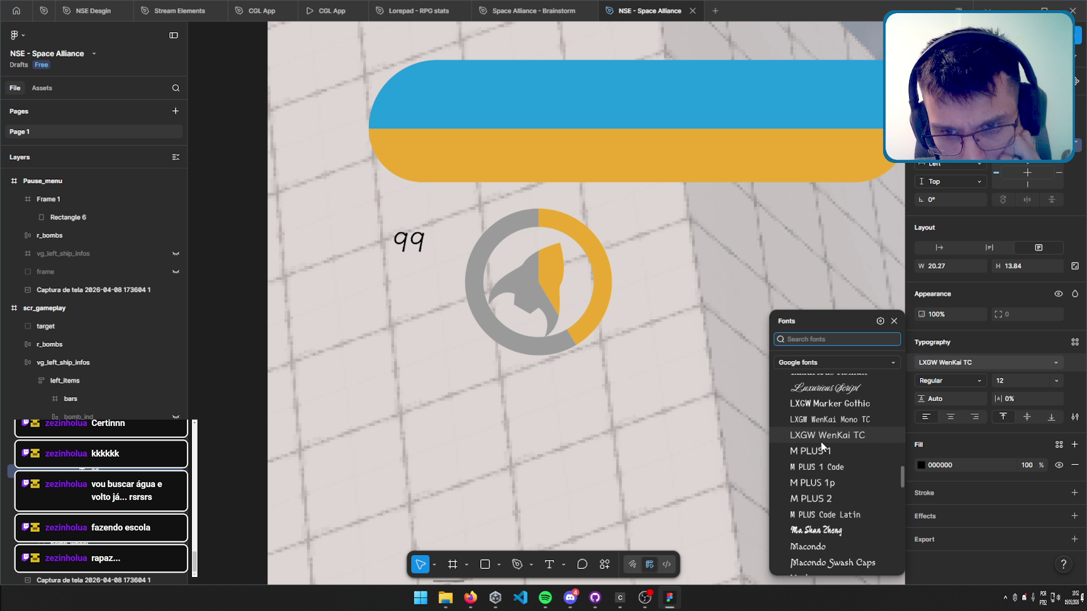
# Scroll further down the font list and try Mochiy Pop One, then Mitr, on the 99.
pyautogui.scroll(-1, 824, 452)
pyautogui.scroll(-4, 825, 454)
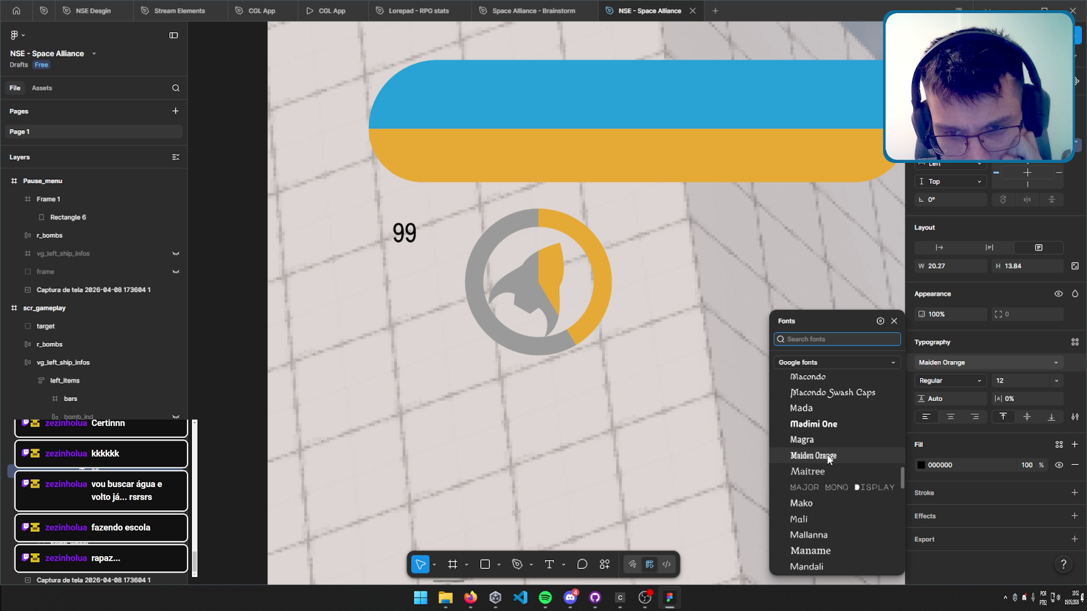
pyautogui.scroll(-5, 826, 456)
pyautogui.scroll(-5, 826, 456)
pyautogui.scroll(-3, 826, 456)
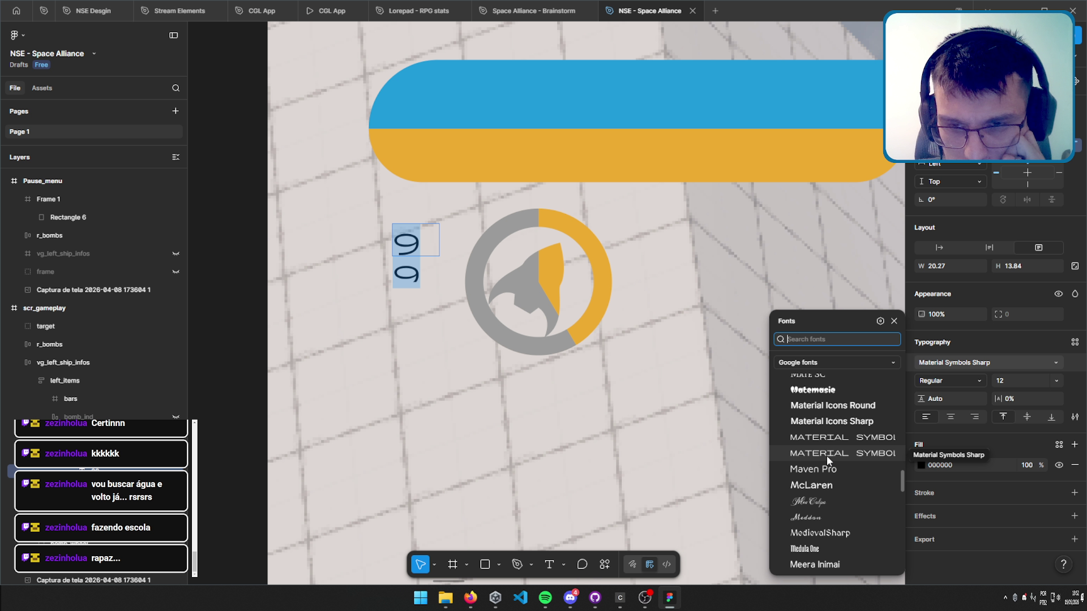
pyautogui.scroll(-5, 827, 453)
pyautogui.scroll(3, 827, 453)
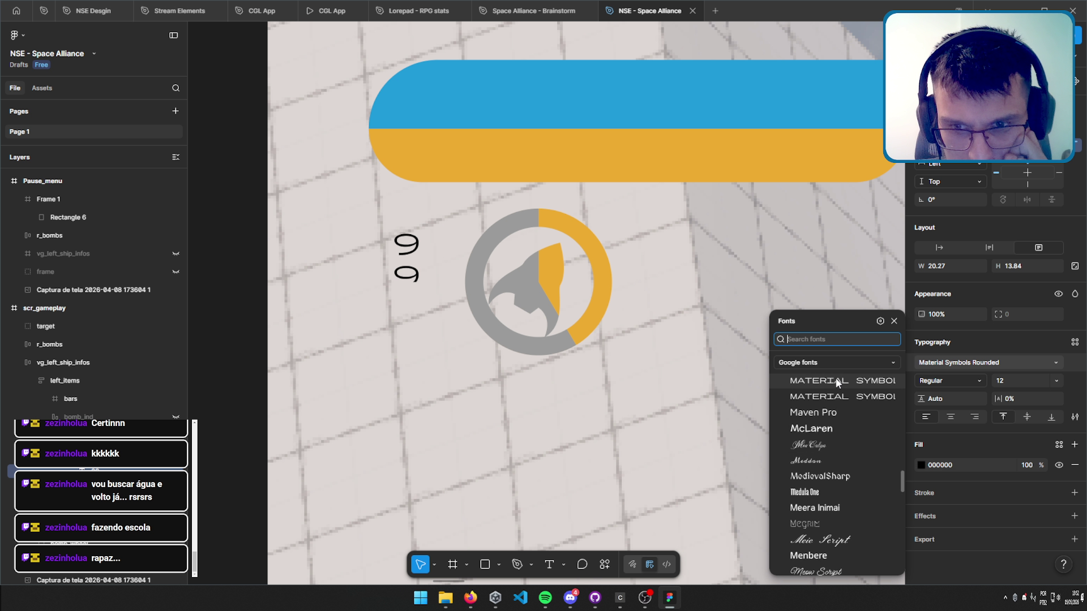
pyautogui.scroll(2, 833, 429)
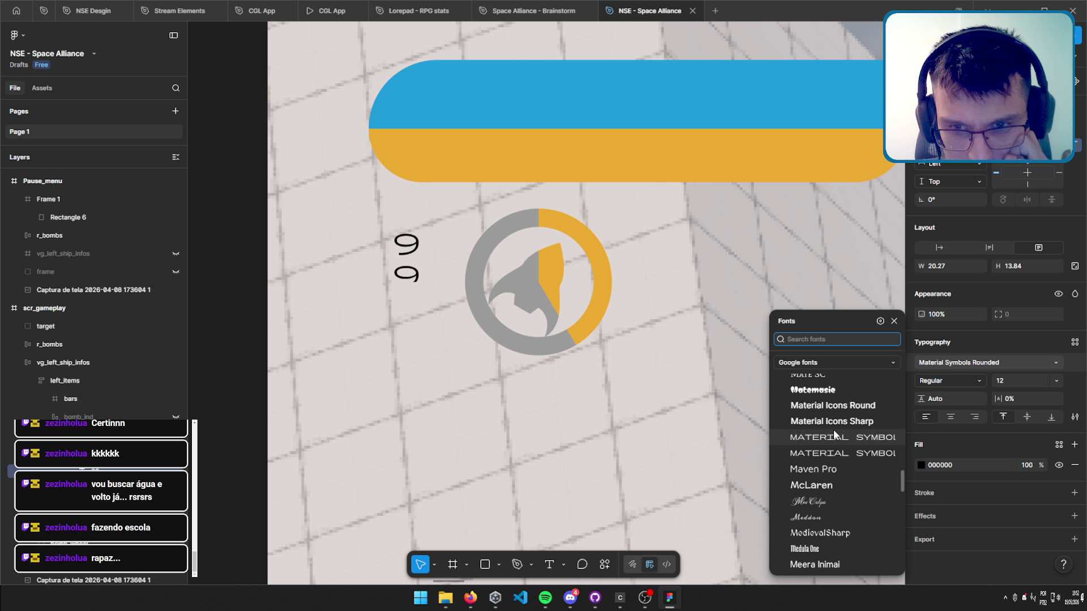
pyautogui.scroll(-3, 837, 511)
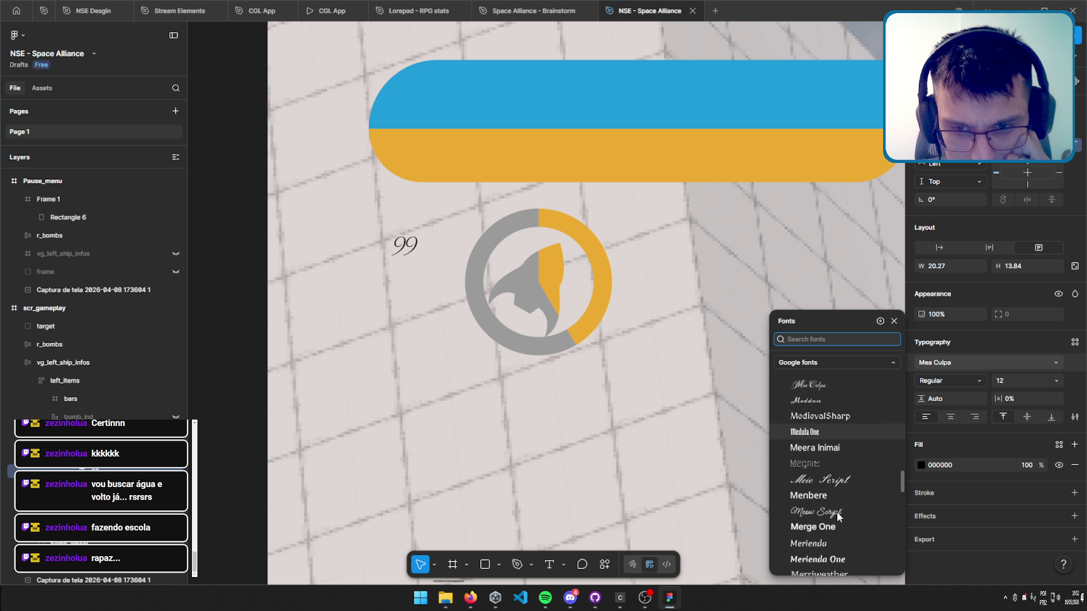
pyautogui.scroll(-7, 836, 511)
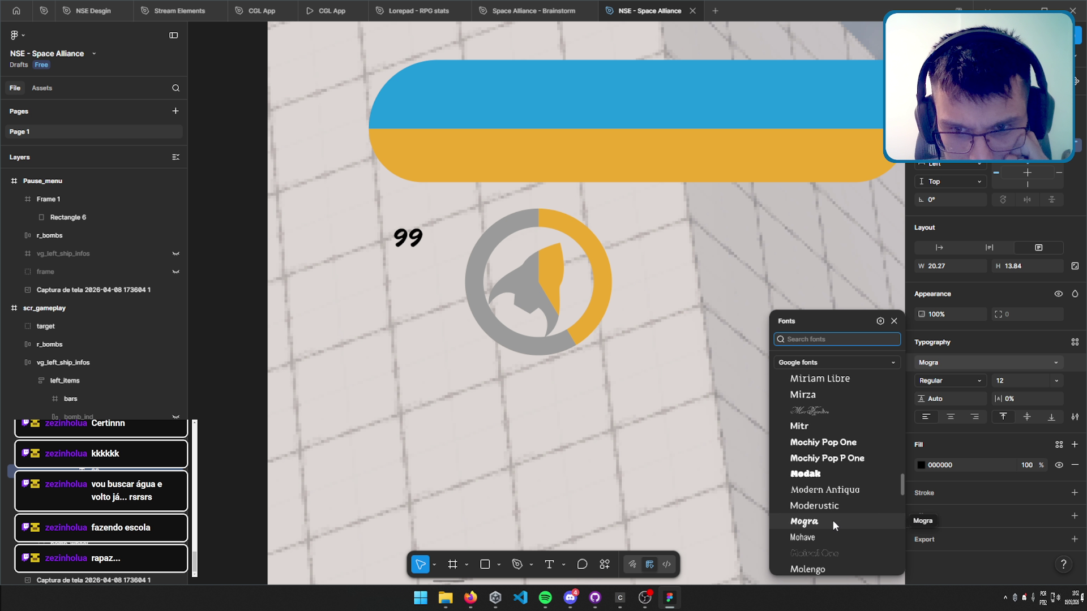
pyautogui.click(829, 424)
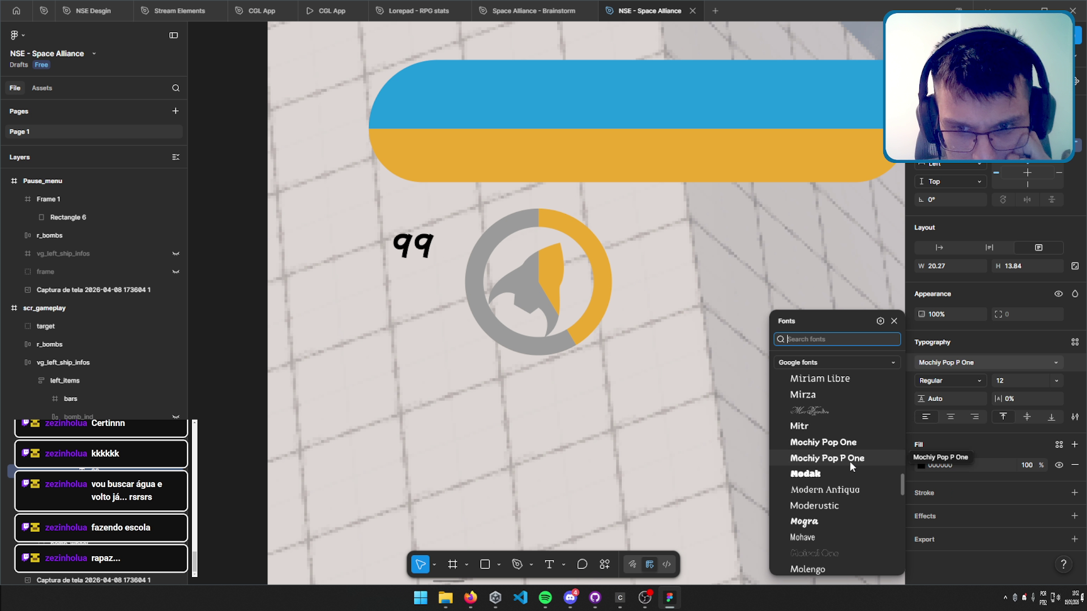
pyautogui.click(810, 430)
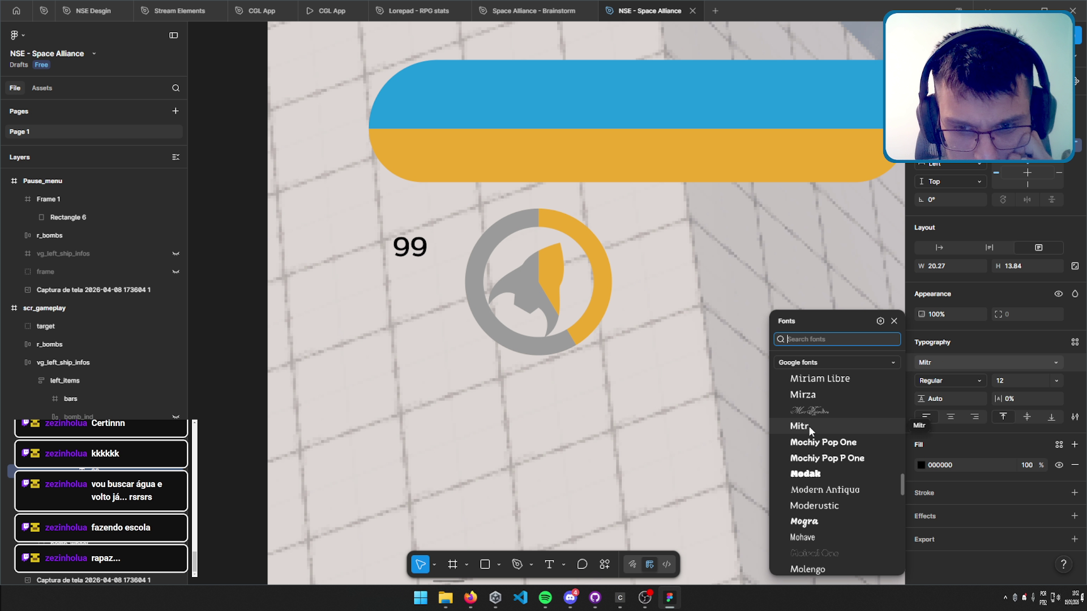
# Undo the font change back to Inter and scroll the font list back up.
pyautogui.hotkey('ctrl', 'z')
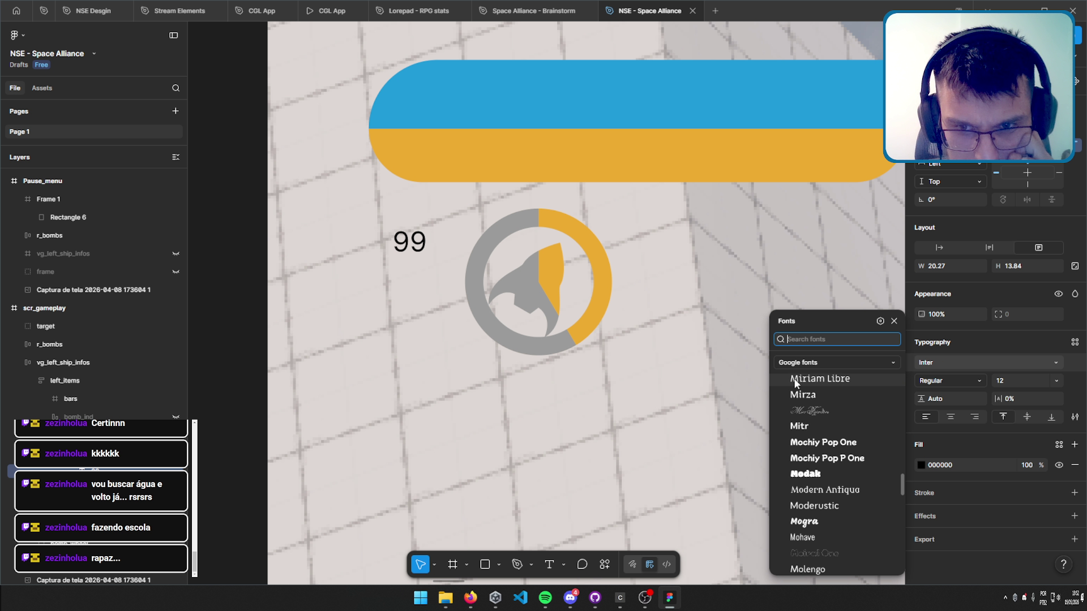
pyautogui.scroll(5, 812, 433)
pyautogui.scroll(5, 811, 434)
pyautogui.scroll(3, 811, 434)
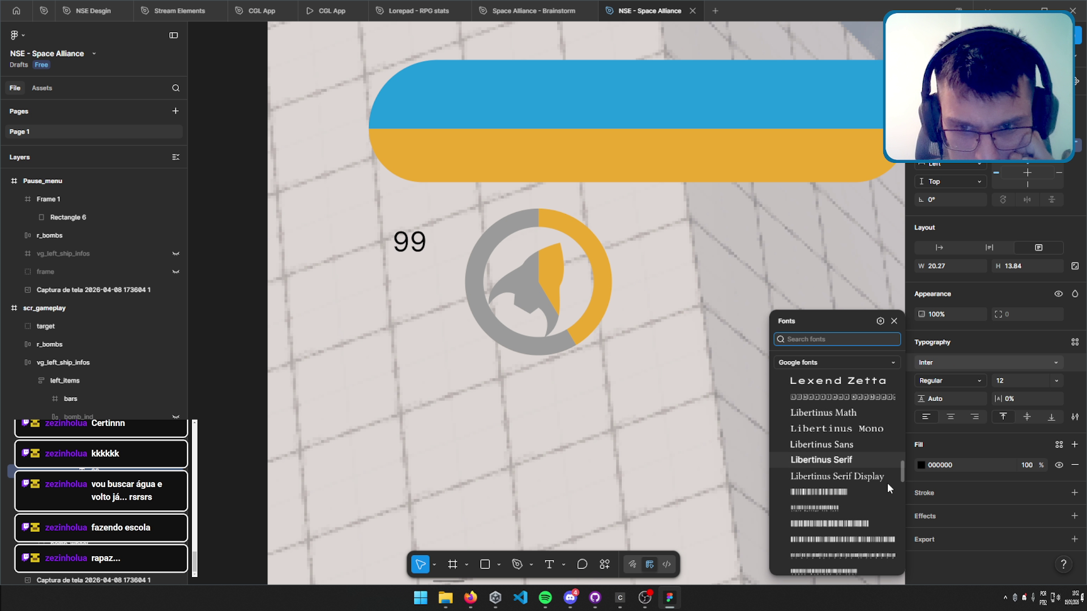
pyautogui.moveTo(902, 470); pyautogui.dragTo(902, 534)
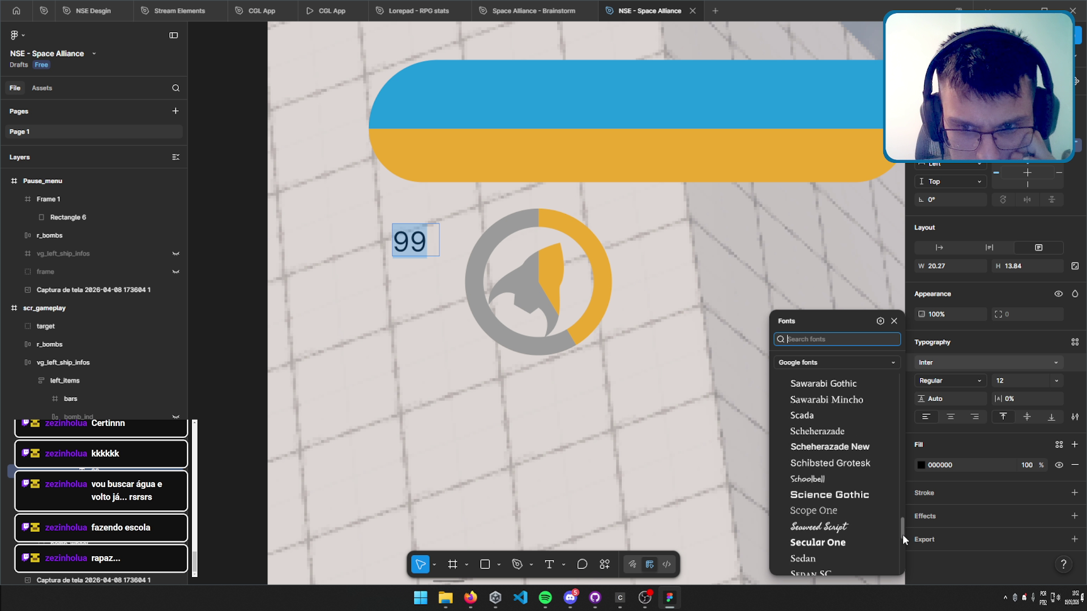
# Try Schoolbell, then settle on Science Gothic for the 99 and close the font list.
pyautogui.click(837, 504)
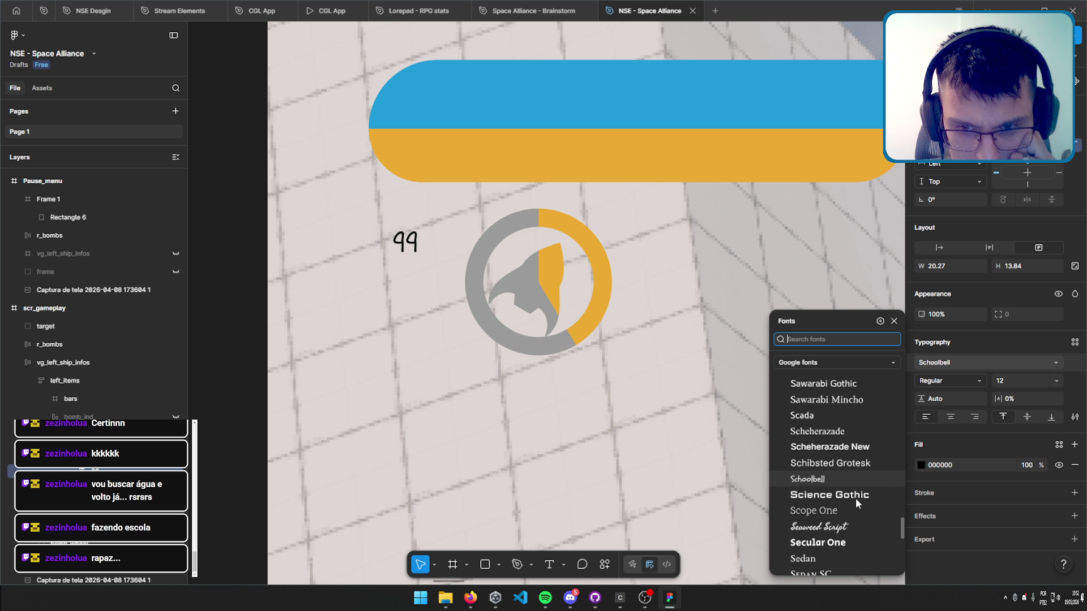
pyautogui.click(832, 496)
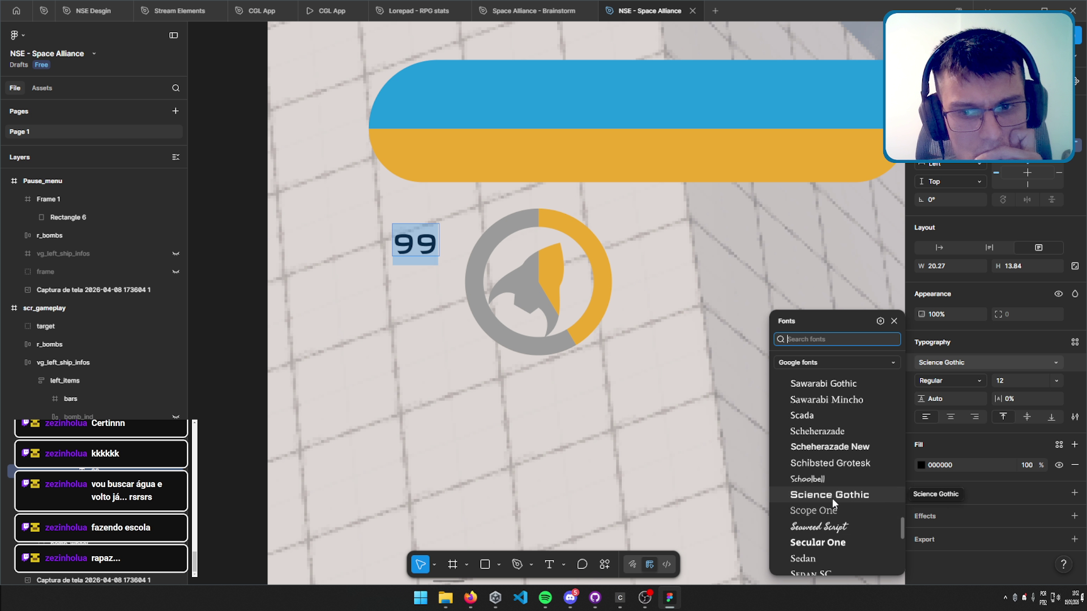
pyautogui.click(416, 256)
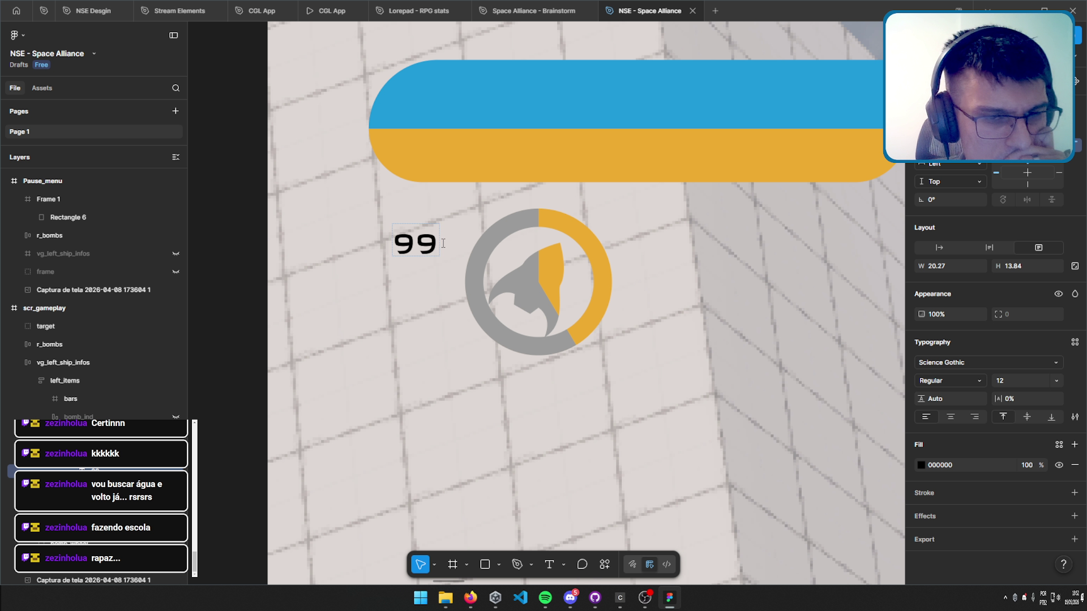
# Select all of the bomb count text and replace it with a single 9.
pyautogui.hotkey('ctrl', 'a')
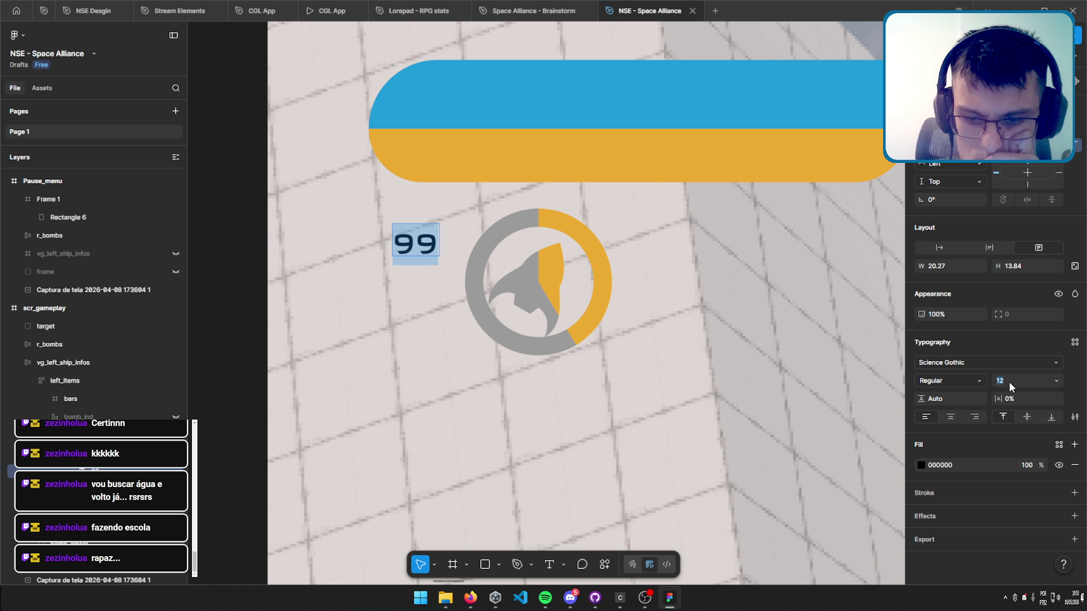
pyautogui.write('9')
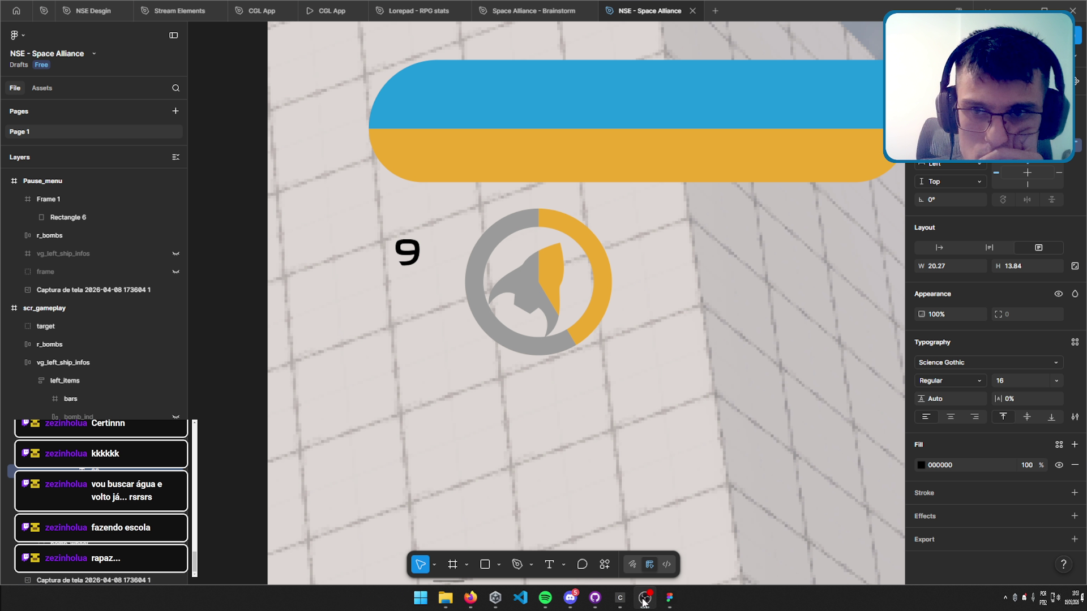
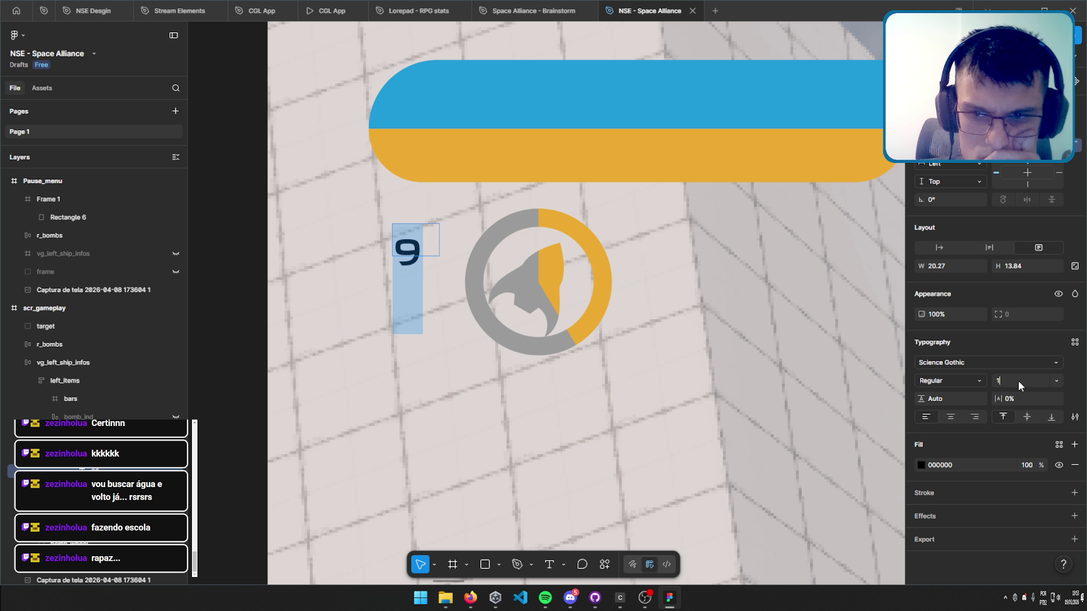
# Try font sizes 15, 8, 16 and 14 on the 99 text, settling on 10 so it fits one line.
pyautogui.write('5')
pyautogui.press('Return')
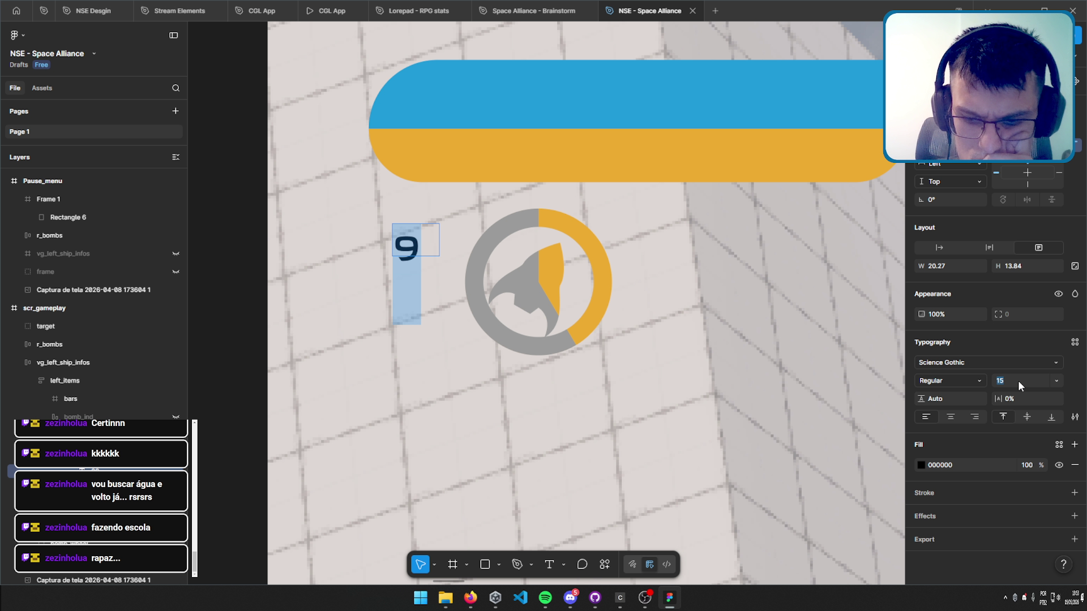
pyautogui.write('8')
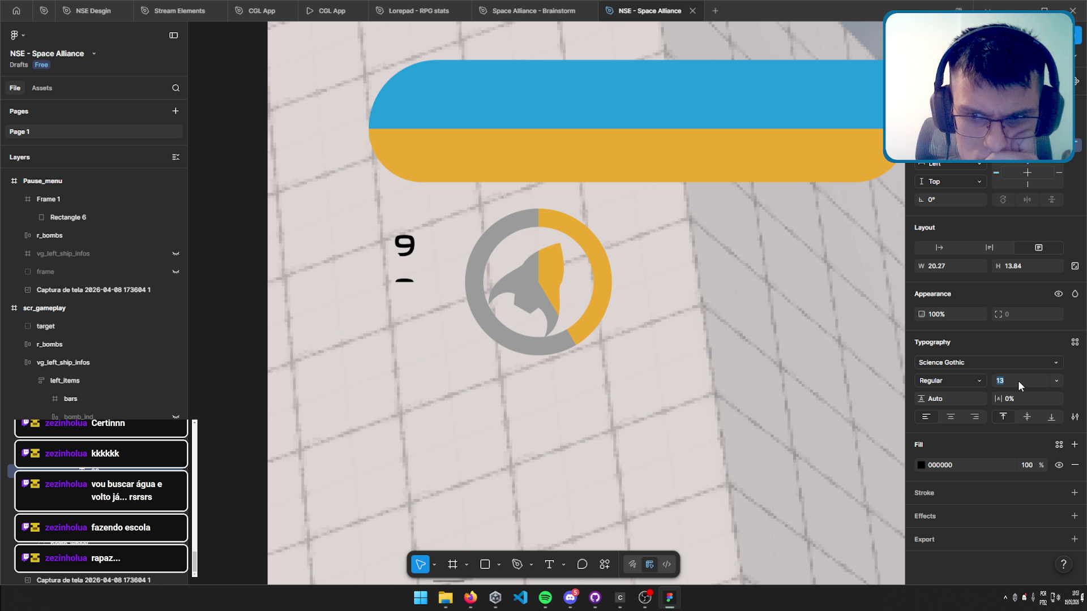
pyautogui.press('Return')
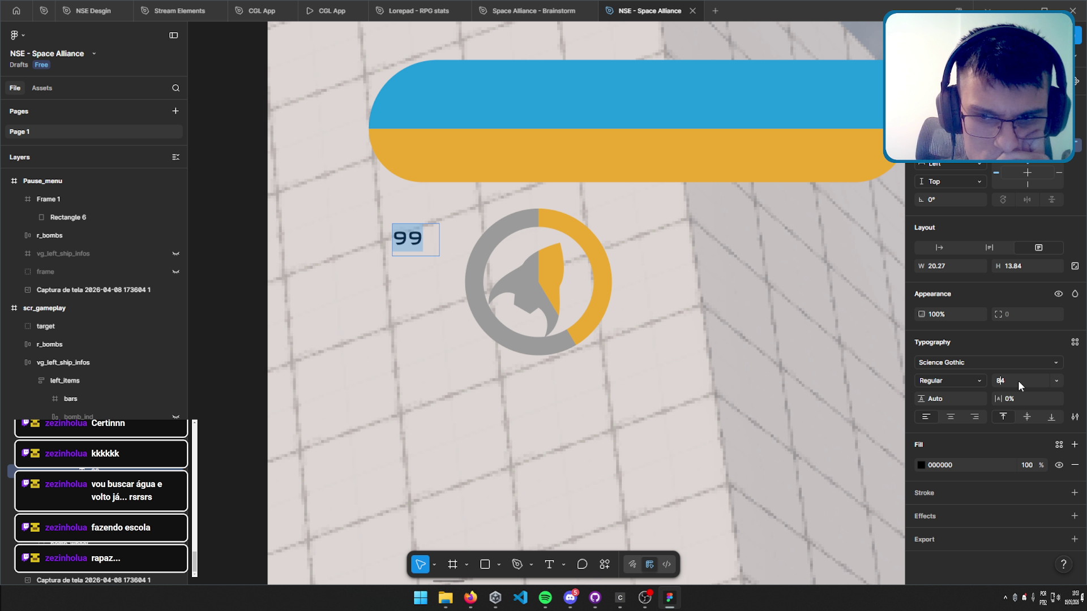
pyautogui.press('BackSpace')
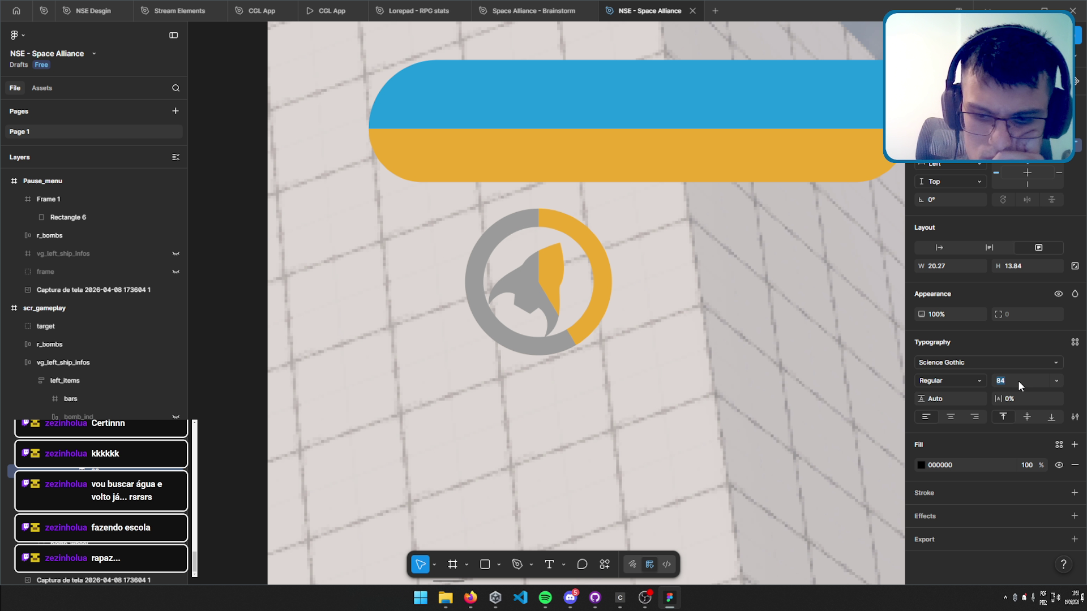
pyautogui.write('16')
pyautogui.press('Return')
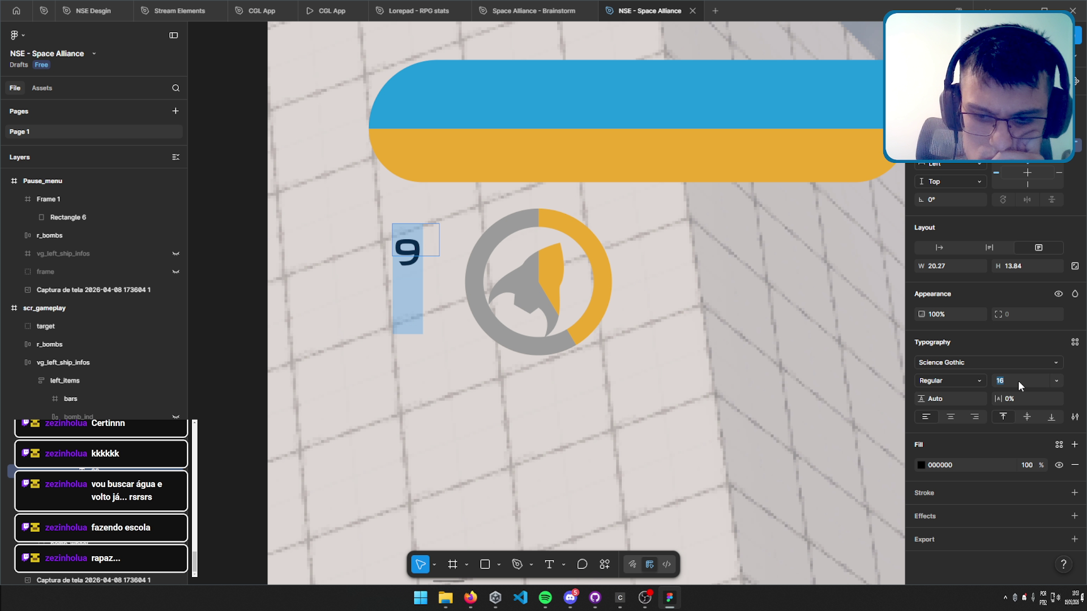
pyautogui.write('4')
pyautogui.press('Return')
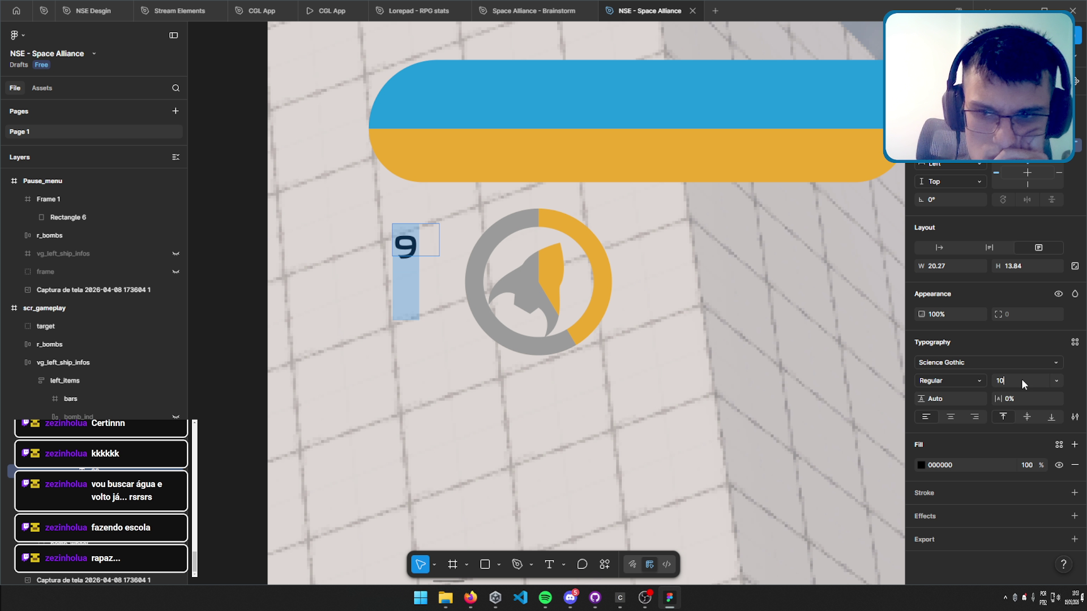
pyautogui.press('Return')
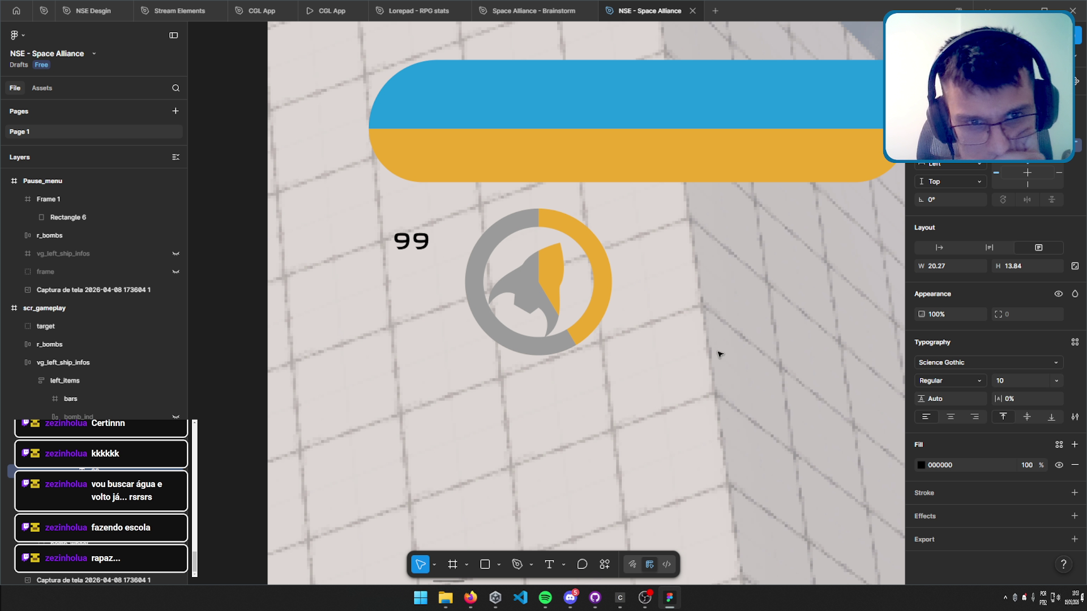
pyautogui.press('Escape')
pyautogui.press('Escape')
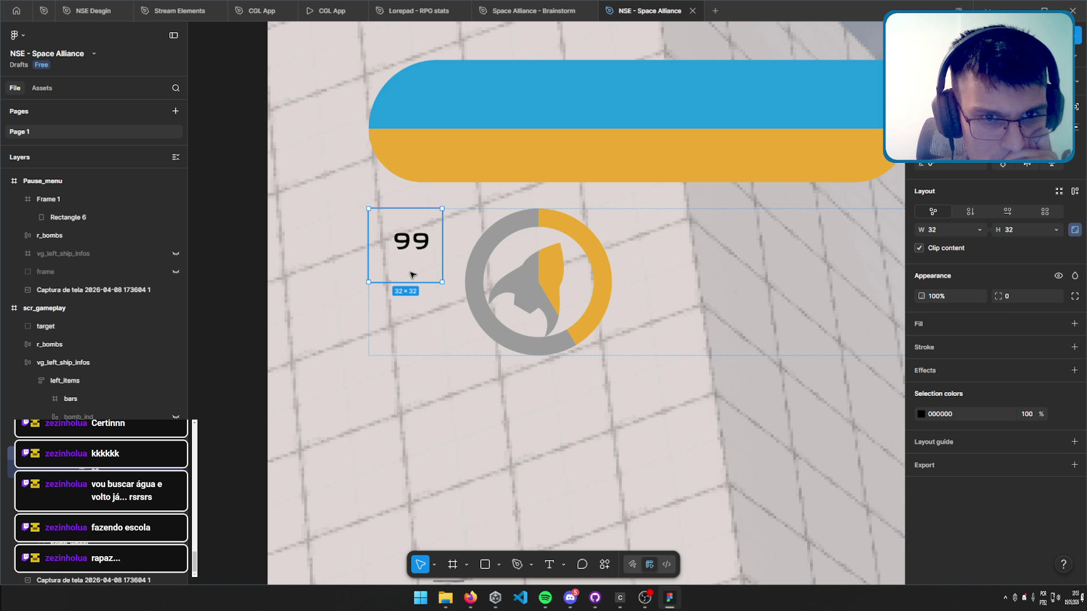
# Stretch the 99 text box to fill its 32×32 frame and centre the digits horizontally.
pyautogui.press('Return')
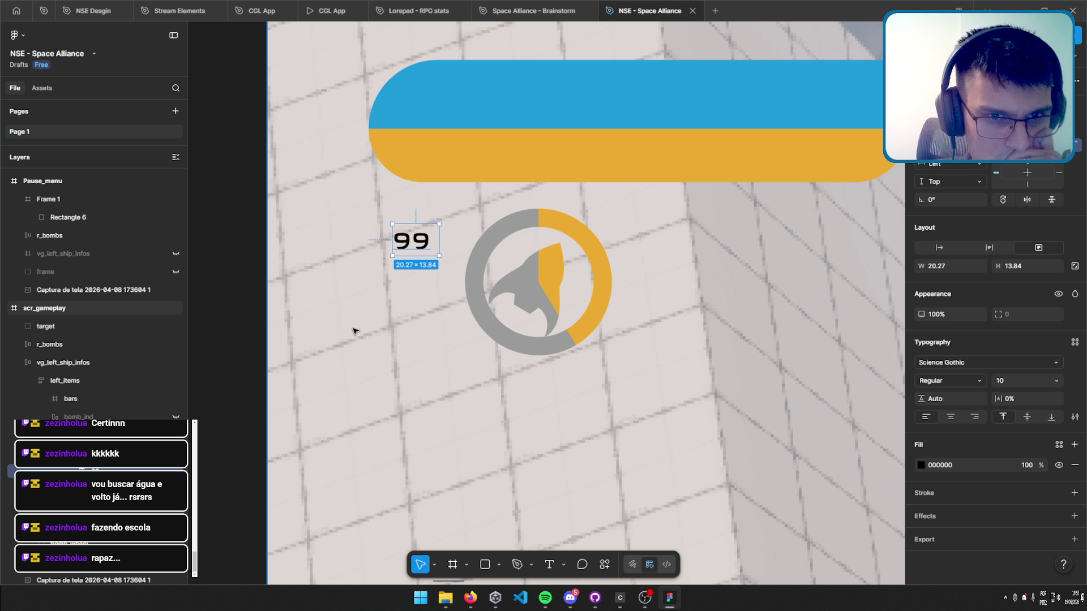
pyautogui.moveTo(392, 256); pyautogui.dragTo(369, 282)
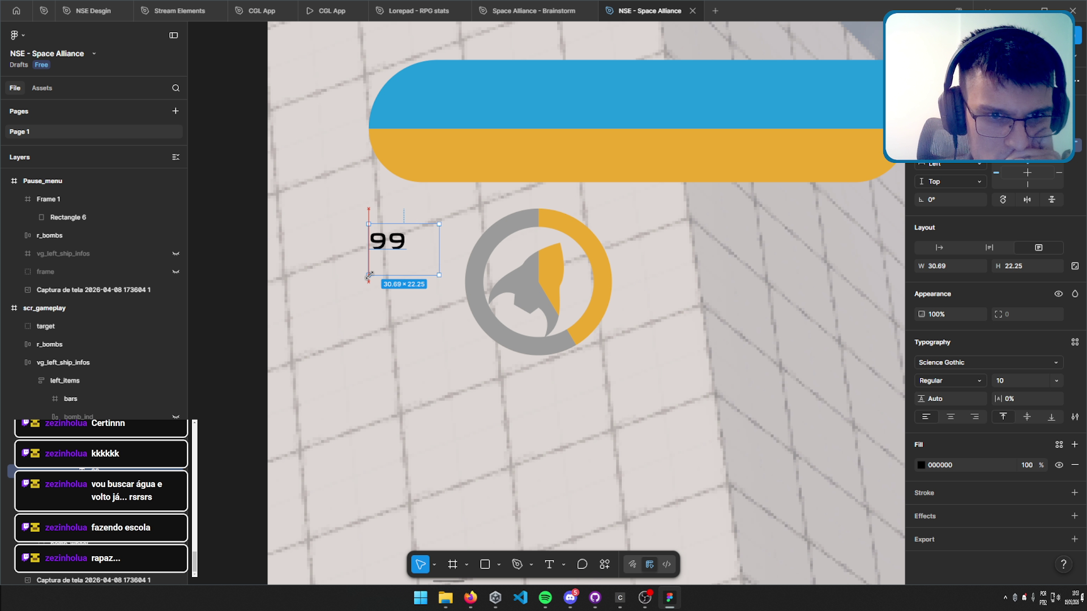
pyautogui.moveTo(436, 226); pyautogui.dragTo(466, 213)
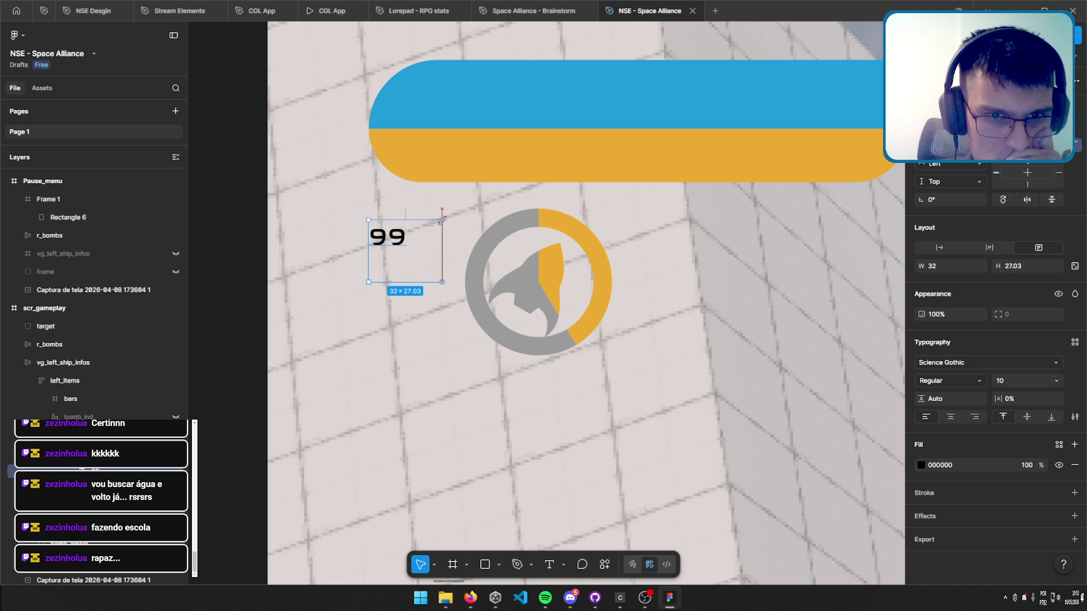
pyautogui.click(950, 419)
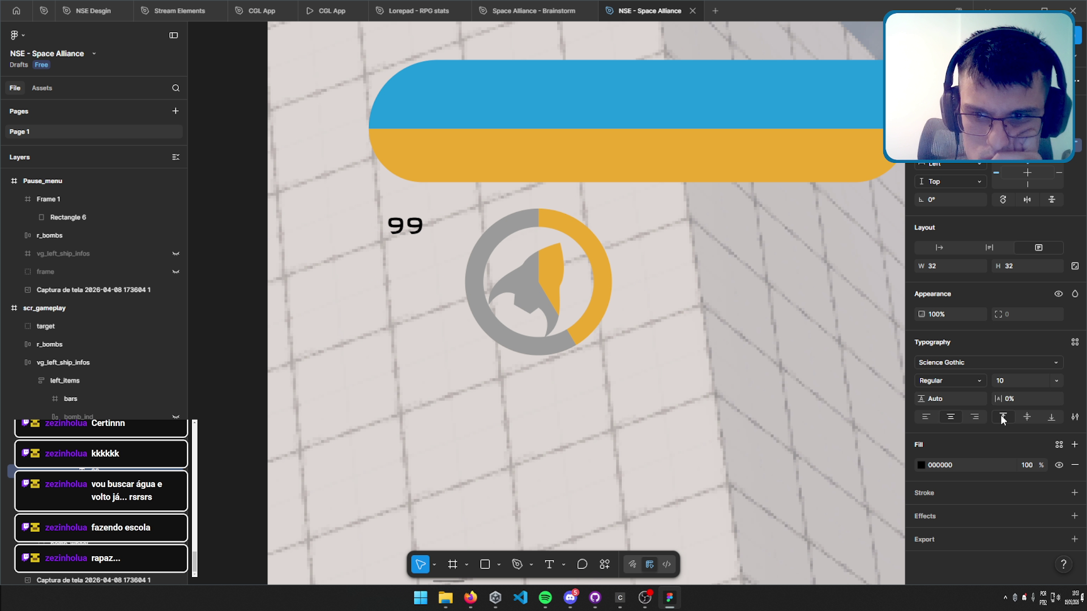
# Raise the 99 counter's font size to 16, then 18.
pyautogui.click(1016, 380)
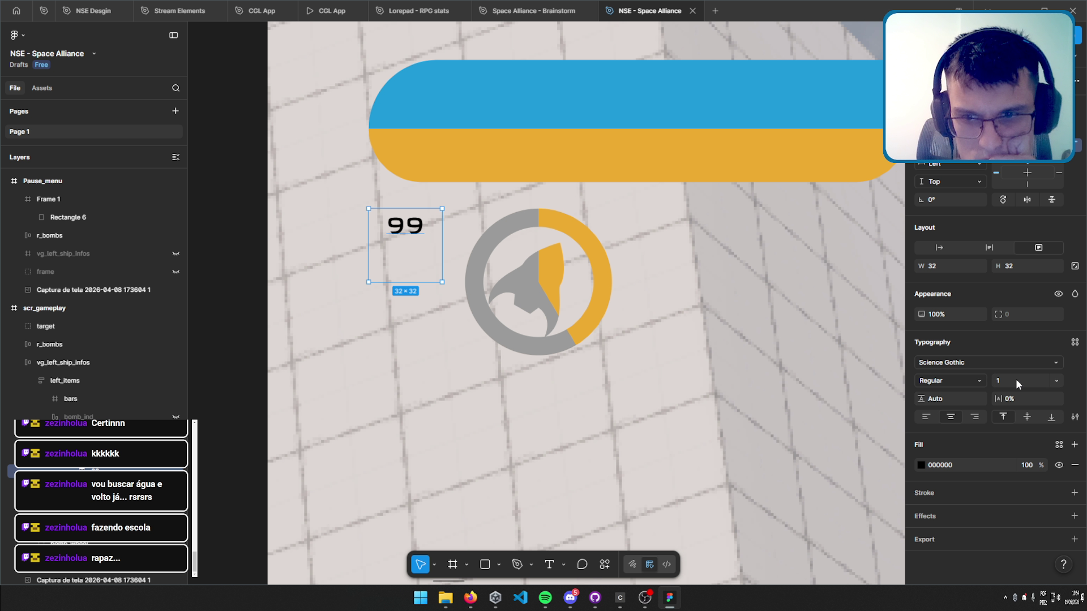
pyautogui.write('6')
pyautogui.press('Return')
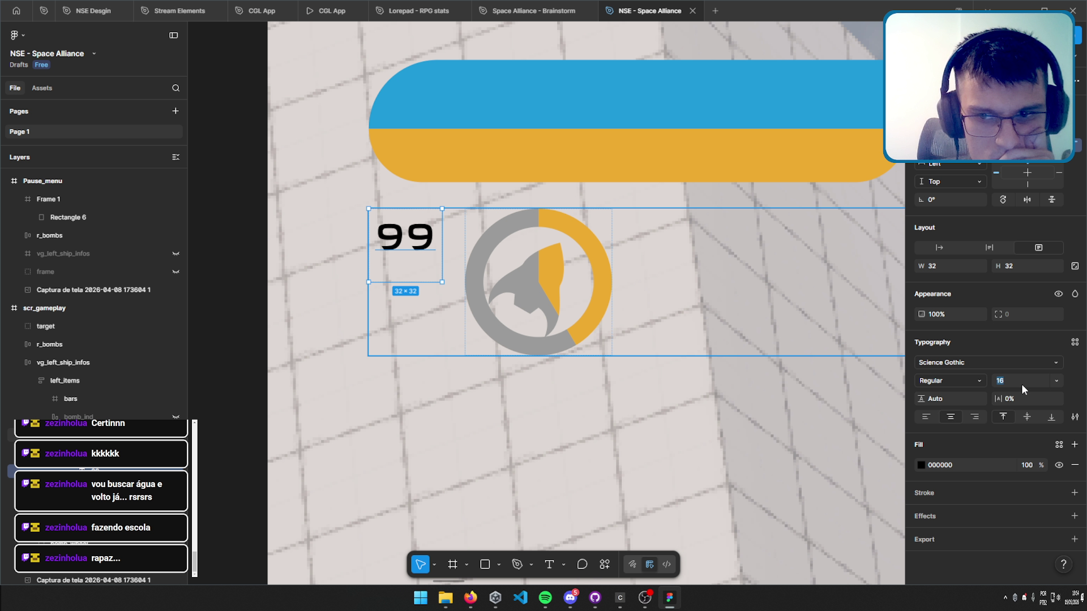
pyautogui.click(1020, 382)
pyautogui.write('18')
pyautogui.press('Return')
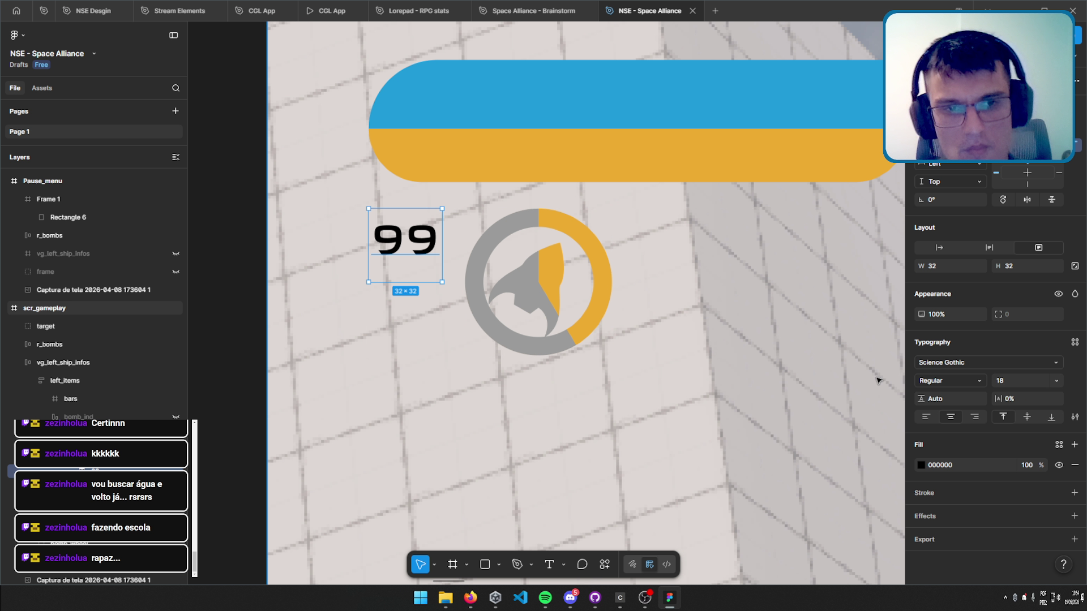
pyautogui.scroll(-5, 606, 243)
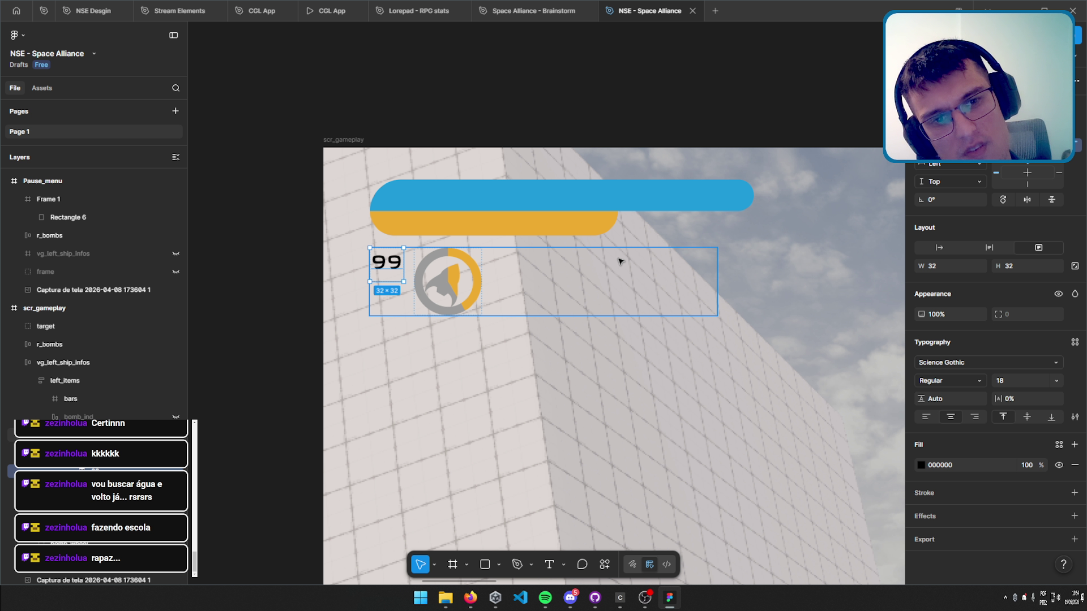
# Centre the 99 vertically, then zoom out to preview it on the scr_gameplay screen.
pyautogui.click(1026, 417)
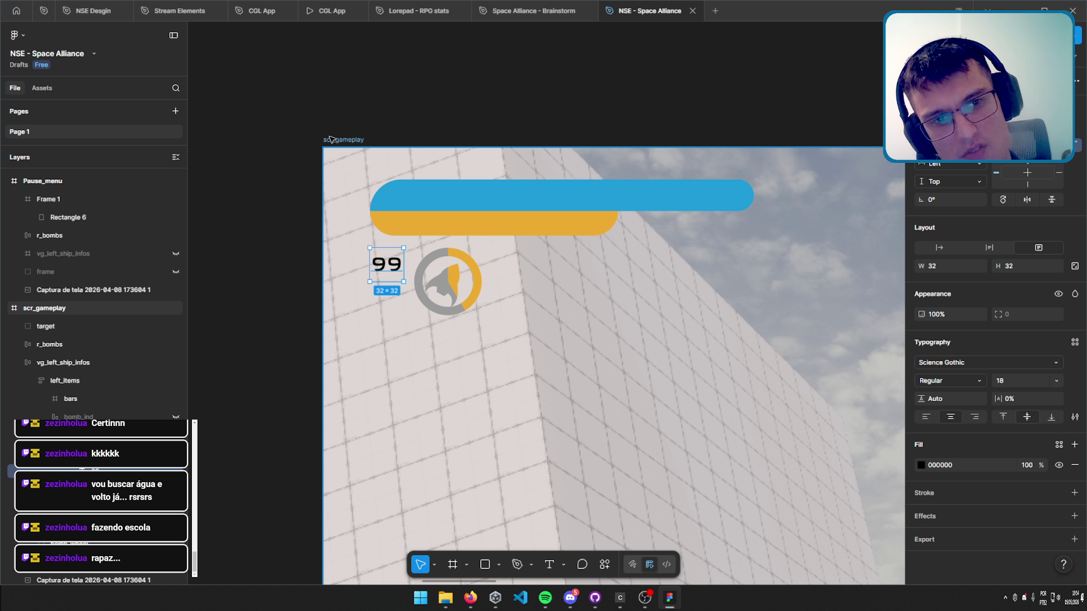
pyautogui.click(276, 120)
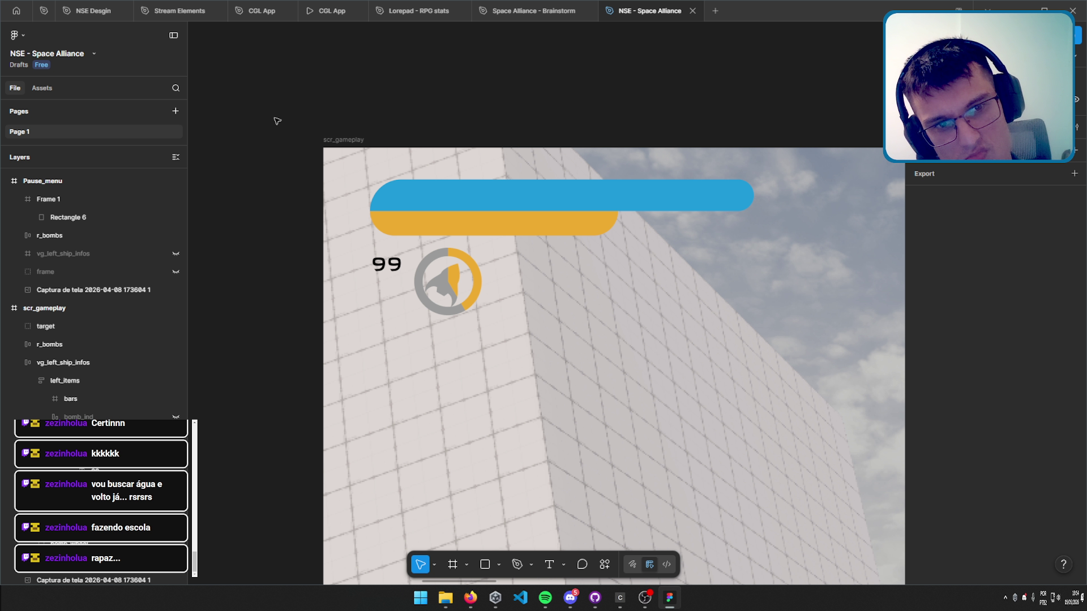
pyautogui.scroll(-5, 594, 293)
pyautogui.scroll(3, 494, 177)
pyautogui.moveTo(494, 176)
pyautogui.mouseDown()
pyautogui.moveTo(523, 299)
pyautogui.moveTo(550, 308)
pyautogui.mouseUp()
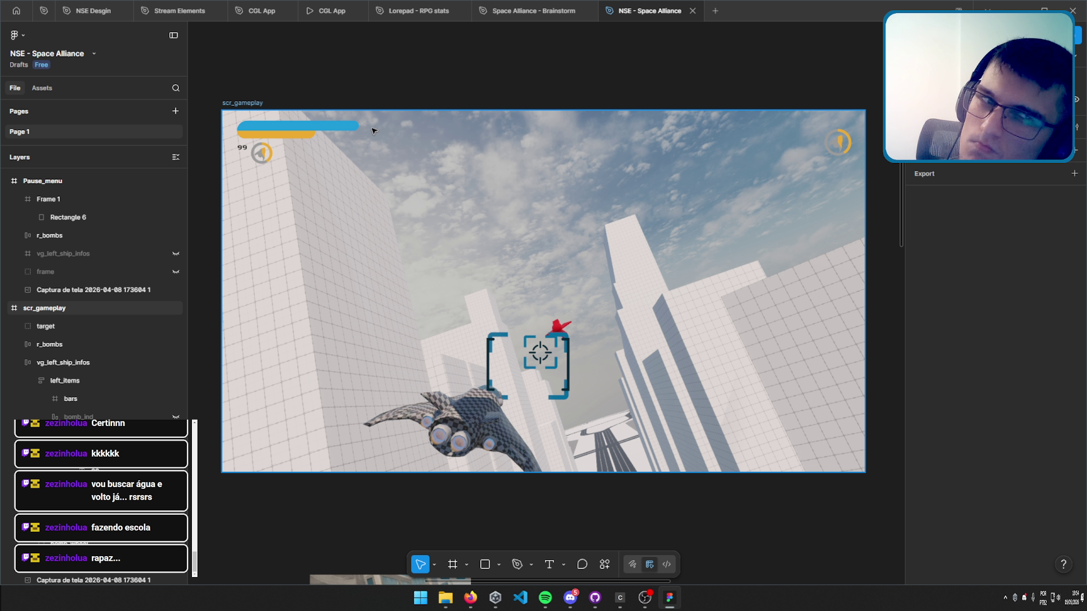
pyautogui.keyDown('ctrl'); pyautogui.scroll(5, 294, 118); pyautogui.keyUp('ctrl')
pyautogui.keyDown('ctrl'); pyautogui.scroll(4, 260, 167); pyautogui.keyUp('ctrl')
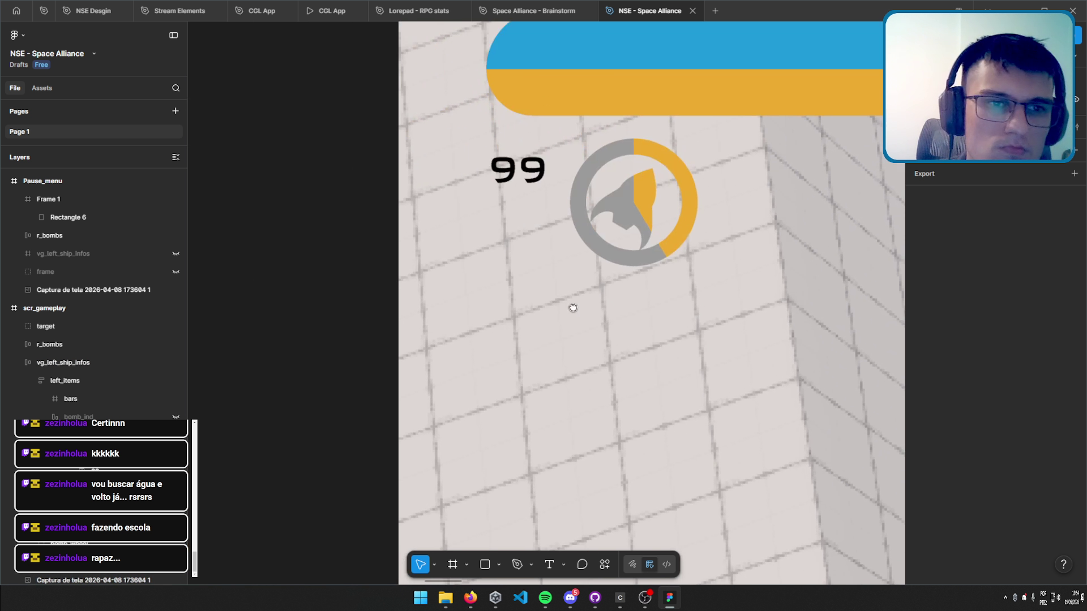
pyautogui.click(516, 164)
# Set the 99 counter to font size 22 with Scale horizontal and vertical constraints.
pyautogui.click(1021, 378)
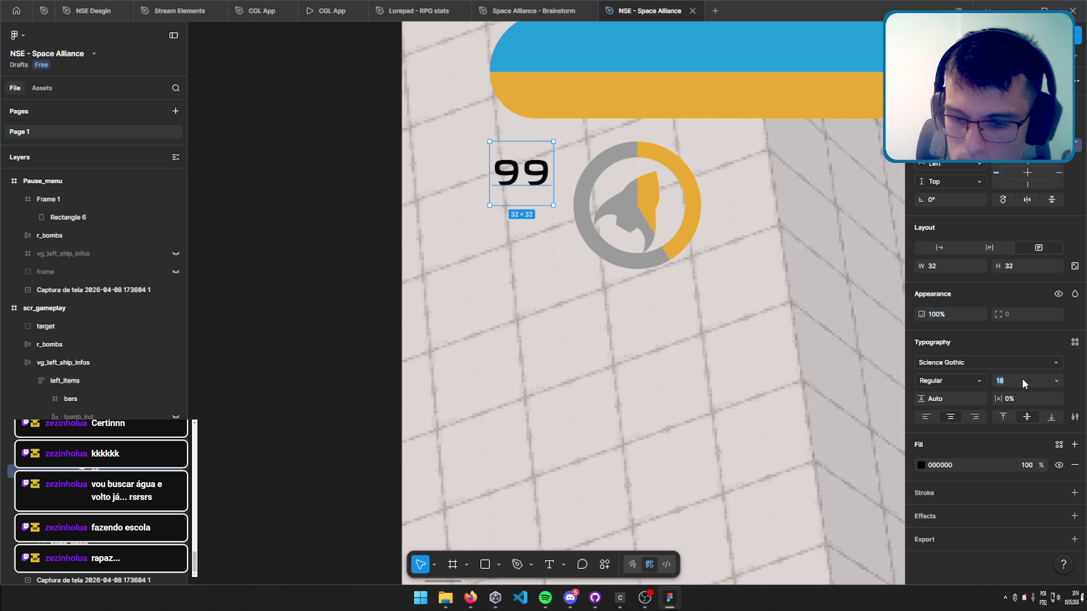
pyautogui.write('22')
pyautogui.press('Return')
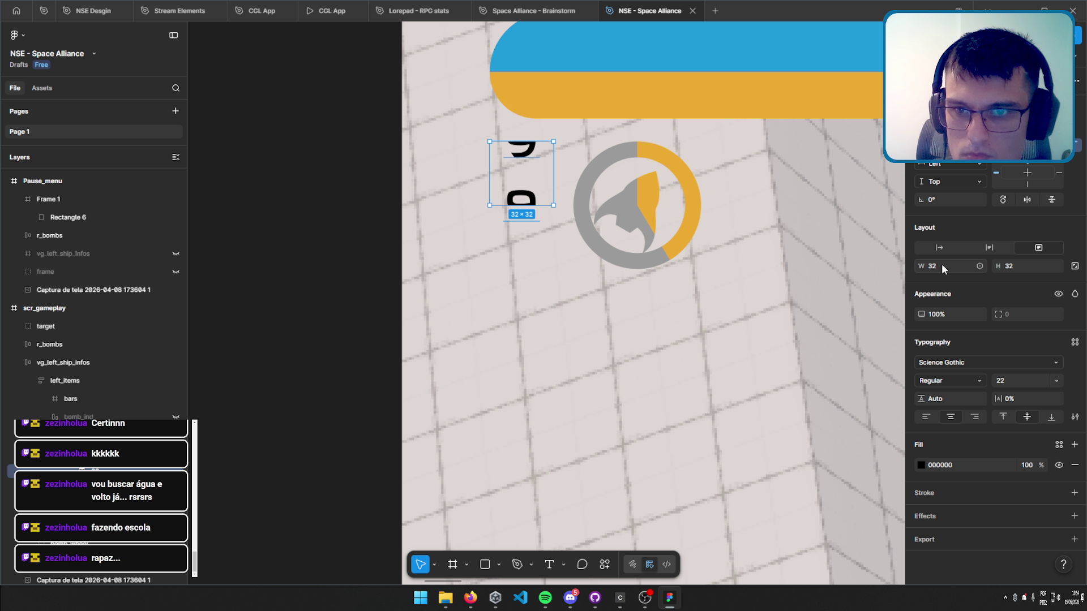
pyautogui.click(959, 163)
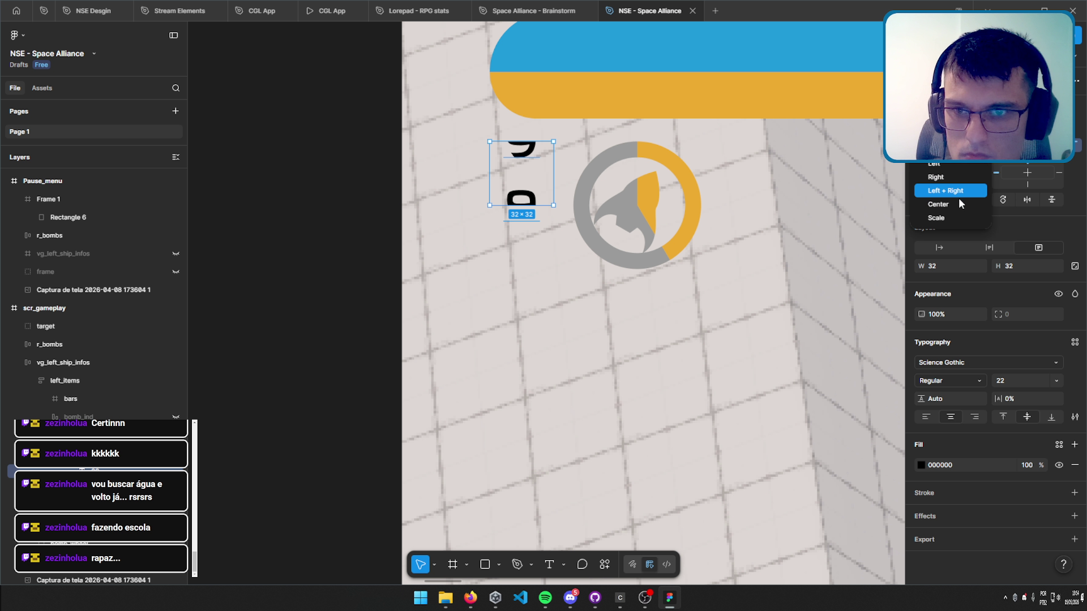
pyautogui.click(958, 218)
pyautogui.click(955, 182)
pyautogui.click(956, 236)
# Resize the counter's parent frame to 42×42.
pyautogui.hotkey('ctrl', 'alt', 'g')
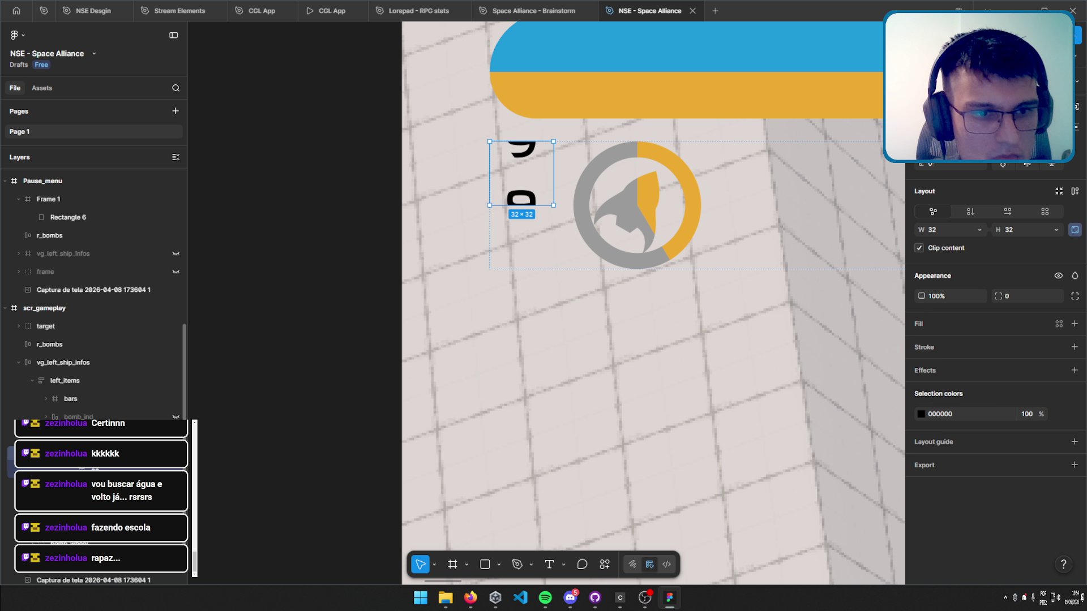
pyautogui.click(1017, 231)
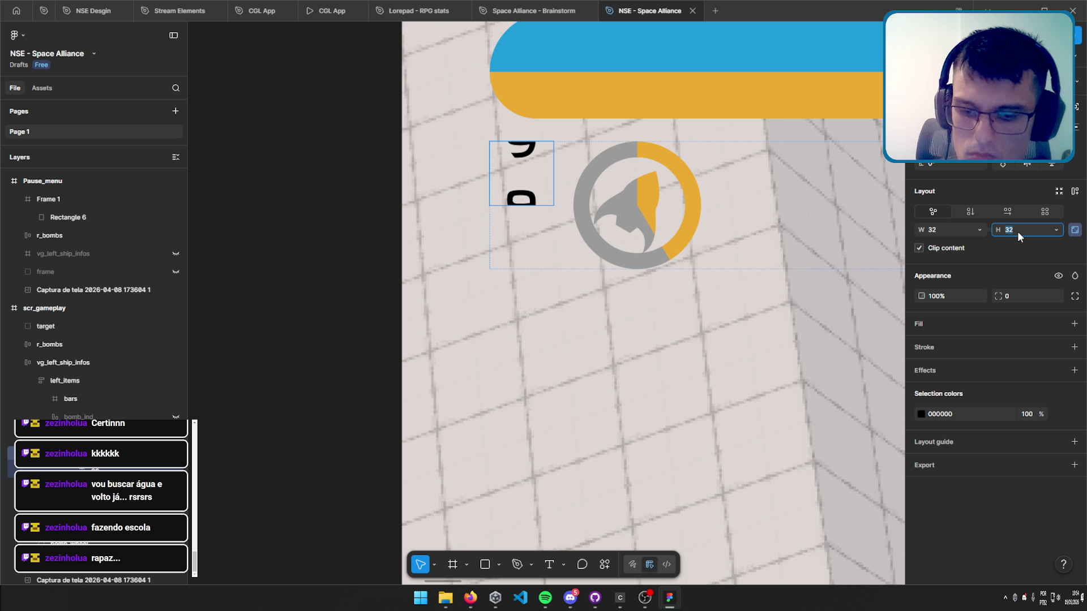
pyautogui.write('42')
pyautogui.press('Return')
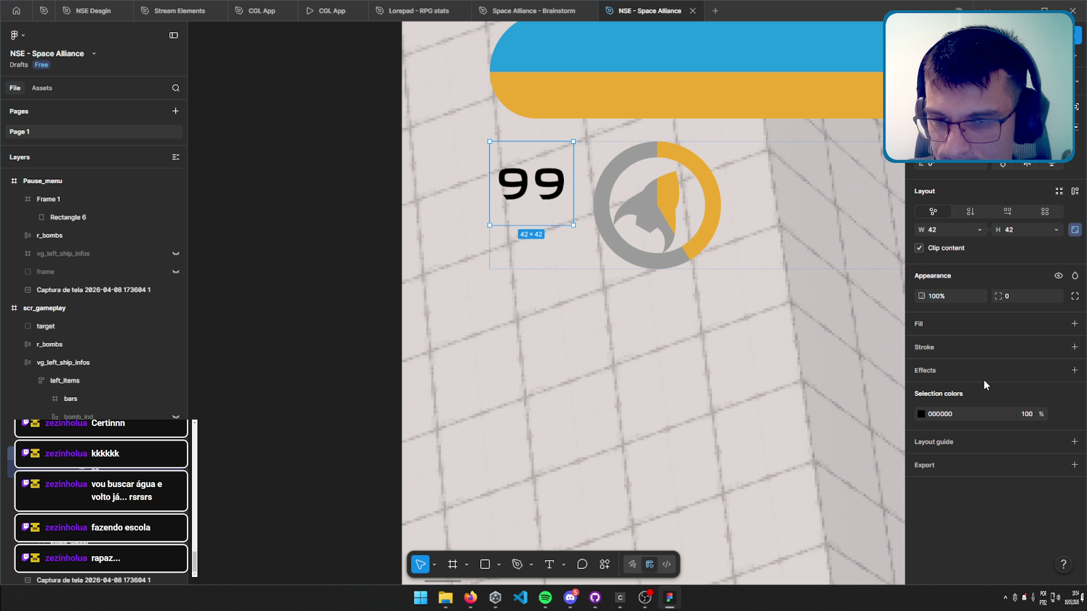
# Add a light grey F2F2F2 fill to the 42×42 counter frame.
pyautogui.click(1073, 325)
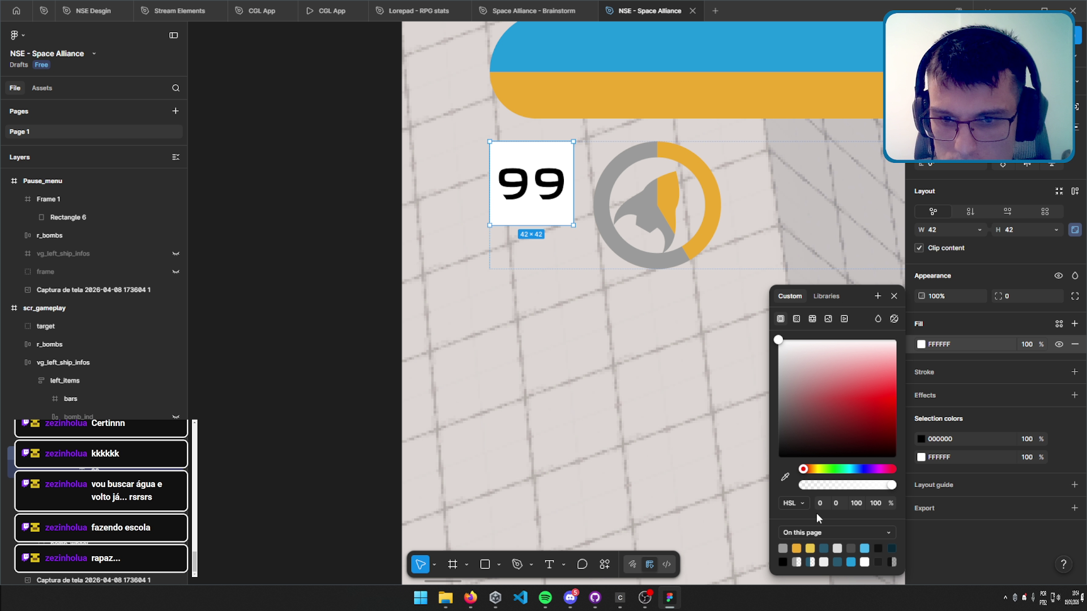
pyautogui.moveTo(783, 342); pyautogui.dragTo(762, 344)
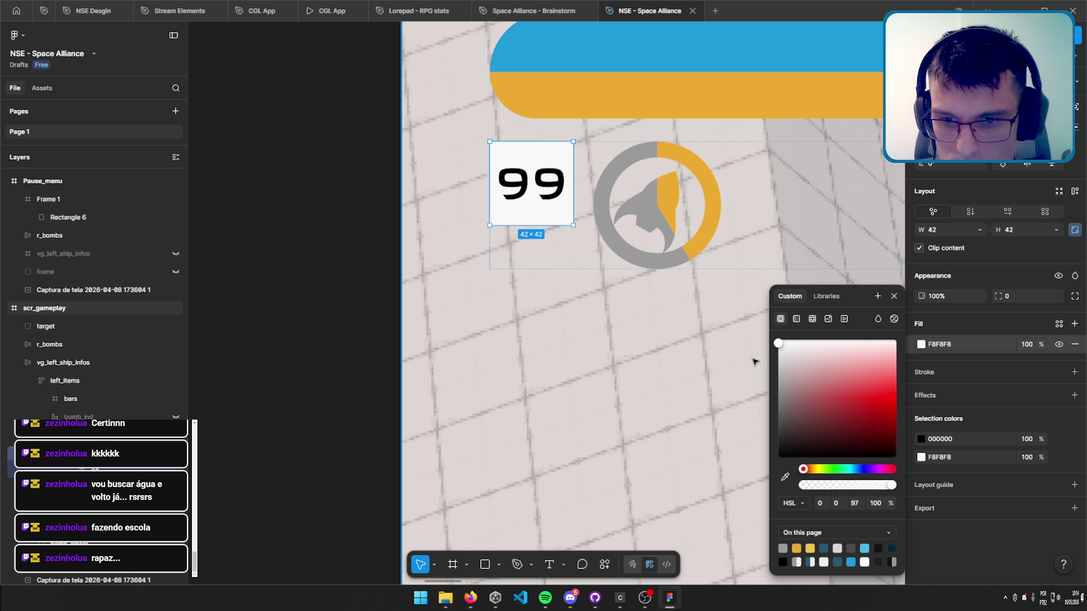
pyautogui.click(787, 503)
pyautogui.click(798, 517)
pyautogui.click(800, 508)
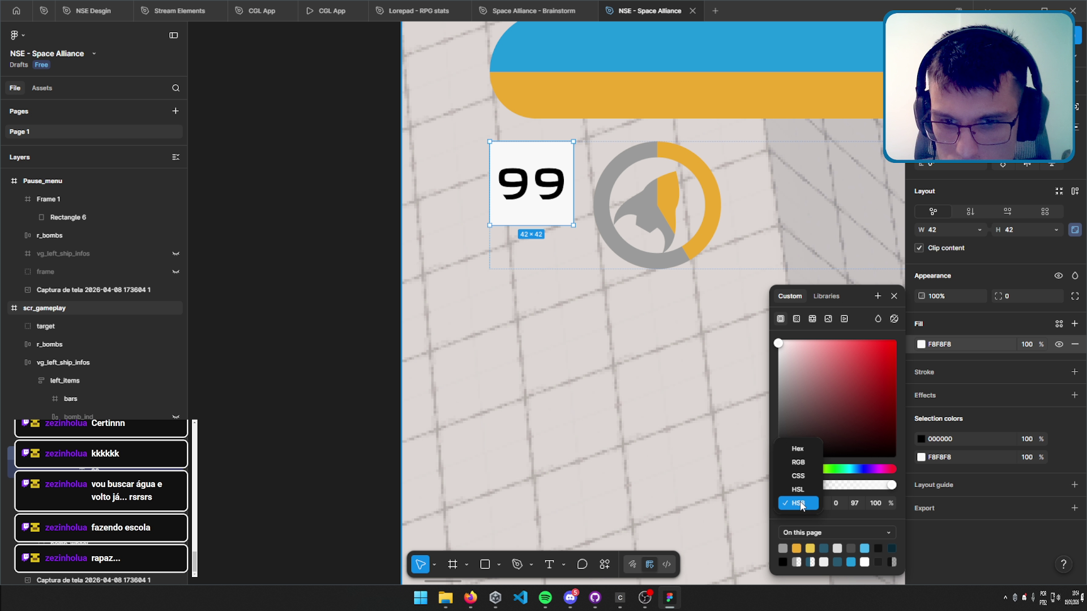
pyautogui.click(797, 448)
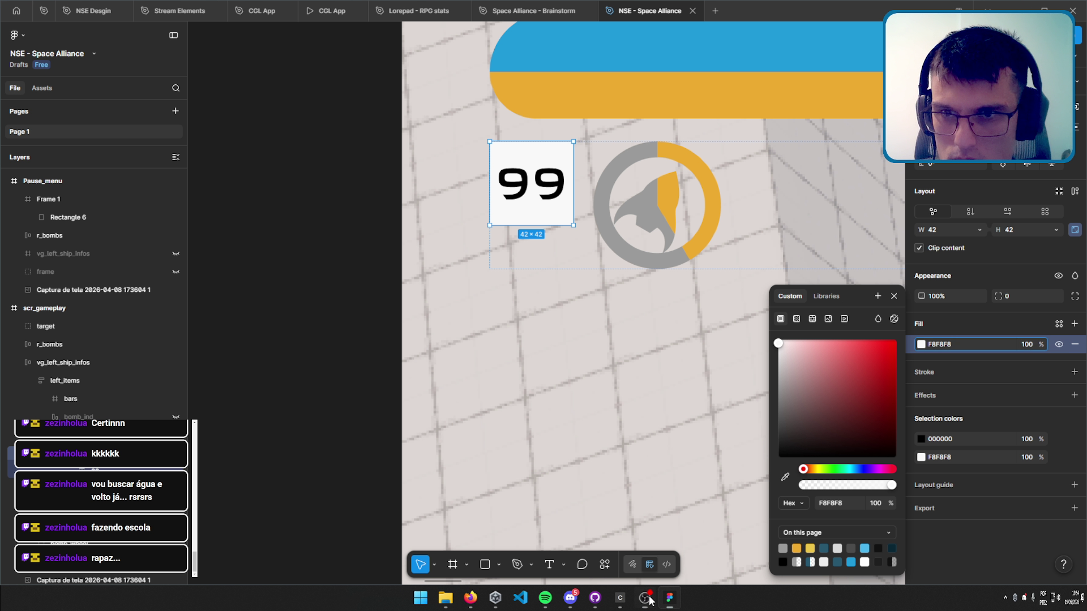
pyautogui.moveTo(780, 347); pyautogui.dragTo(736, 351)
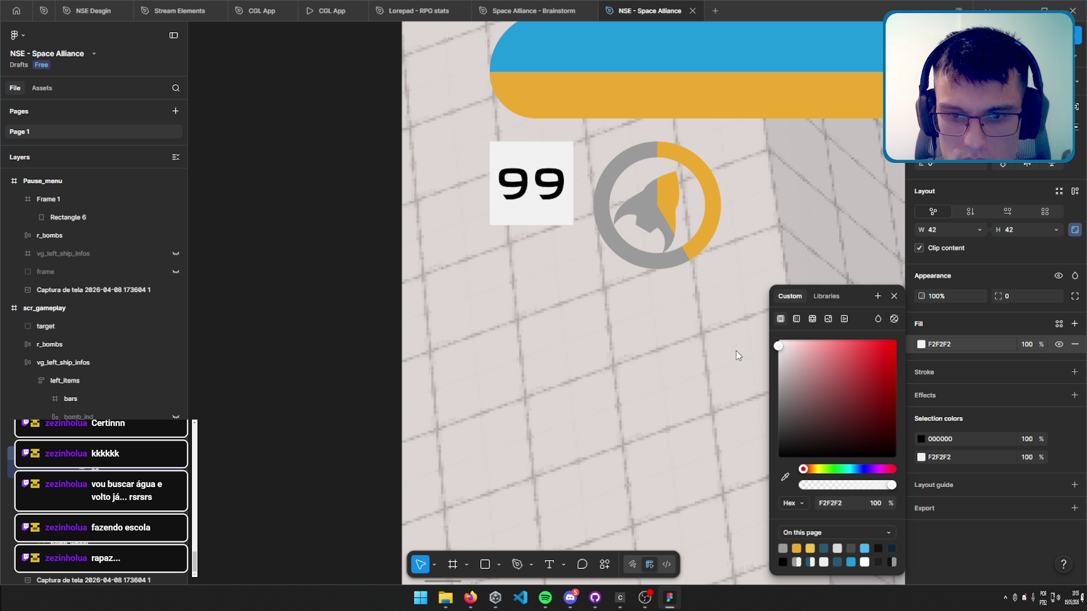
pyautogui.click(289, 269)
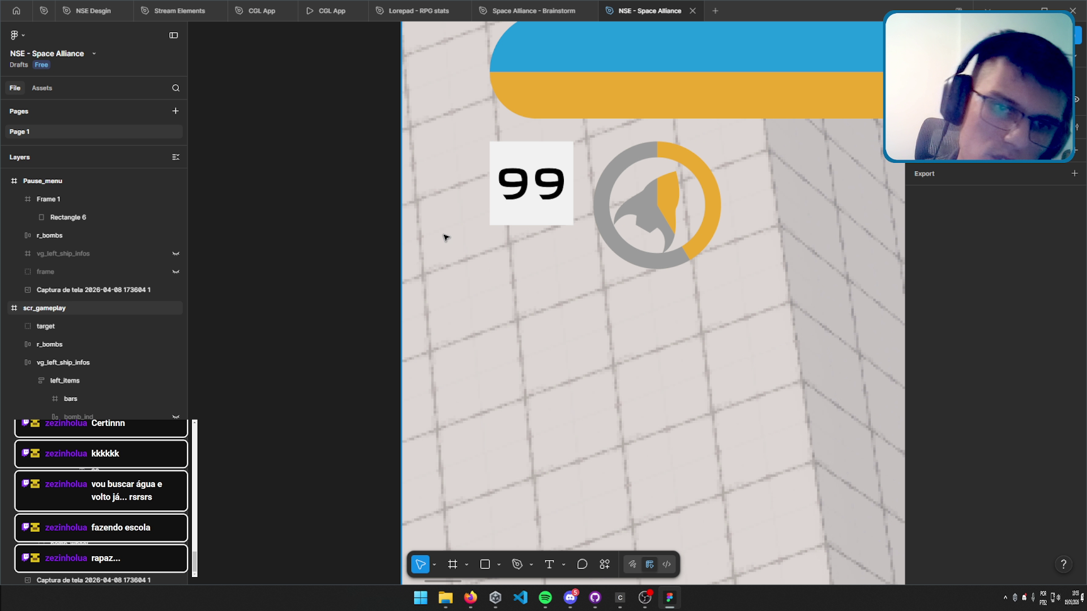
pyautogui.scroll(-5, 568, 226)
pyautogui.scroll(-2, 517, 242)
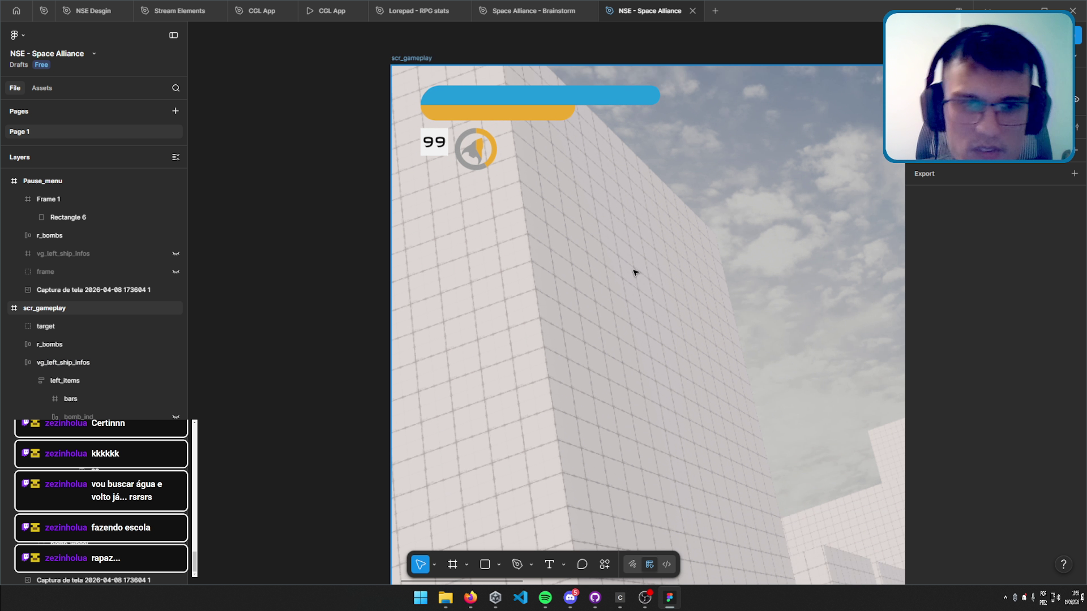
pyautogui.scroll(-2, 665, 323)
pyautogui.scroll(-2, 665, 323)
pyautogui.hscroll(3, 577, 359)
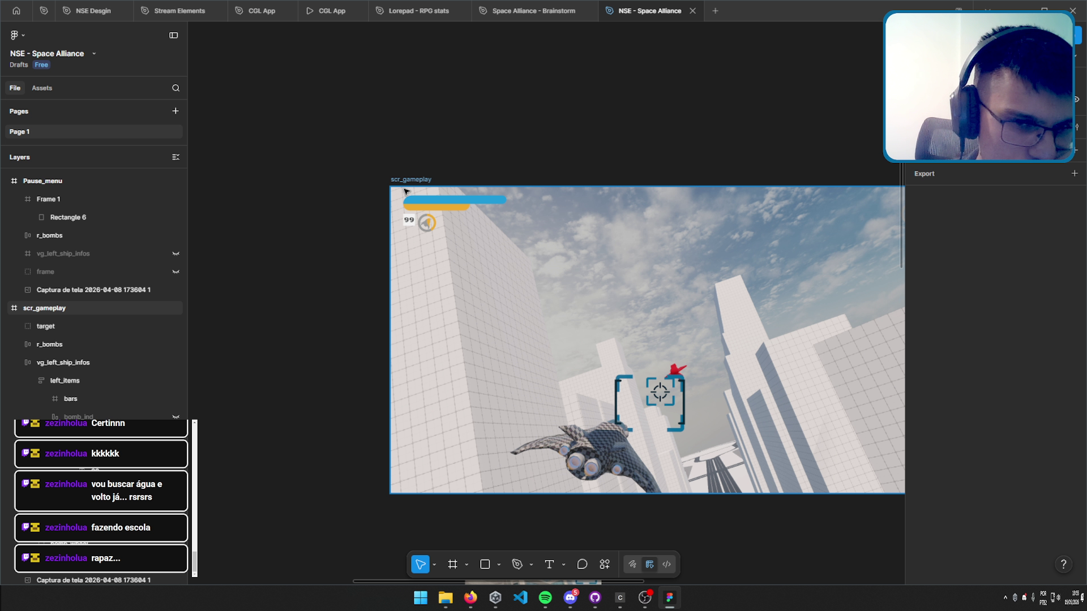
pyautogui.hotkey('alt', 'Tab')
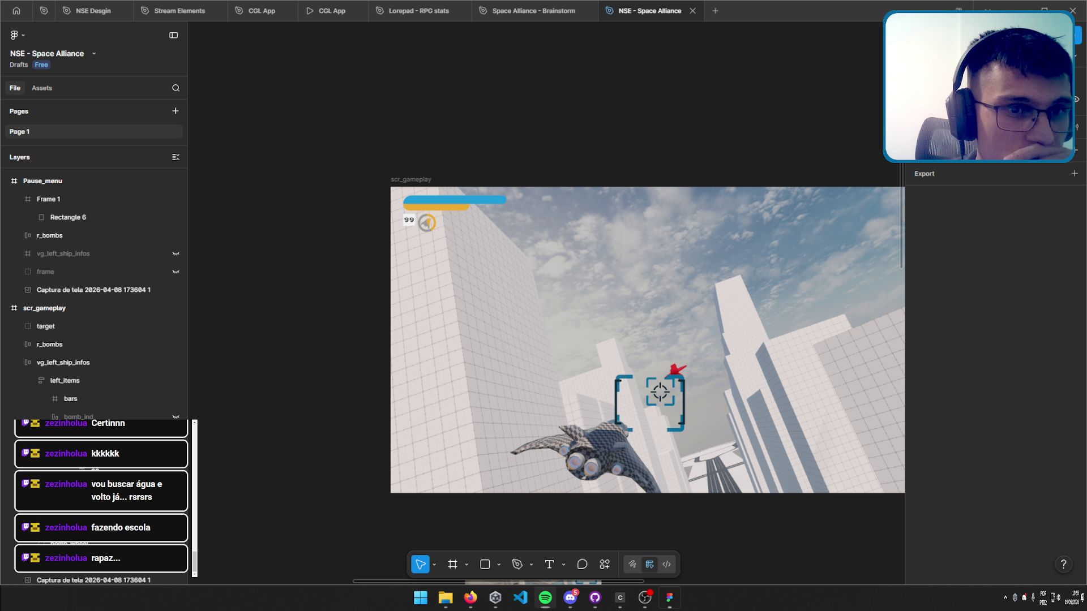
pyautogui.hotkey('alt', 'Tab')
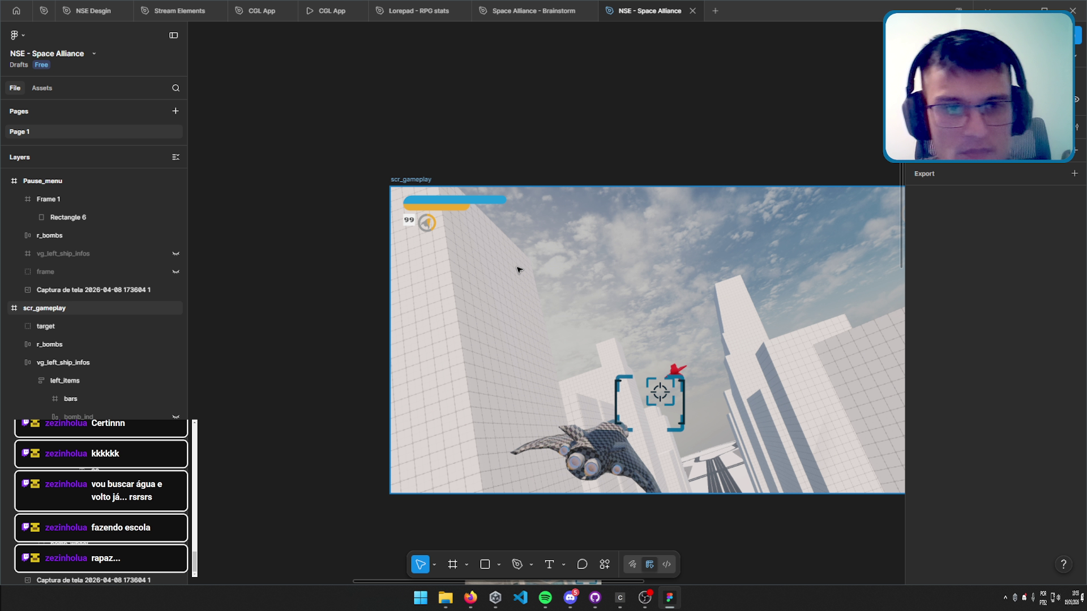
pyautogui.scroll(5, 444, 235)
pyautogui.scroll(-2, 609, 289)
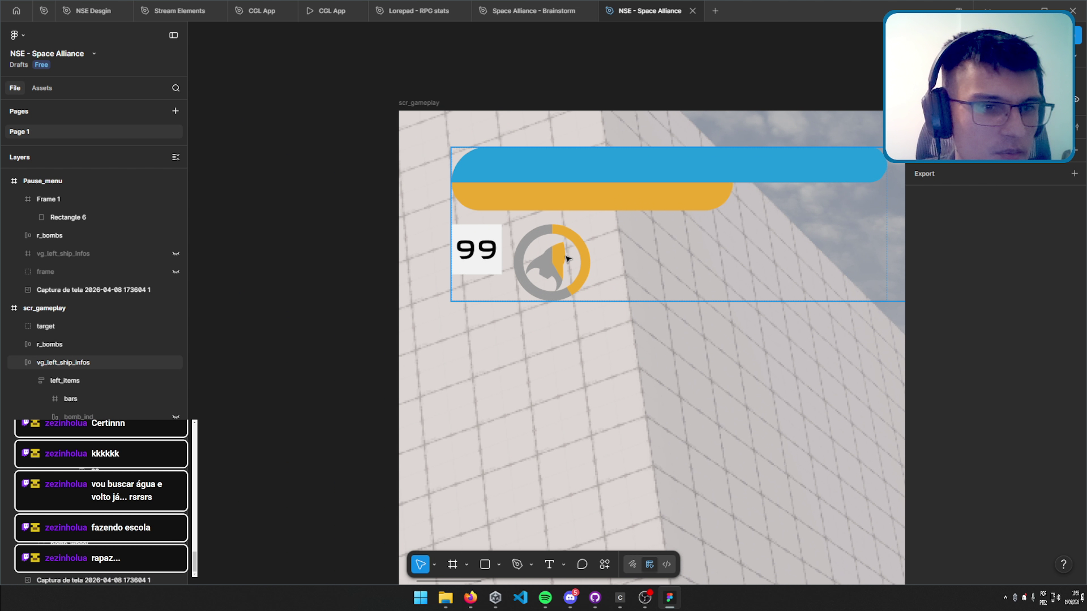
pyautogui.scroll(-5, 669, 294)
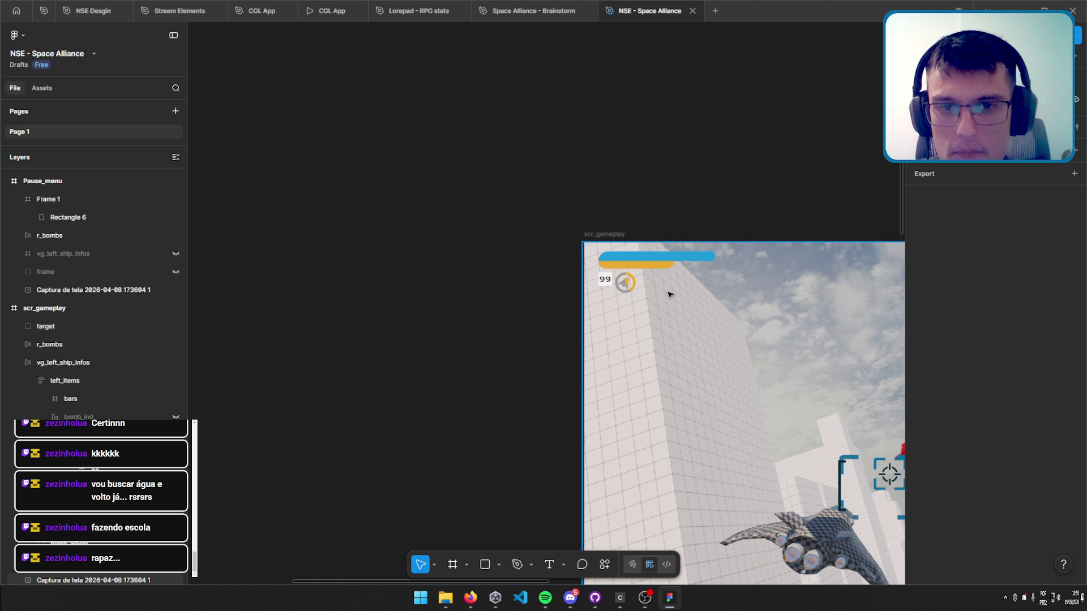
pyautogui.scroll(-5, 669, 294)
pyautogui.scroll(5, 461, 280)
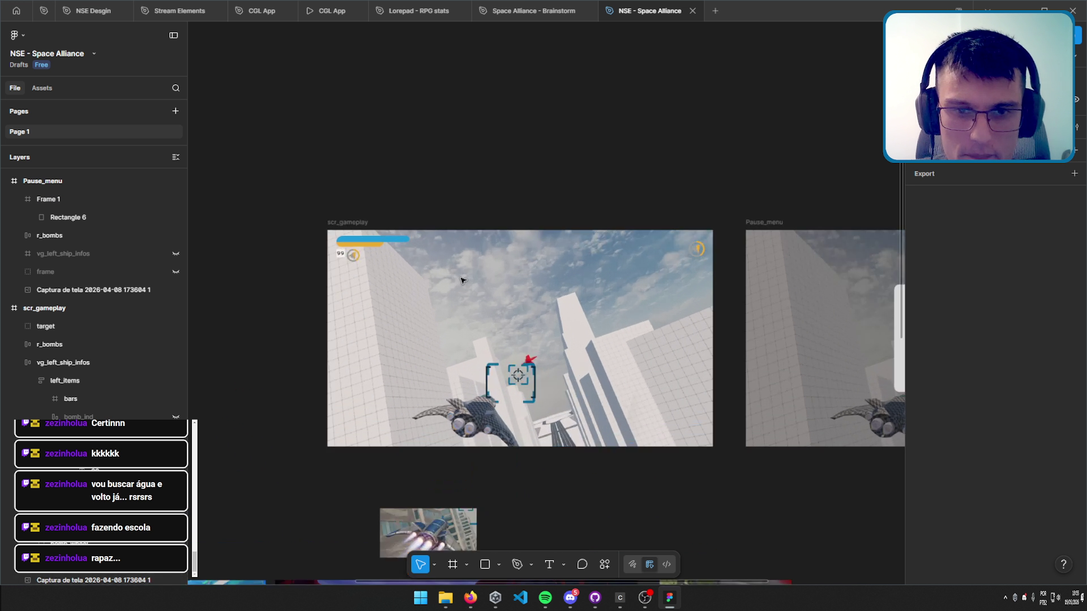
pyautogui.scroll(3, 461, 280)
pyautogui.scroll(2, 412, 281)
pyautogui.scroll(2, 704, 304)
pyautogui.scroll(3, 577, 267)
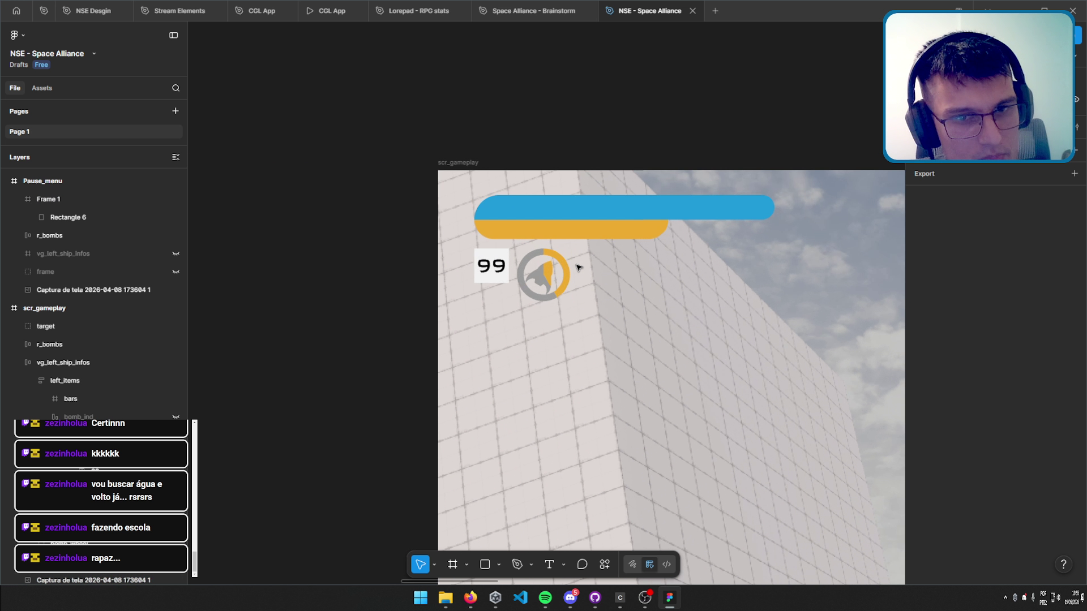
pyautogui.scroll(1, 577, 267)
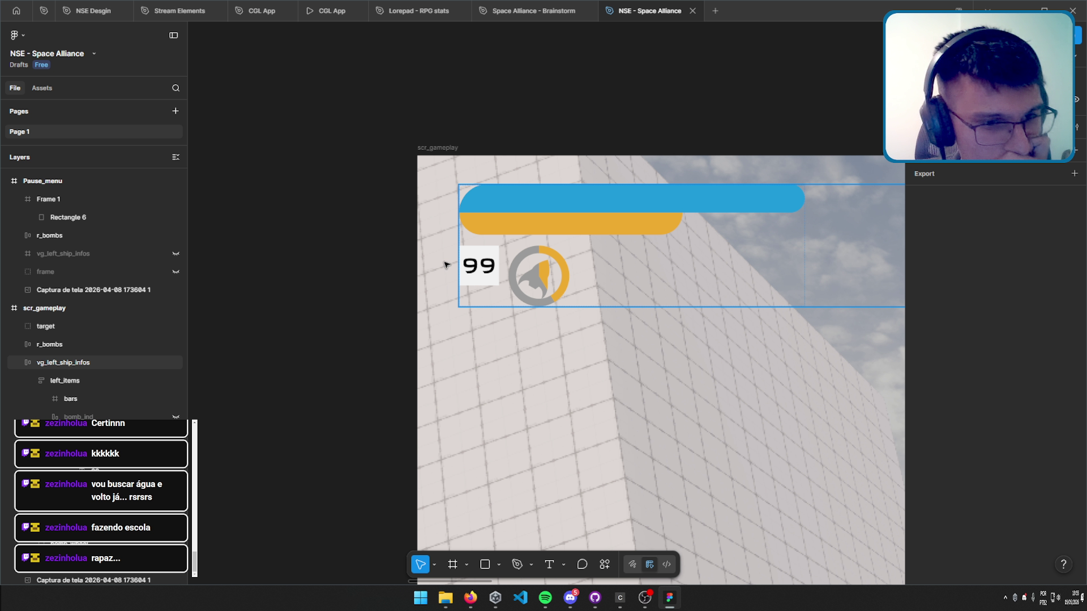
# Swap the 99 counter for the three-circle bomb gauge under the HUD bars.
pyautogui.hotkey('ctrl', 'z')
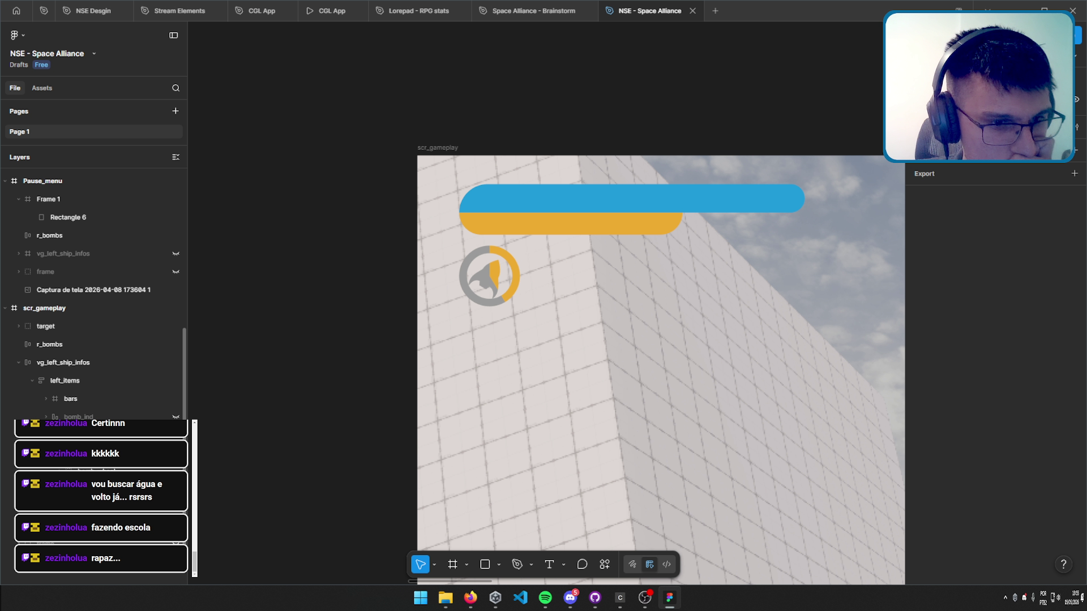
pyautogui.hotkey('ctrl', 'z')
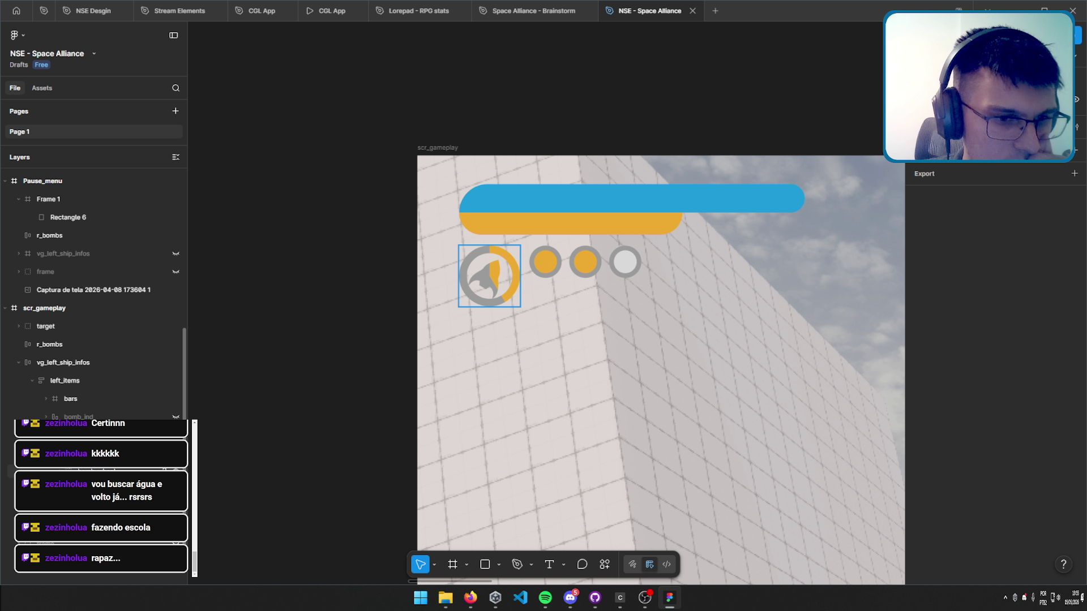
pyautogui.moveTo(751, 325)
pyautogui.mouseDown()
pyautogui.moveTo(426, 325)
pyautogui.moveTo(648, 338)
pyautogui.mouseUp()
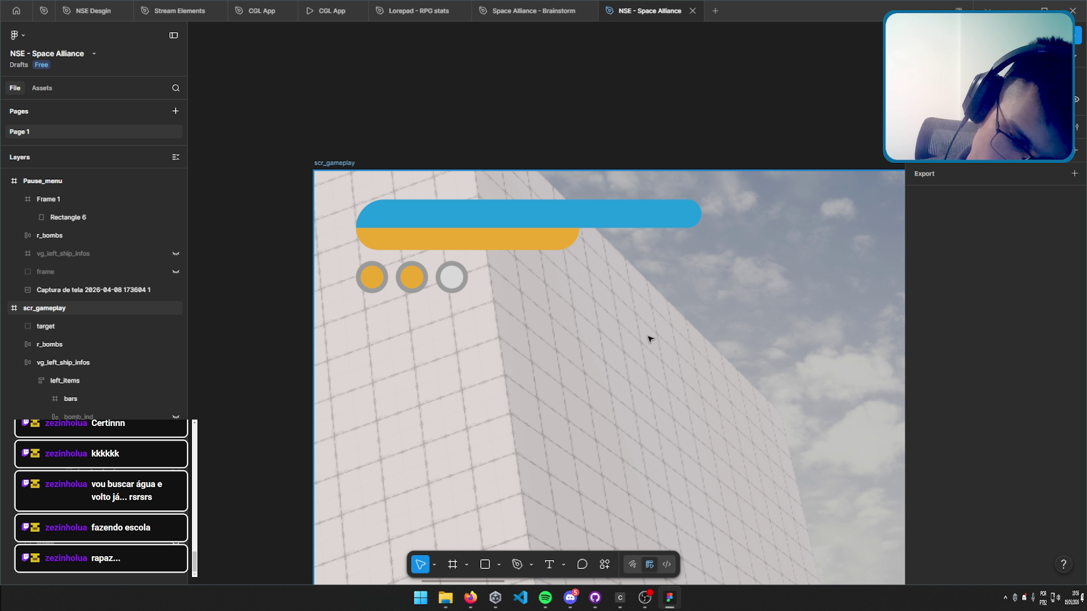
pyautogui.scroll(-3, 718, 371)
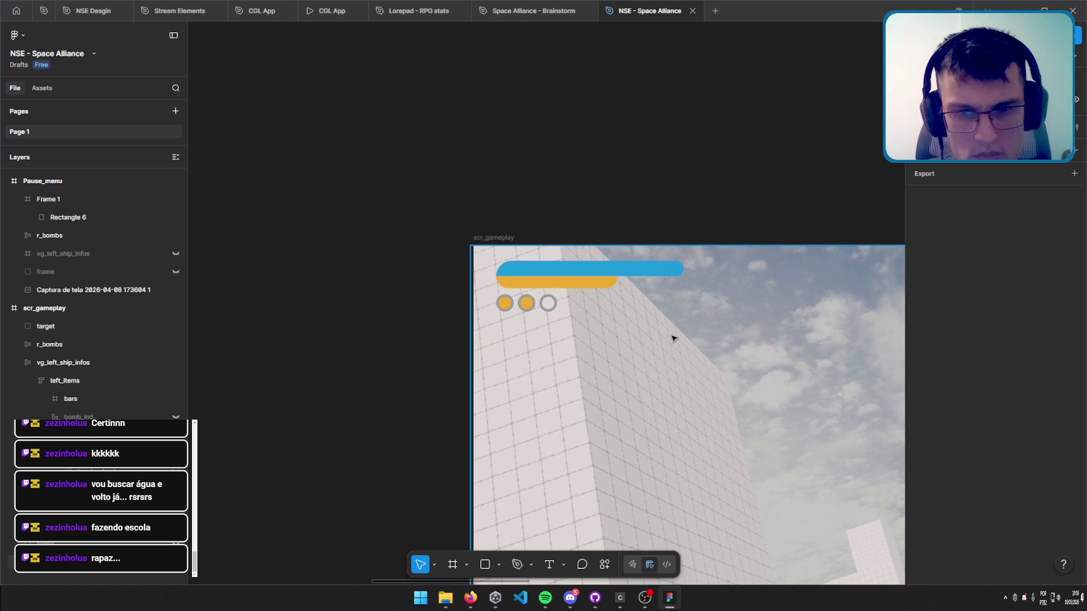
# Pen-draw the left, bottom and right edges of a slanted shape on the building.
pyautogui.moveTo(672, 337)
pyautogui.mouseDown()
pyautogui.moveTo(438, 99)
pyautogui.moveTo(541, 286)
pyautogui.mouseUp()
pyautogui.scroll(-1, 594, 252)
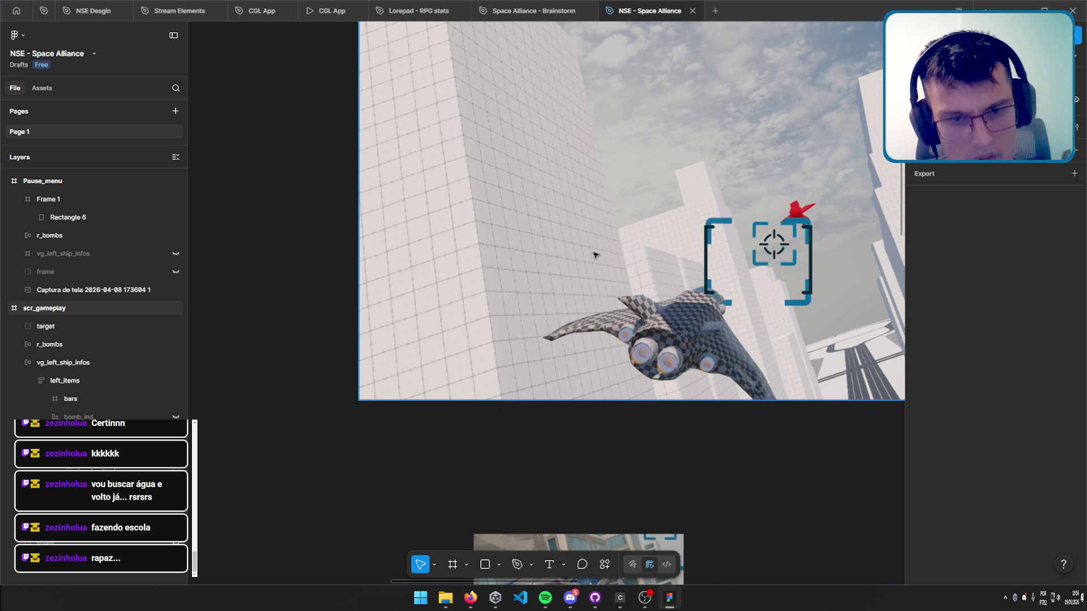
pyautogui.scroll(5, 419, 376)
pyautogui.click(516, 563)
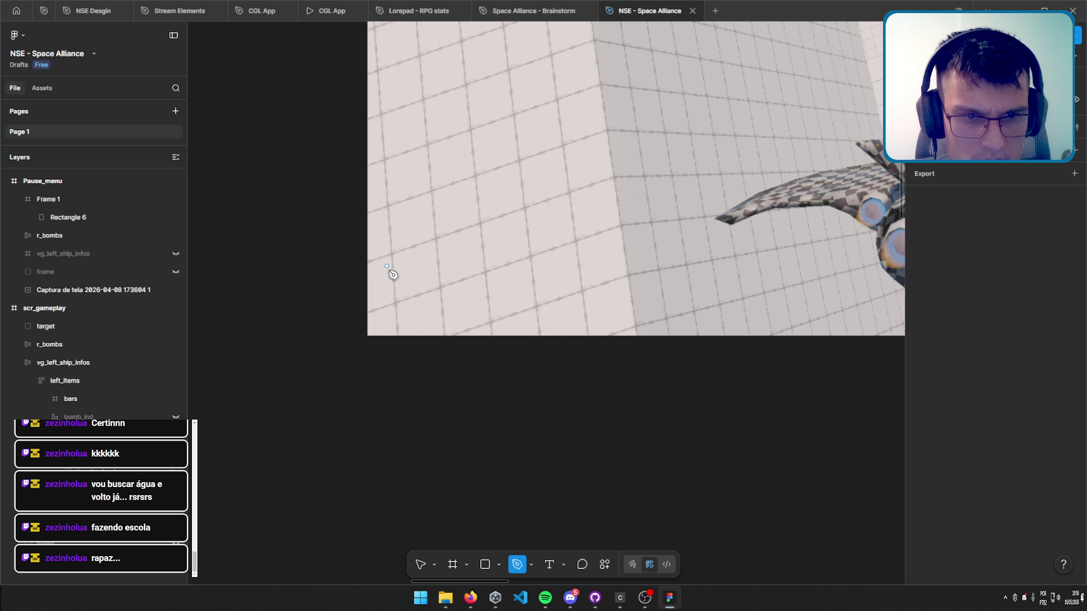
pyautogui.click(391, 257)
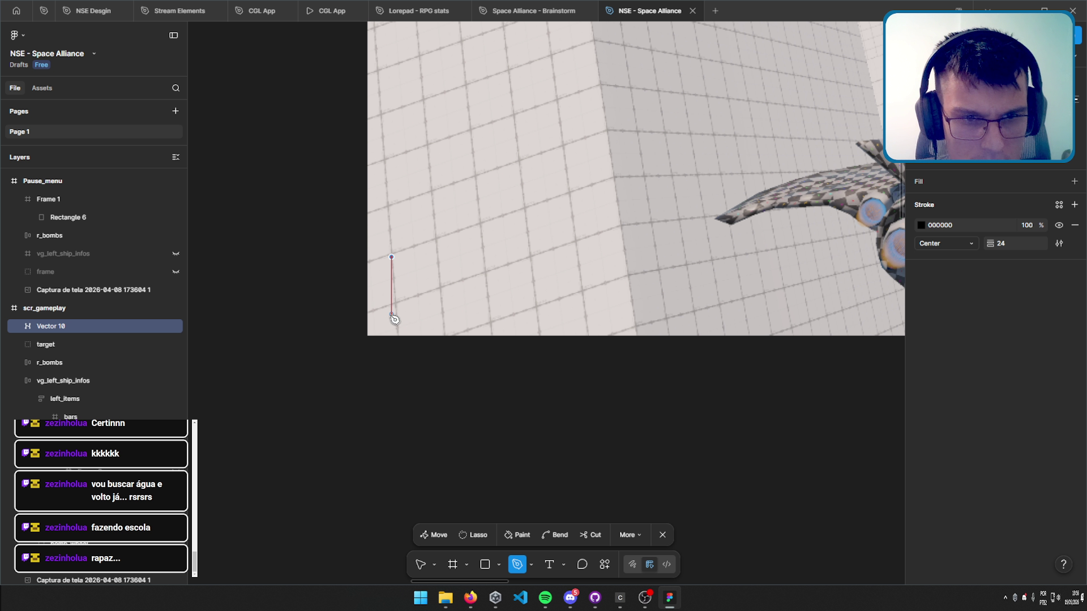
pyautogui.click(391, 318)
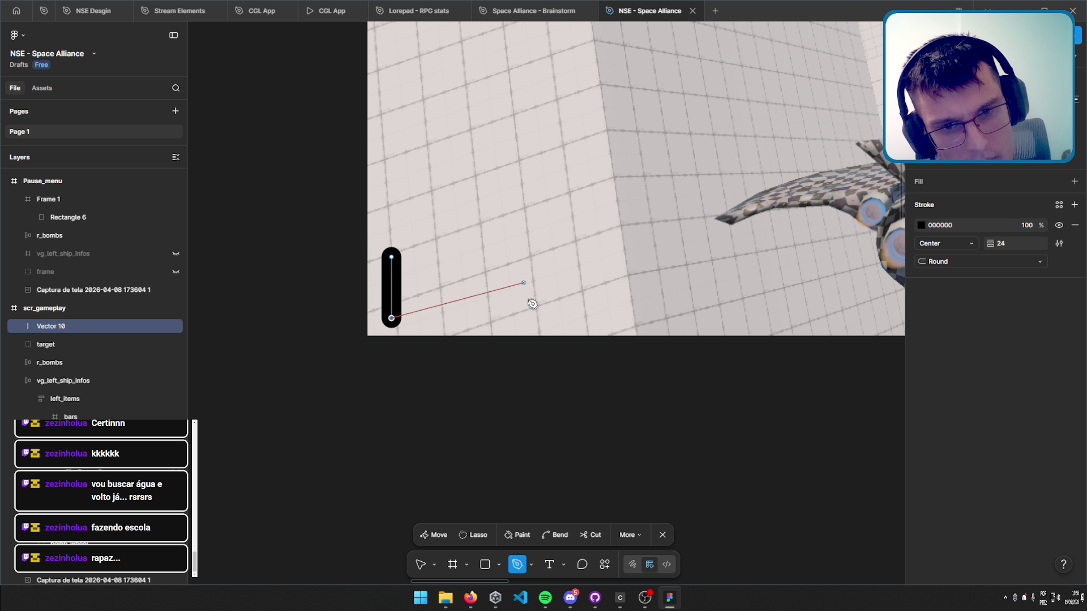
pyautogui.click(523, 282)
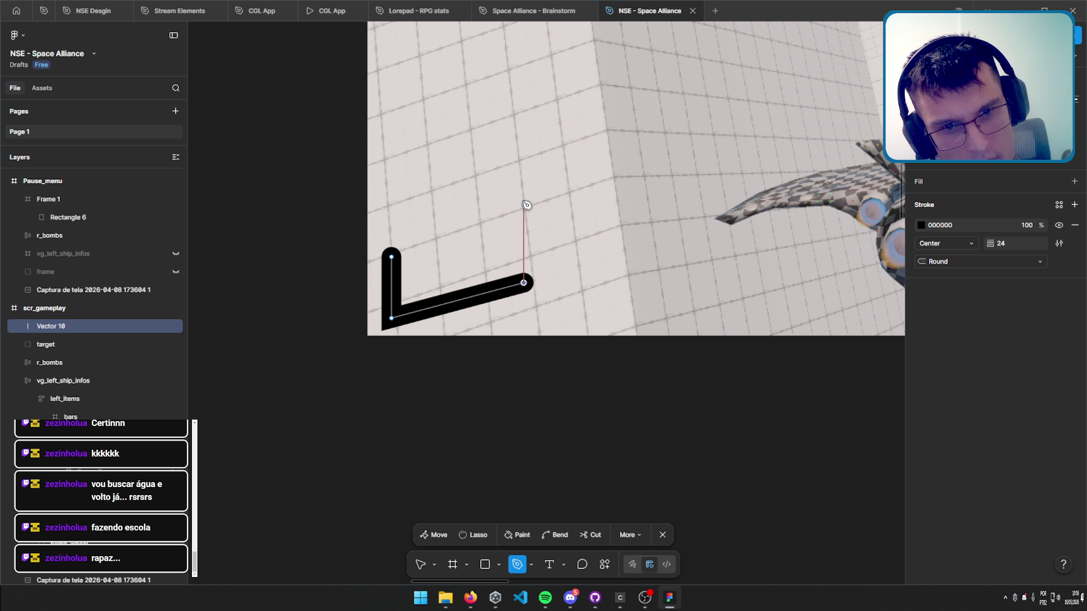
pyautogui.click(523, 152)
pyautogui.click(398, 185)
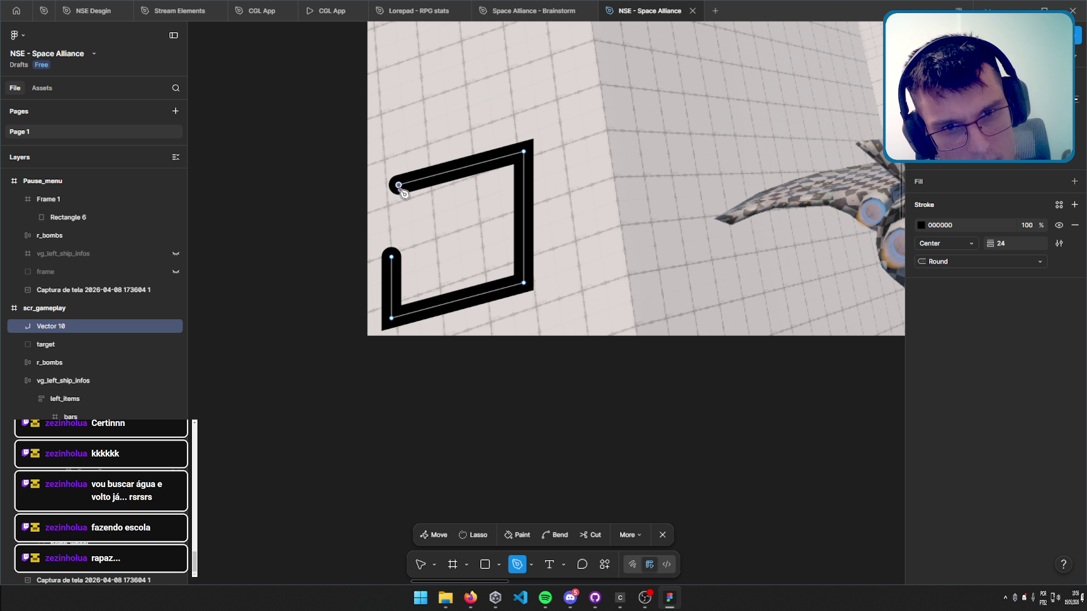
# Redo the top-left corner, close the shape, hide its stroke and fill it light grey.
pyautogui.hotkey('ctrl', 'z')
pyautogui.press('p')
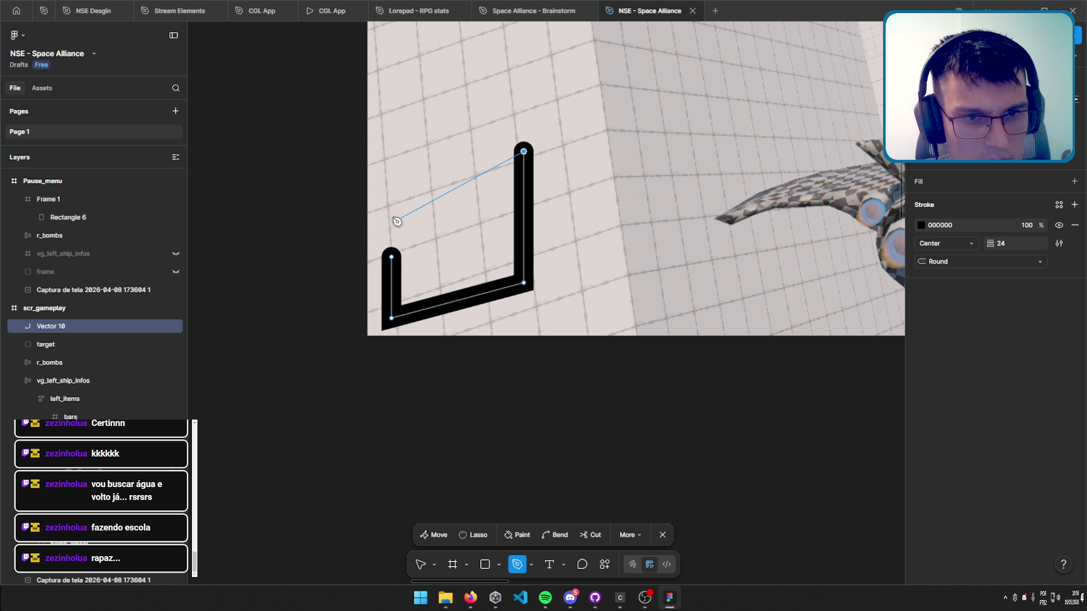
pyautogui.click(392, 187)
pyautogui.click(392, 257)
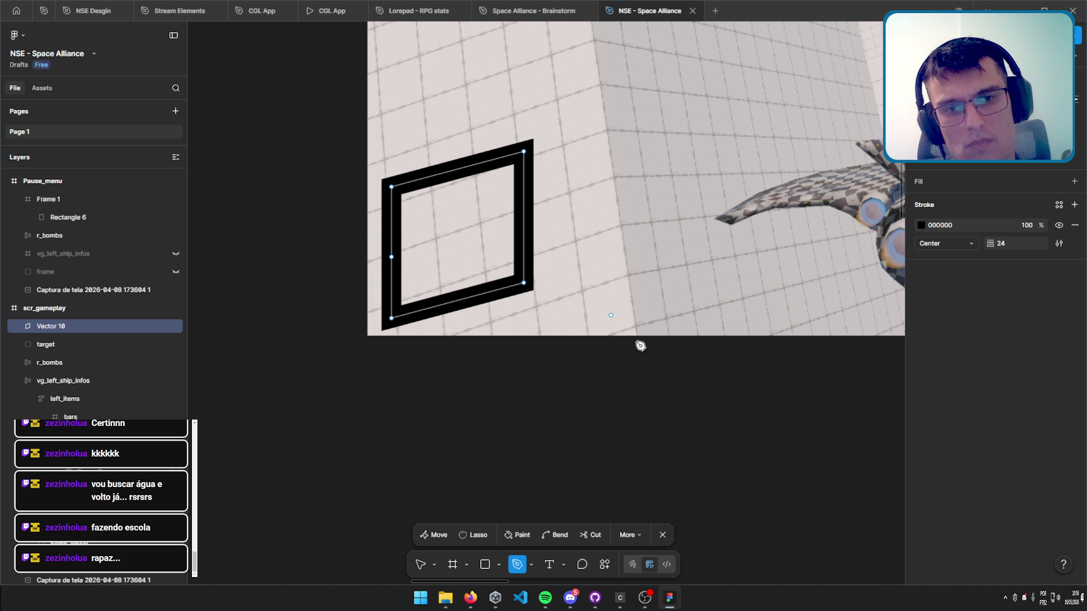
pyautogui.click(1058, 224)
pyautogui.click(1075, 182)
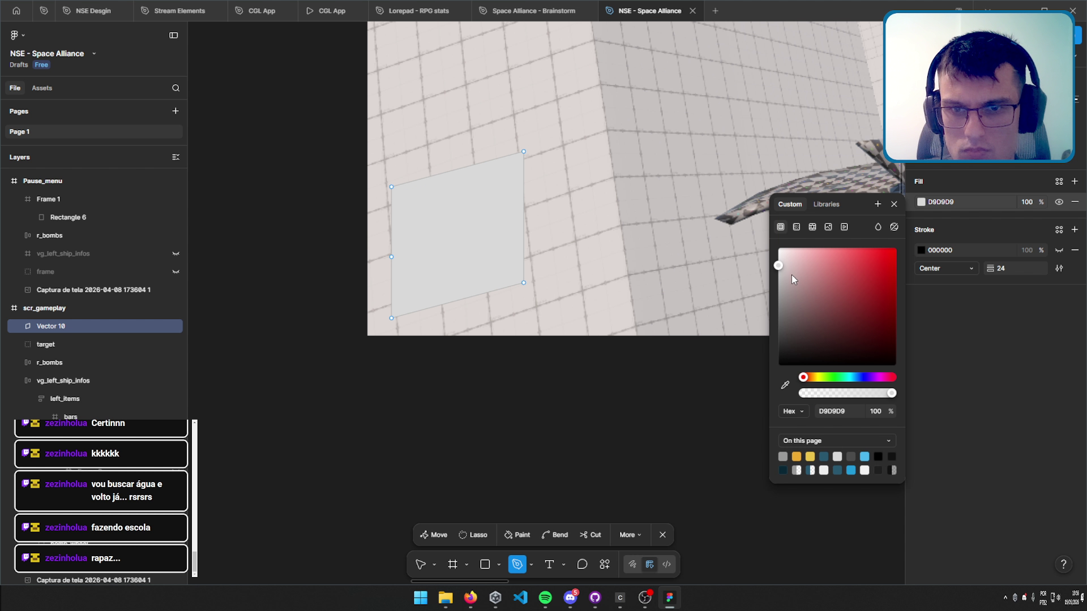
# Lighten Vector 10's fill to EEEEEE and leave the Pen tool.
pyautogui.click(781, 258)
pyautogui.moveTo(747, 263); pyautogui.dragTo(735, 260)
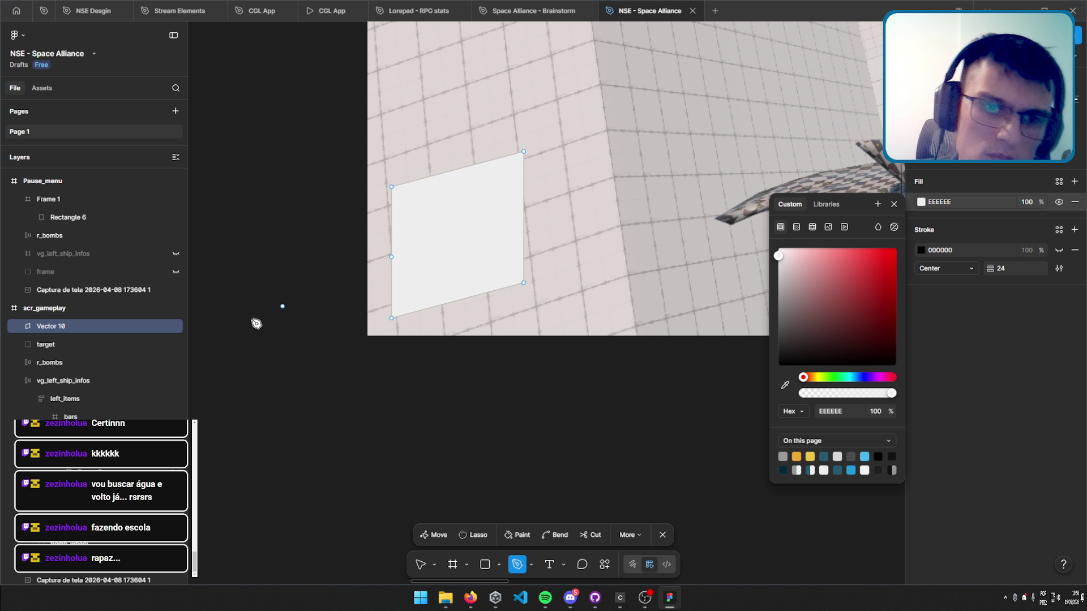
pyautogui.press('Escape')
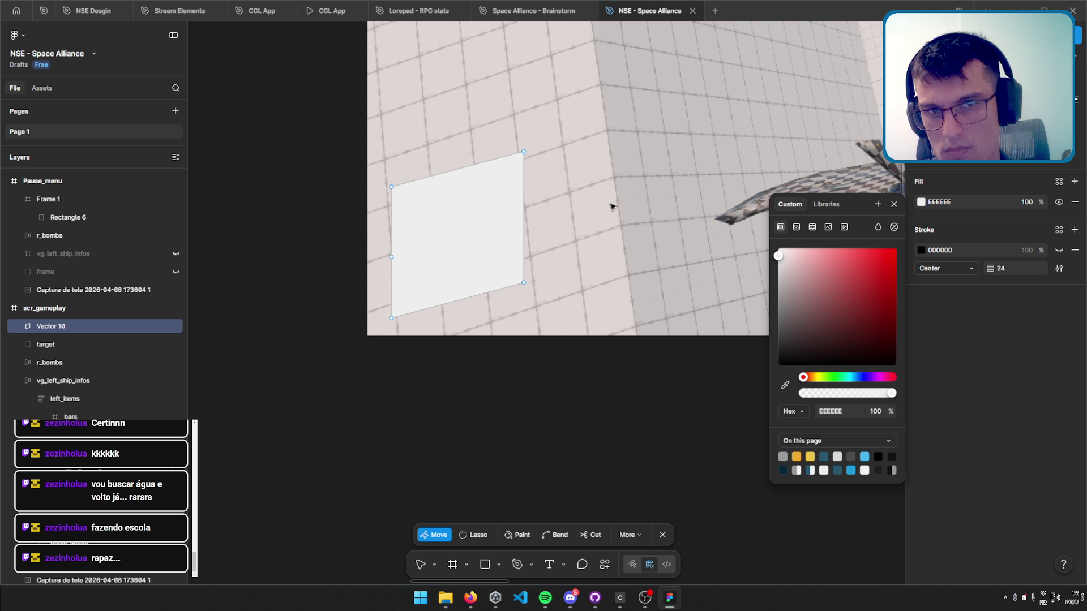
# Select the white card's slanted right edge and nudge it down to square it up.
pyautogui.scroll(-5, 611, 206)
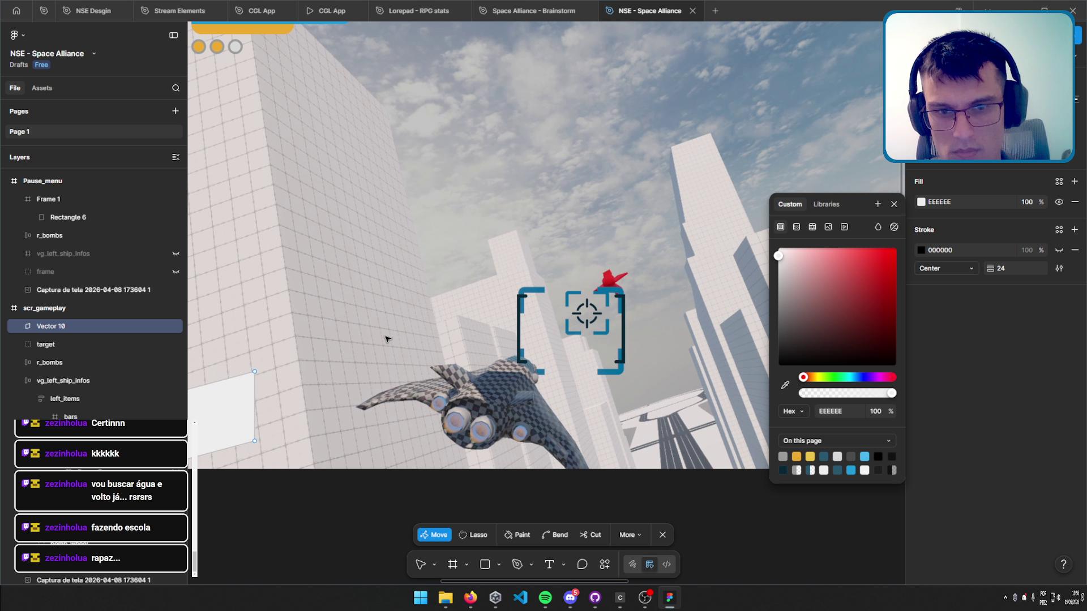
pyautogui.scroll(-5, 385, 339)
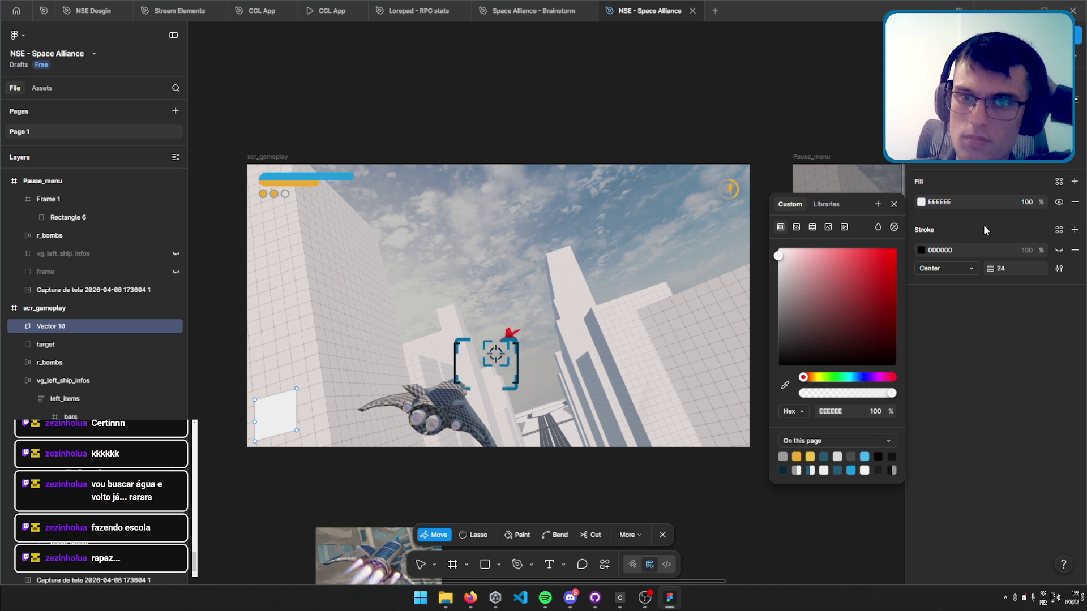
pyautogui.click(893, 204)
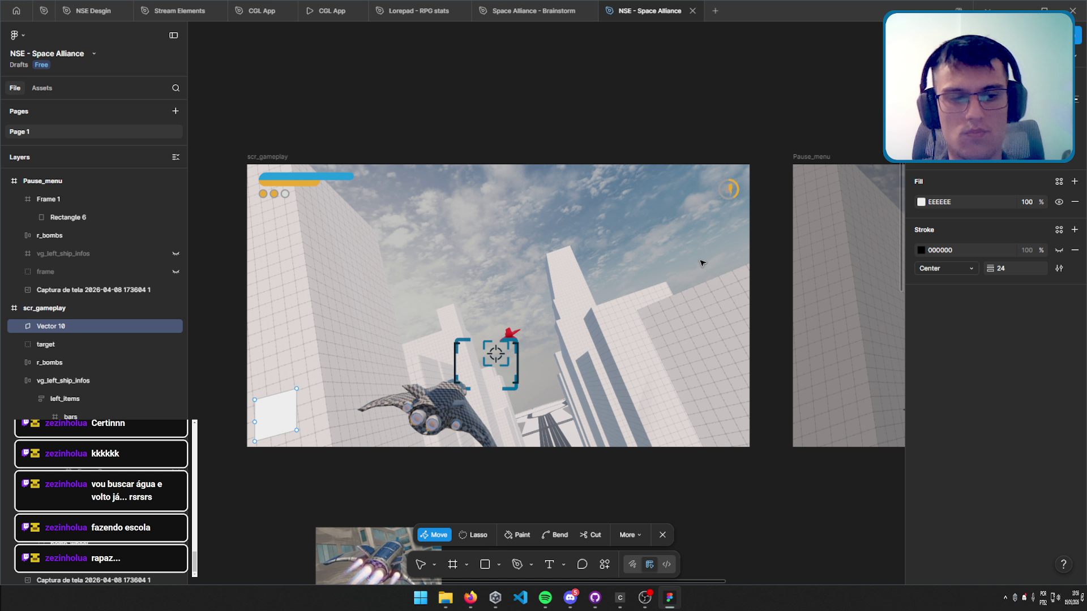
pyautogui.scroll(3, 608, 243)
pyautogui.scroll(-3, 643, 220)
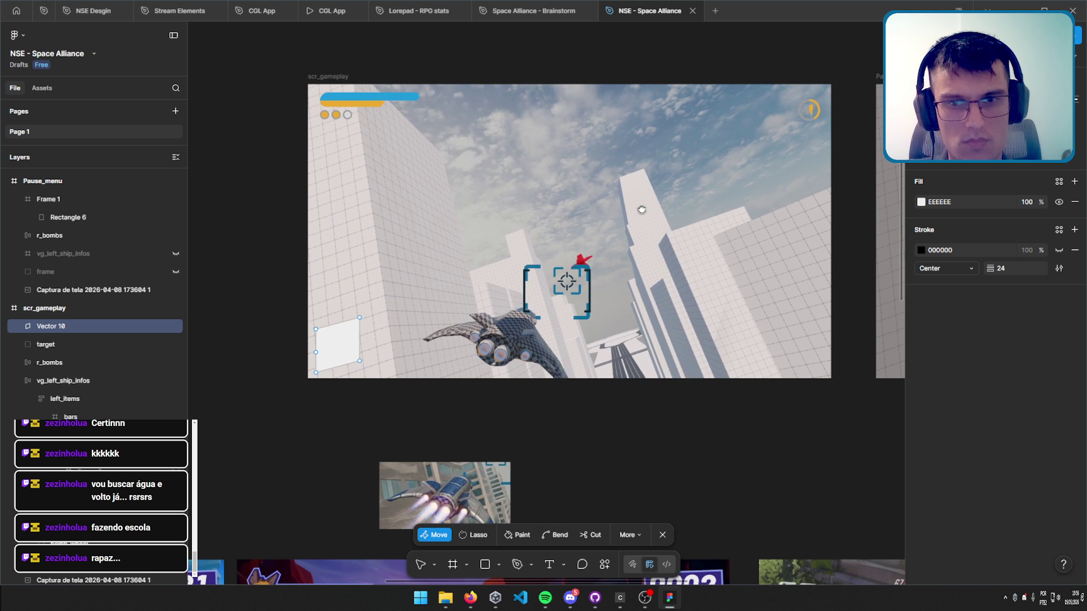
pyautogui.scroll(2, 651, 221)
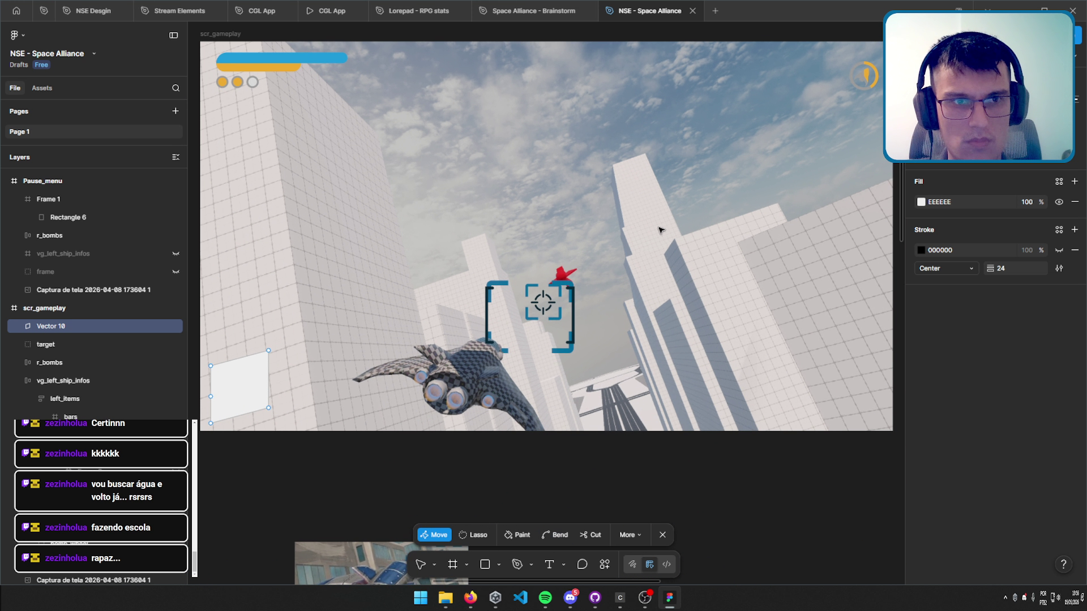
pyautogui.moveTo(655, 223); pyautogui.dragTo(656, 224)
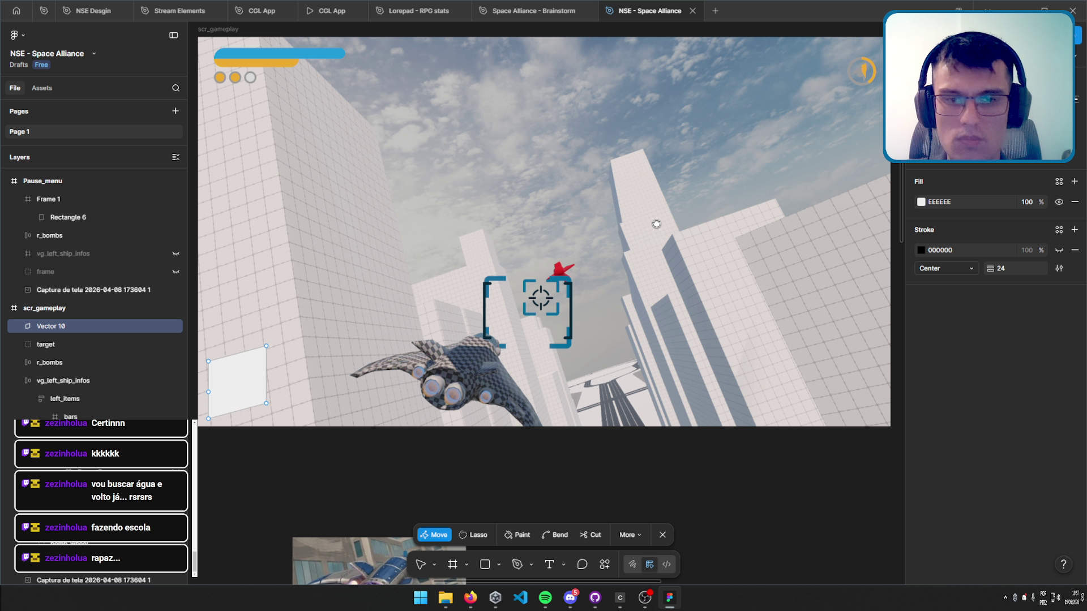
pyautogui.scroll(2, 512, 233)
pyautogui.hscroll(-2, 512, 233)
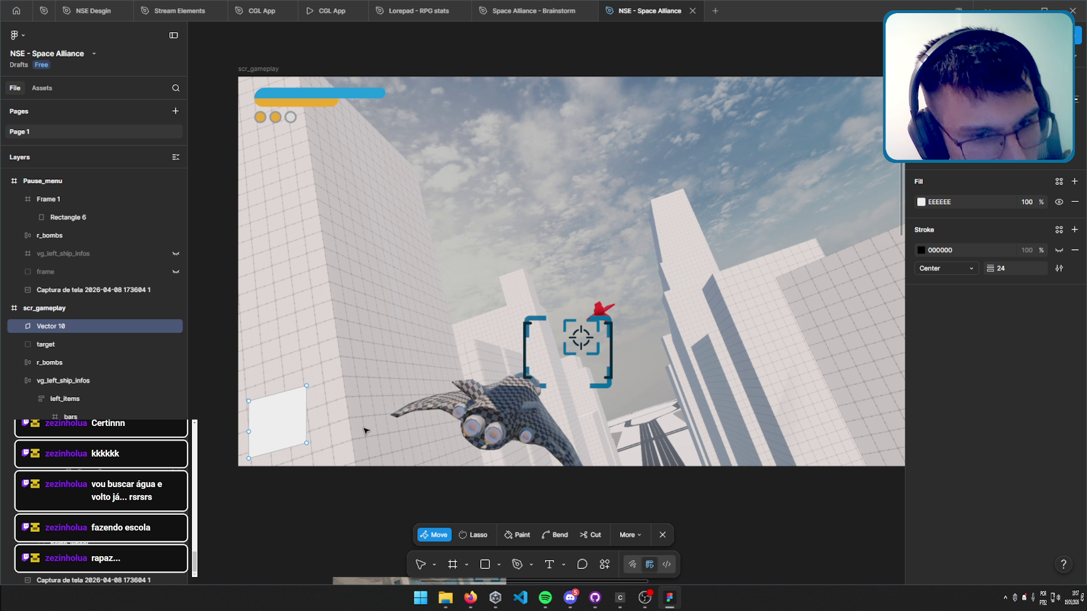
pyautogui.scroll(3, 365, 431)
pyautogui.scroll(3, 553, 310)
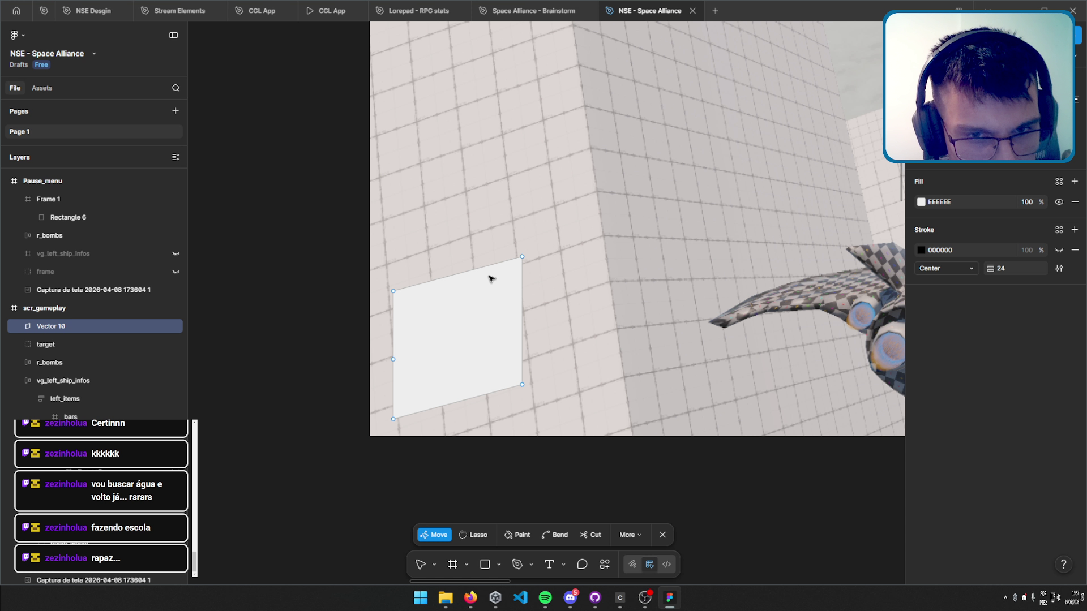
pyautogui.moveTo(486, 239); pyautogui.dragTo(542, 417)
pyautogui.press('Down')
pyautogui.press('Down')
pyautogui.press('Down')
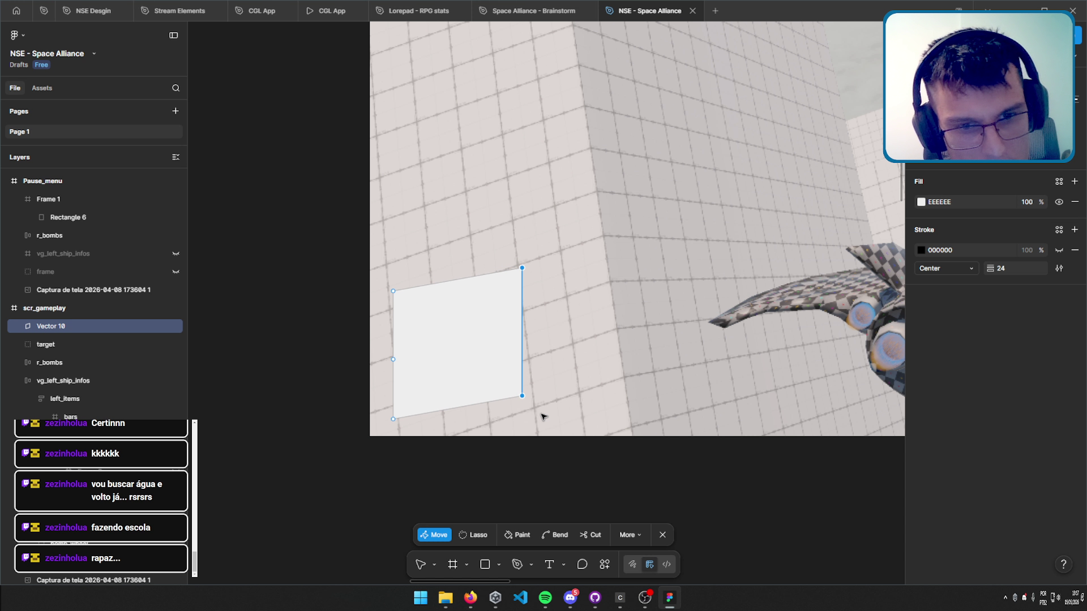
pyautogui.press('Down')
pyautogui.press('Down')
pyautogui.press('Down')
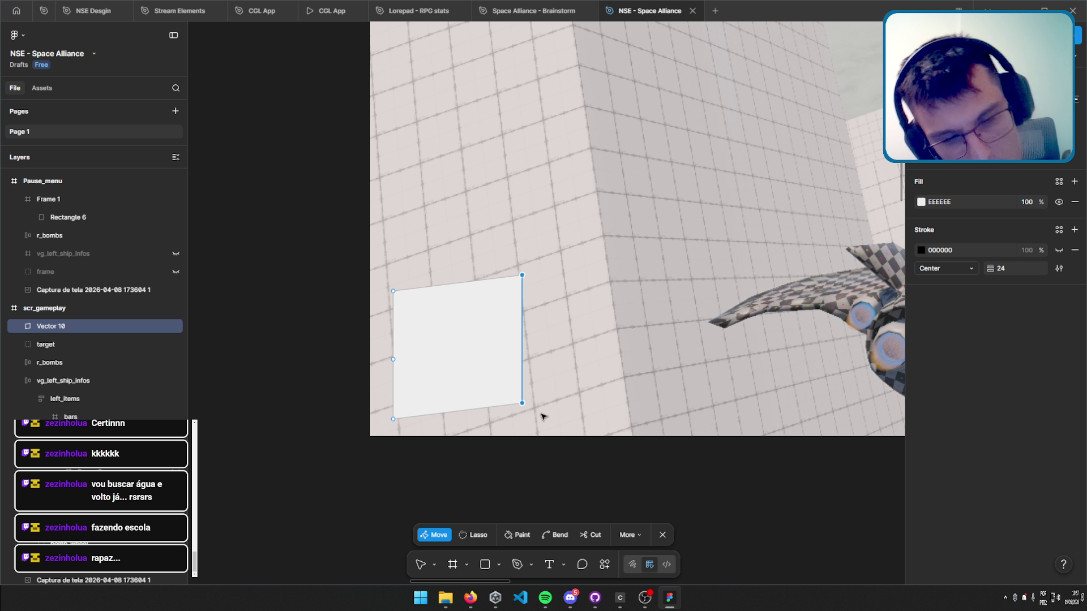
pyautogui.press('Escape')
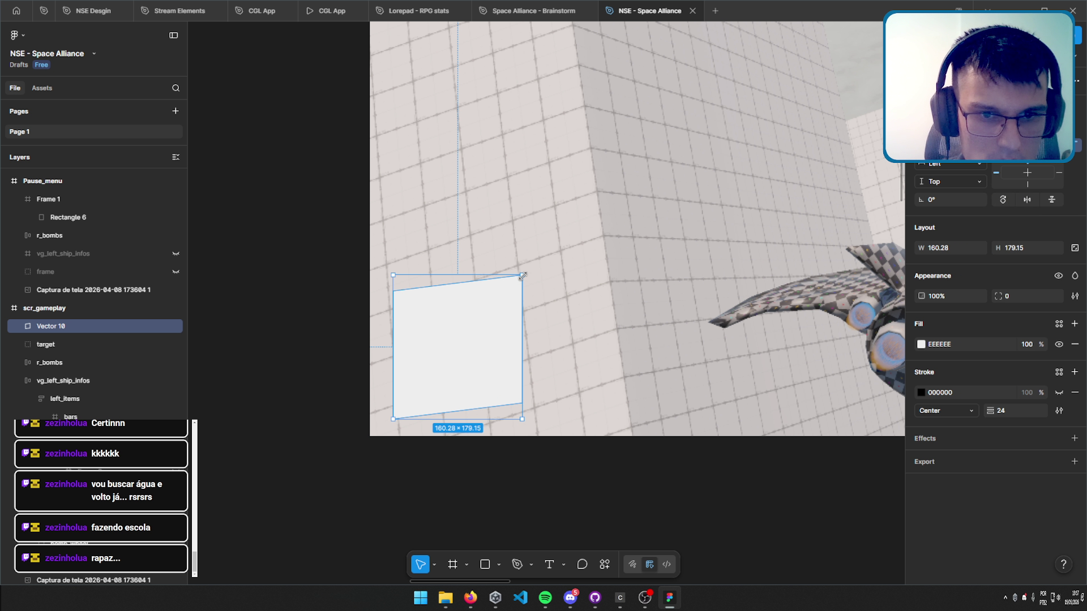
# Shrink the white card to about 104×117.
pyautogui.moveTo(521, 276); pyautogui.dragTo(477, 325)
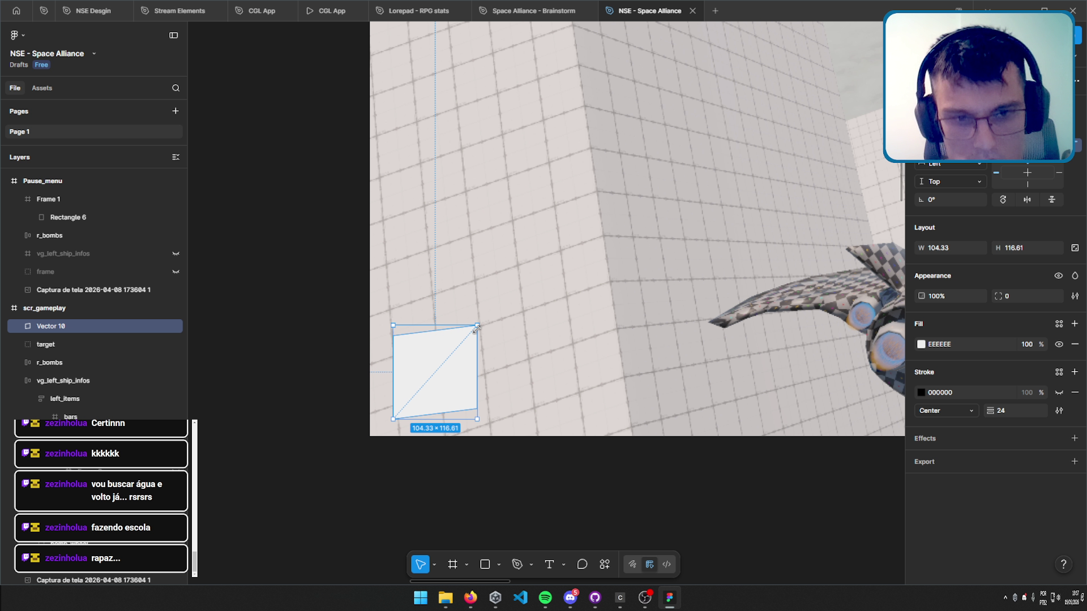
pyautogui.keyDown('ctrl'); pyautogui.scroll(-3, 490, 338); pyautogui.keyUp('ctrl')
pyautogui.click(308, 347)
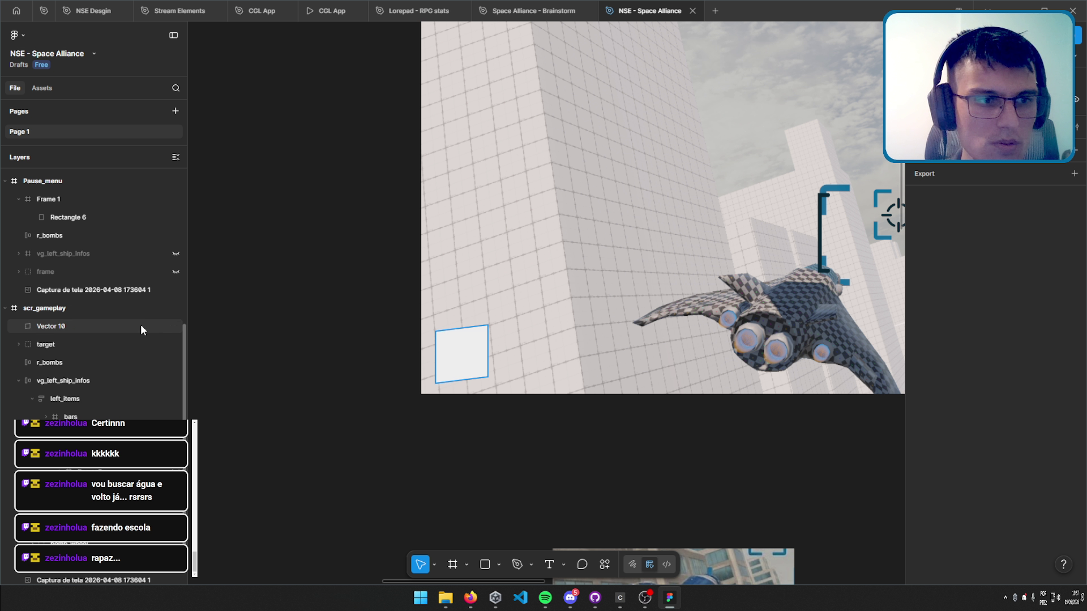
# Wrap the white Vector 10 card in a new frame using Frame selection.
pyautogui.scroll(10, 299, 374)
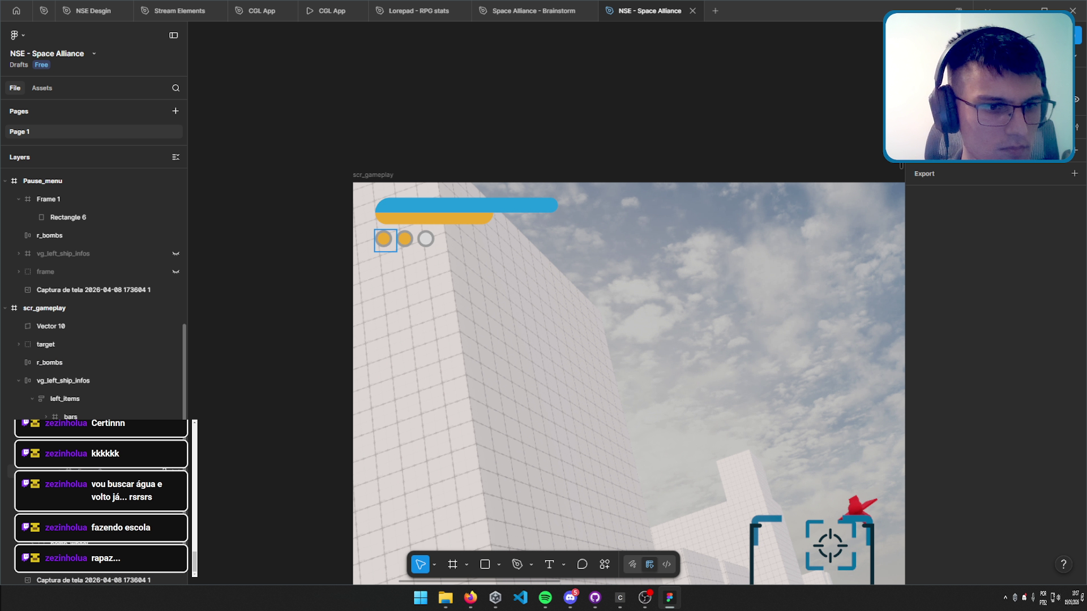
pyautogui.click(391, 246)
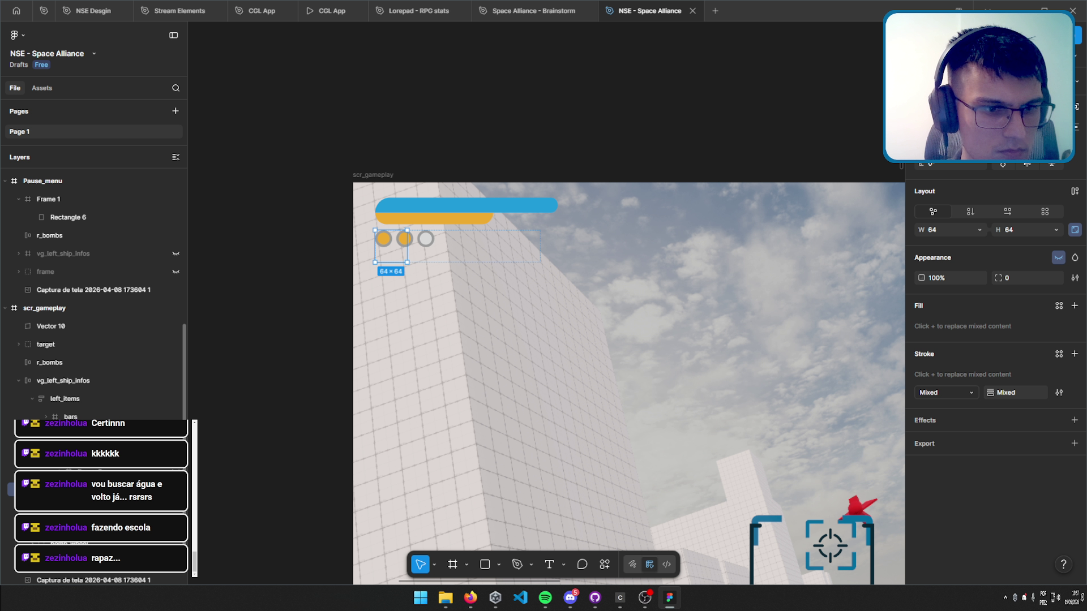
pyautogui.scroll(-5, 351, 443)
pyautogui.click(389, 453)
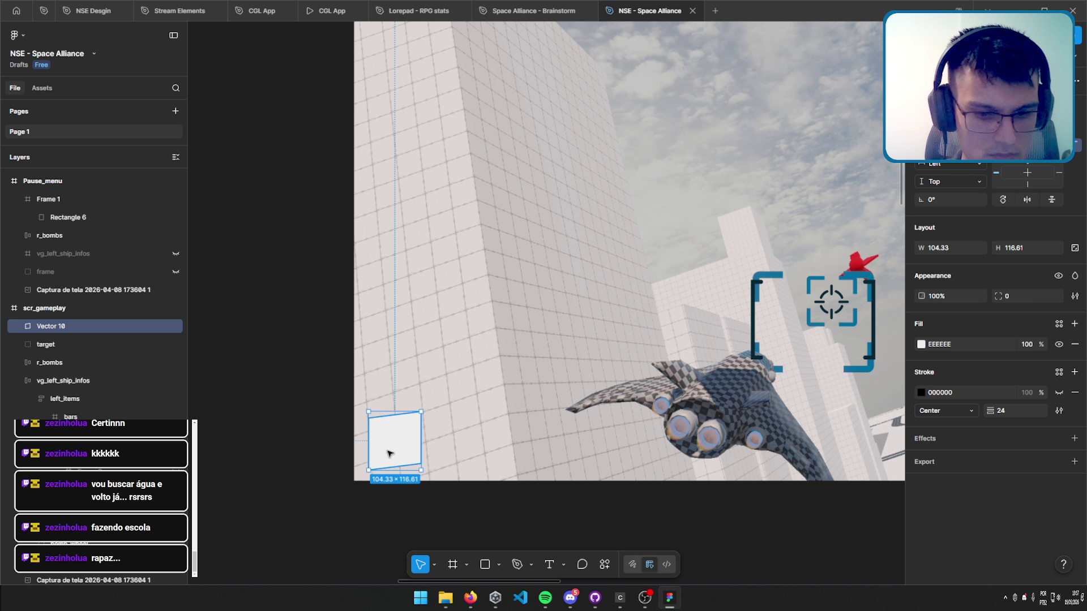
pyautogui.hotkey('ctrl', 'g')
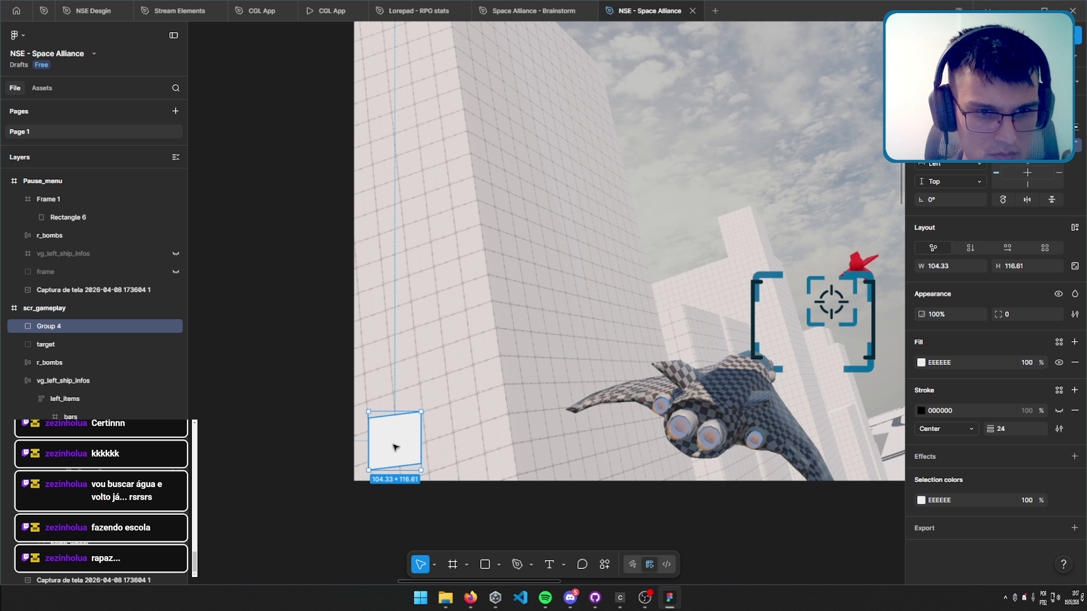
pyautogui.hotkey('ctrl', 'z')
pyautogui.rightClick(395, 447)
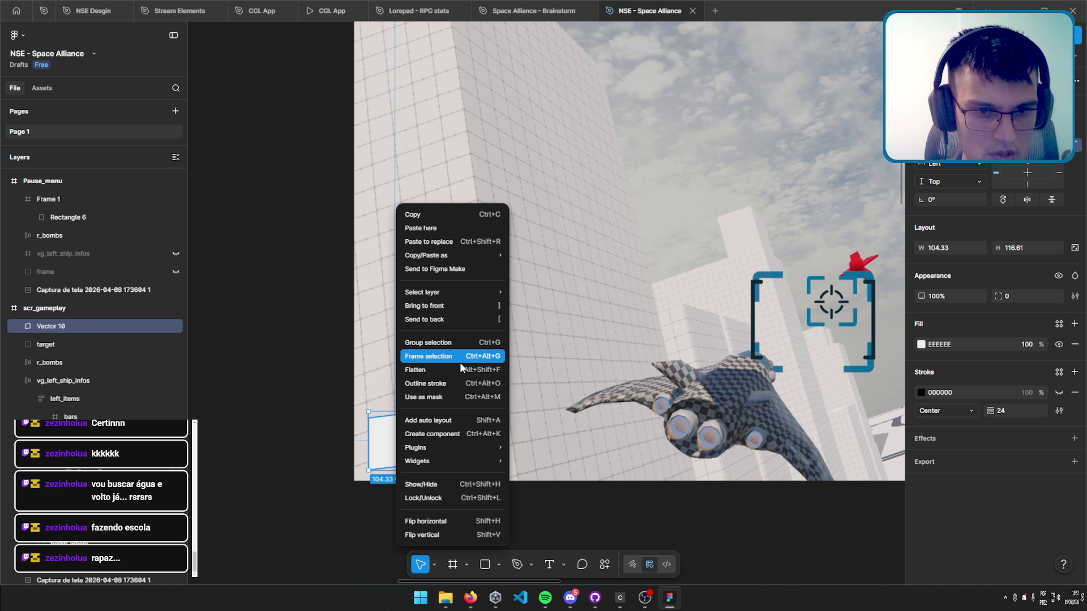
pyautogui.click(443, 357)
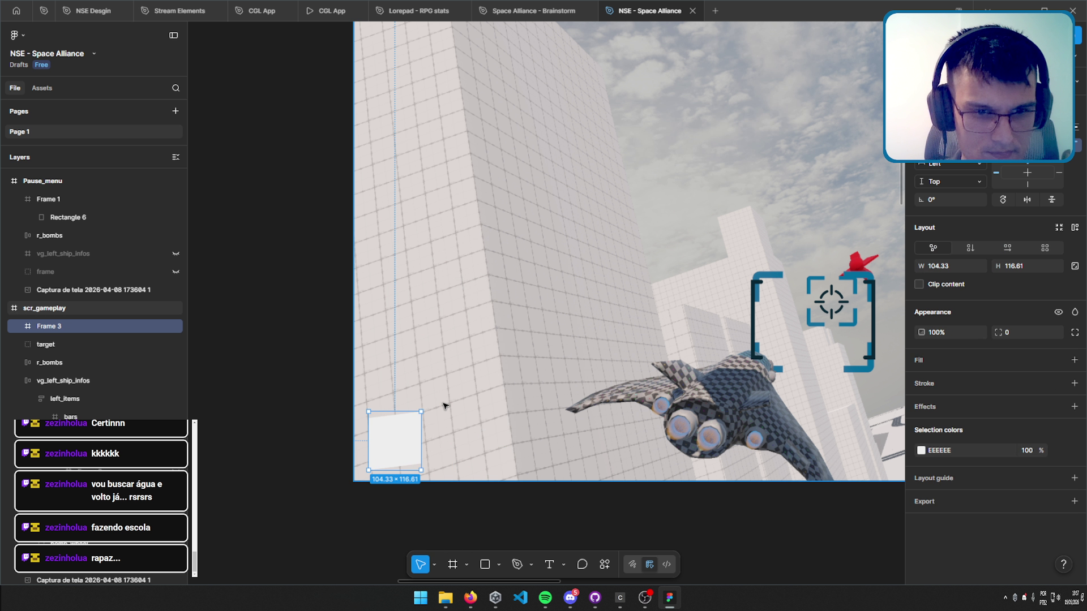
# Move bomb_wheel into Frame 3, unhide it and set its size to 72.
pyautogui.moveTo(378, 440)
pyautogui.mouseDown()
pyautogui.moveTo(449, 392)
pyautogui.moveTo(439, 379)
pyautogui.moveTo(432, 392)
pyautogui.mouseUp()
pyautogui.click(68, 344)
pyautogui.click(175, 345)
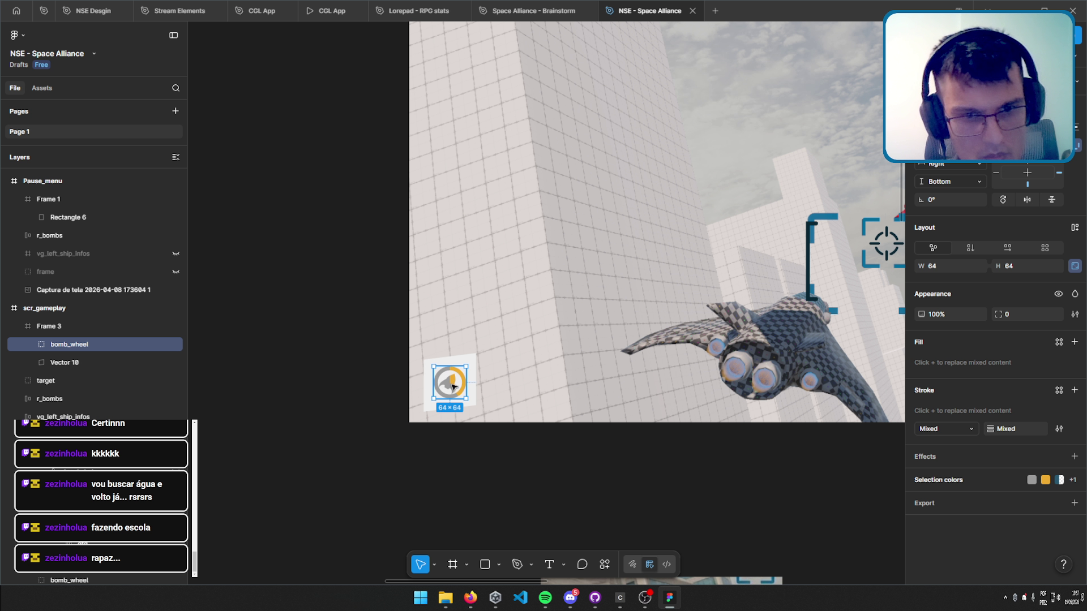
pyautogui.write('72')
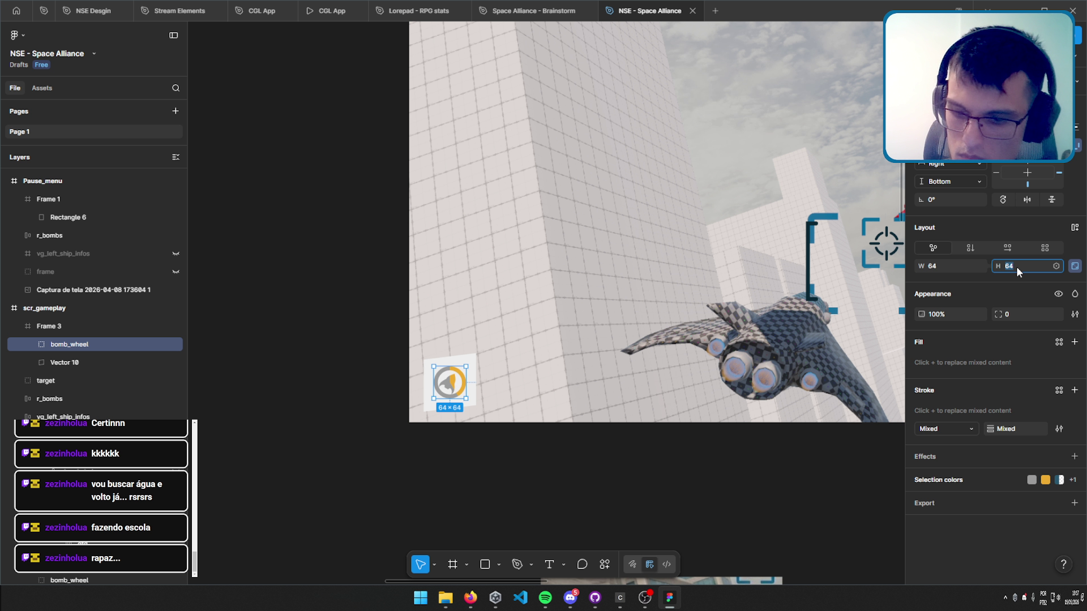
pyautogui.press('Return')
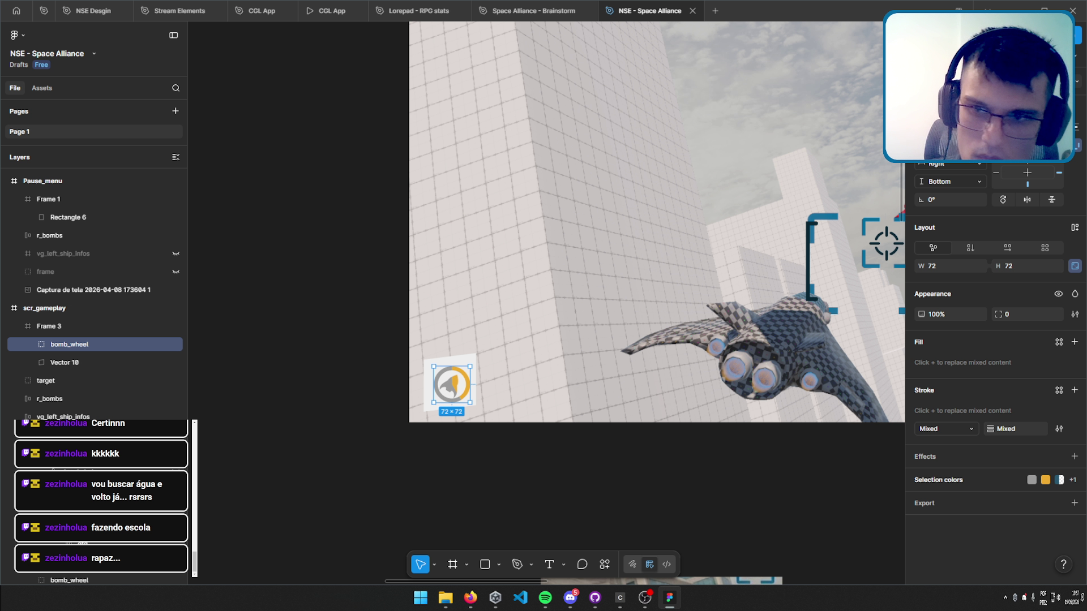
# Position the 72×72 bomb_wheel icon on the white card.
pyautogui.press('Up')
pyautogui.press('Up')
pyautogui.press('Up')
pyautogui.press('Left')
pyautogui.press('Left')
pyautogui.press('Left')
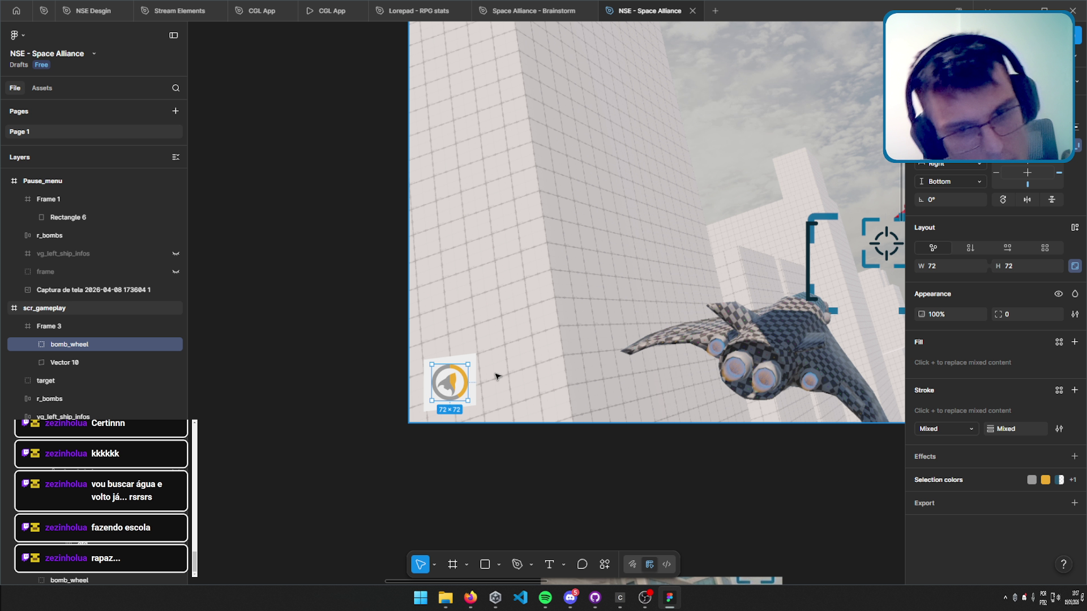
pyautogui.moveTo(451, 386); pyautogui.dragTo(455, 392)
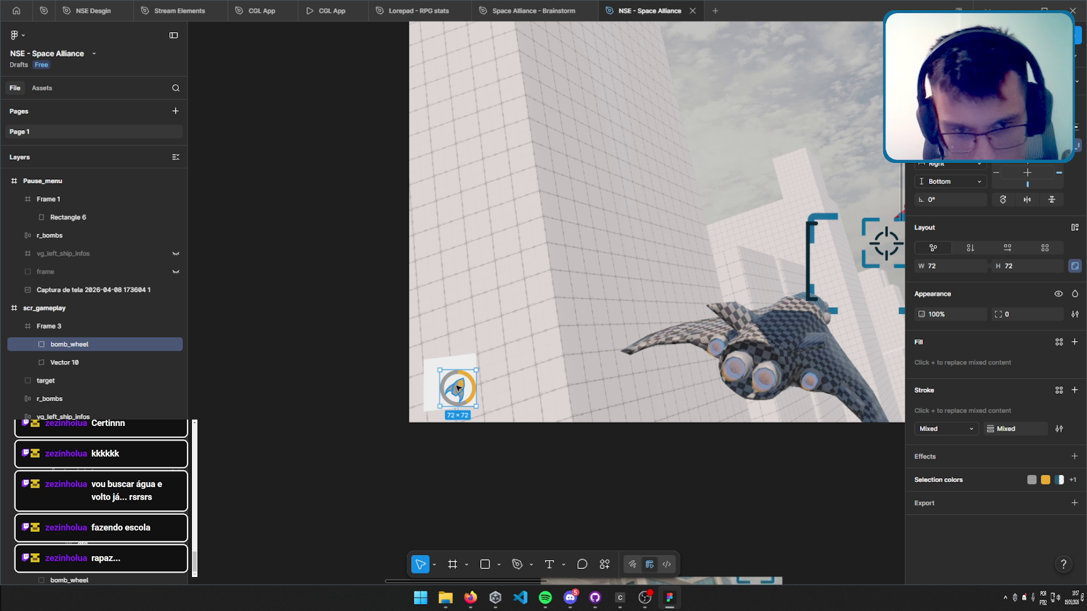
pyautogui.scroll(5, 455, 397)
pyautogui.scroll(2, 476, 399)
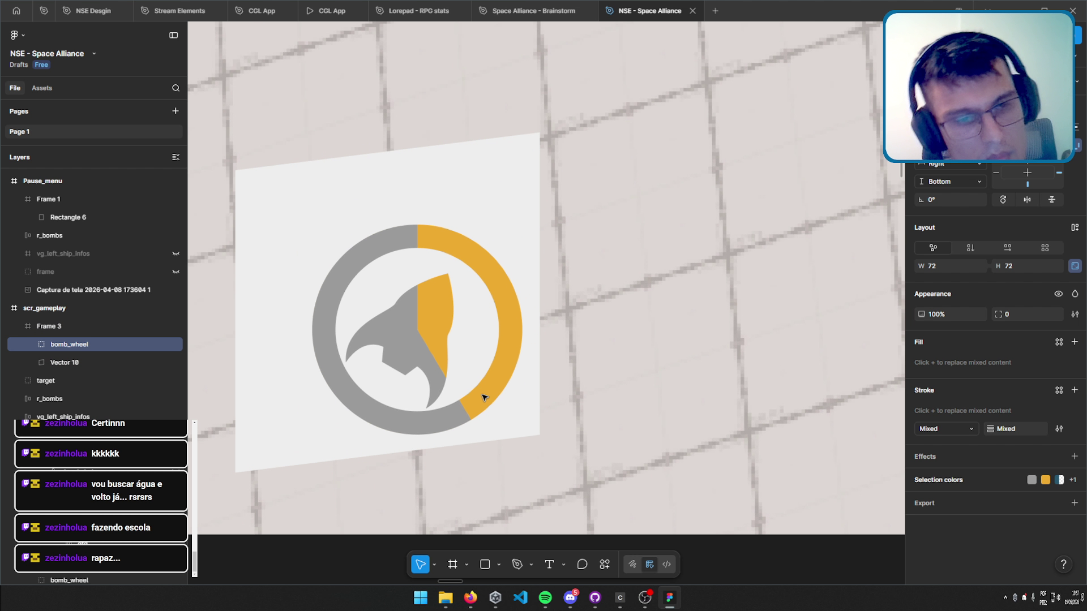
pyautogui.moveTo(420, 351); pyautogui.dragTo(417, 360)
pyautogui.scroll(-3, 242, 364)
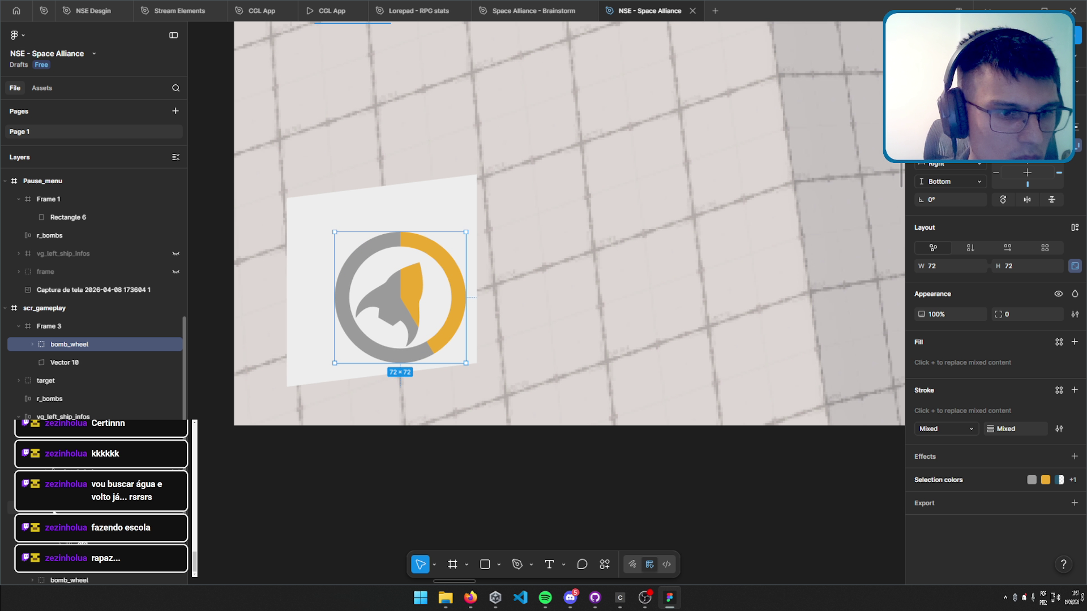
# Paste the 99 count label into the card frame, unhide it and place it at the top-left.
pyautogui.press('Escape')
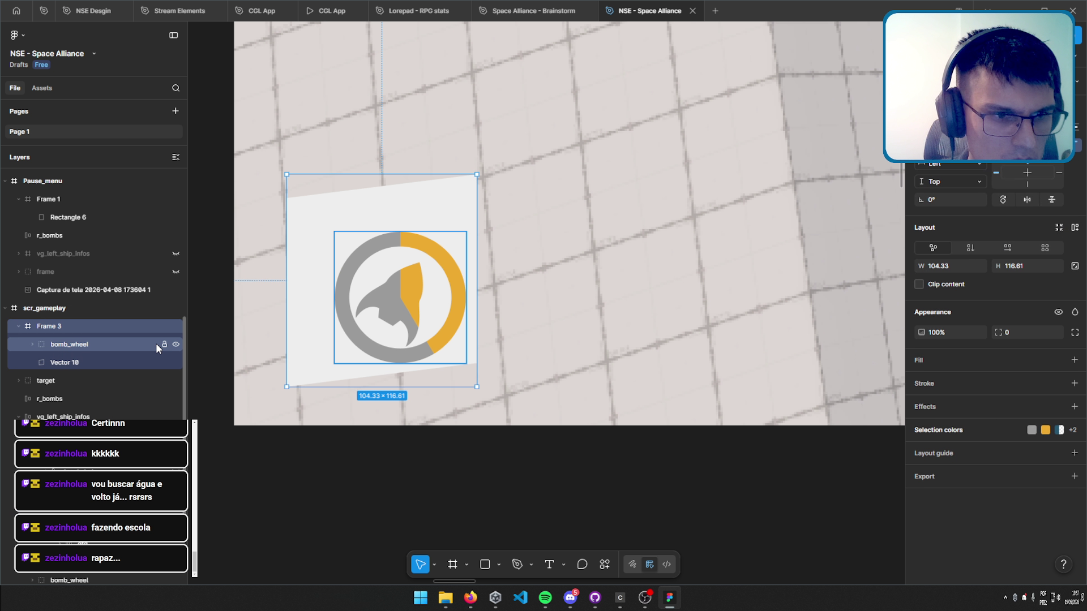
pyautogui.hotkey('ctrl', 'v')
pyautogui.click(176, 344)
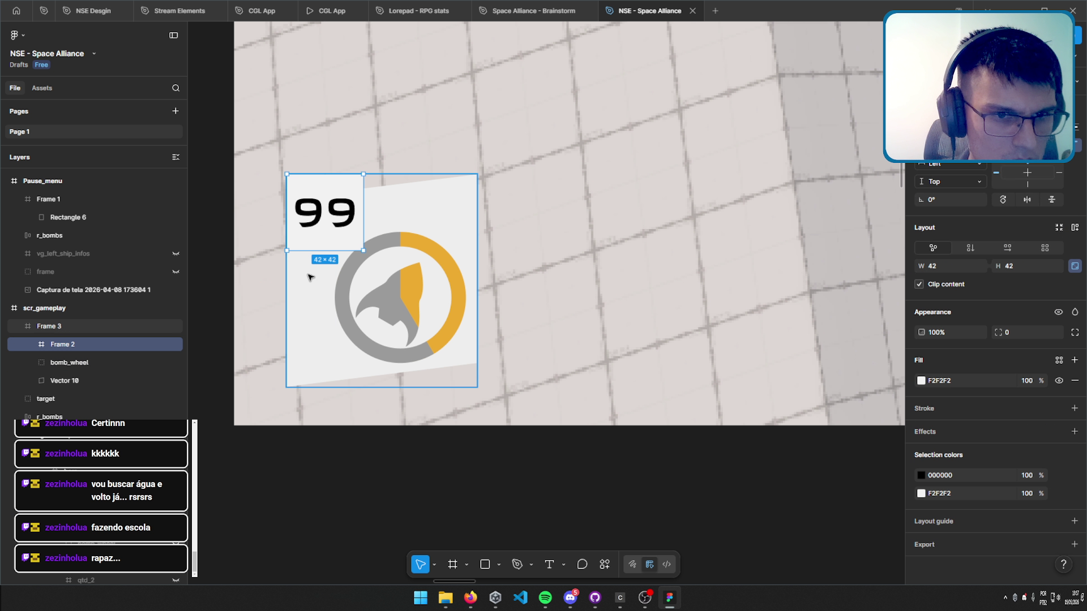
pyautogui.moveTo(341, 204)
pyautogui.mouseDown()
pyautogui.moveTo(315, 214)
pyautogui.moveTo(345, 232)
pyautogui.mouseUp()
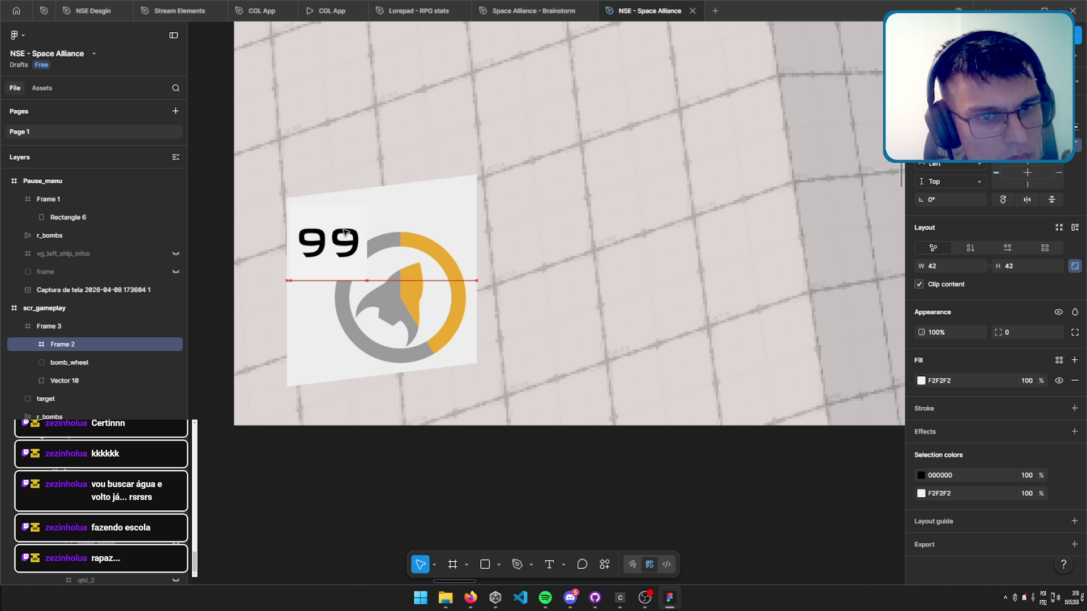
pyautogui.moveTo(344, 231); pyautogui.dragTo(345, 232)
pyautogui.moveTo(366, 282)
pyautogui.mouseDown()
pyautogui.moveTo(357, 249)
pyautogui.moveTo(365, 255)
pyautogui.mouseUp()
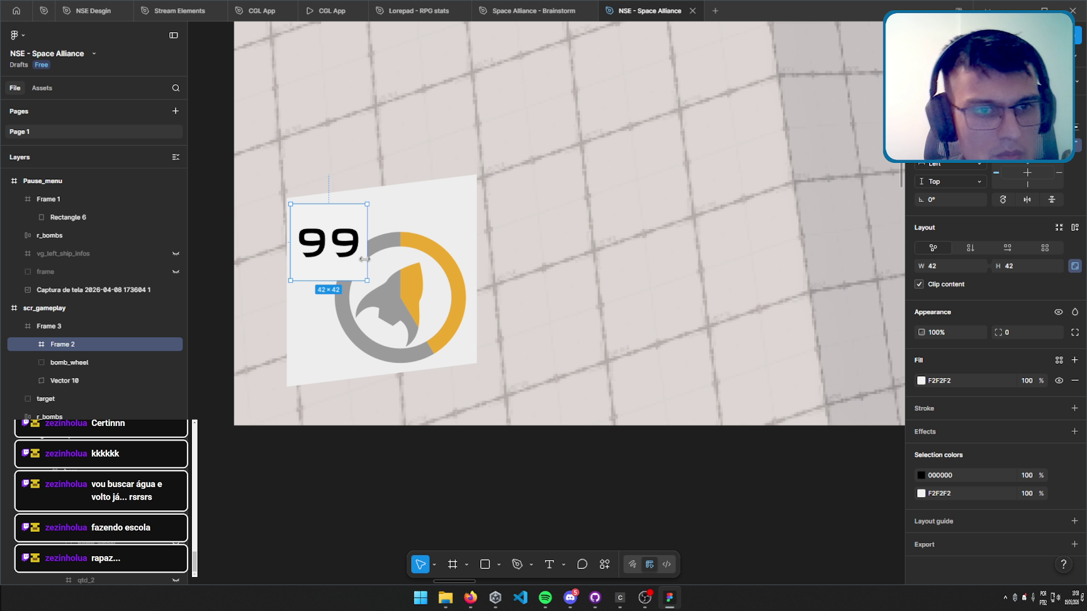
# Enlarge Frame 3 and its white Vector 10 card to about 117×131.
pyautogui.press('Escape')
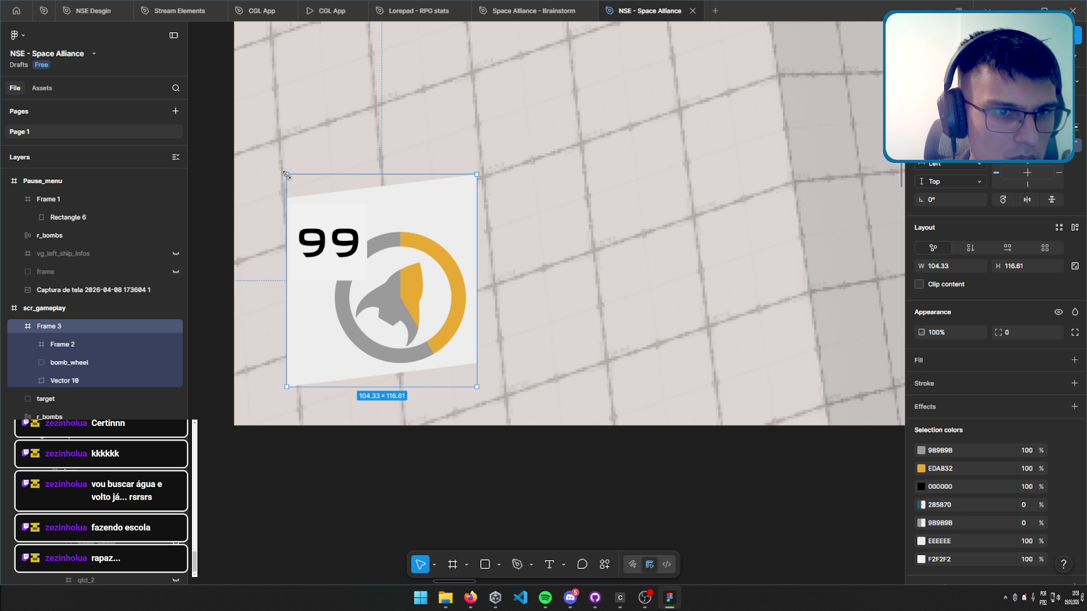
pyautogui.moveTo(287, 175); pyautogui.dragTo(264, 161)
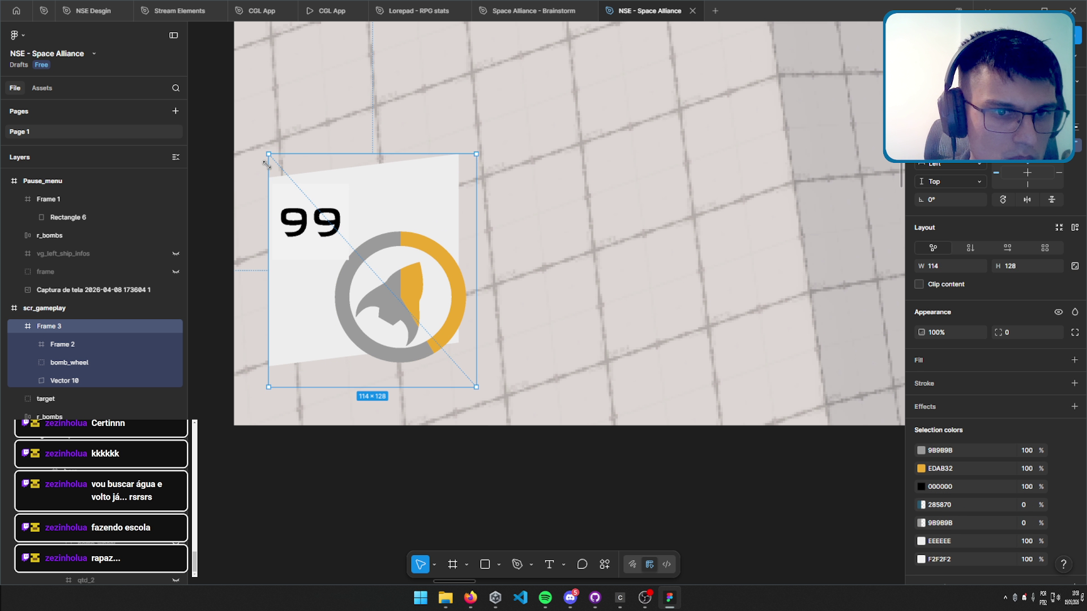
pyautogui.click(88, 381)
pyautogui.moveTo(453, 359); pyautogui.dragTo(474, 362)
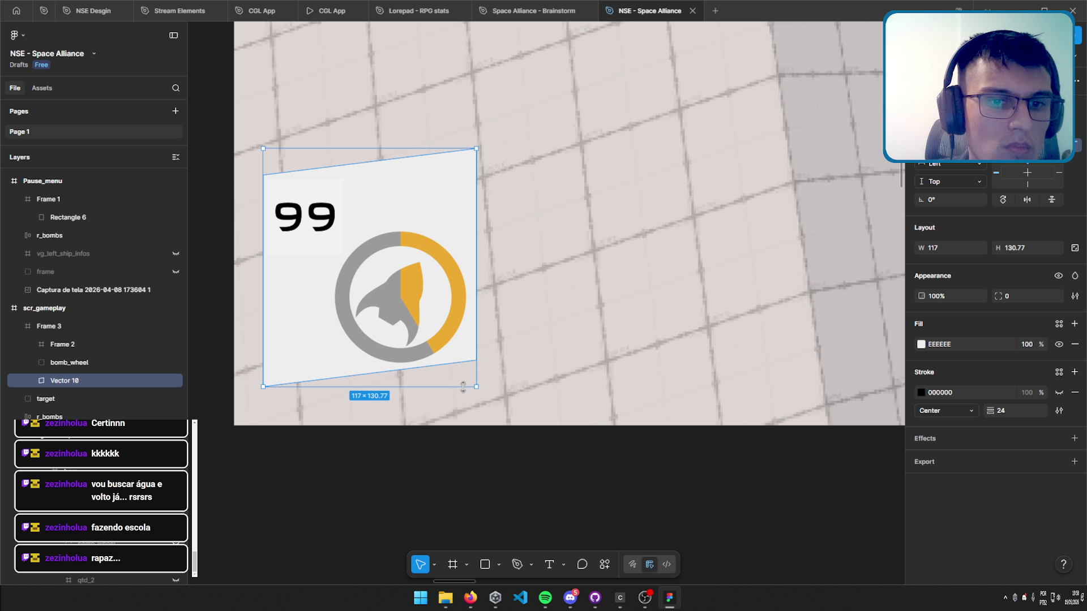
pyautogui.moveTo(461, 382); pyautogui.dragTo(455, 387)
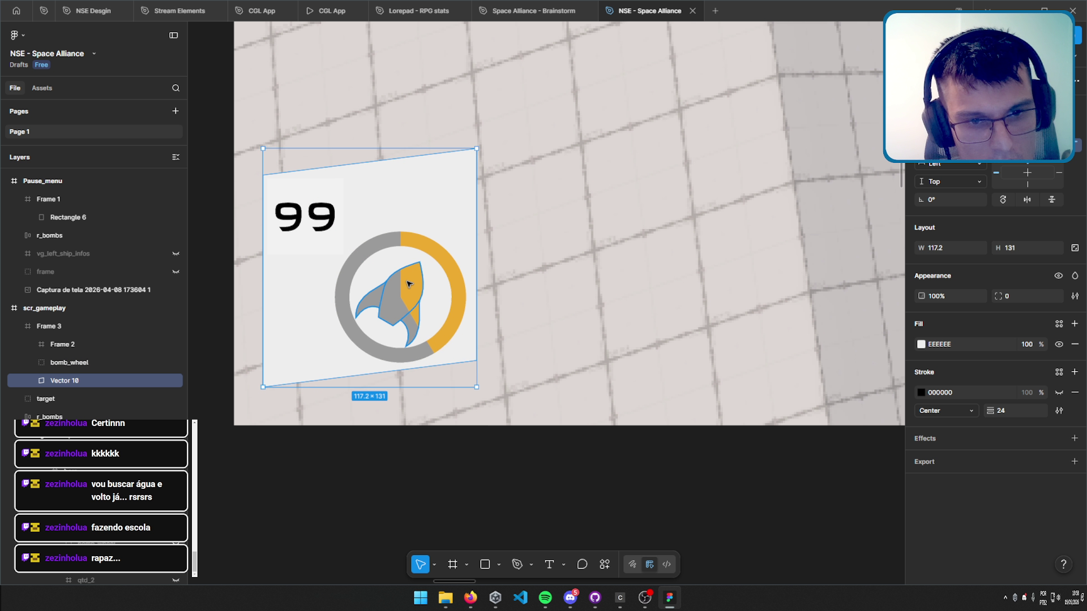
pyautogui.click(385, 307)
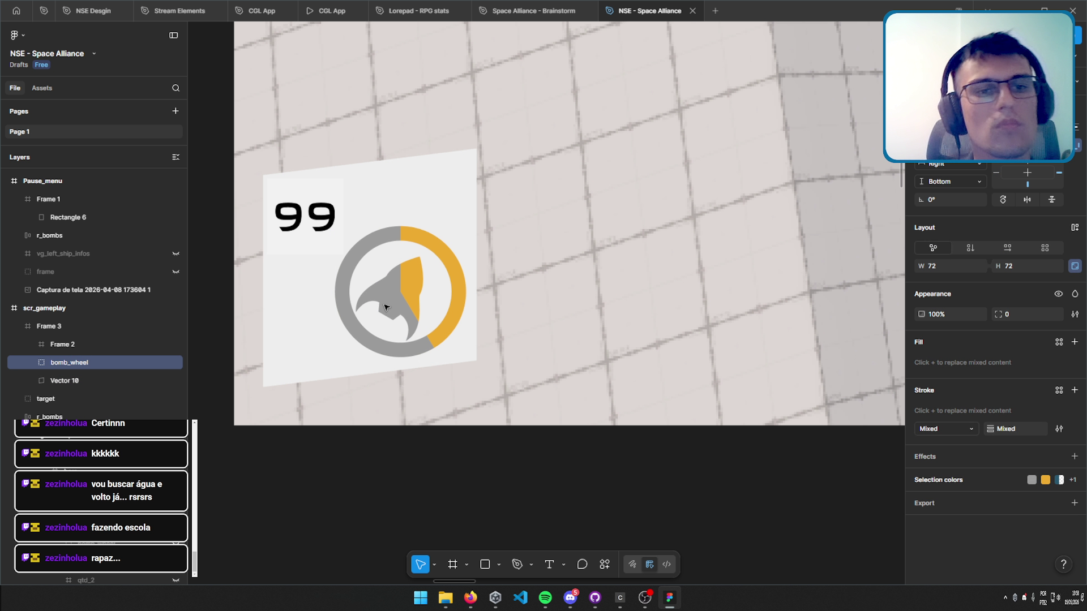
pyautogui.hotkey('shift', '1')
# Try auto layout on Frame 3 with bomb_wheel ahead of Frame 2, then revert it.
pyautogui.click(456, 399)
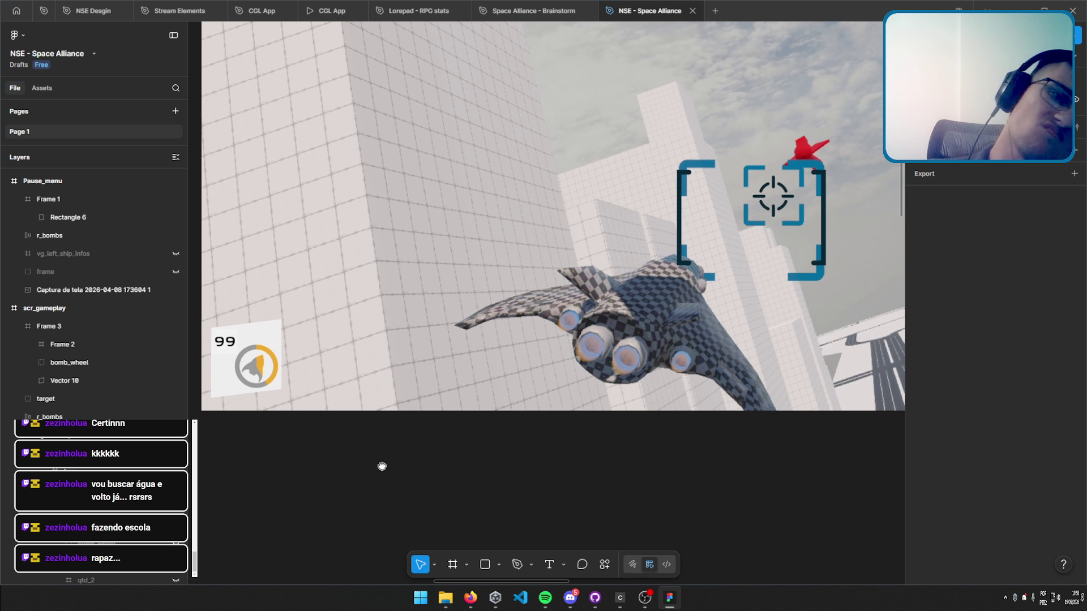
pyautogui.scroll(-5, 382, 466)
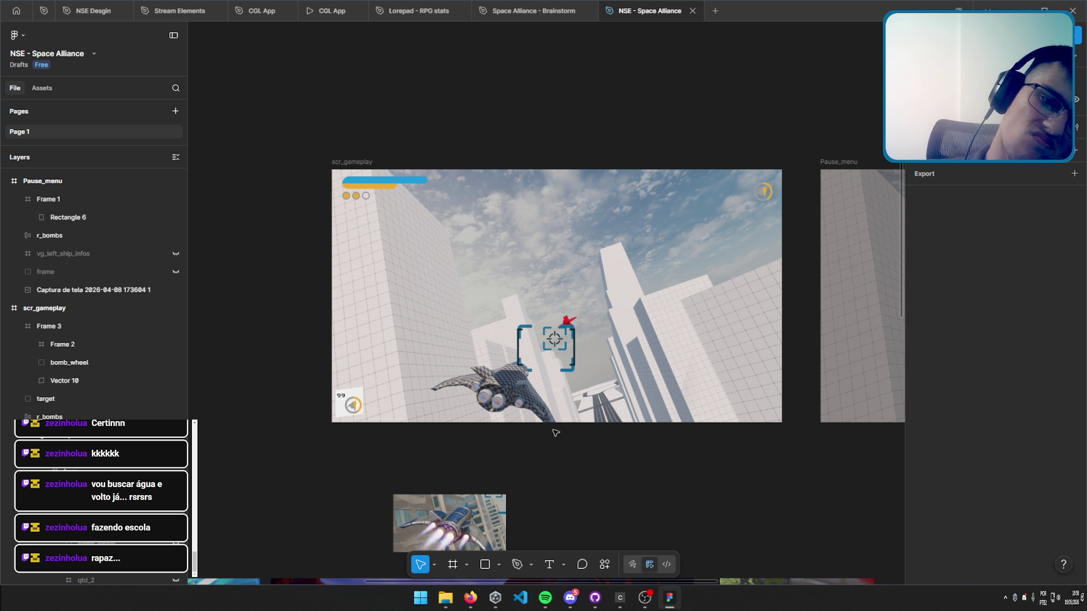
pyautogui.scroll(3, 348, 396)
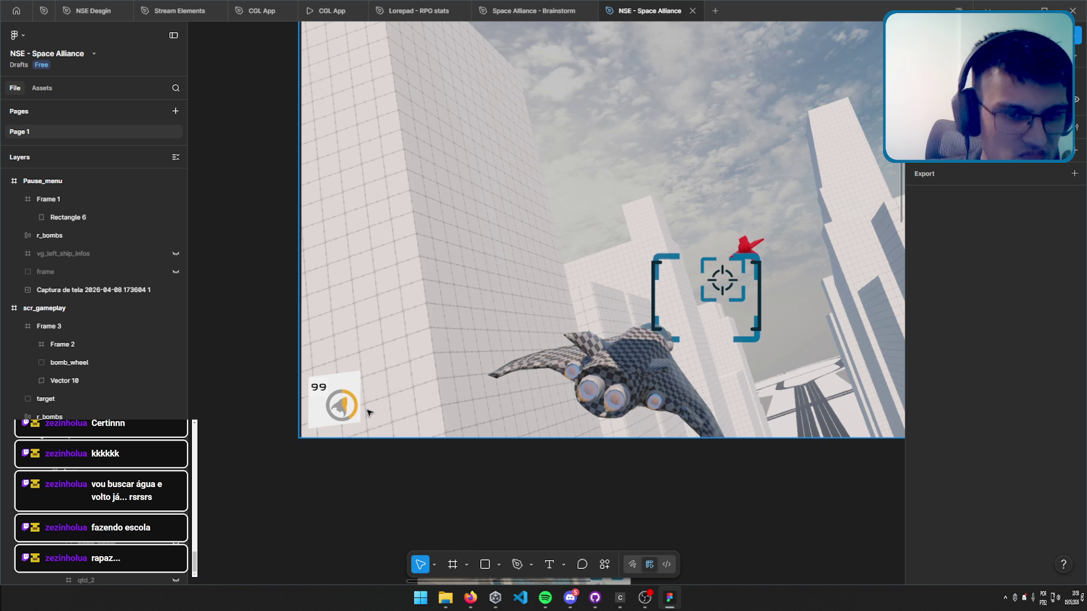
pyautogui.scroll(3, 349, 396)
pyautogui.click(43, 327)
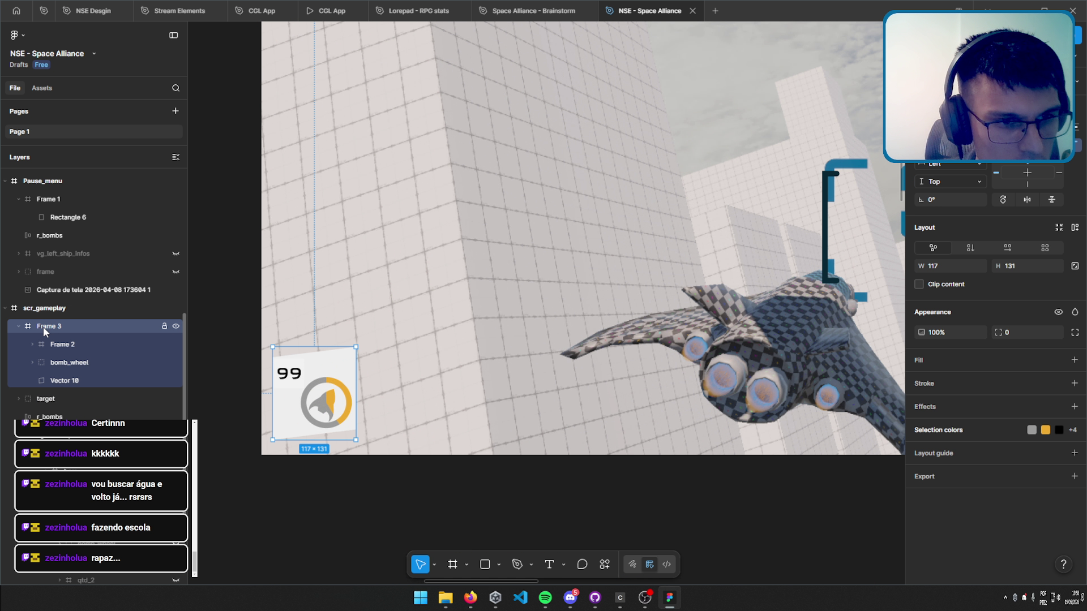
pyautogui.click(1005, 248)
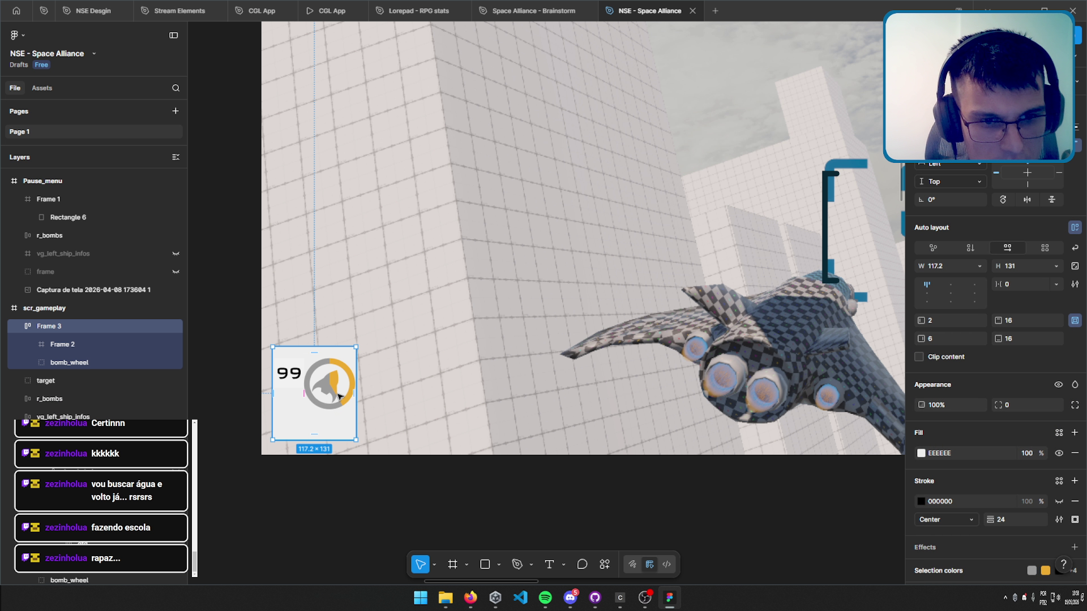
pyautogui.moveTo(67, 362); pyautogui.dragTo(70, 335)
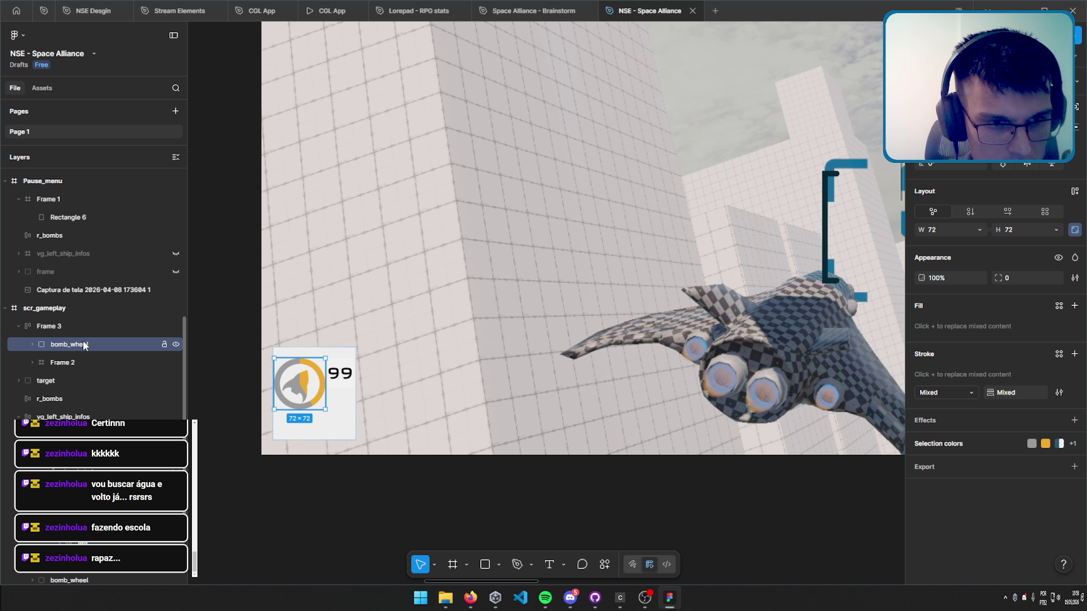
pyautogui.press('Right')
pyautogui.press('Escape')
# Move bomb_wheel to the panel's lower left, keeping the 99 box at the upper right.
pyautogui.click(322, 467)
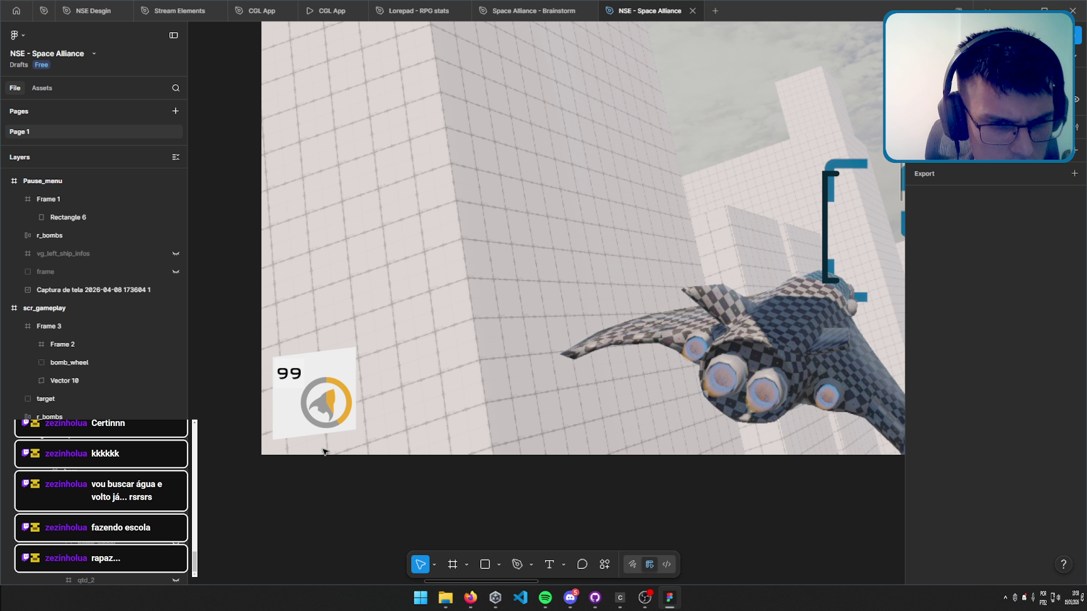
pyautogui.click(79, 361)
pyautogui.moveTo(322, 411); pyautogui.dragTo(300, 410)
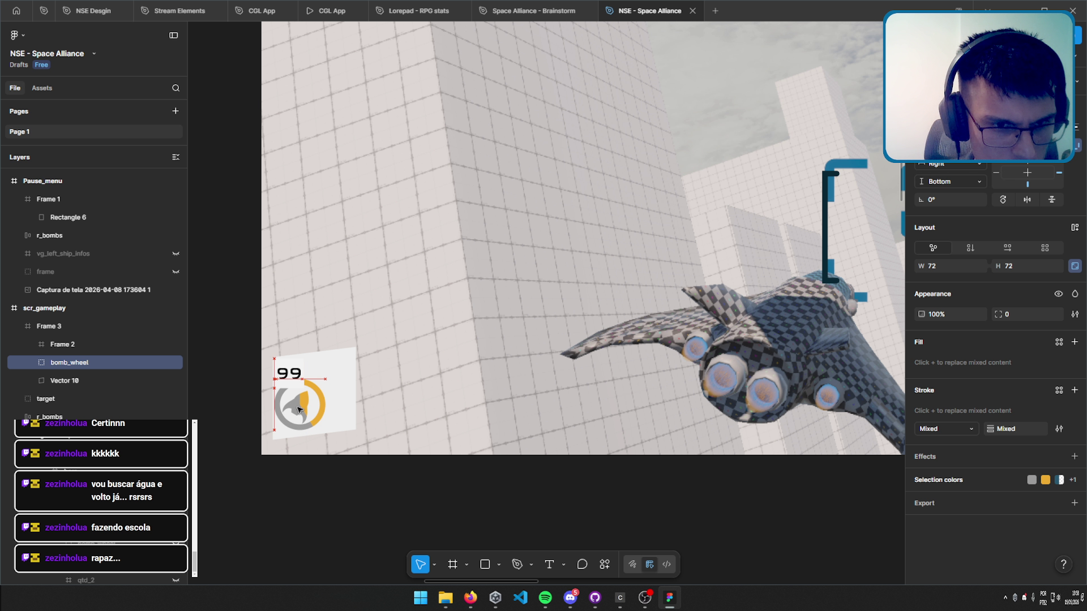
pyautogui.click(321, 370)
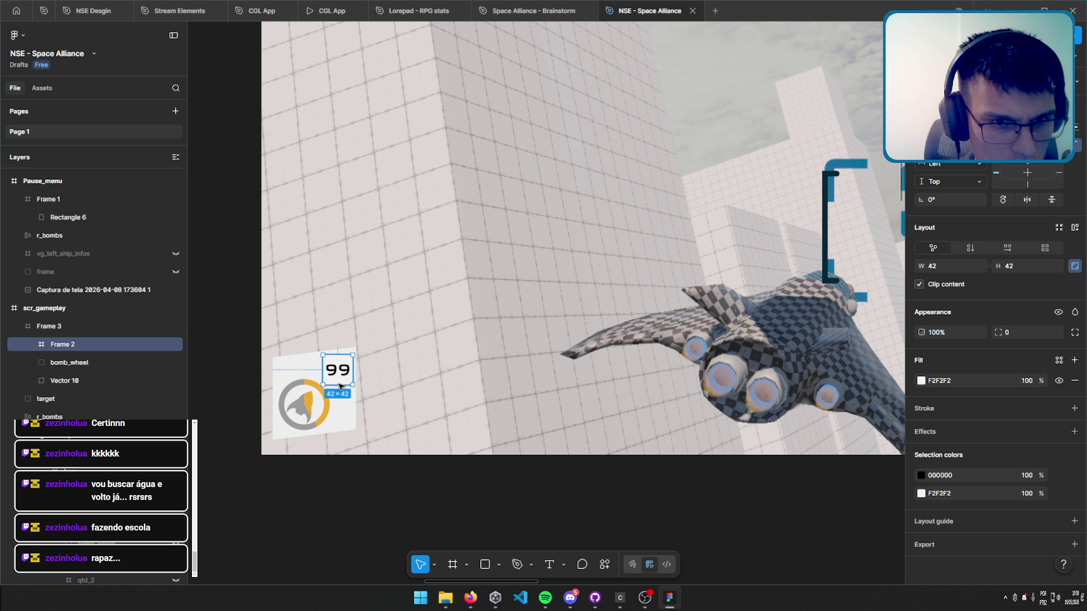
pyautogui.click(342, 512)
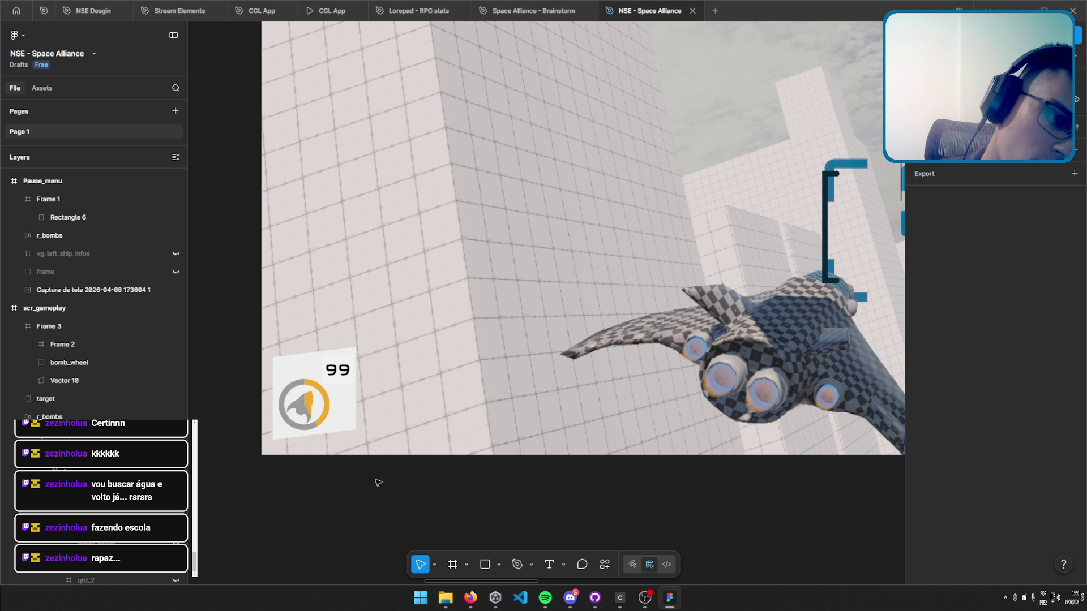
pyautogui.click(18, 326)
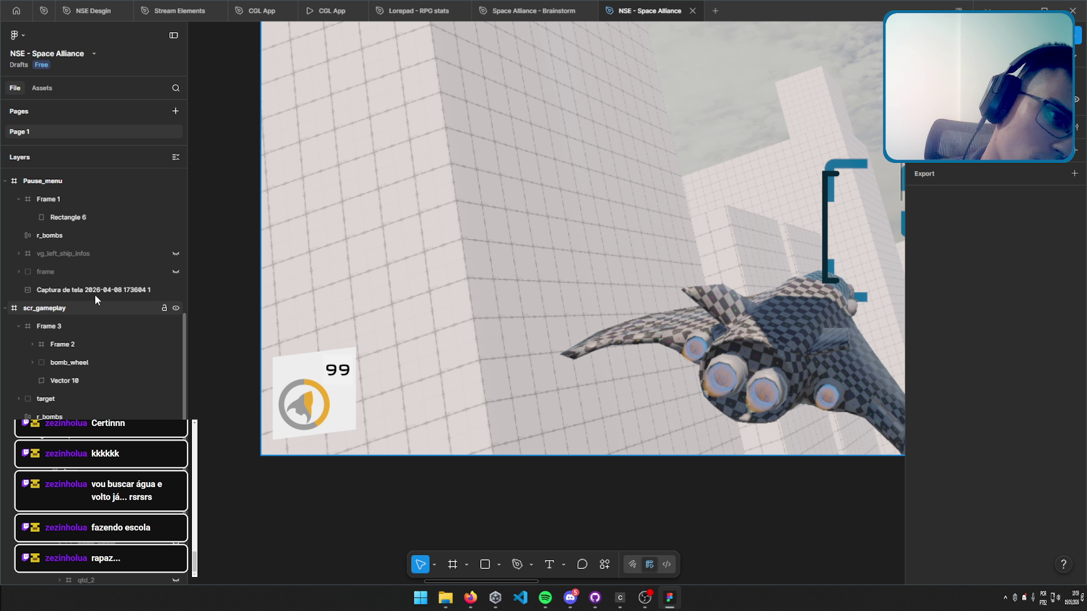
pyautogui.click(96, 326)
# Hide the 117×131 Frame 3 bomb panel and look over the scr_gameplay screen.
pyautogui.click(176, 325)
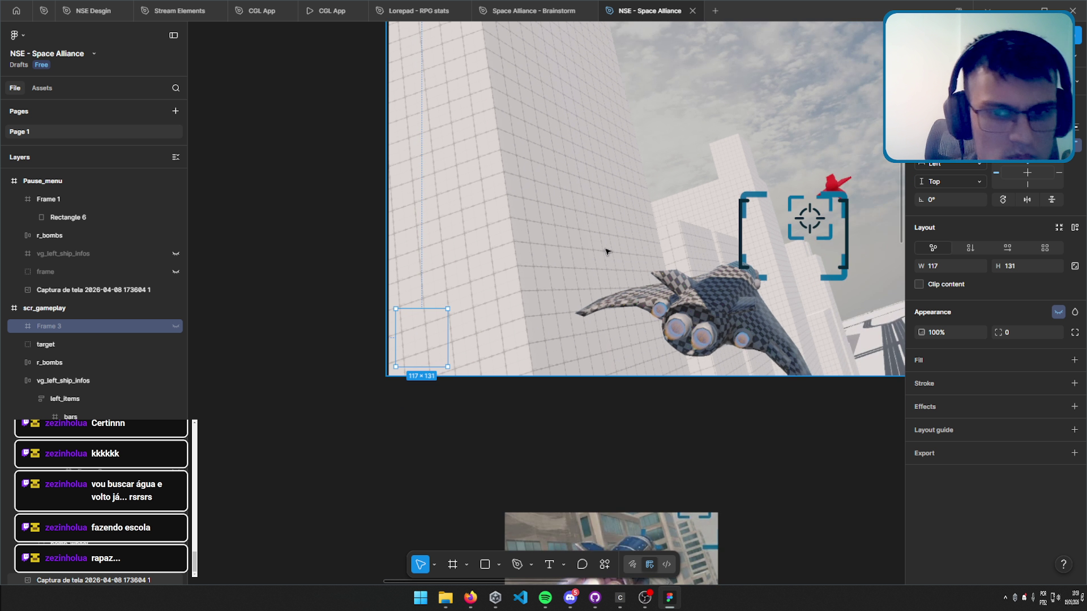
pyautogui.scroll(5, 605, 251)
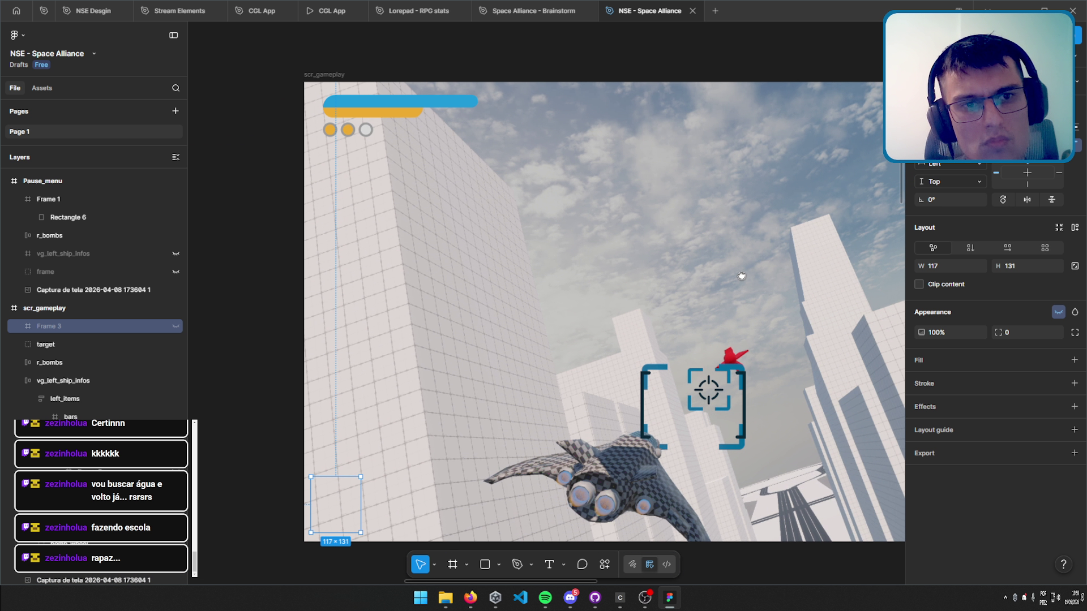
pyautogui.scroll(-3, 679, 300)
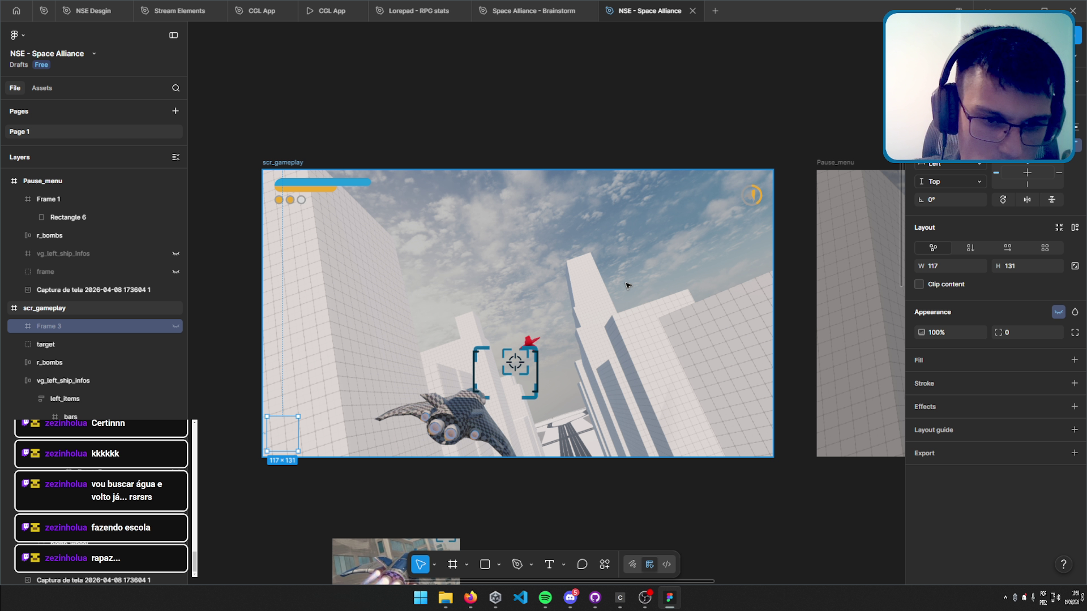
pyautogui.scroll(-3, 627, 286)
pyautogui.scroll(-3, 464, 259)
pyautogui.keyDown('ctrl'); pyautogui.scroll(5, 480, 341); pyautogui.keyUp('ctrl')
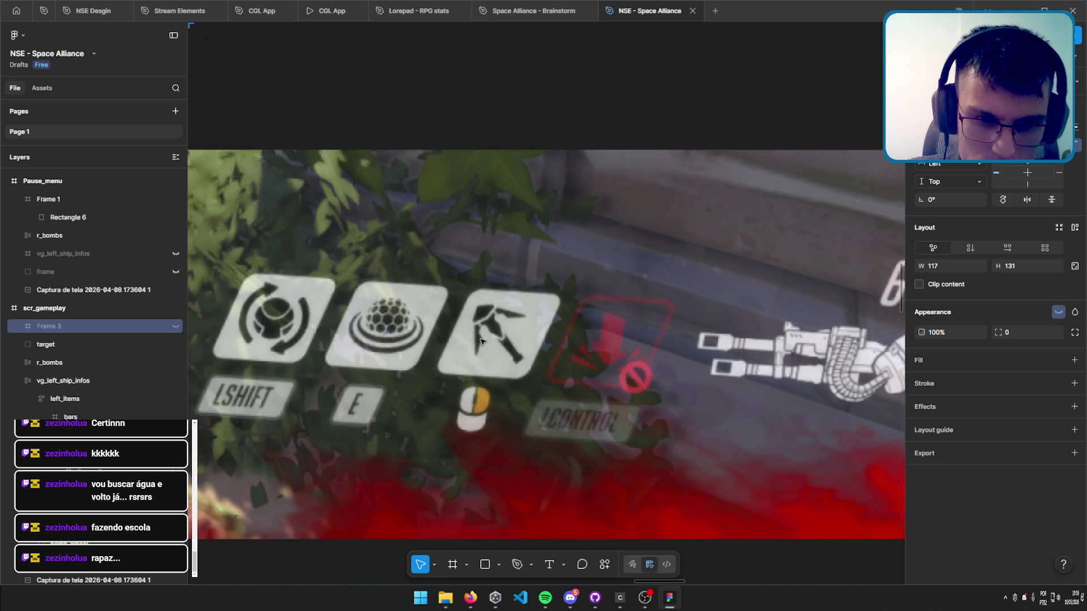
pyautogui.scroll(-1, 480, 341)
pyautogui.keyDown('ctrl'); pyautogui.scroll(-3, 417, 331); pyautogui.keyUp('ctrl')
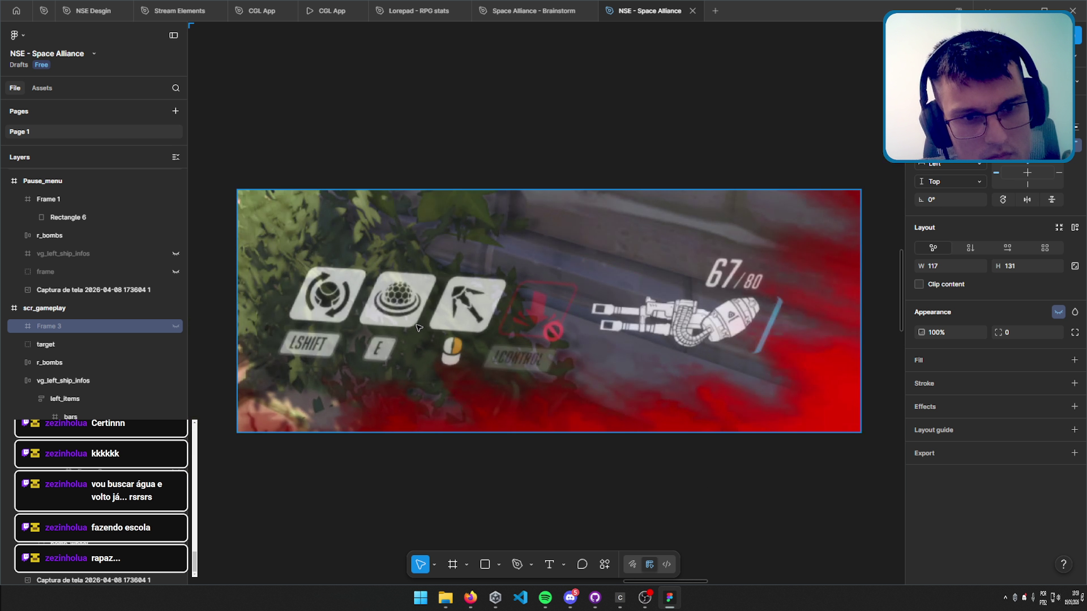
pyautogui.scroll(-5, 510, 254)
pyautogui.keyDown('ctrl'); pyautogui.scroll(3, 631, 149); pyautogui.keyUp('ctrl')
pyautogui.scroll(5, 511, 254)
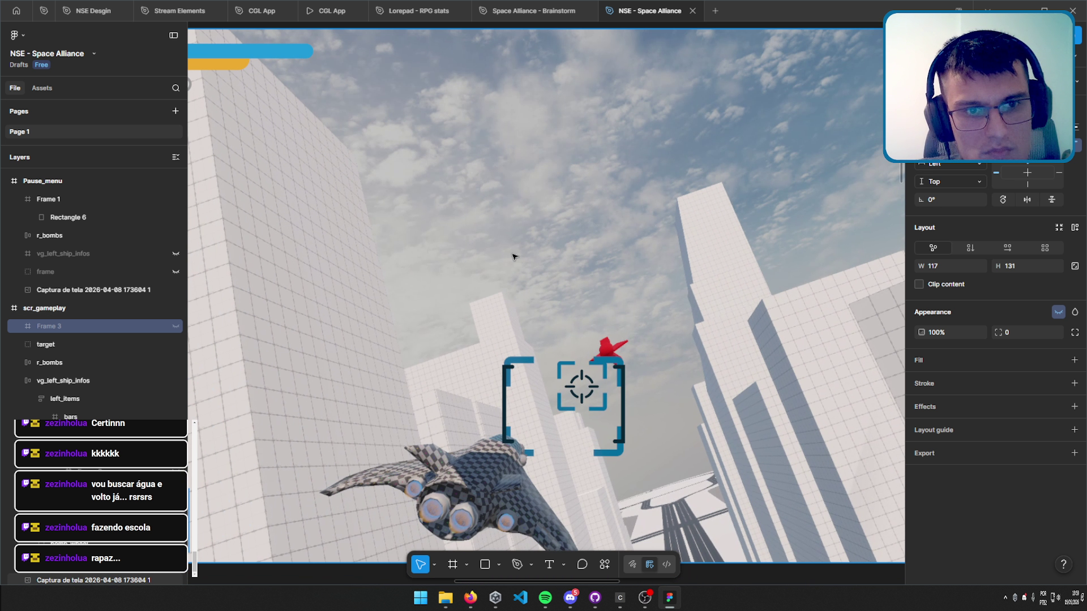
pyautogui.scroll(-3, 487, 405)
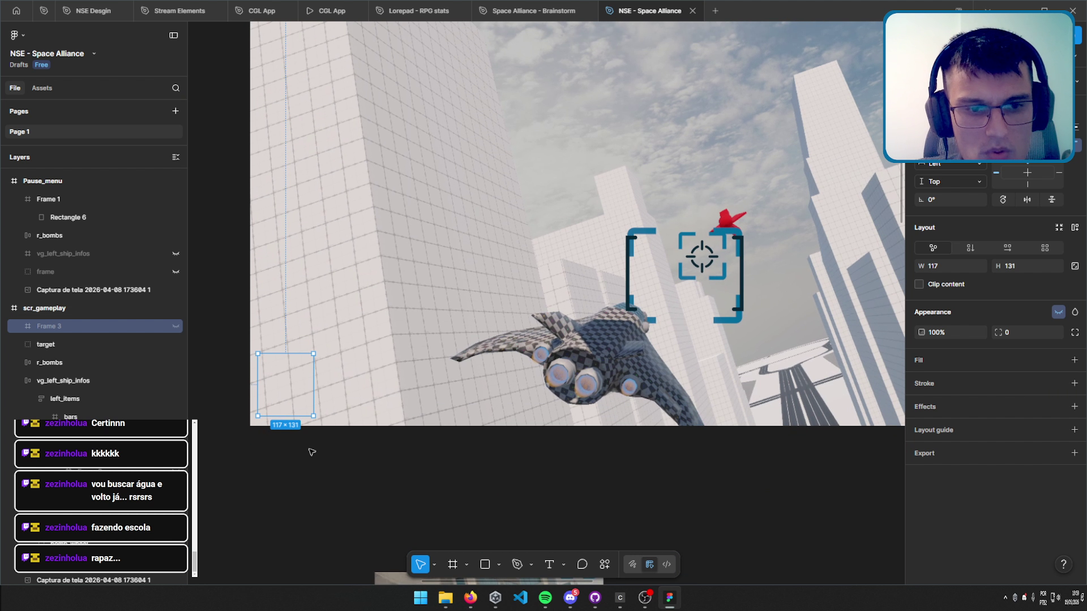
pyautogui.scroll(3, 417, 300)
pyautogui.hscroll(2, 583, 266)
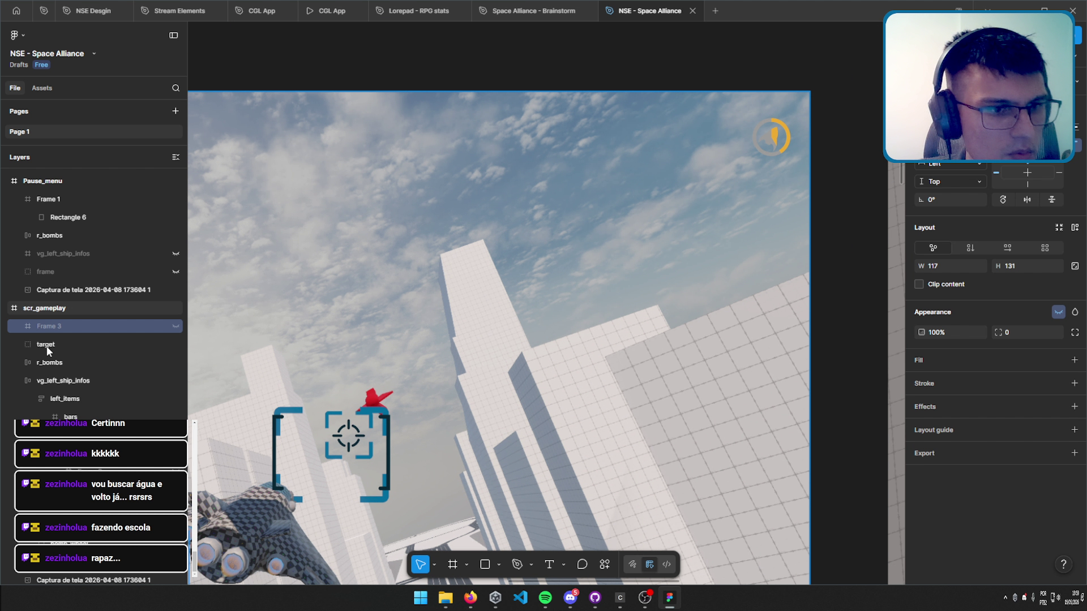
# Hide the top-right bomb_wheel icon.
pyautogui.click(32, 399)
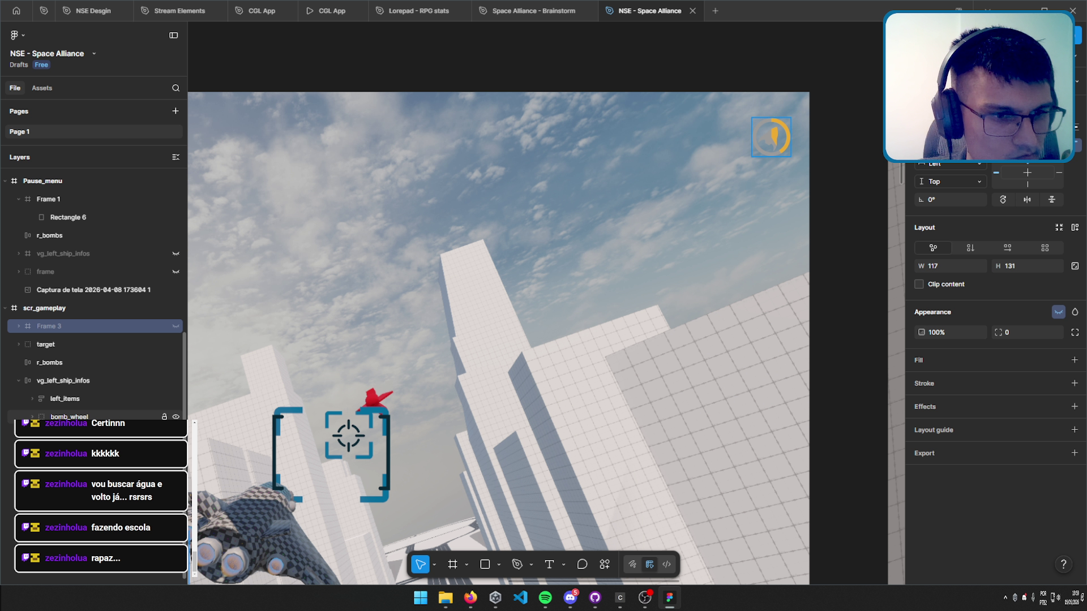
pyautogui.click(770, 137)
pyautogui.click(176, 417)
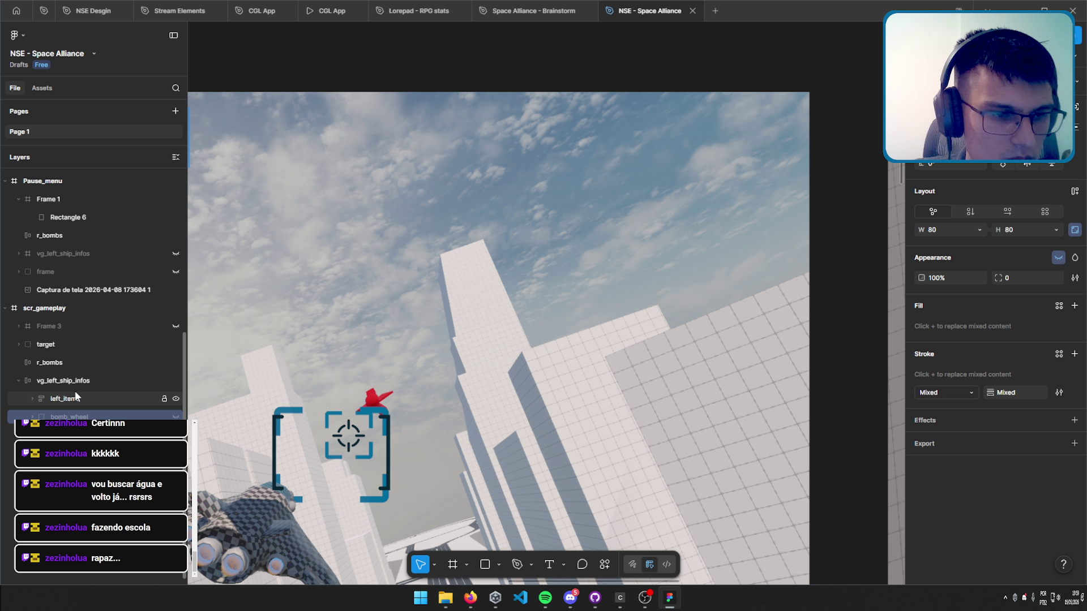
# Draw a new top-right frame, set its height to Fill and widen it to 339×128.
pyautogui.press('f')
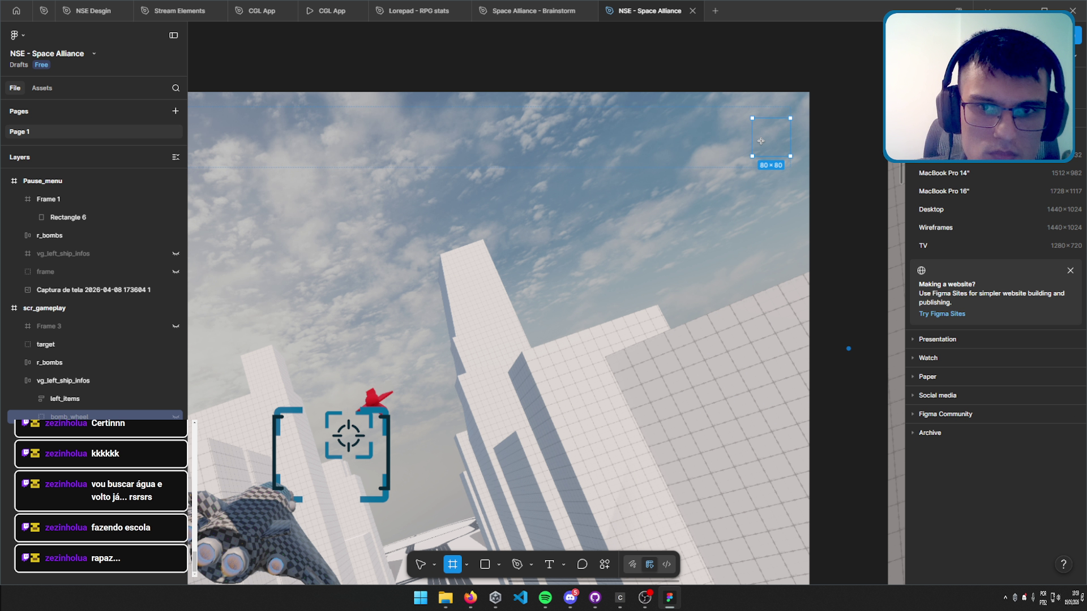
pyautogui.hotkey('ctrl', 'v')
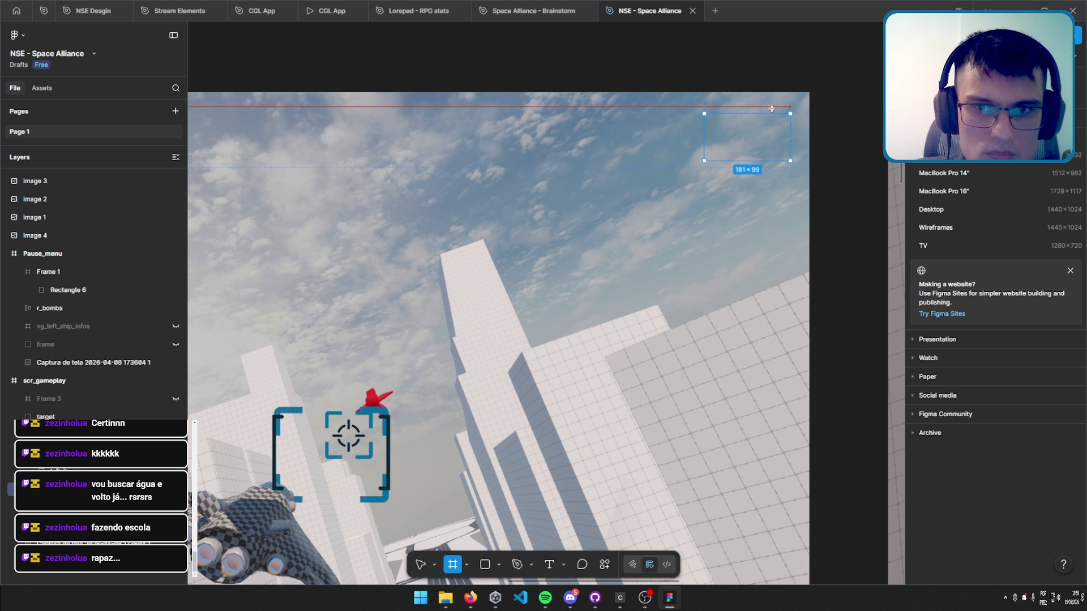
pyautogui.moveTo(759, 86); pyautogui.dragTo(766, 114)
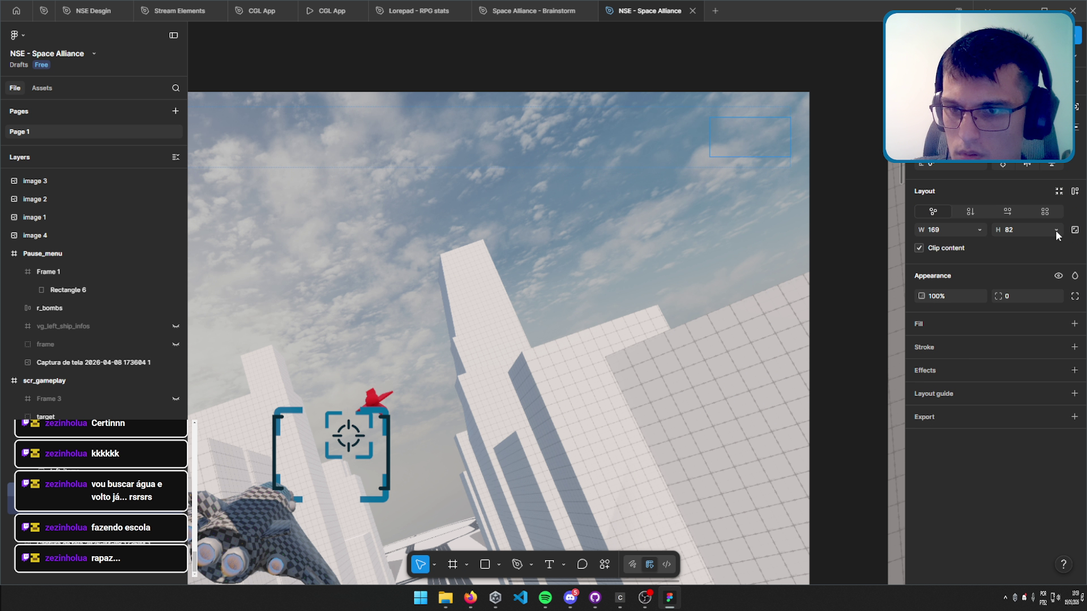
pyautogui.click(1057, 231)
pyautogui.click(1040, 249)
pyautogui.moveTo(710, 146)
pyautogui.mouseDown()
pyautogui.moveTo(615, 146)
pyautogui.moveTo(629, 146)
pyautogui.mouseUp()
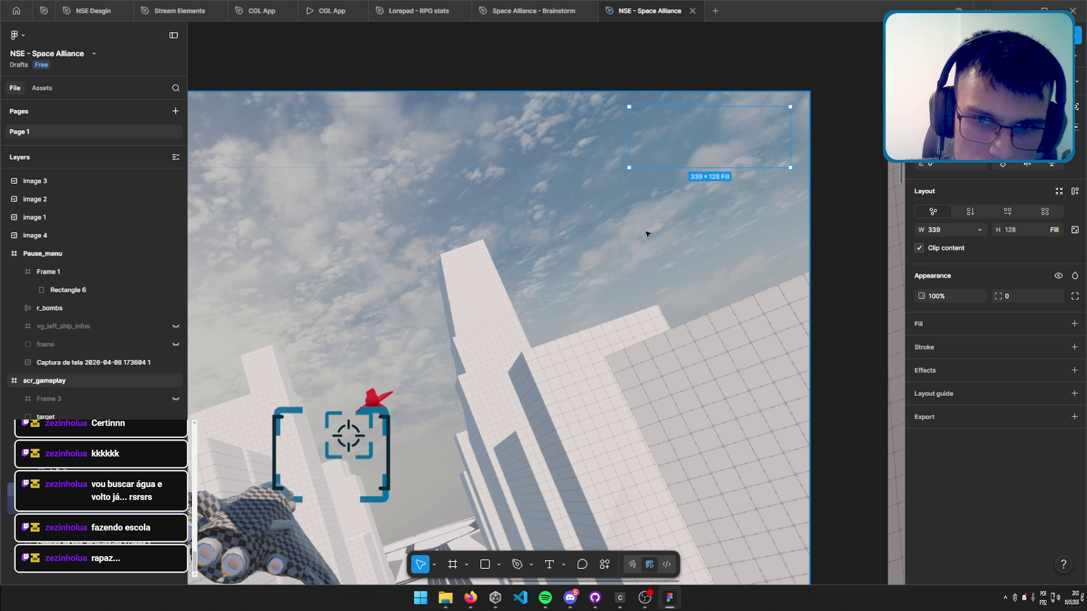
pyautogui.scroll(2, 622, 243)
pyautogui.hscroll(3, 566, 272)
pyautogui.keyDown('ctrl'); pyautogui.scroll(5, 546, 279); pyautogui.keyUp('ctrl')
pyautogui.scroll(3, 566, 314)
pyautogui.hscroll(-1, 544, 329)
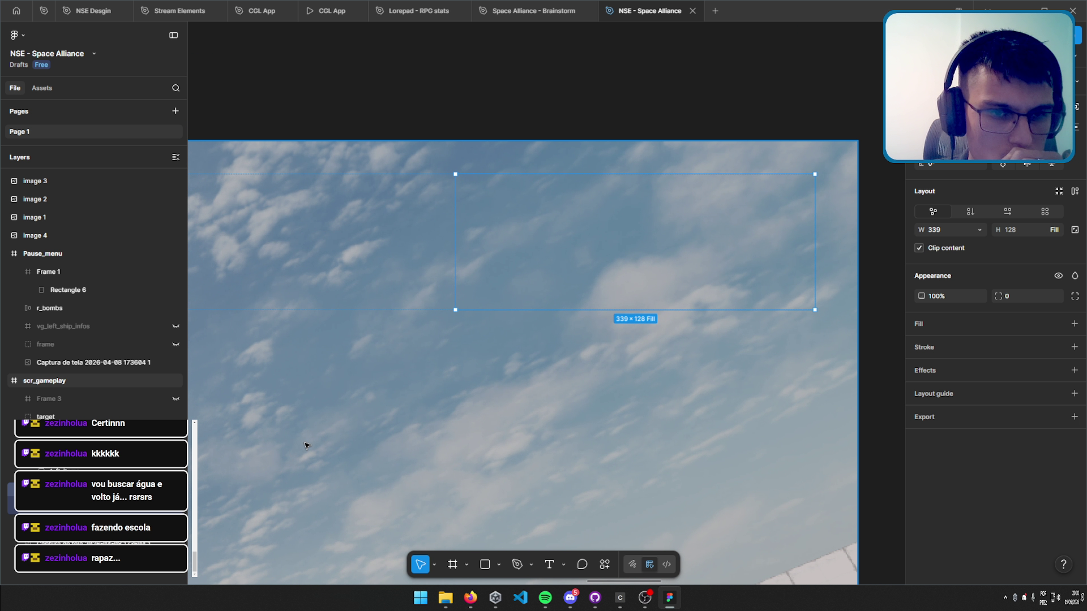
pyautogui.scroll(-5, 623, 354)
pyautogui.scroll(-4, 730, 245)
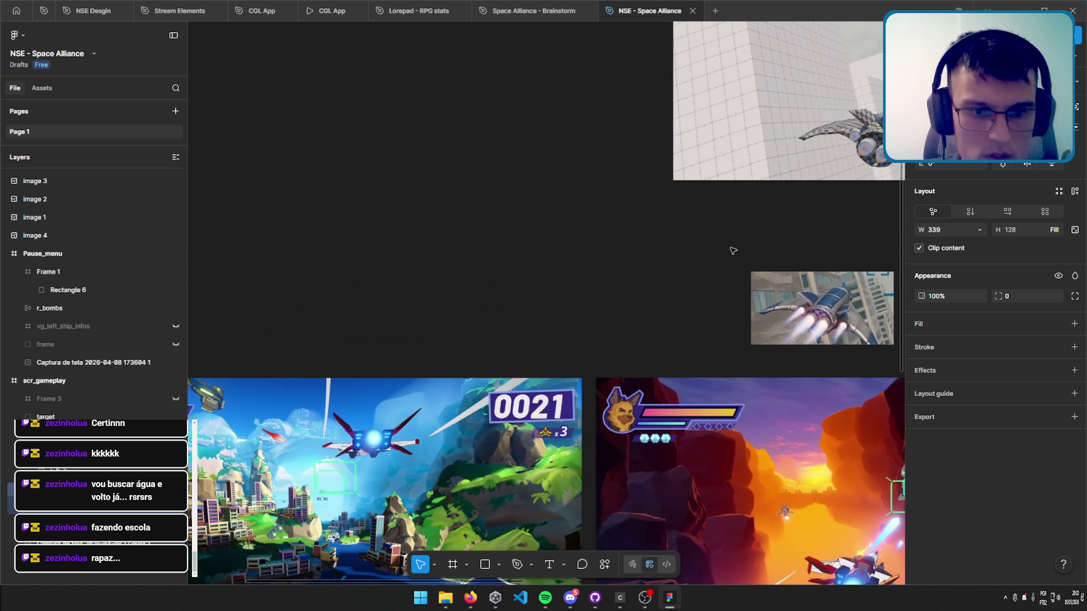
pyautogui.scroll(-5, 779, 195)
pyautogui.keyDown('ctrl'); pyautogui.scroll(-2, 823, 114); pyautogui.keyUp('ctrl')
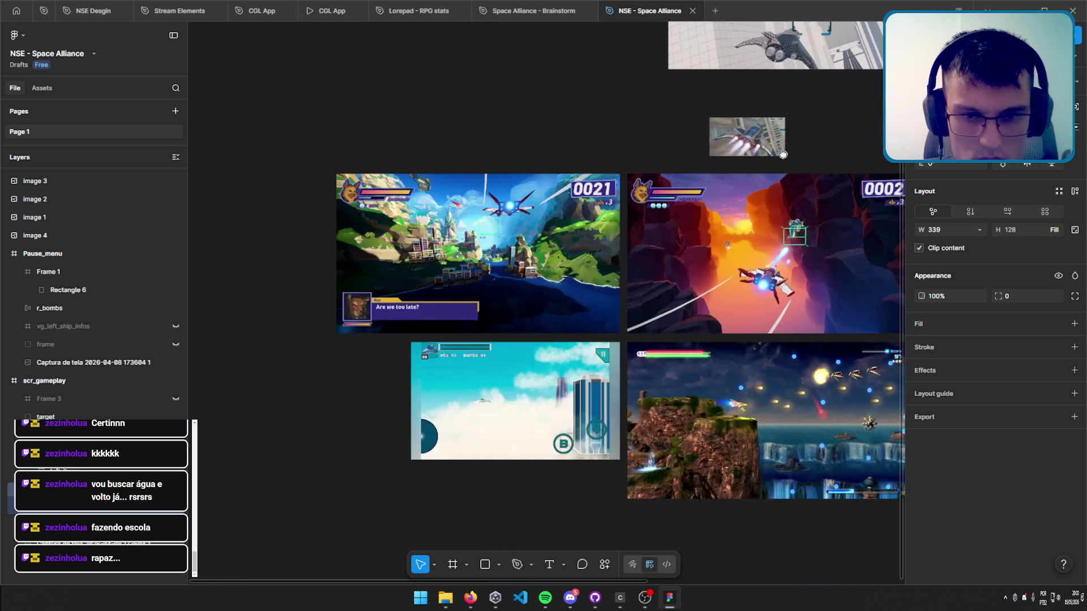
pyautogui.hscroll(5, 822, 114)
pyautogui.scroll(2, 736, 170)
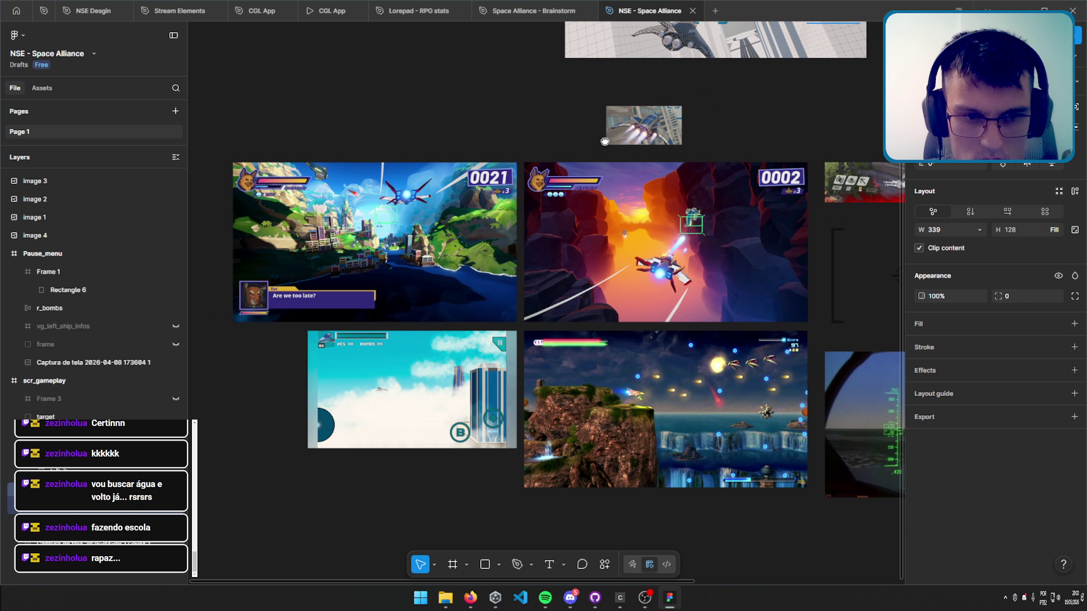
pyautogui.keyDown('ctrl'); pyautogui.scroll(5, 407, 249); pyautogui.keyUp('ctrl')
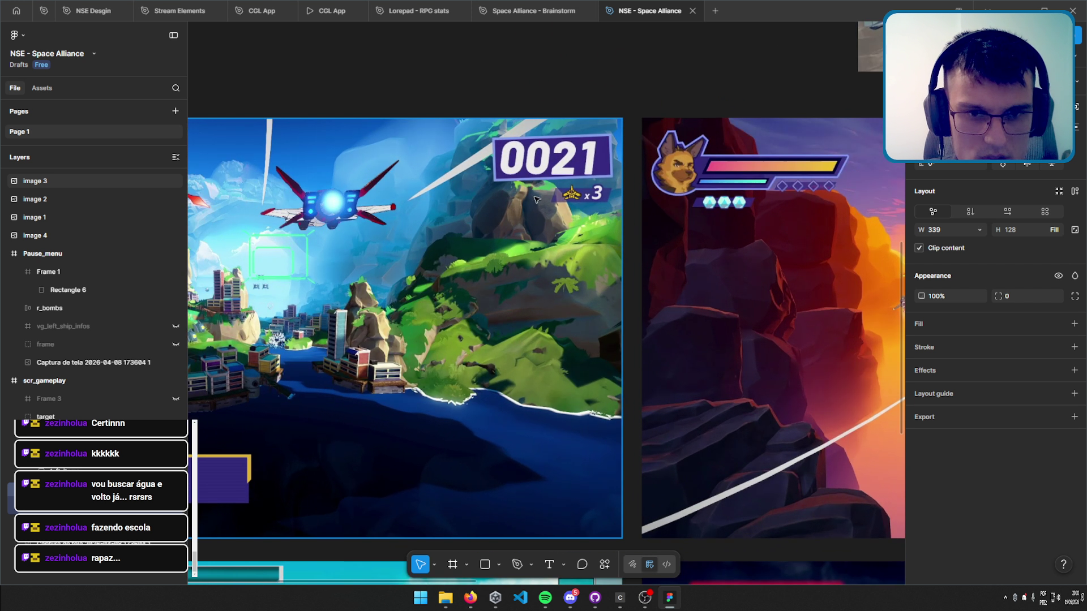
pyautogui.hscroll(5, 522, 353)
pyautogui.keyDown('ctrl'); pyautogui.scroll(-3, 521, 354); pyautogui.keyUp('ctrl')
pyautogui.scroll(-3, 521, 354)
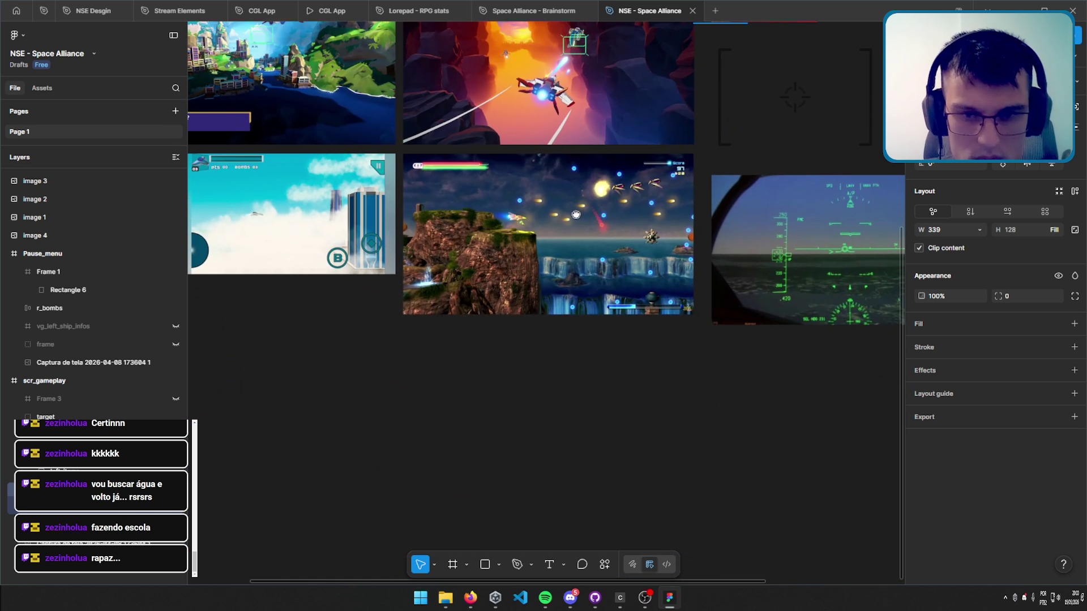
pyautogui.scroll(3, 521, 354)
pyautogui.keyDown('ctrl'); pyautogui.scroll(5, 522, 353); pyautogui.keyUp('ctrl')
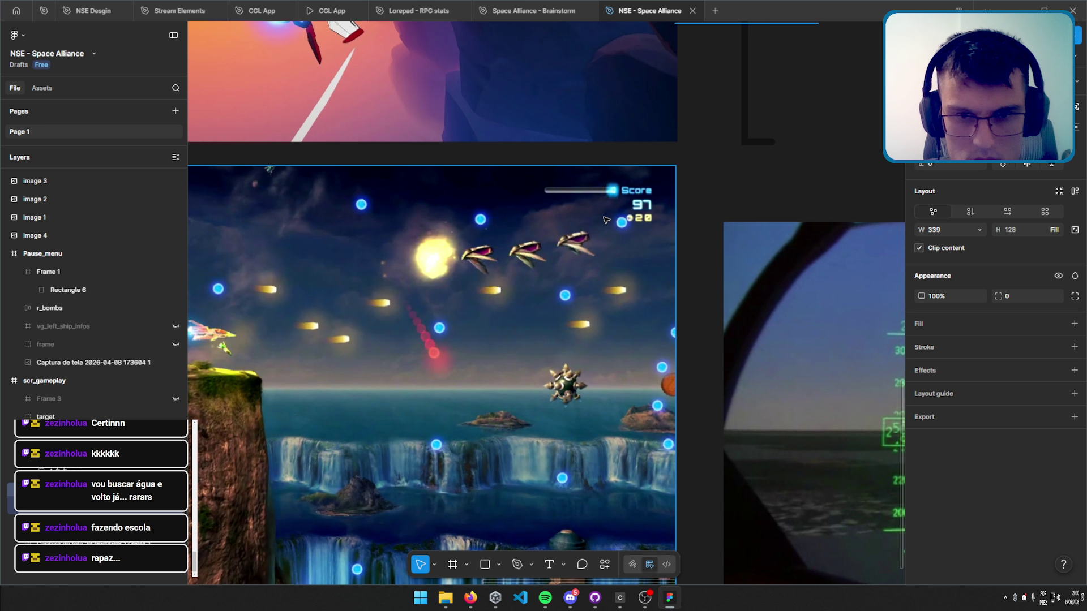
pyautogui.scroll(-10, 626, 246)
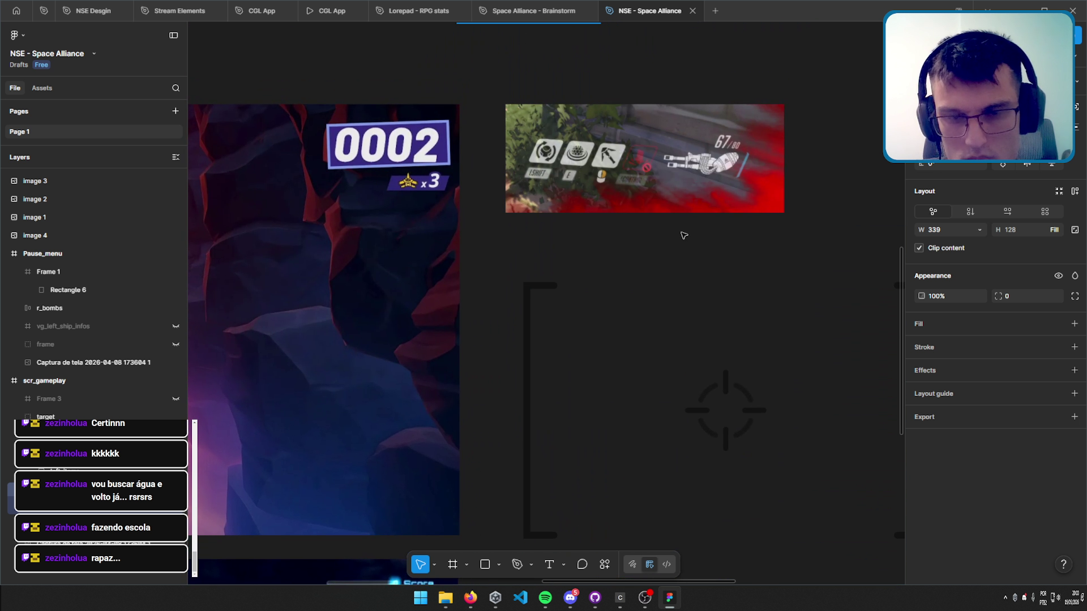
pyautogui.scroll(5, 618, 254)
pyautogui.keyDown('ctrl'); pyautogui.scroll(-3, 622, 339); pyautogui.keyUp('ctrl')
pyautogui.keyDown('ctrl'); pyautogui.scroll(5, 592, 177); pyautogui.keyUp('ctrl')
pyautogui.keyDown('ctrl'); pyautogui.scroll(5, 621, 187); pyautogui.keyUp('ctrl')
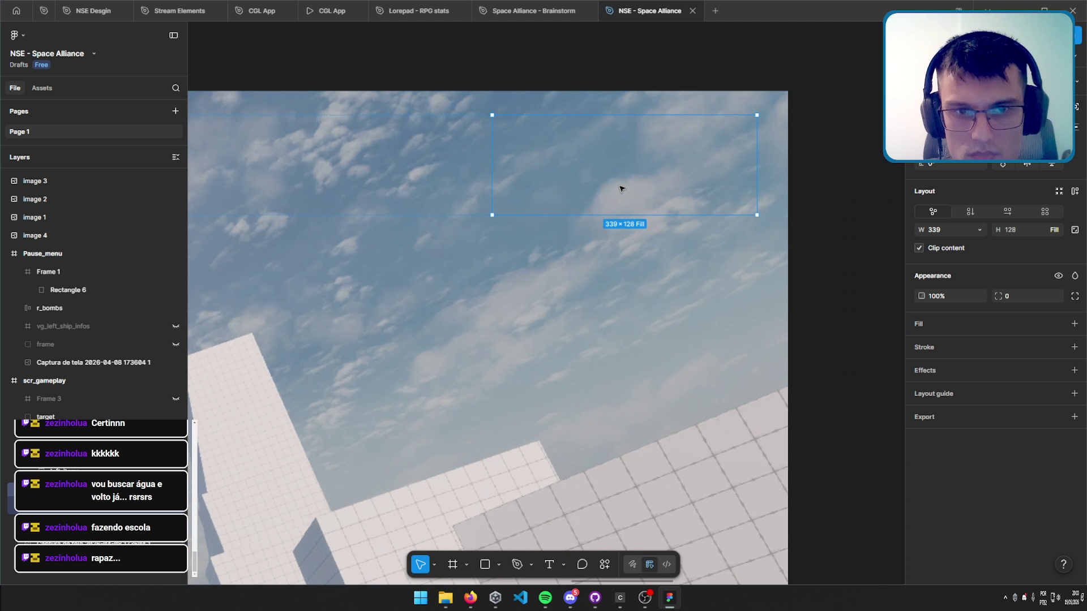
pyautogui.keyDown('ctrl'); pyautogui.scroll(3, 626, 188); pyautogui.keyUp('ctrl')
pyautogui.scroll(3, 628, 195)
pyautogui.hscroll(1, 628, 196)
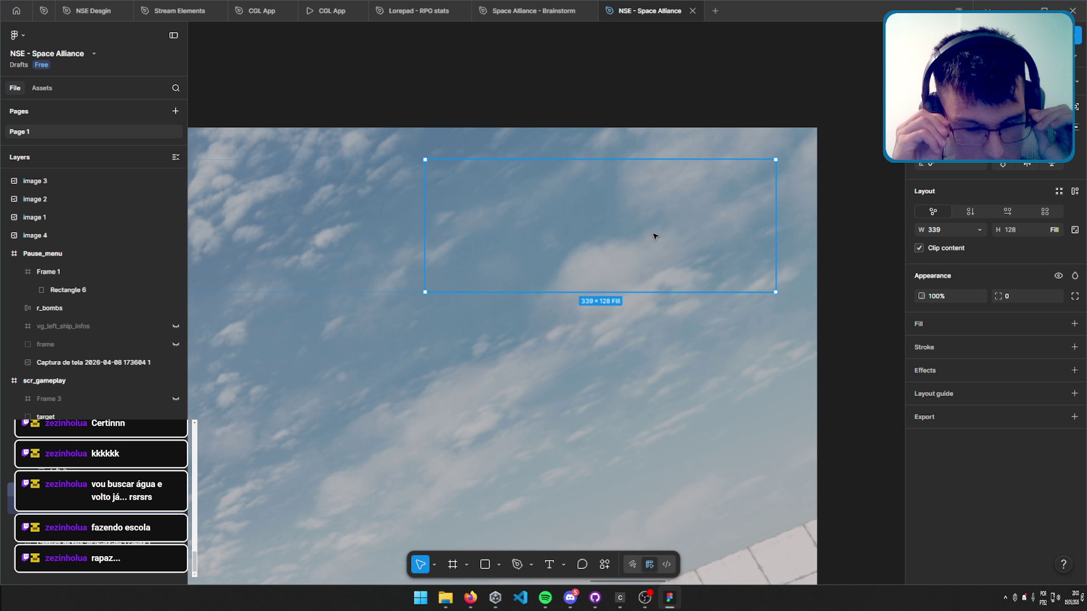
pyautogui.scroll(-5, 575, 283)
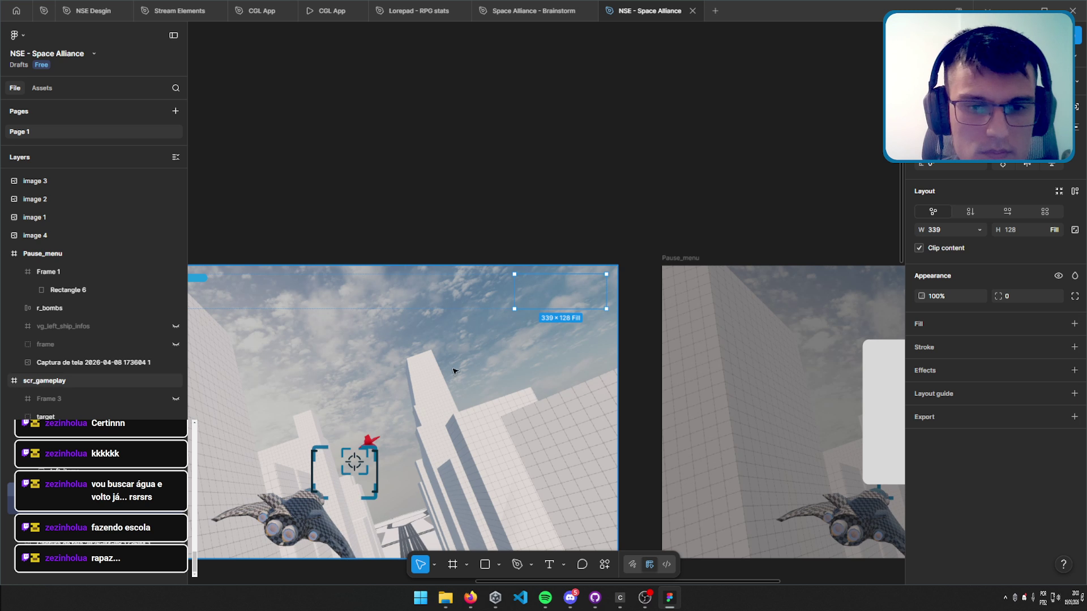
pyautogui.press('n')
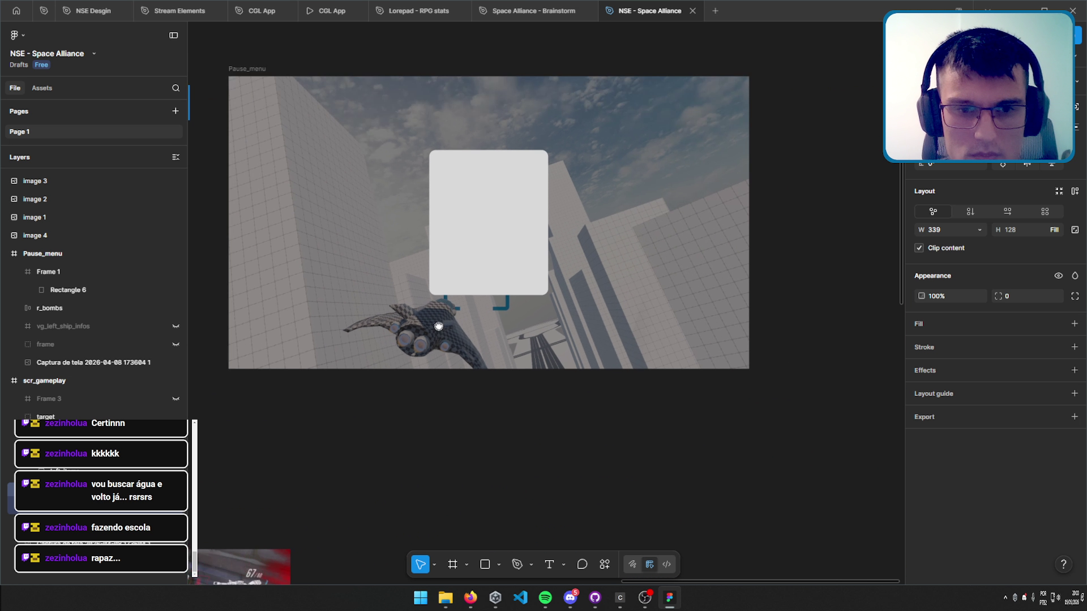
pyautogui.hotkey('shift', 'n')
pyautogui.scroll(2, 607, 244)
pyautogui.scroll(1, 617, 221)
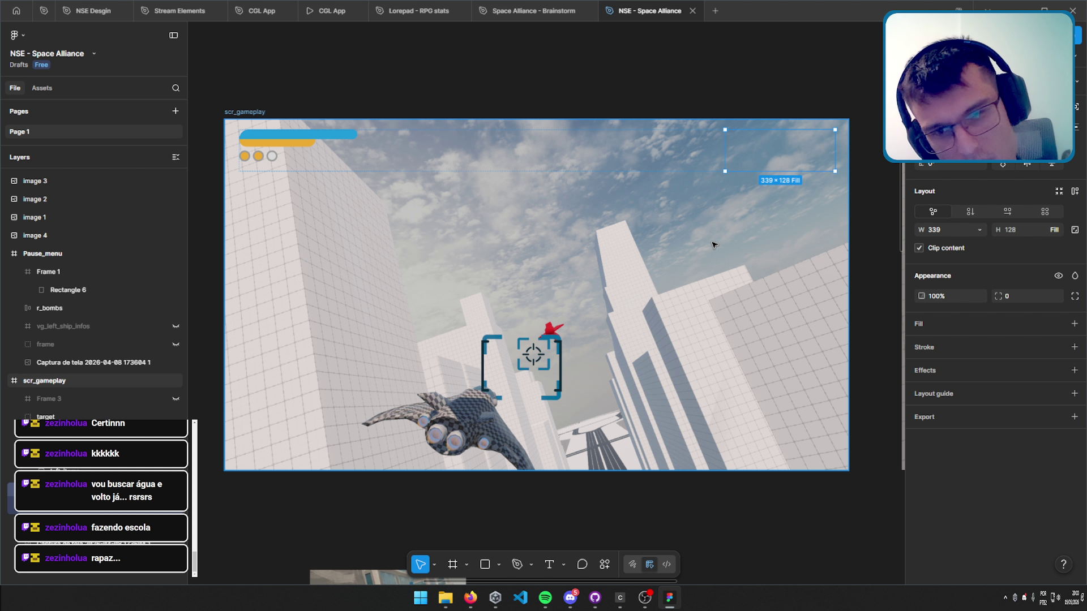
pyautogui.scroll(2, 752, 236)
pyautogui.scroll(3, 597, 211)
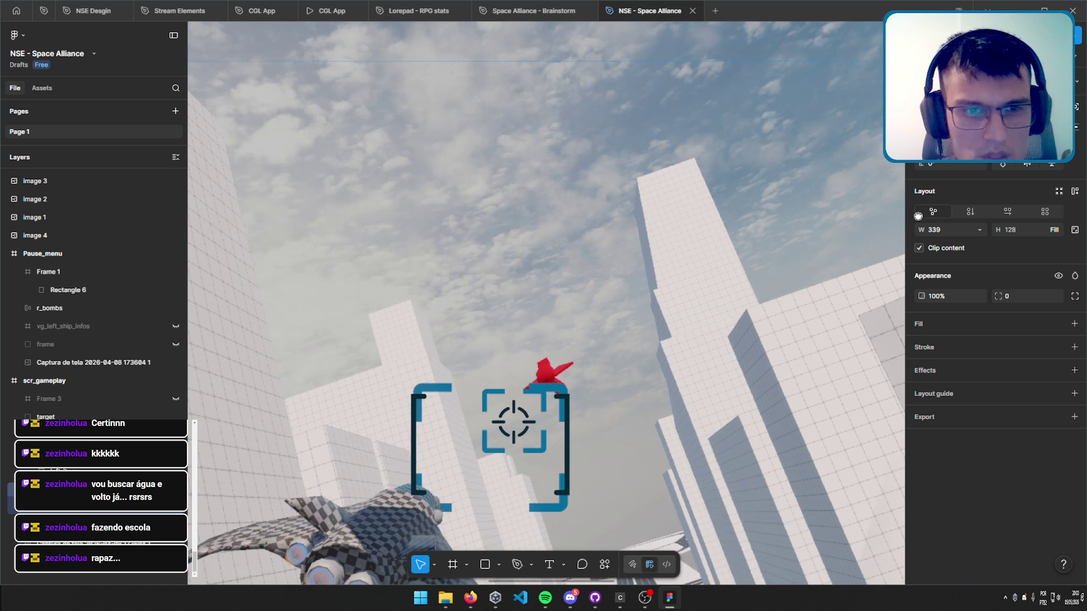
pyautogui.hscroll(-5, 747, 237)
pyautogui.scroll(-2, 755, 156)
pyautogui.moveTo(755, 156); pyautogui.dragTo(442, 296)
pyautogui.scroll(2, 554, 236)
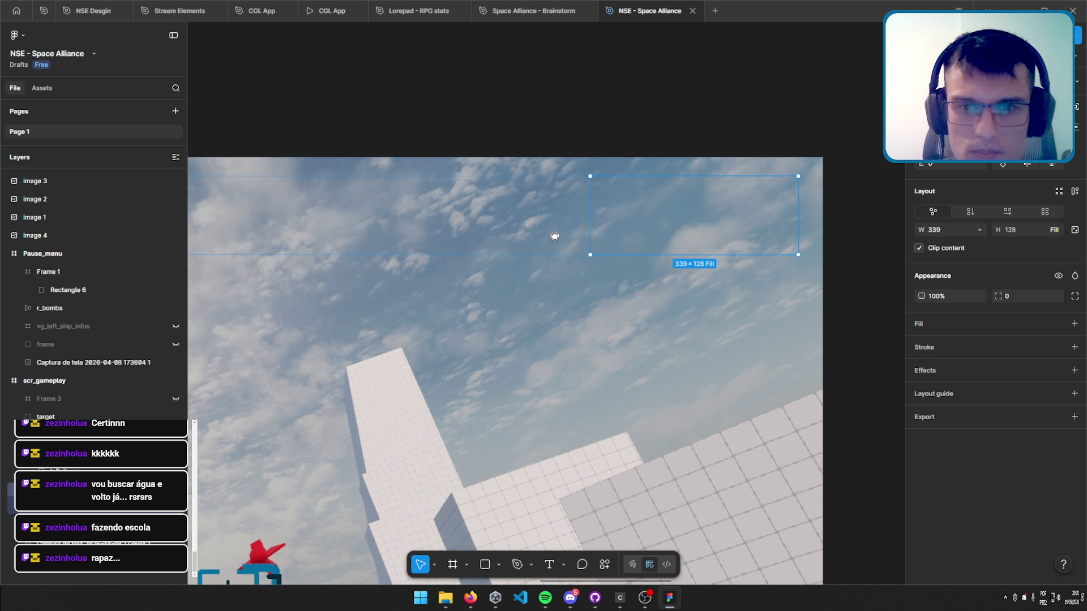
pyautogui.moveTo(554, 236); pyautogui.dragTo(489, 244)
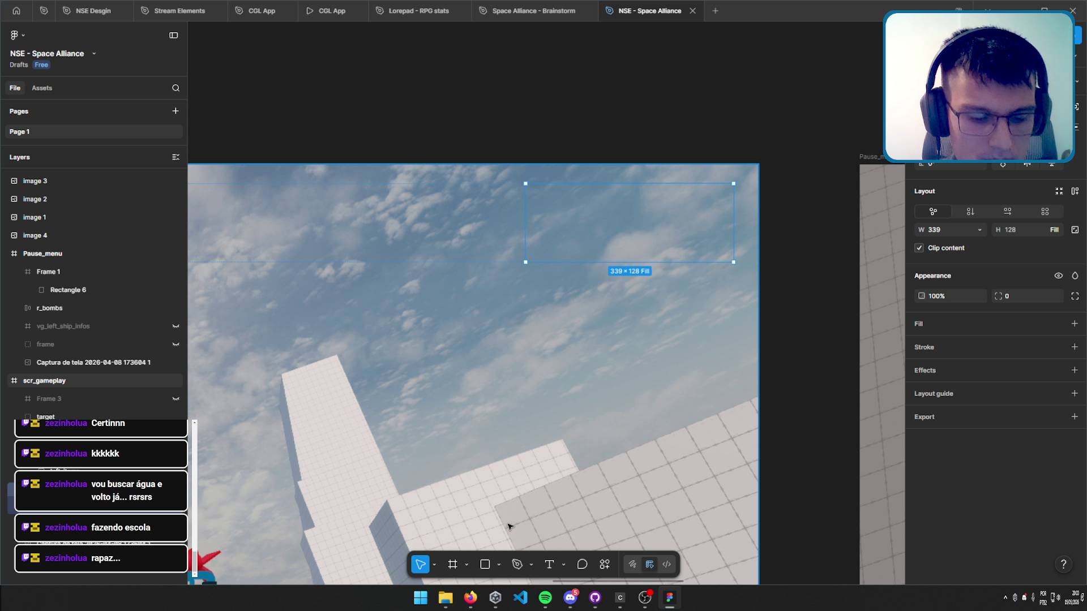
pyautogui.hscroll(10, 524, 517)
pyautogui.hscroll(-3, 575, 340)
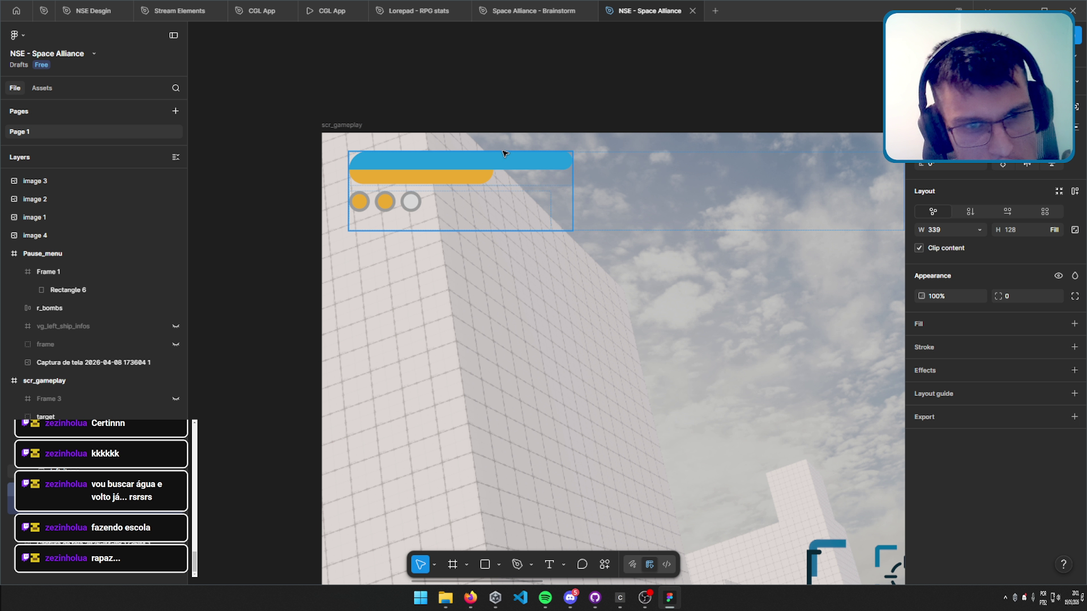
pyautogui.click(431, 168)
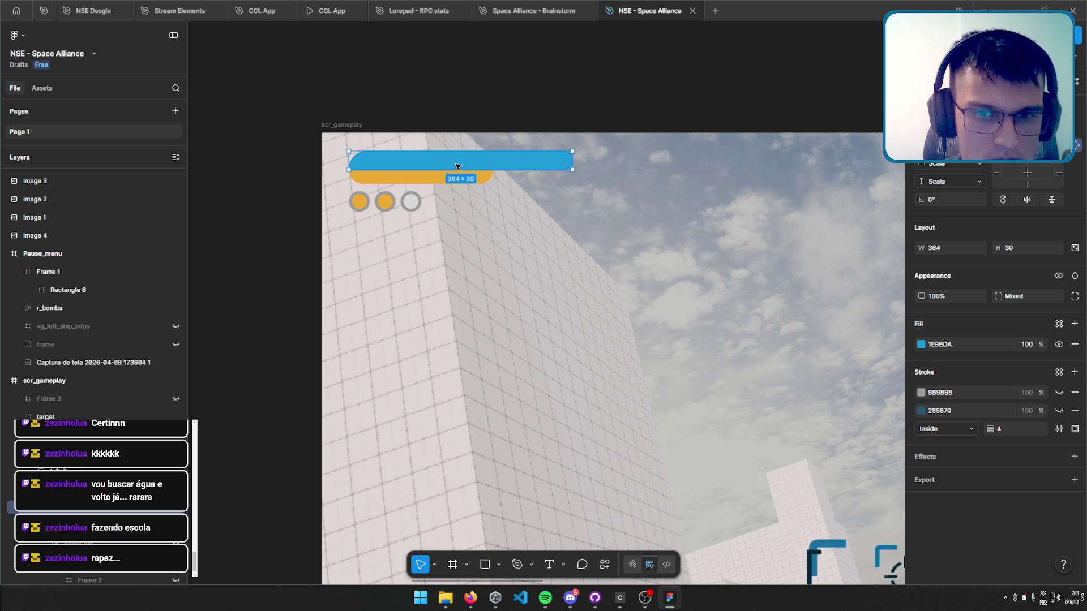
pyautogui.doubleClick(511, 166)
pyautogui.press('Escape')
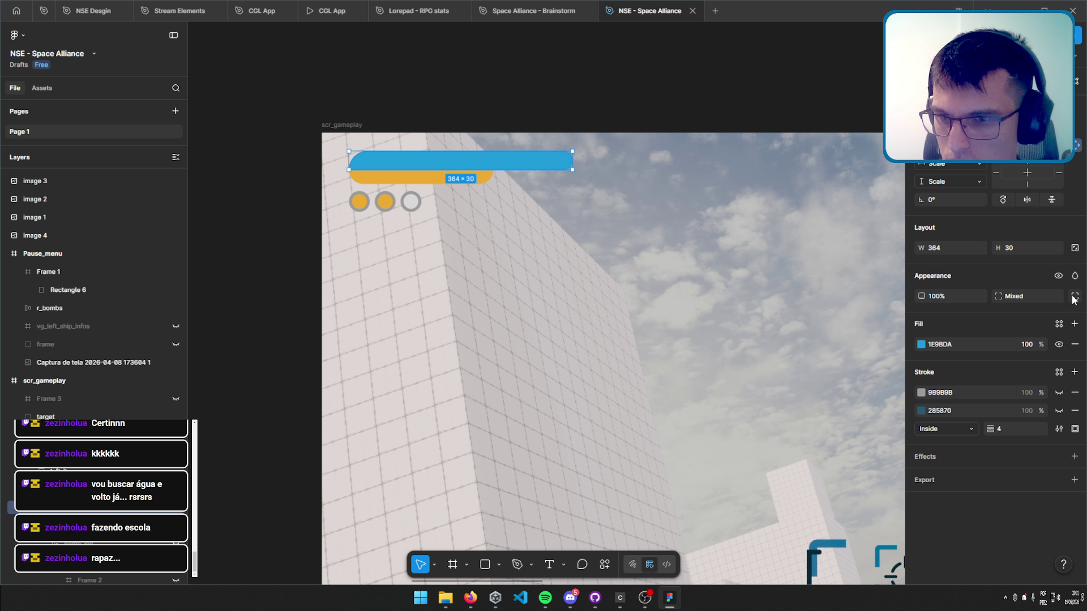
pyautogui.click(1074, 296)
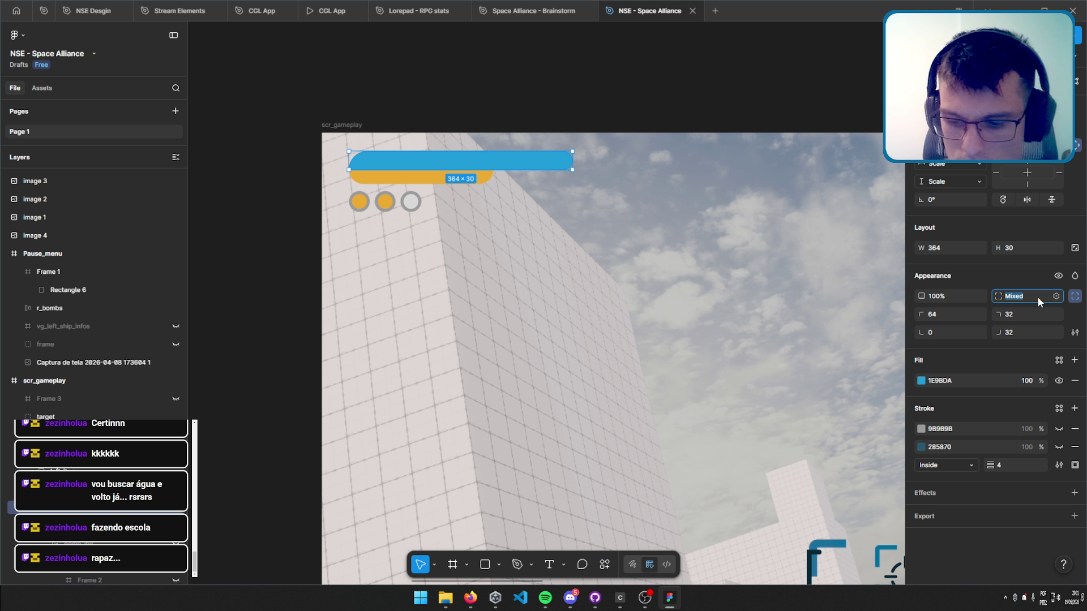
pyautogui.write('0')
pyautogui.press('Return')
pyautogui.click(226, 174)
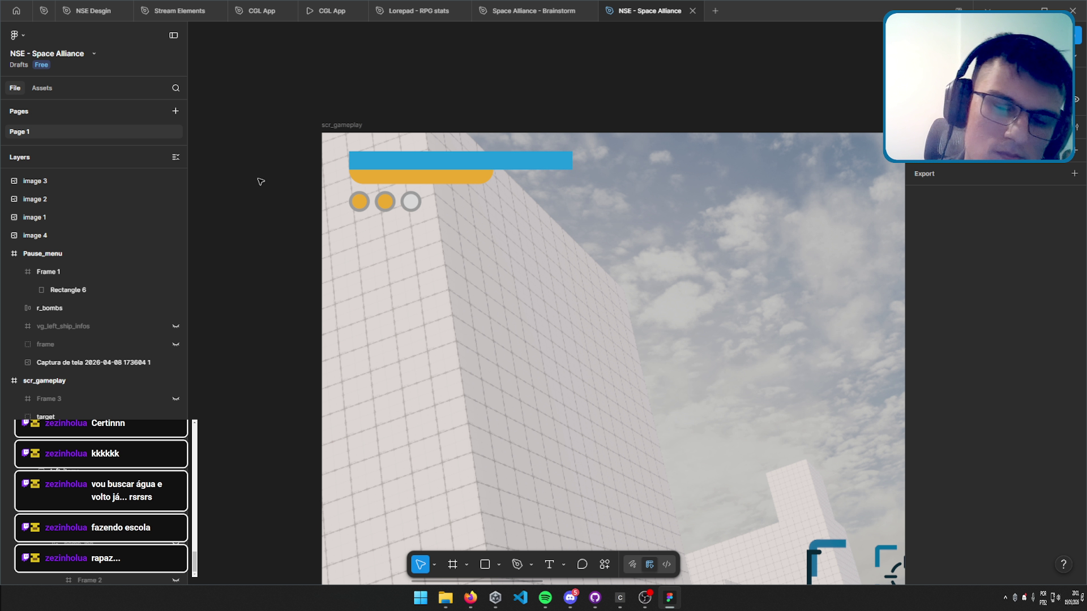
pyautogui.scroll(3, 470, 153)
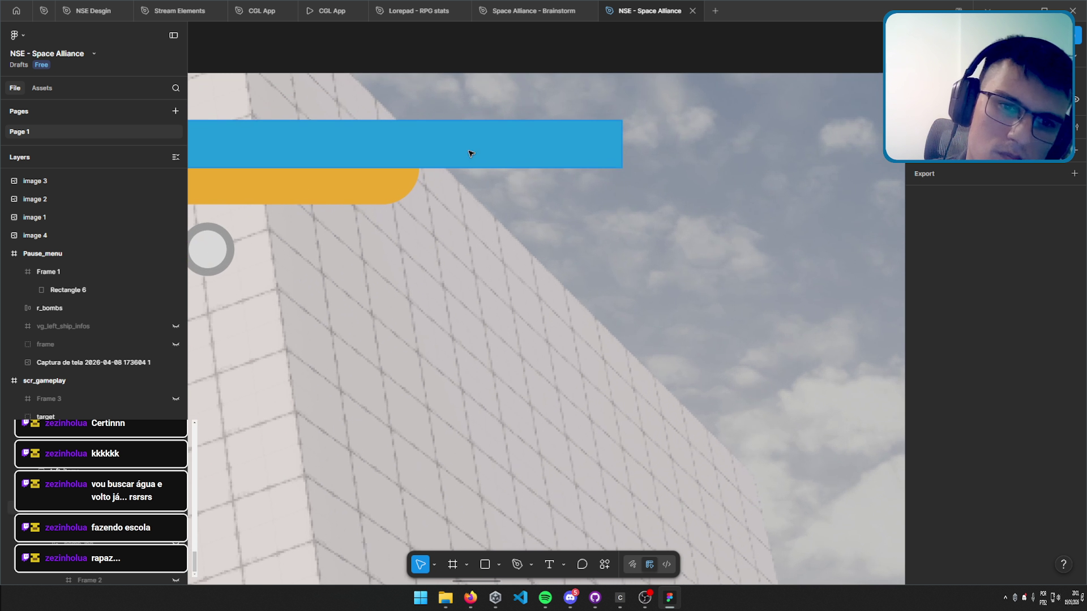
pyautogui.moveTo(469, 152); pyautogui.dragTo(626, 189)
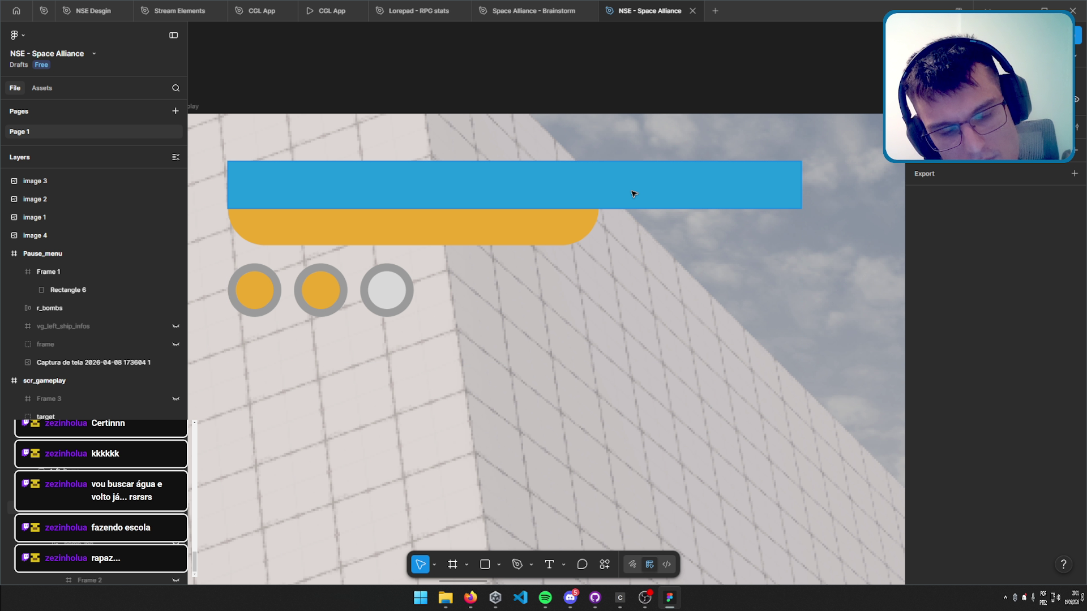
pyautogui.click(633, 193)
pyautogui.hotkey('ctrl', 'alt', 'v')
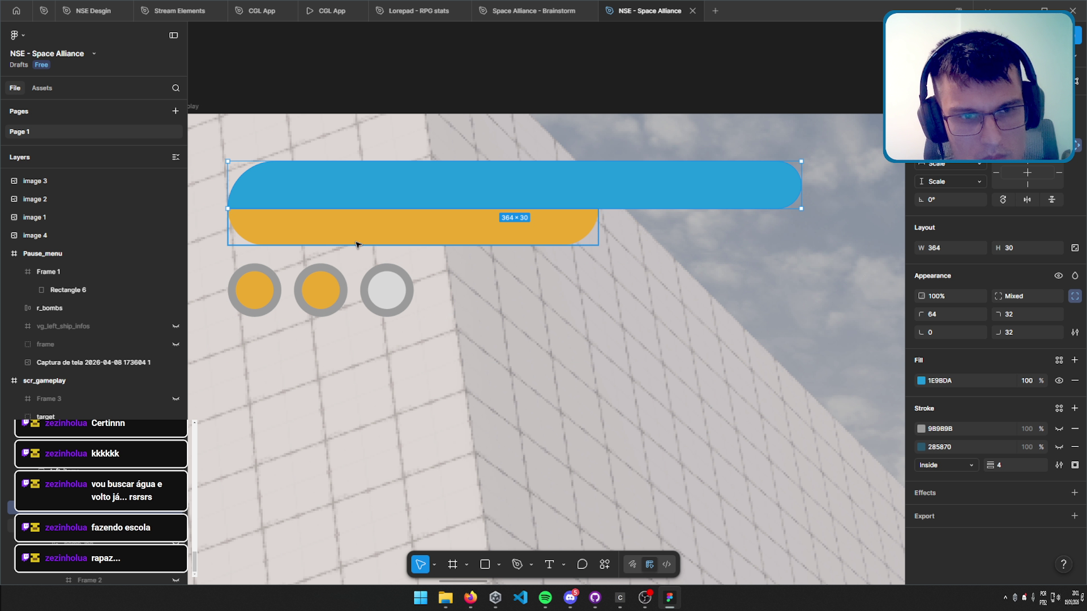
pyautogui.moveTo(359, 242); pyautogui.dragTo(553, 267)
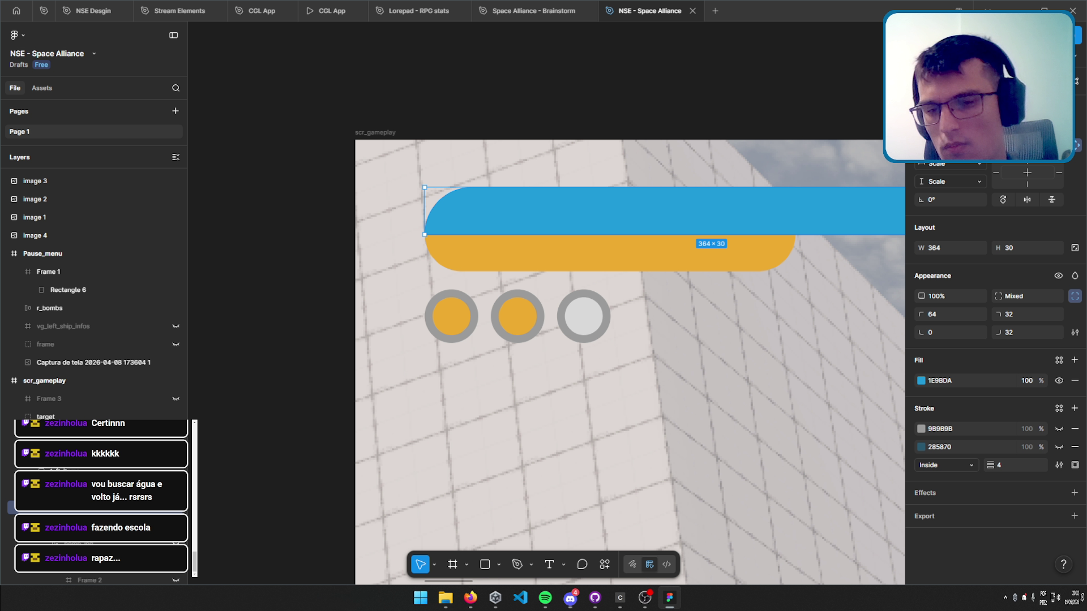
pyautogui.scroll(-3, 628, 292)
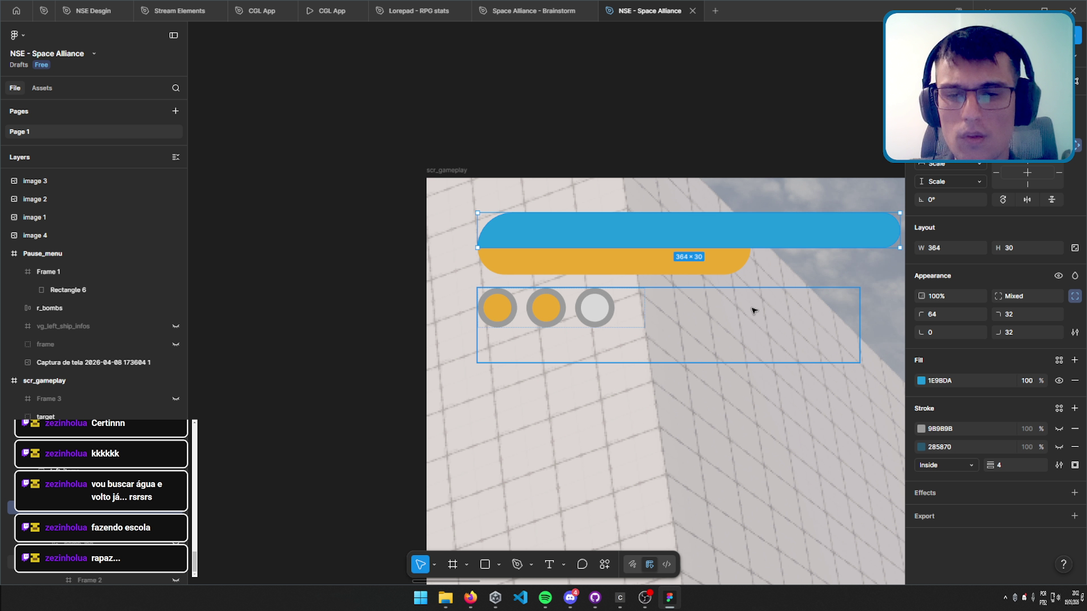
# Pan over the gameplay screen to show the ship and reticle, then collapse Frame 1's layers.
pyautogui.moveTo(753, 308); pyautogui.dragTo(583, 318)
pyautogui.scroll(-3, 626, 306)
pyautogui.scroll(5, 866, 357)
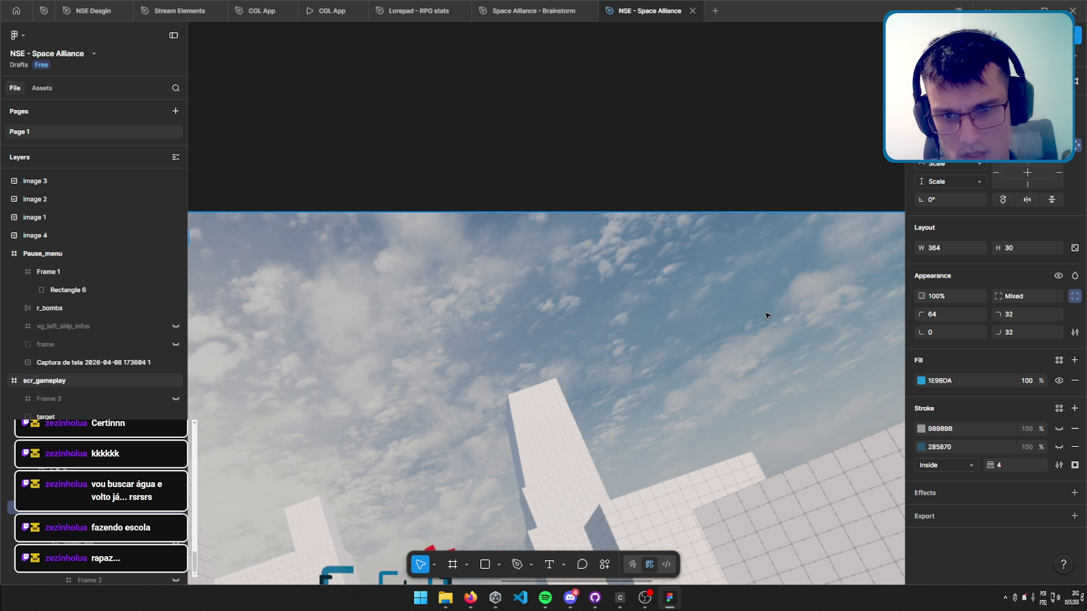
pyautogui.scroll(-2, 362, 319)
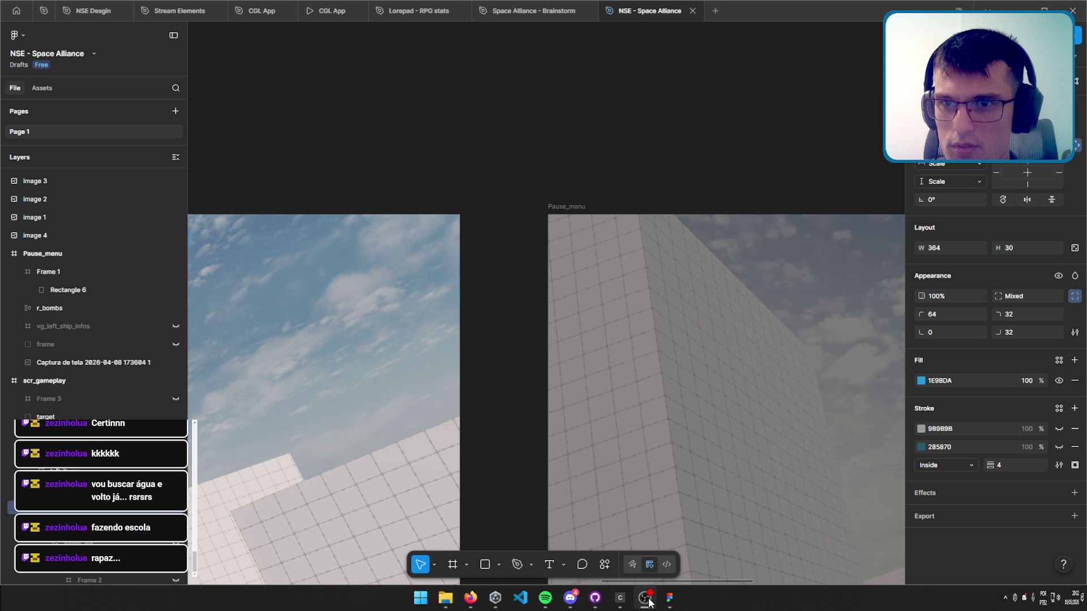
pyautogui.hscroll(-3, 657, 273)
pyautogui.hscroll(-4, 769, 308)
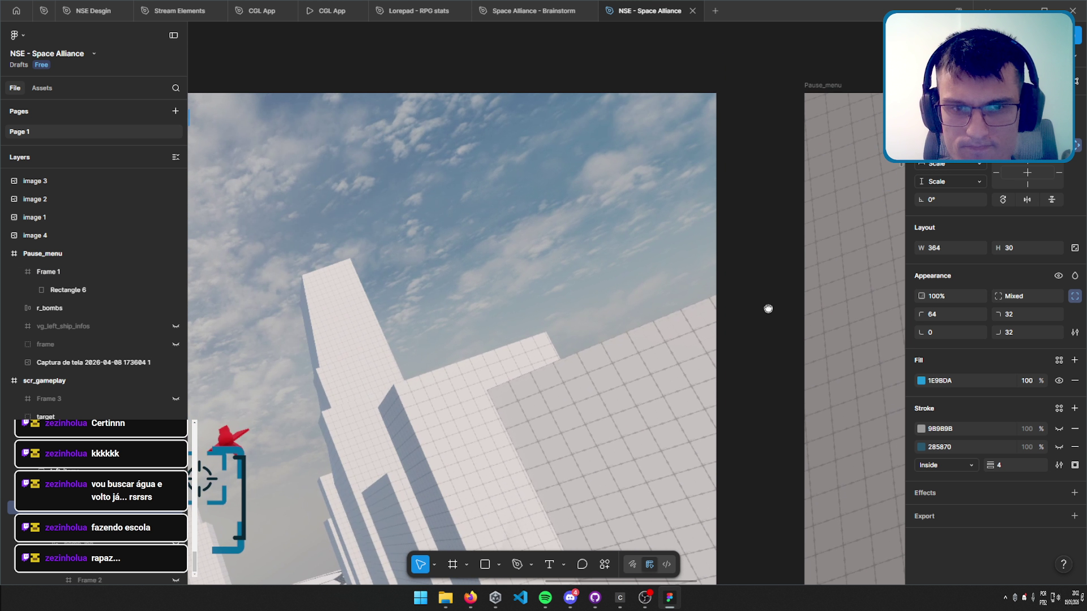
pyautogui.moveTo(510, 310); pyautogui.dragTo(585, 298)
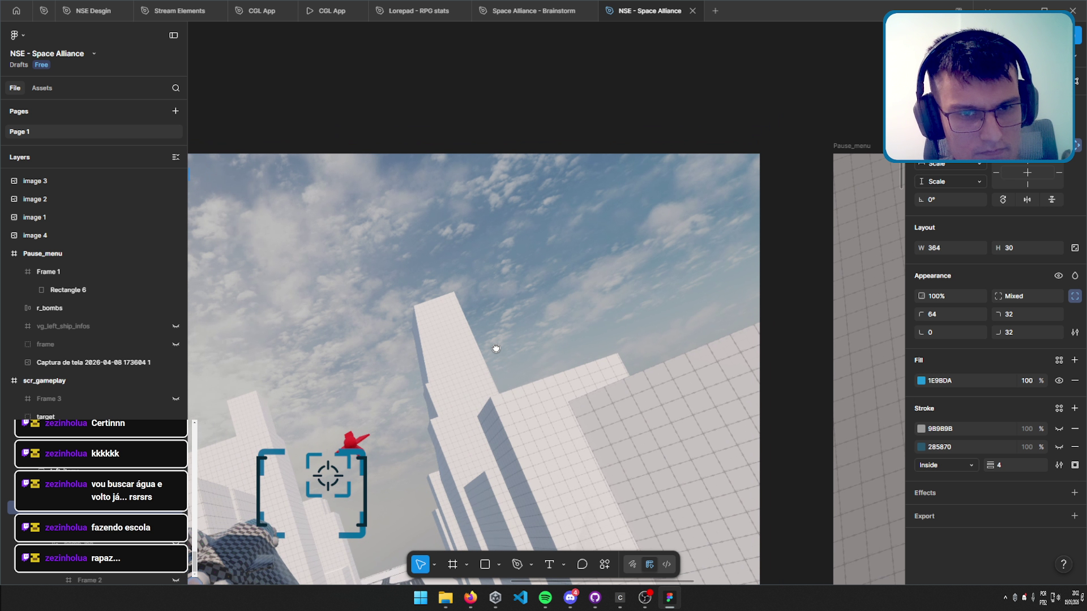
pyautogui.scroll(3, 727, 204)
pyautogui.hscroll(2, 702, 215)
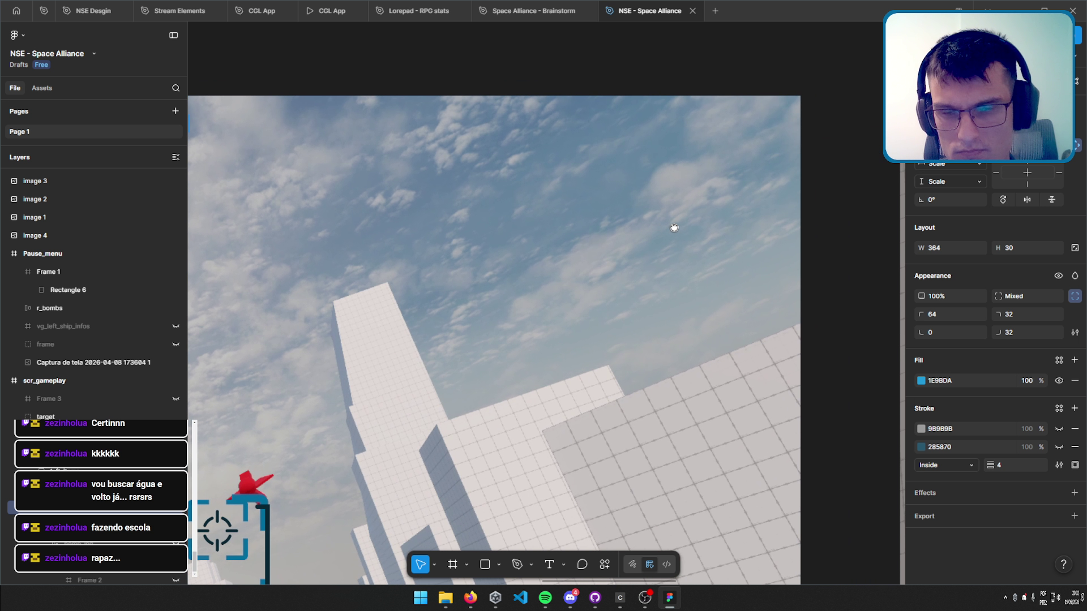
pyautogui.click(21, 269)
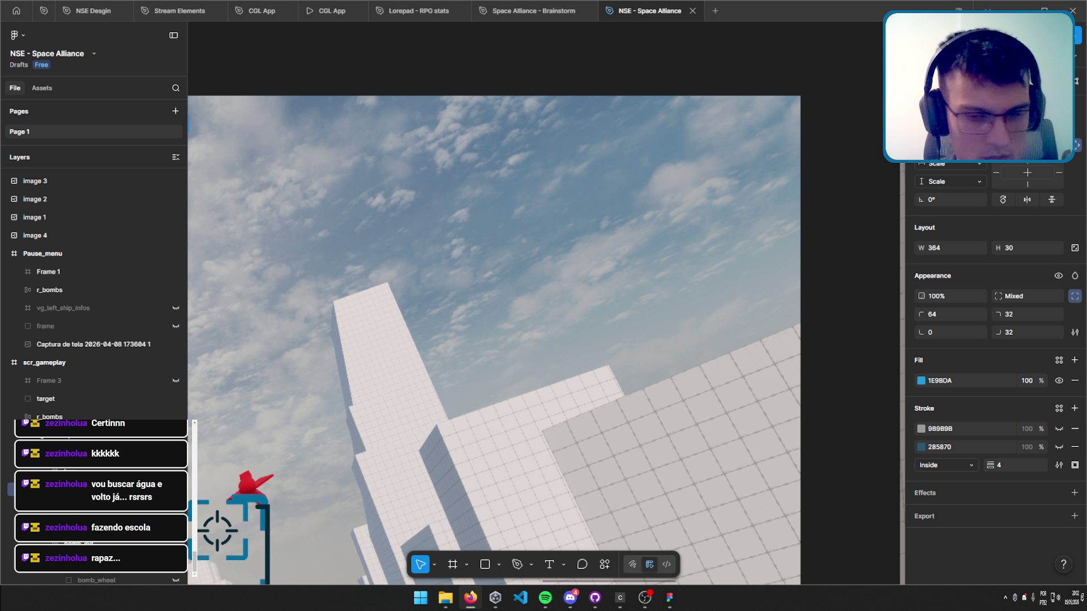
# Bring the NSE game window to the front from the taskbar.
pyautogui.click(670, 598)
pyautogui.click(669, 597)
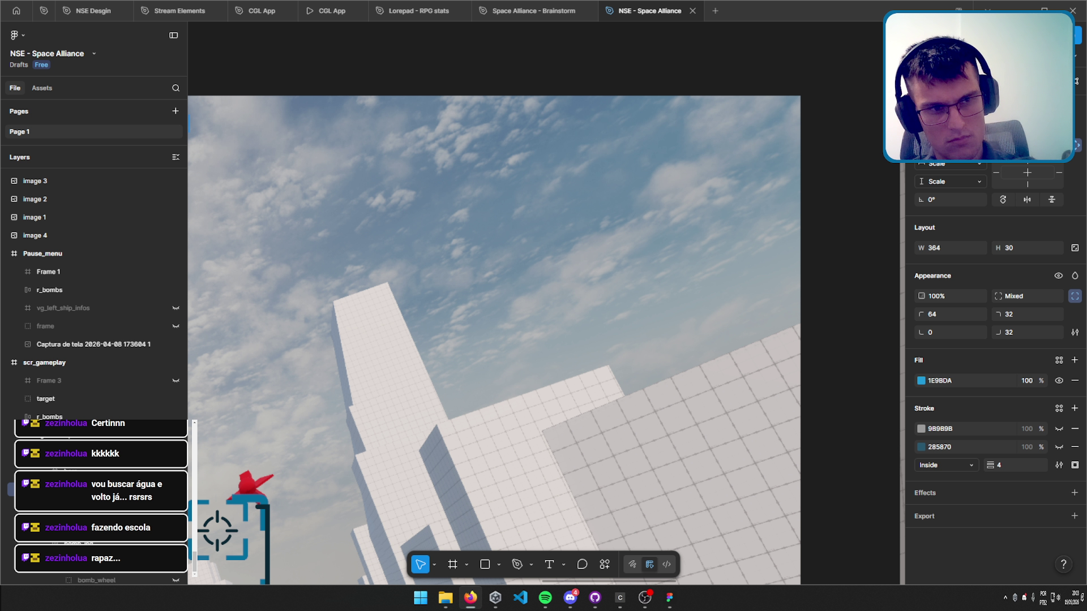
pyautogui.click(644, 600)
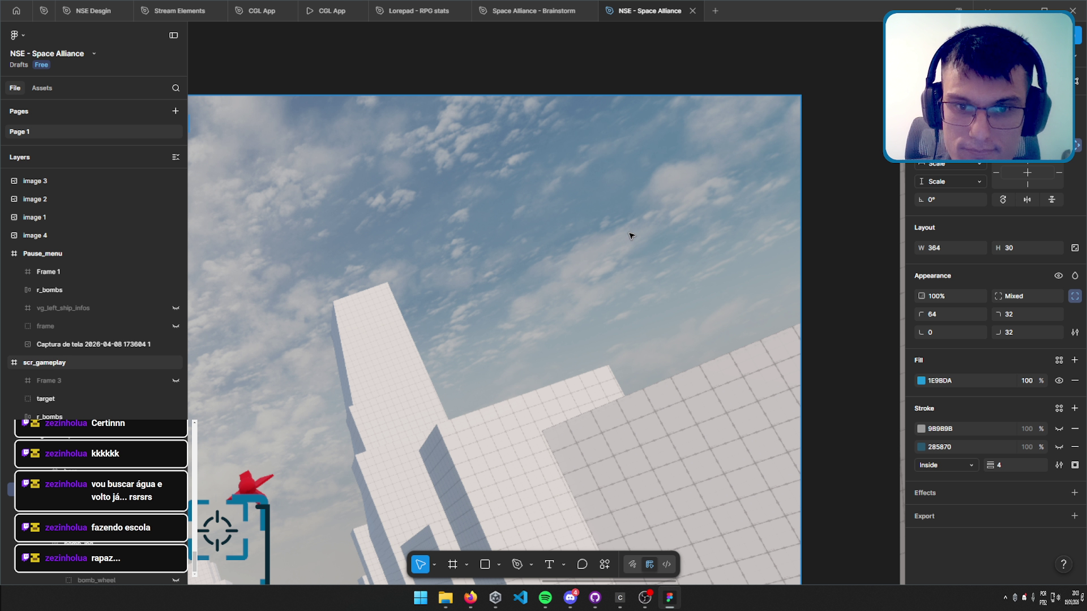
pyautogui.scroll(-5, 534, 385)
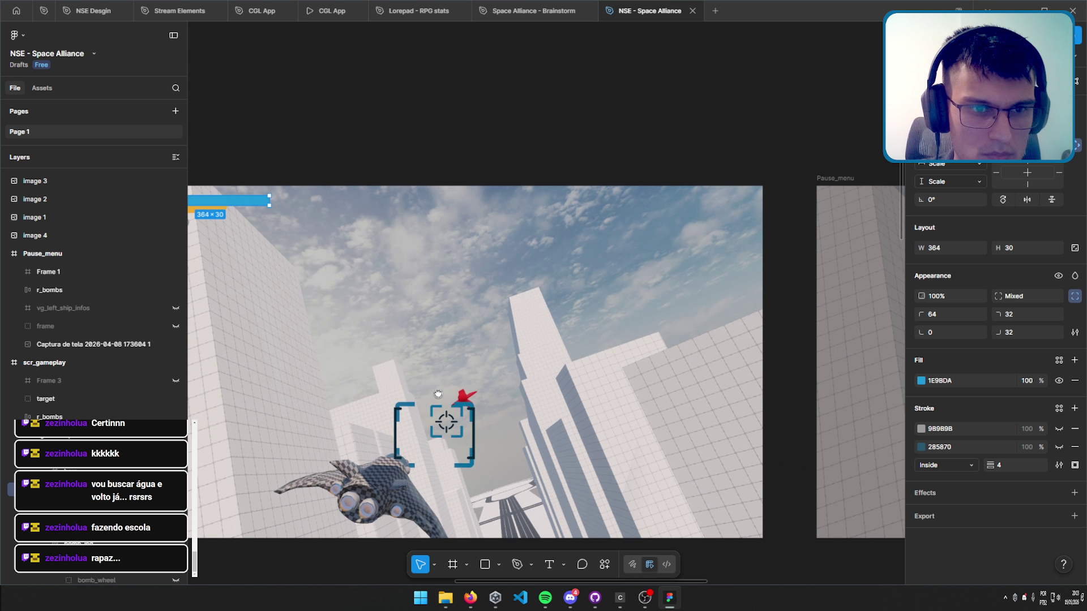
pyautogui.scroll(3, 612, 240)
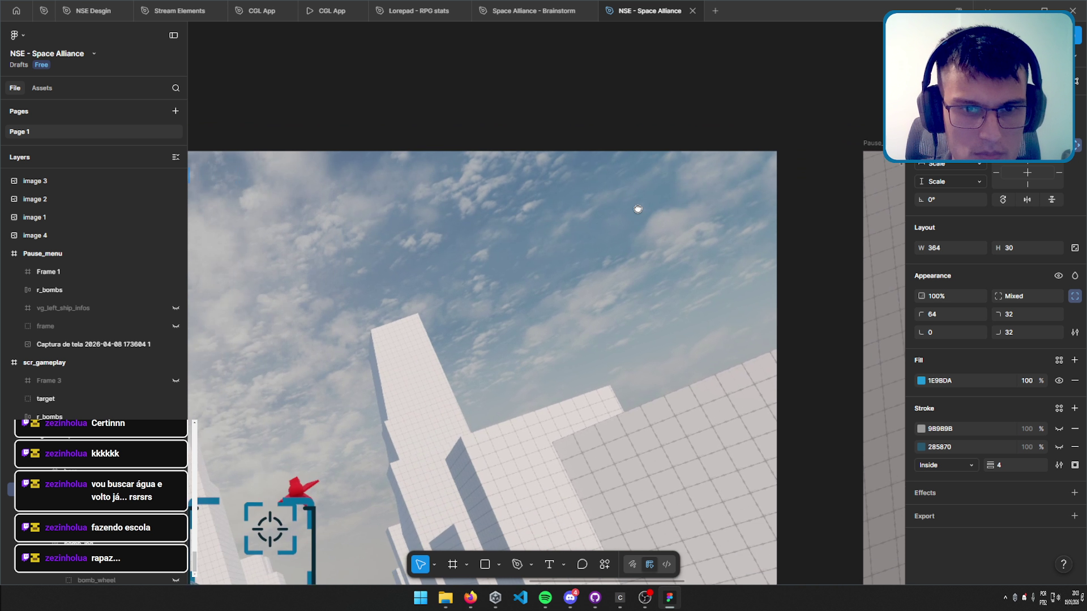
pyautogui.scroll(-3, 524, 296)
pyautogui.scroll(-1, 609, 271)
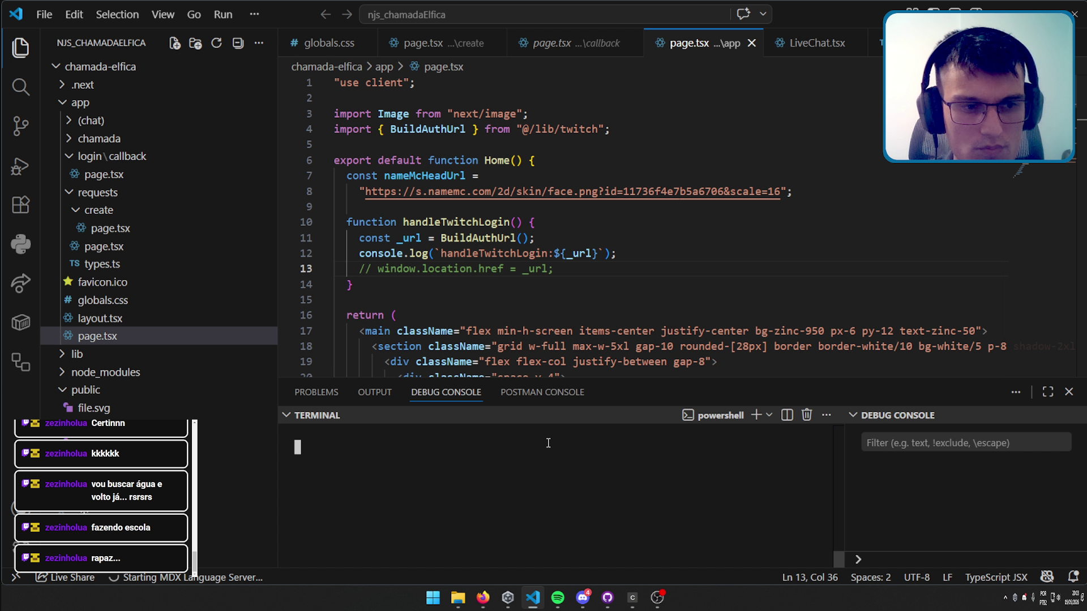
# Run npm run dev from the chamada-elfica app folder to start the Next.js server.
pyautogui.write('cd app')
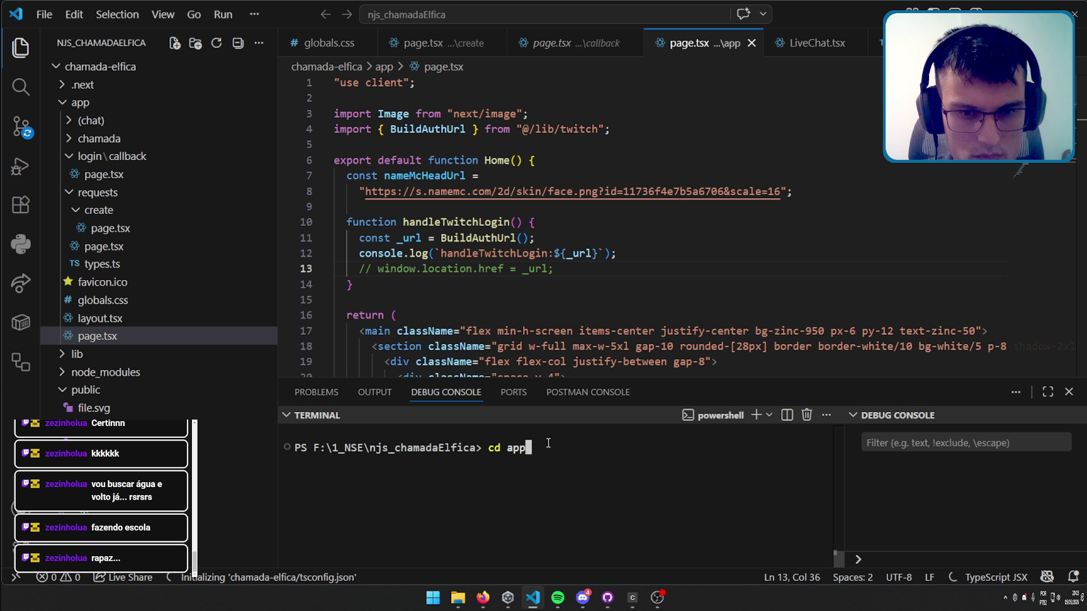
pyautogui.press('BackSpace')
pyautogui.press('BackSpace')
pyautogui.press('BackSpace')
pyautogui.write('cha')
pyautogui.press('Tab')
pyautogui.write('app')
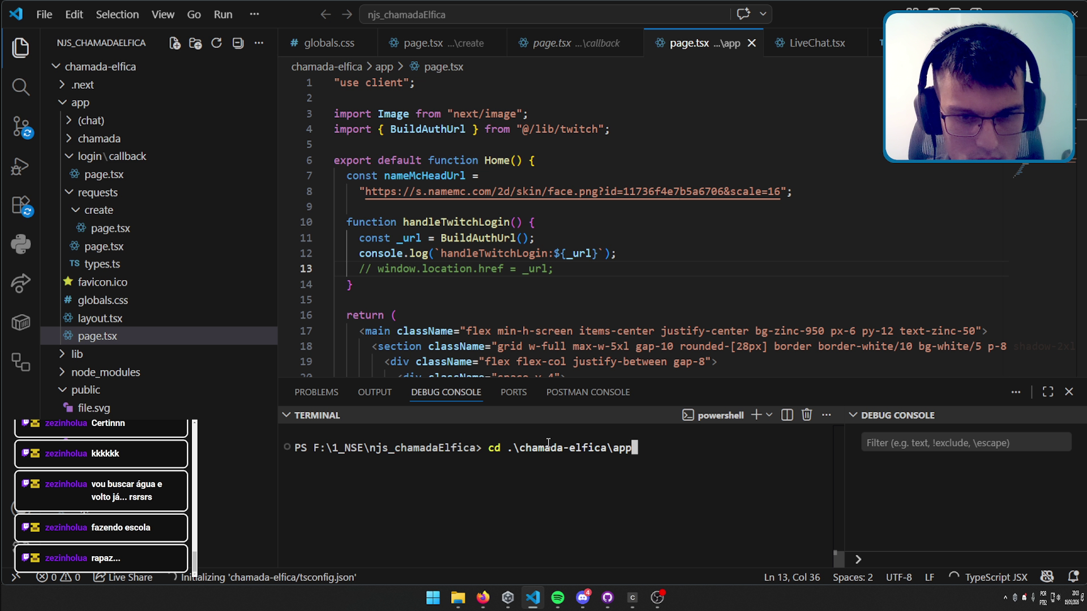
pyautogui.press('Return')
pyautogui.write('npm run dev')
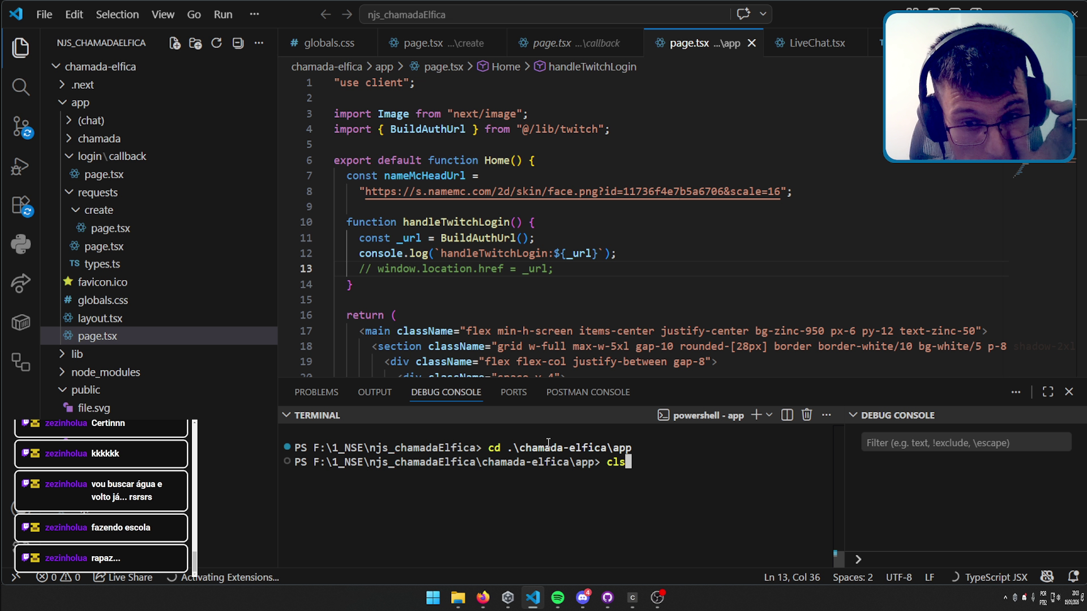
pyautogui.press('Return')
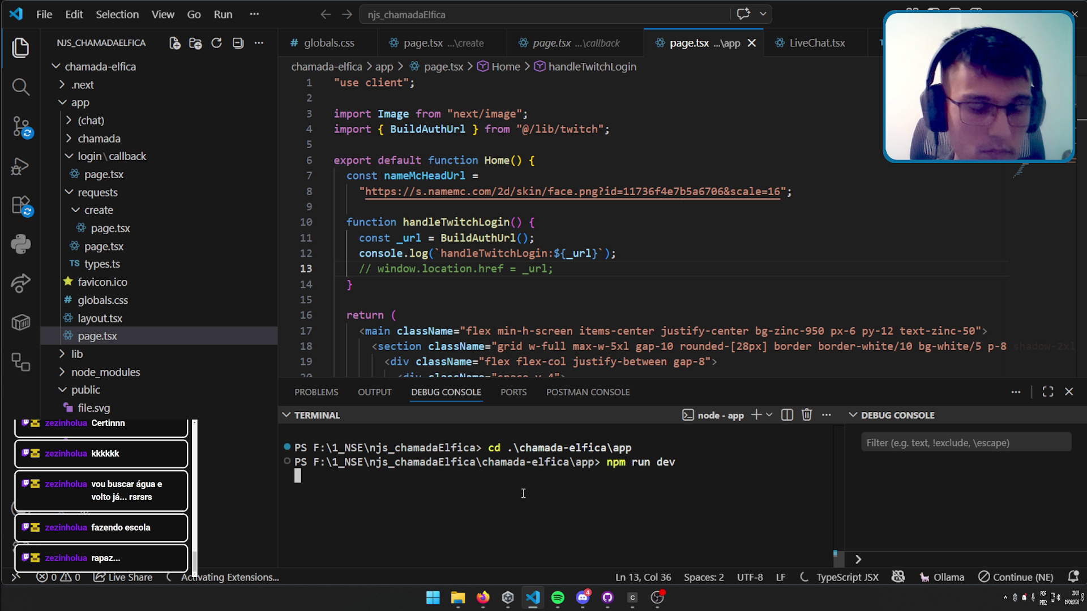
# Dismiss the Ollama notification and check the local server address in the browser.
pyautogui.click(1065, 491)
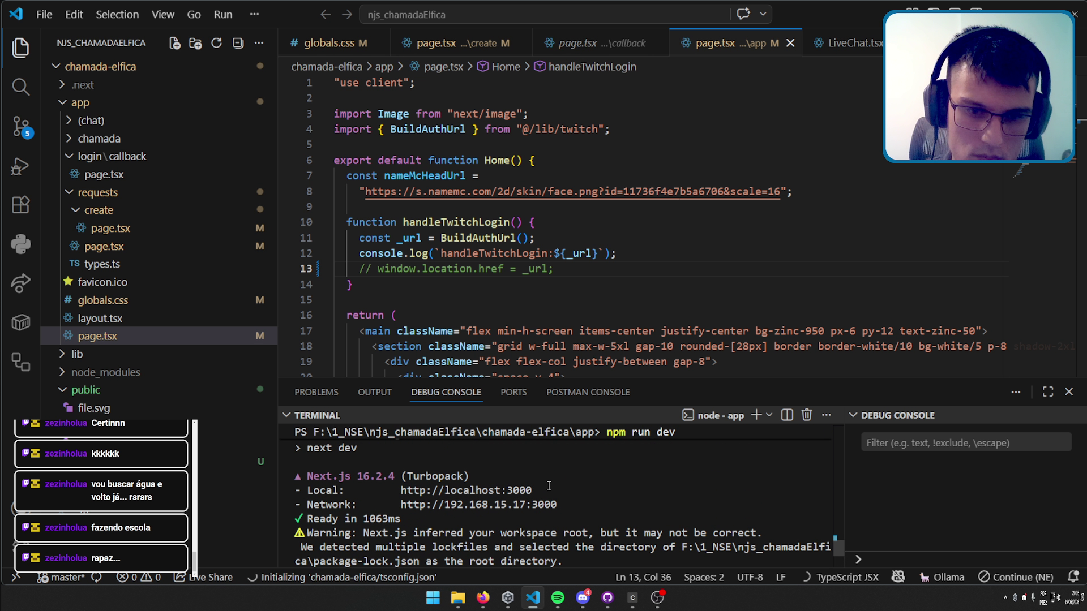
pyautogui.moveTo(544, 490); pyautogui.dragTo(401, 490)
pyautogui.keyDown('ctrl'); pyautogui.click(401, 490); pyautogui.keyUp('ctrl')
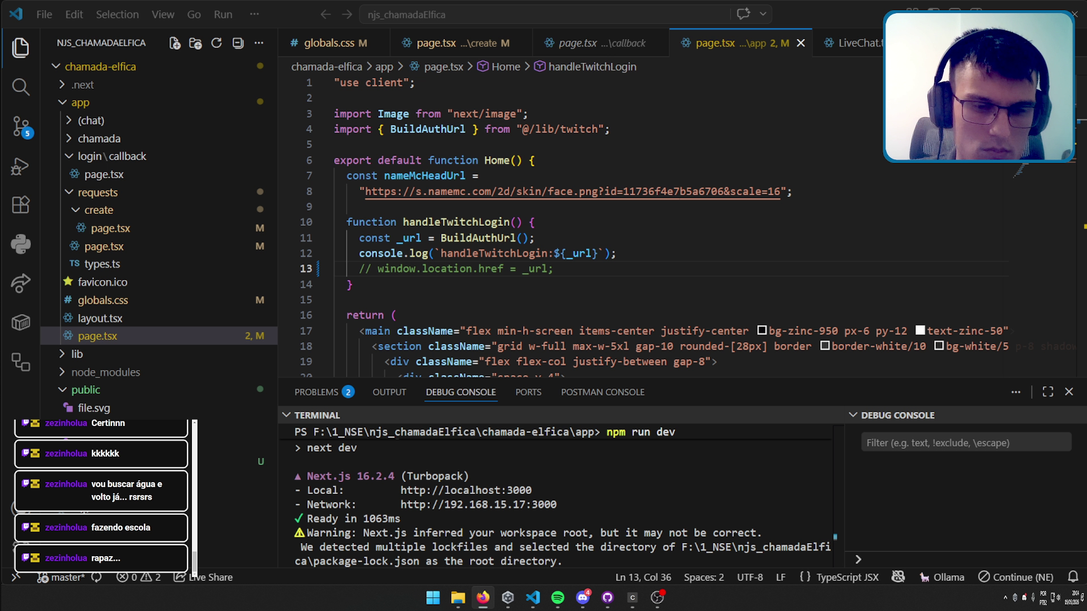
pyautogui.hotkey('alt', 'Tab')
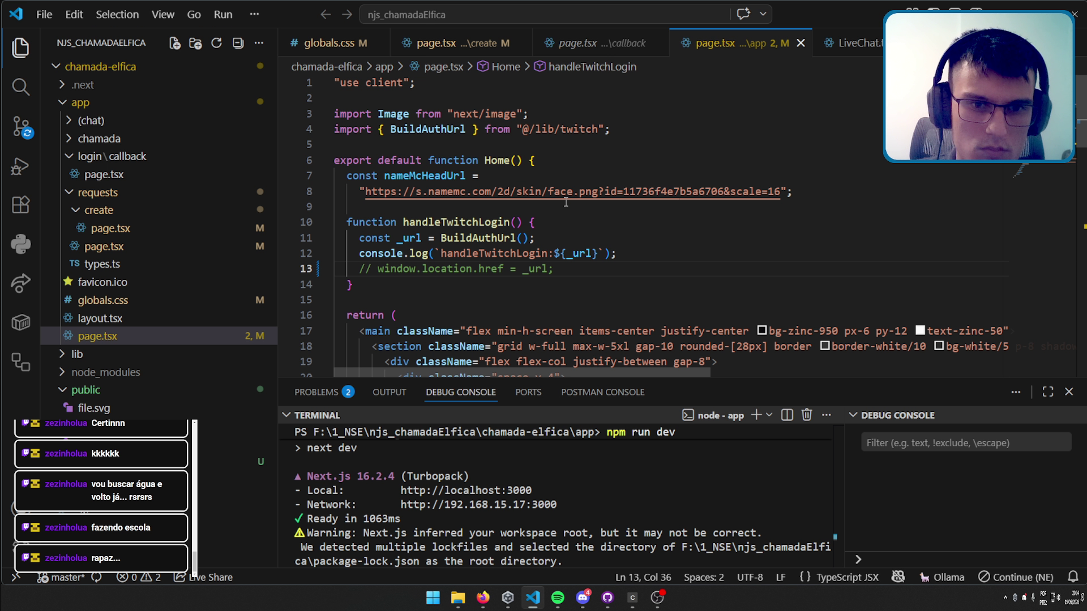
# Uncomment the window.location.href redirect line and open the login callback page.tsx.
pyautogui.click(536, 268)
pyautogui.hotkey('ctrl', '/')
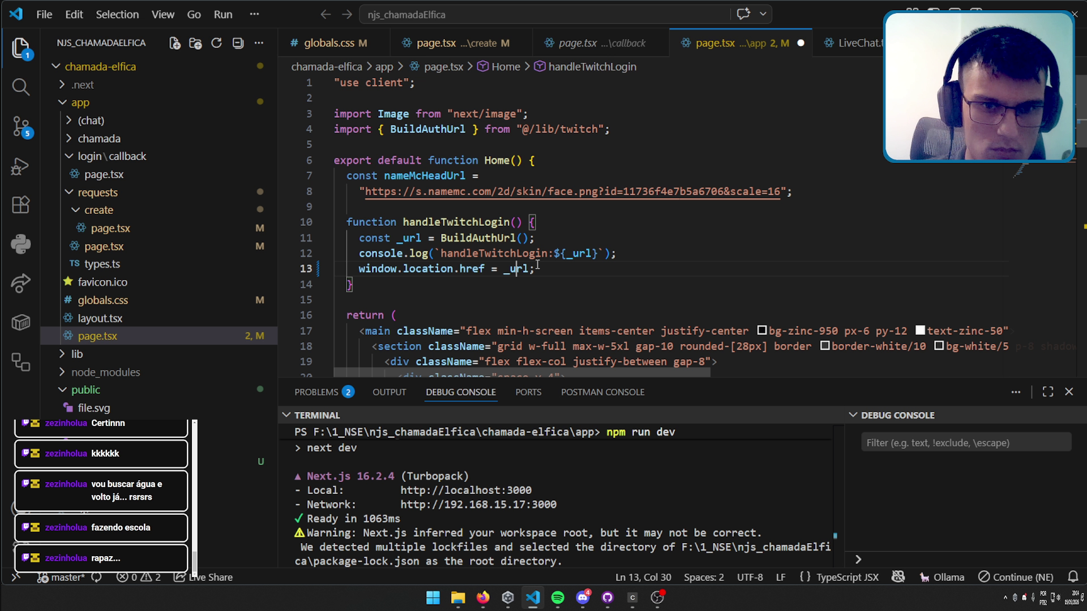
pyautogui.hotkey('alt', 'Tab')
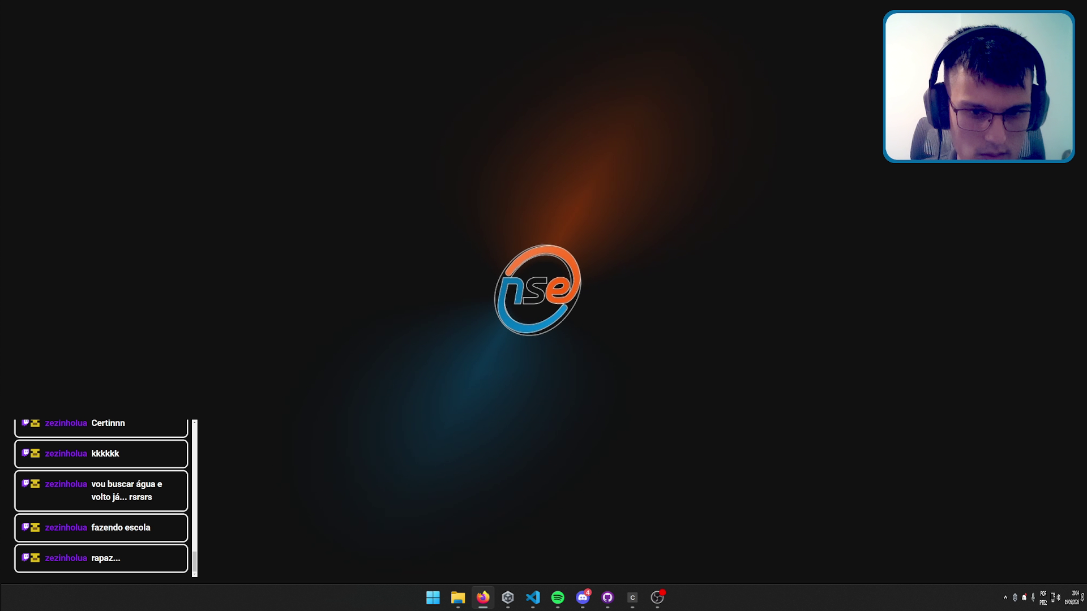
pyautogui.click(533, 597)
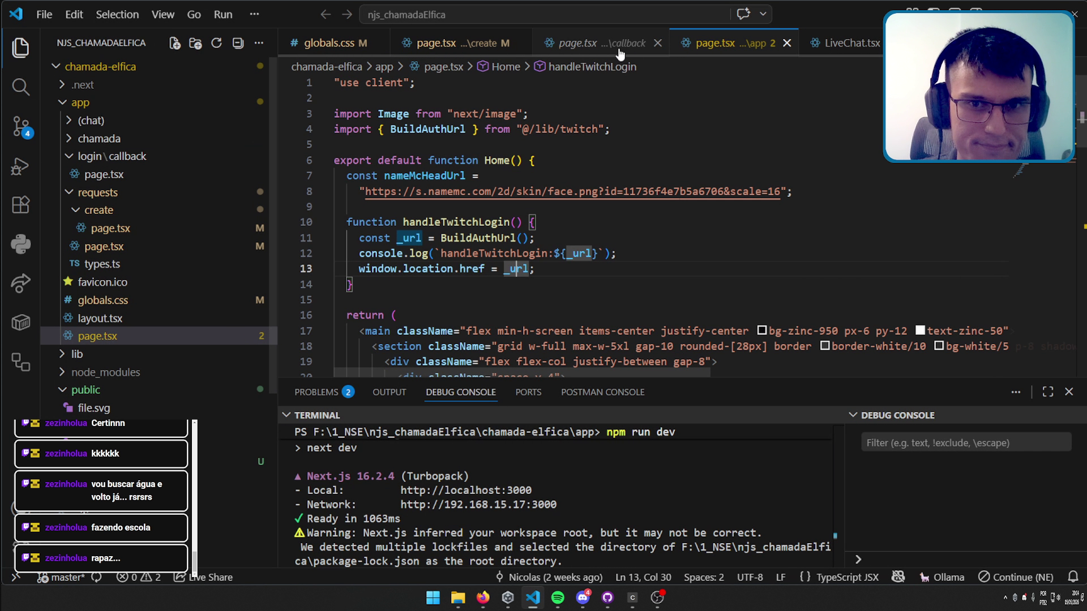
pyautogui.click(592, 52)
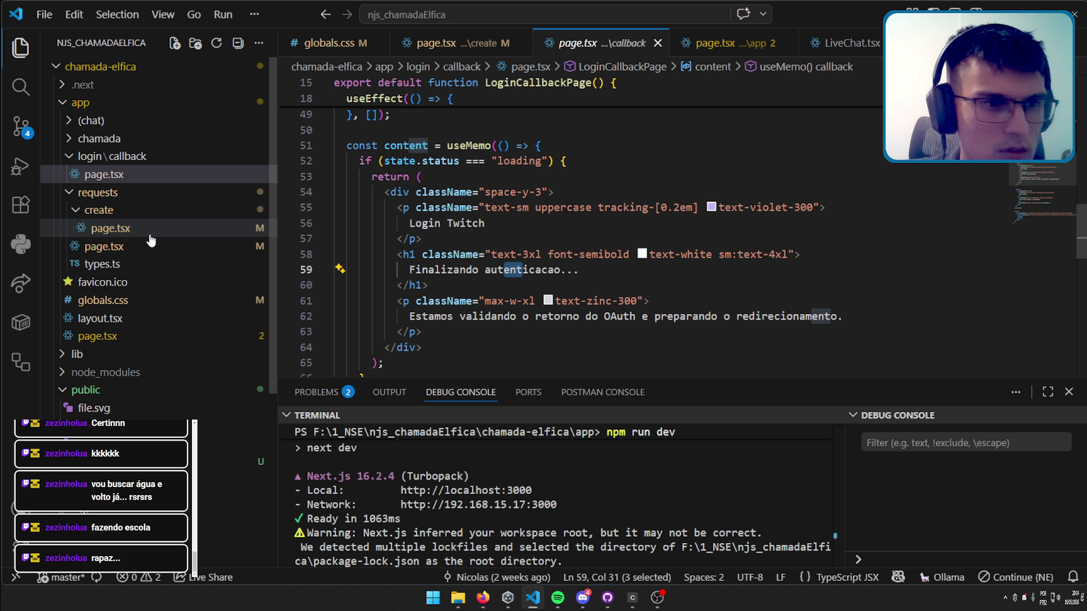
# Open requests/create/page.tsx from the Explorer.
pyautogui.click(110, 228)
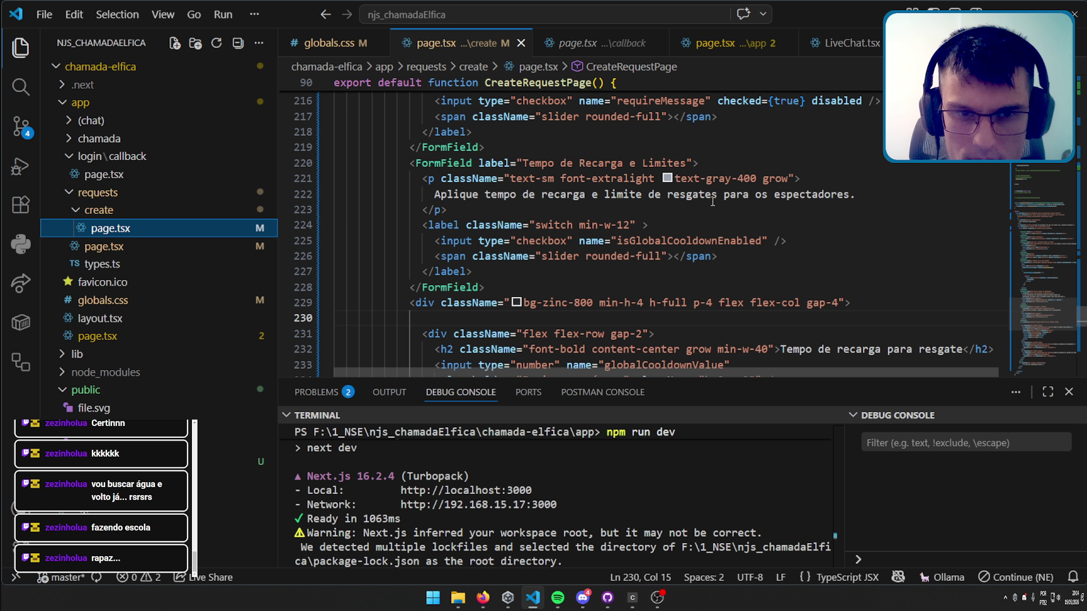
pyautogui.scroll(5, 712, 200)
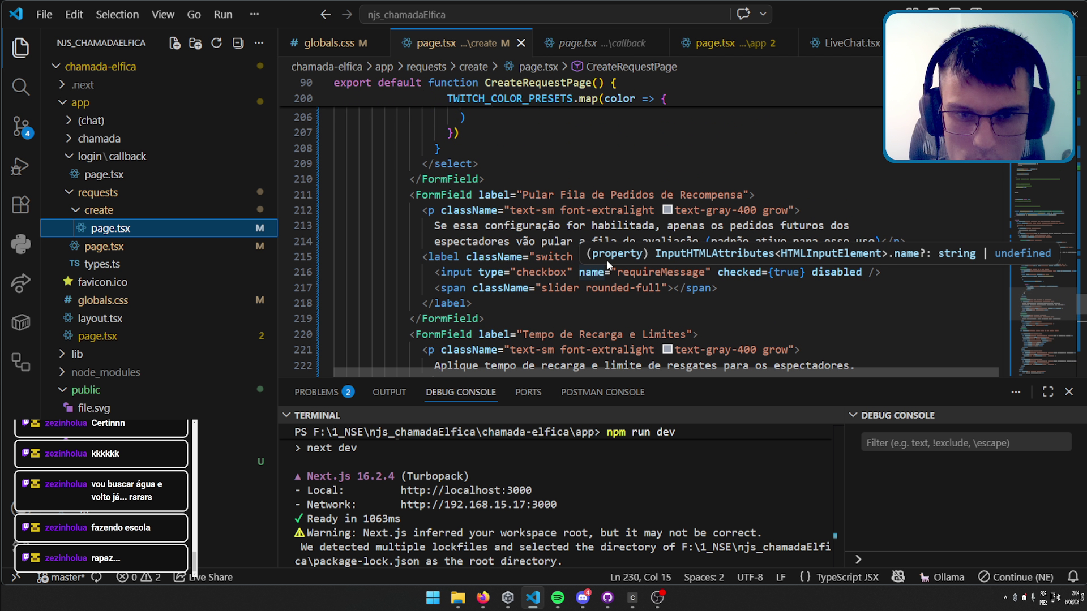
pyautogui.scroll(2, 608, 258)
# Make the terminal panel shorter and search the file for 'tempo de'.
pyautogui.moveTo(667, 379); pyautogui.dragTo(667, 485)
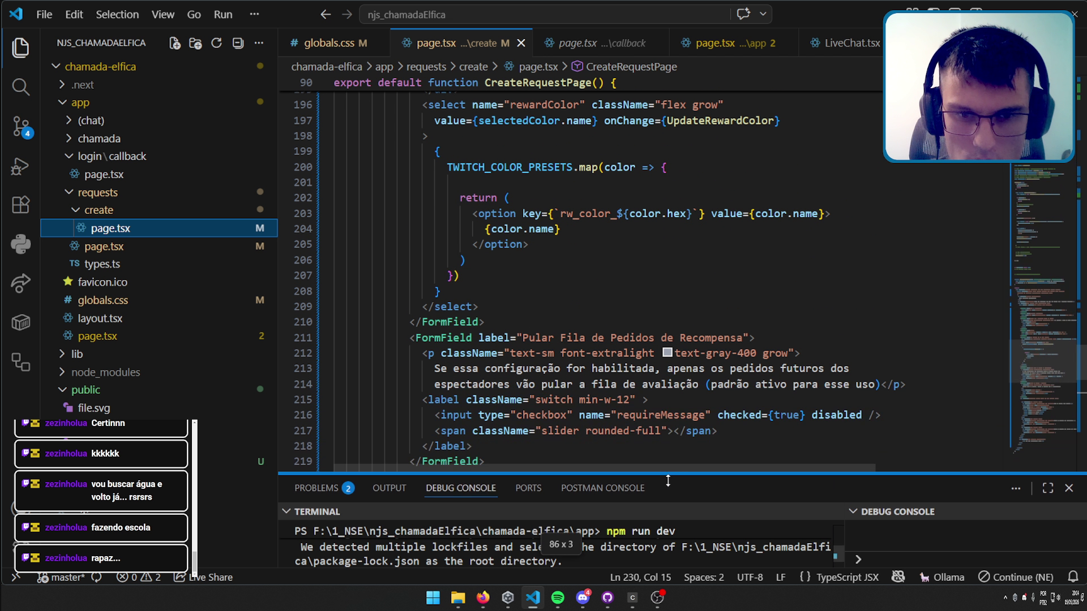
pyautogui.scroll(4, 637, 292)
pyautogui.scroll(5, 631, 300)
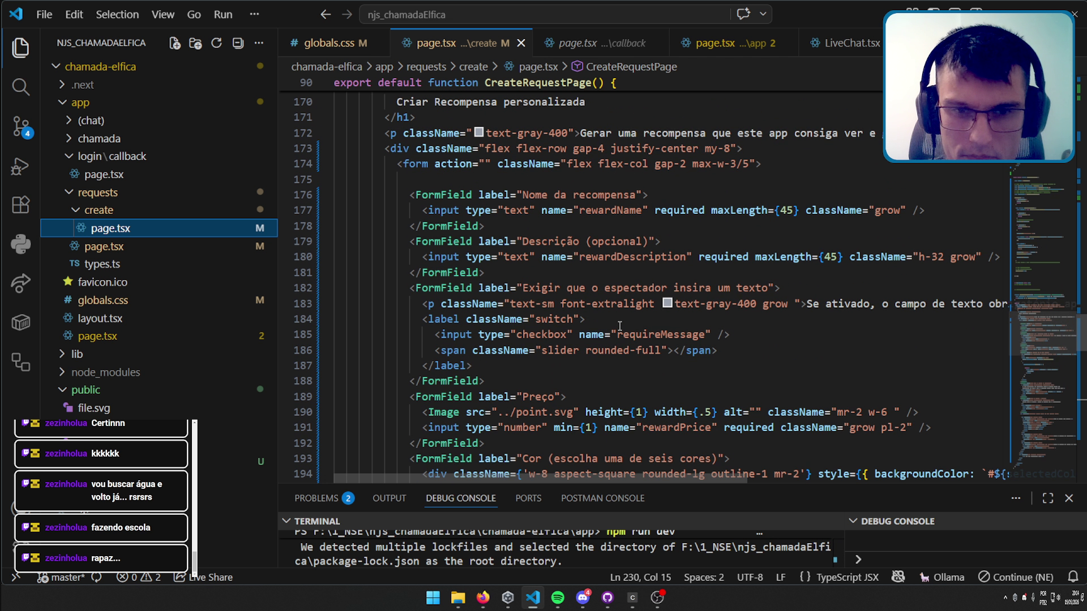
pyautogui.scroll(2, 624, 320)
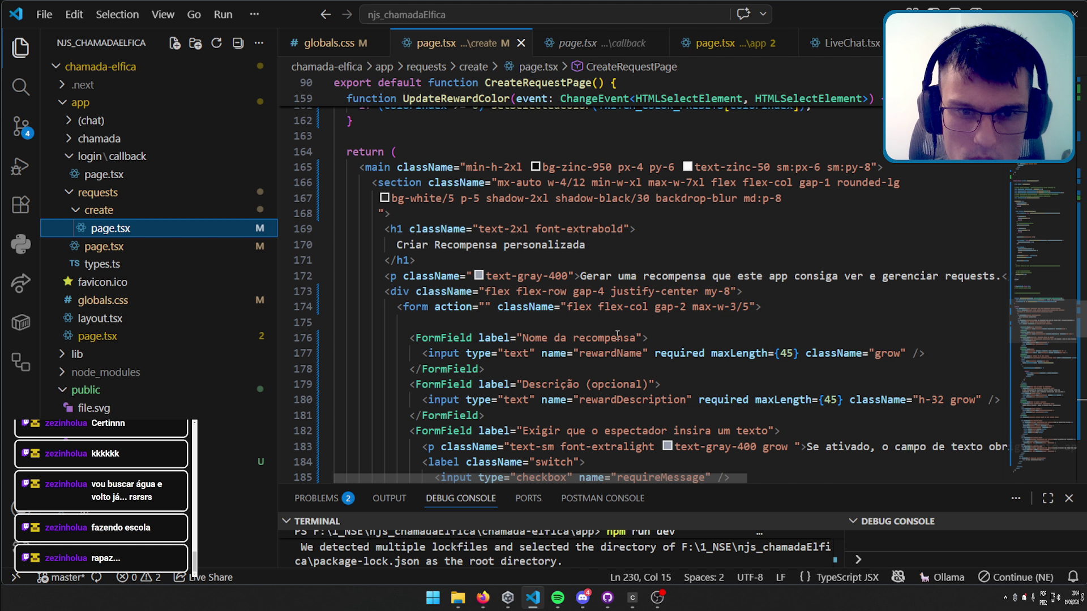
pyautogui.scroll(-3, 617, 334)
pyautogui.scroll(-4, 666, 350)
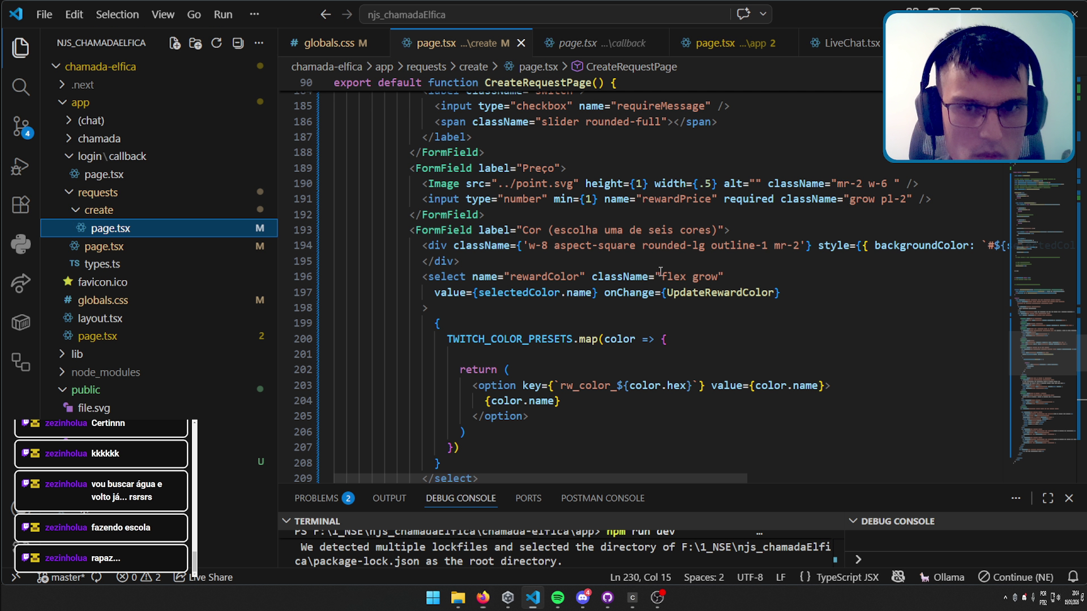
pyautogui.hotkey('ctrl', 'f')
pyautogui.write('tempo de')
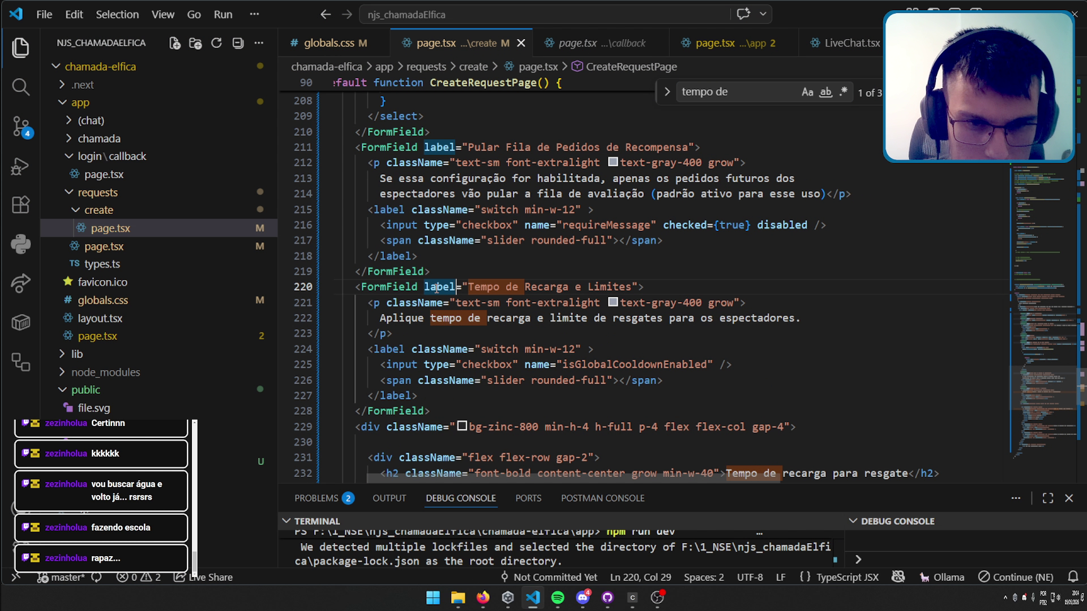
pyautogui.moveTo(424, 286); pyautogui.dragTo(735, 289)
pyautogui.scroll(2, 601, 336)
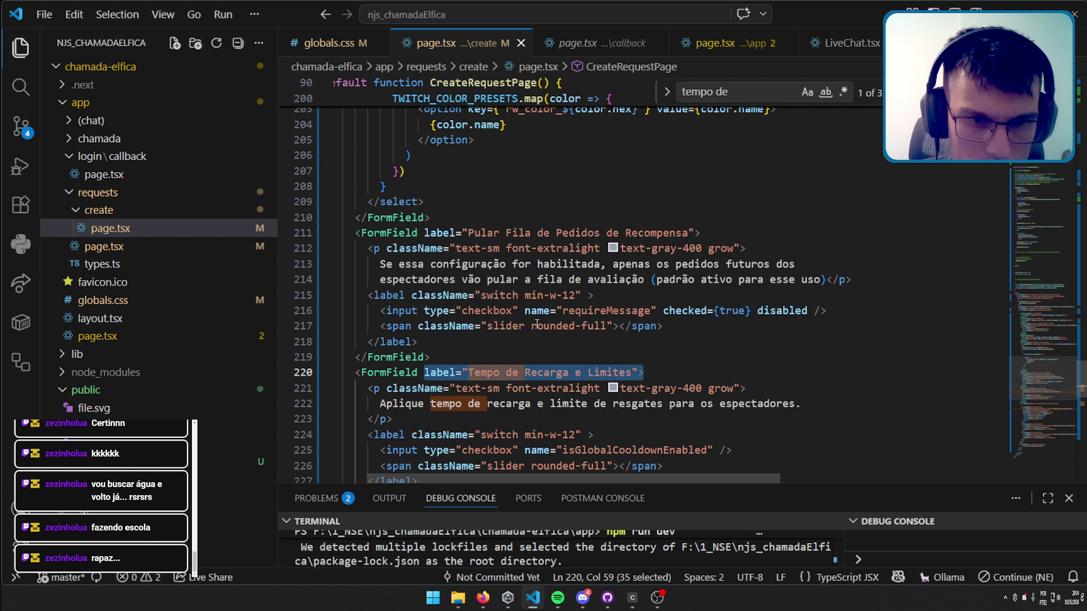
pyautogui.scroll(6, 536, 325)
pyautogui.scroll(4, 529, 325)
pyautogui.scroll(3, 521, 326)
pyautogui.scroll(1, 514, 325)
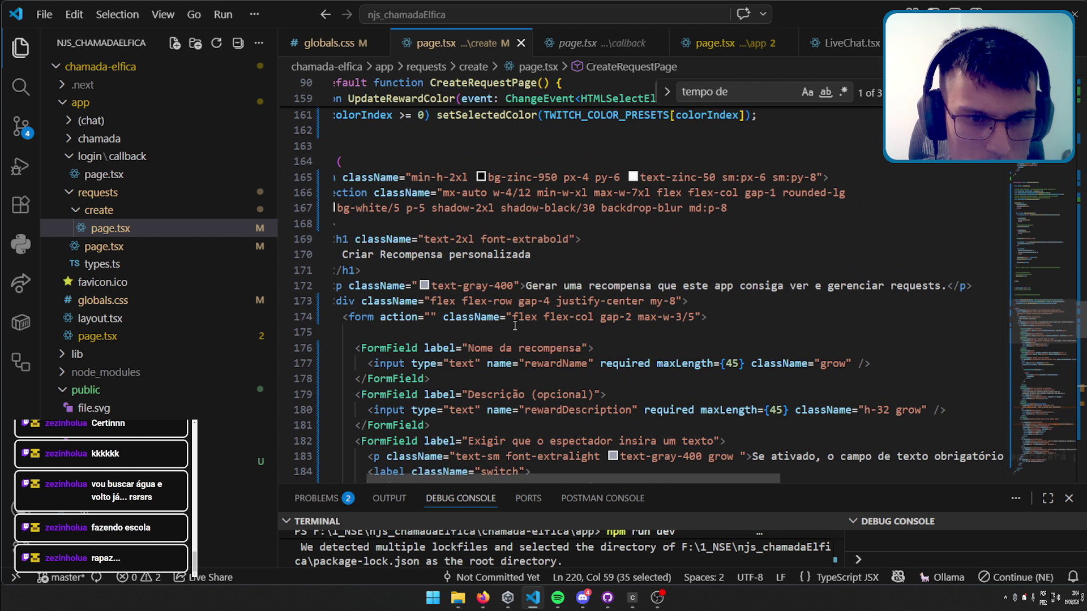
pyautogui.click(705, 313)
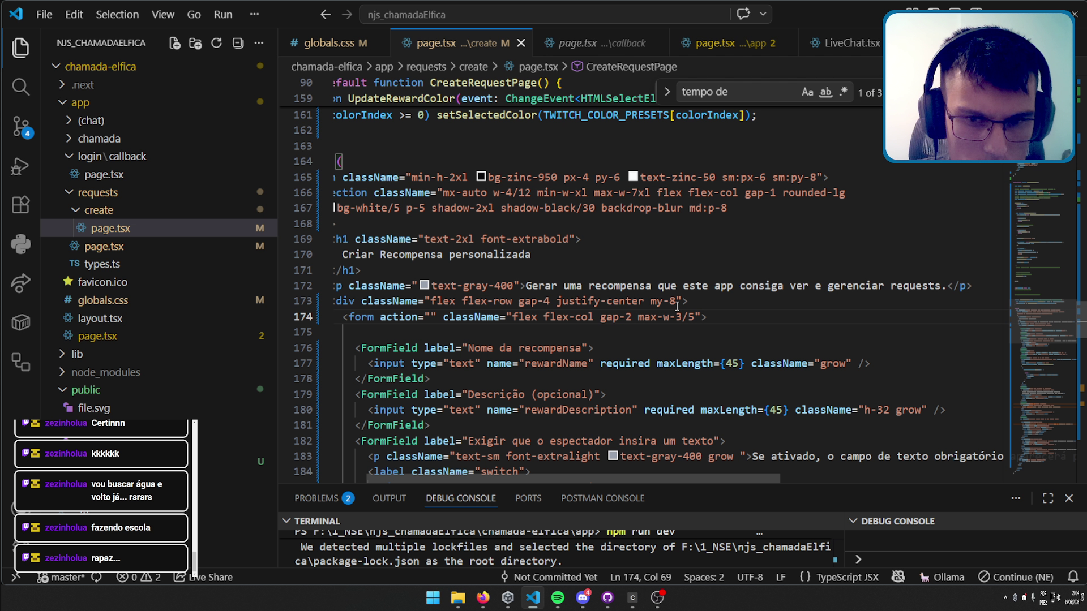
pyautogui.doubleClick(677, 302)
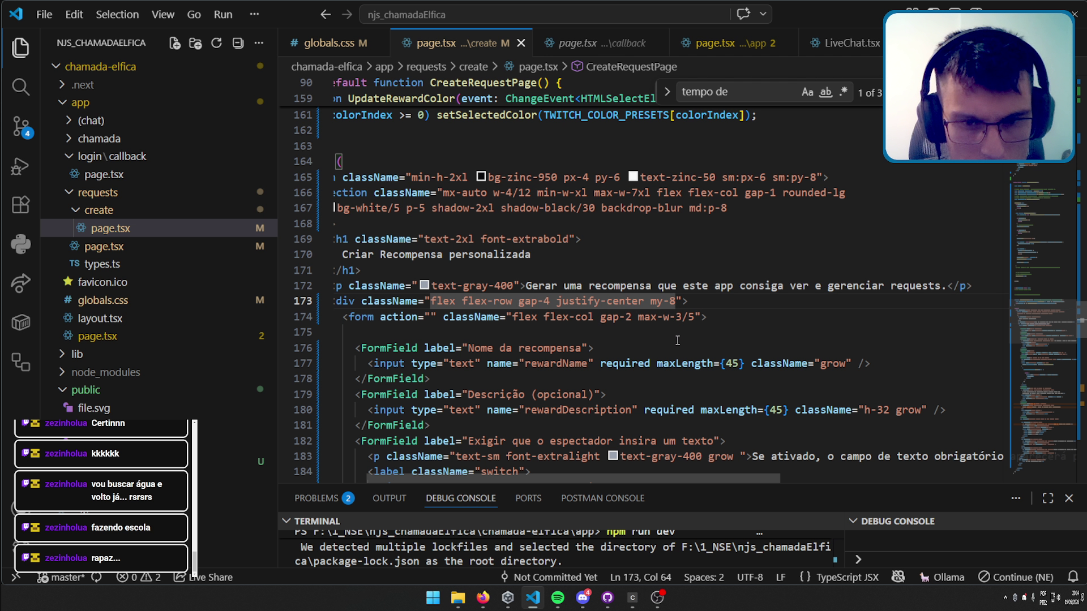
pyautogui.doubleClick(697, 318)
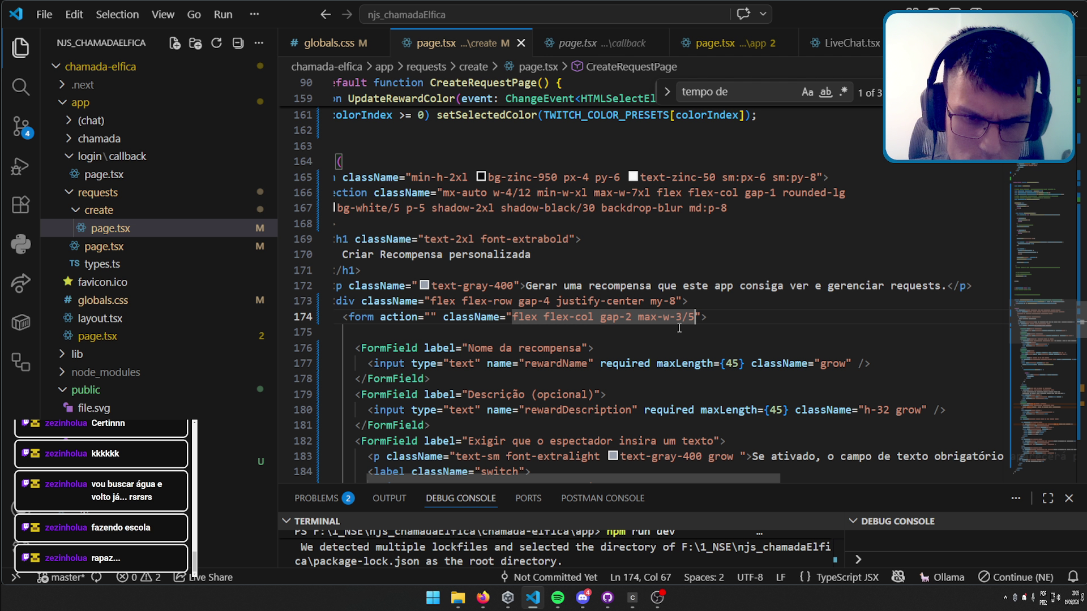
pyautogui.press('Right')
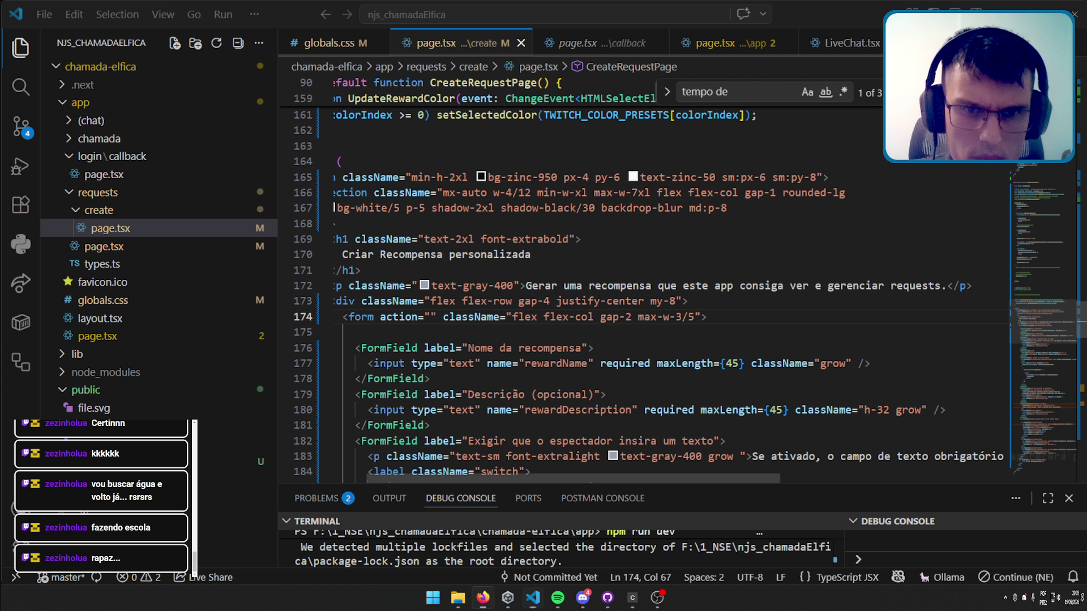
pyautogui.scroll(-4, 673, 376)
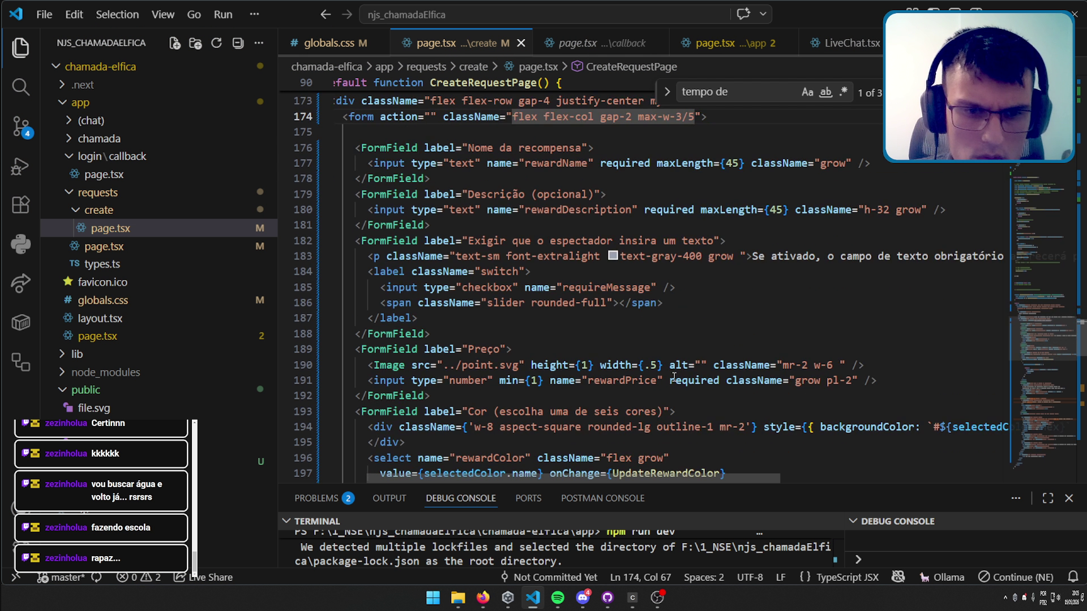
pyautogui.scroll(-6, 673, 376)
pyautogui.scroll(-3, 673, 375)
pyautogui.scroll(-1, 673, 375)
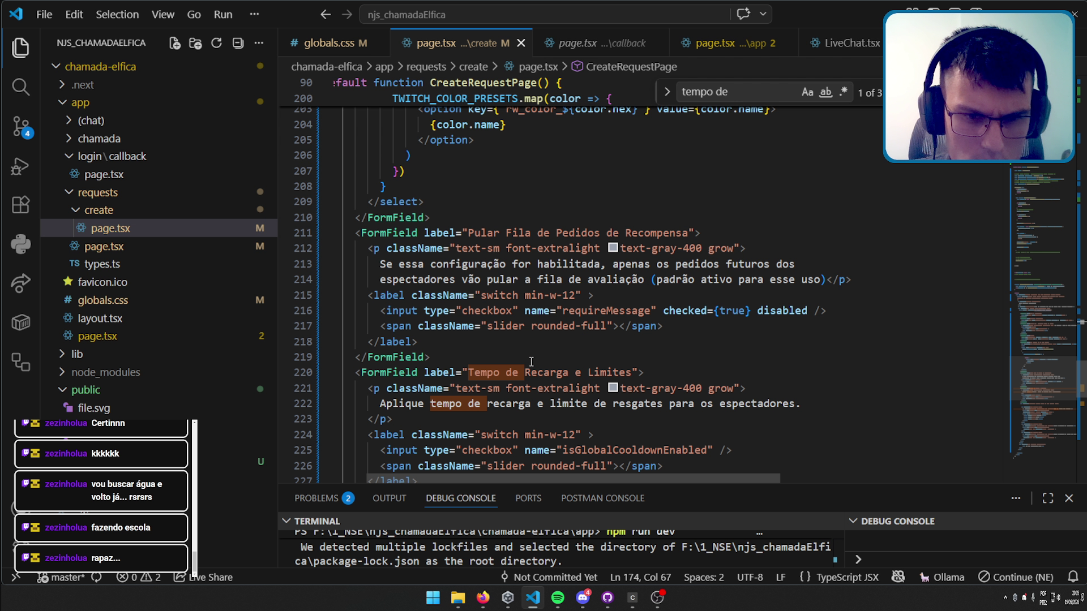
pyautogui.moveTo(524, 385)
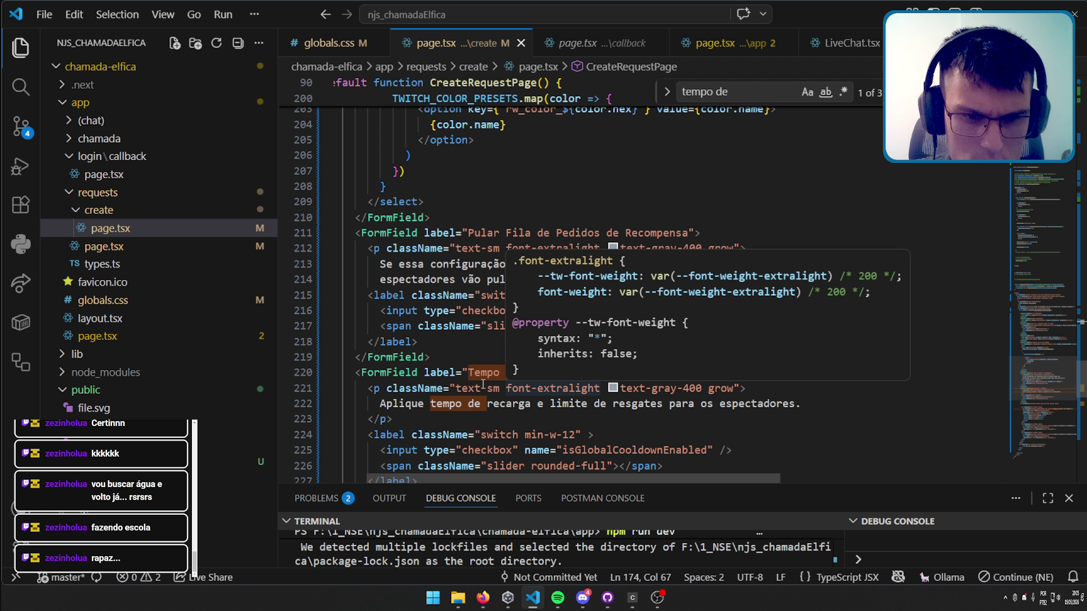
pyautogui.click(568, 373)
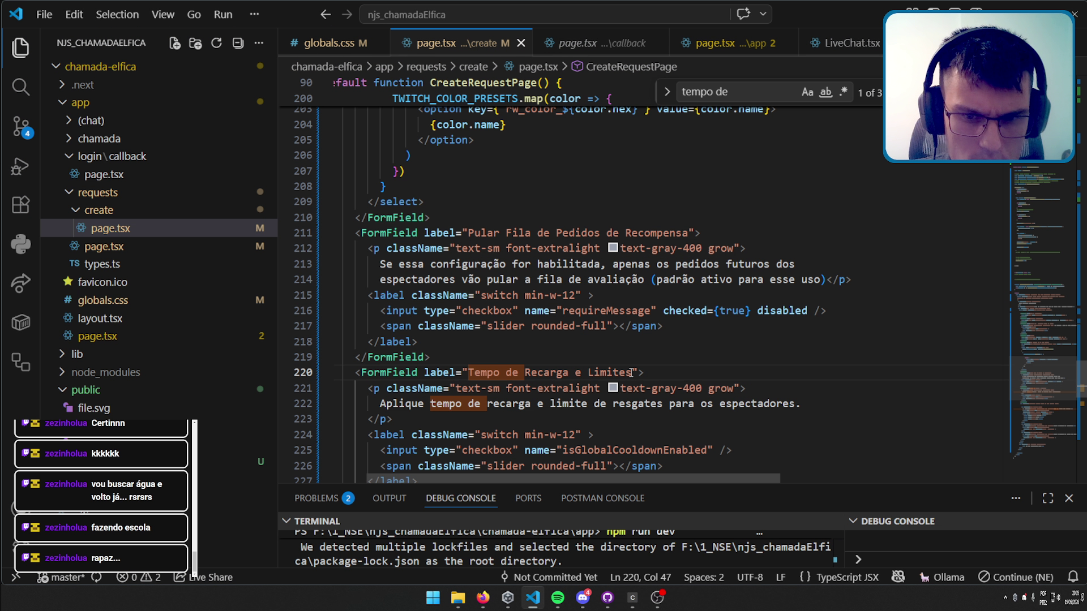
pyautogui.scroll(-5, 630, 356)
pyautogui.moveTo(630, 283)
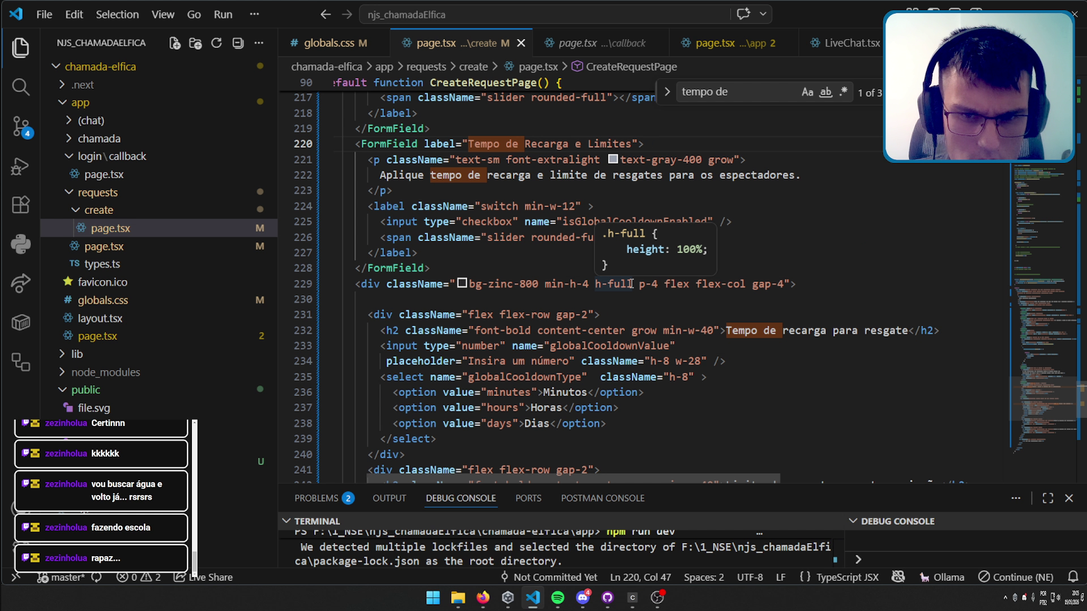
pyautogui.click(633, 284)
pyautogui.moveTo(631, 284)
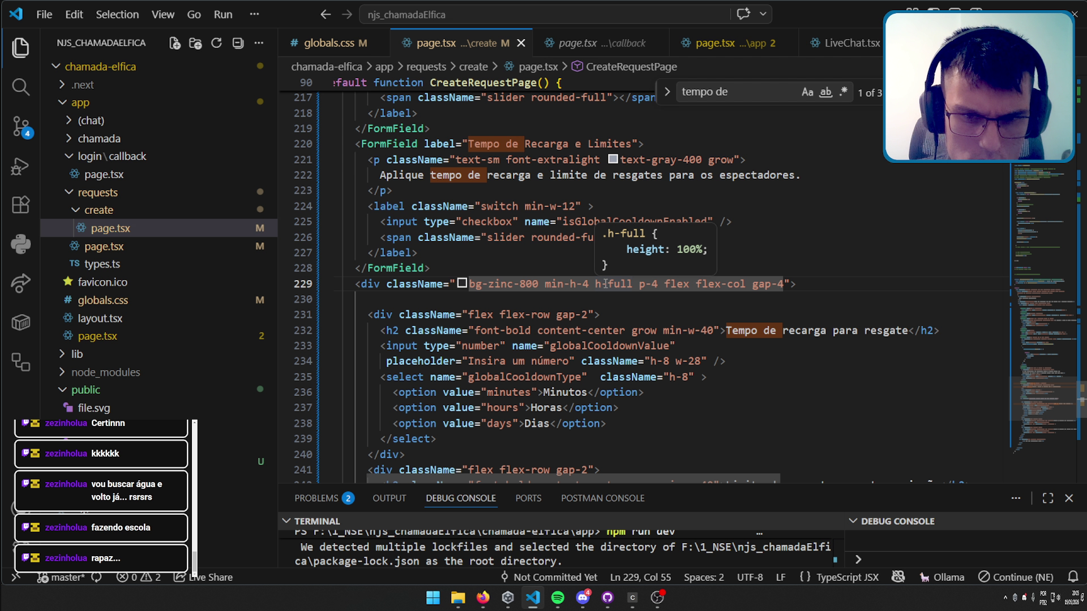
# Remove h-full from the cooldown box, replace bg-zinc-800 with bg-red and save.
pyautogui.press('BackSpace')
pyautogui.press('BackSpace')
pyautogui.press('BackSpace')
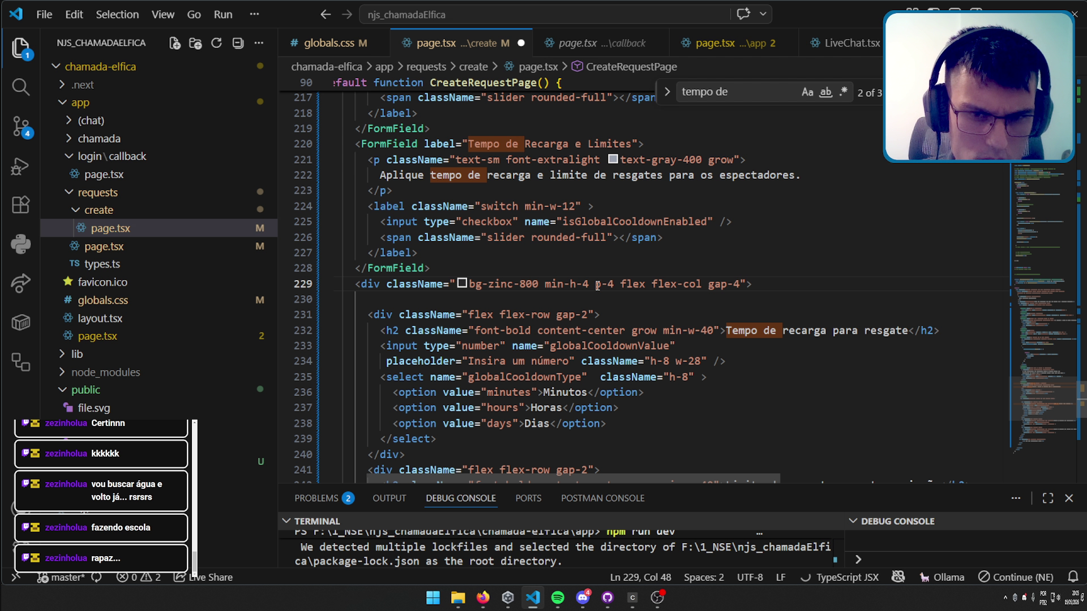
pyautogui.hotkey('ctrl', 's')
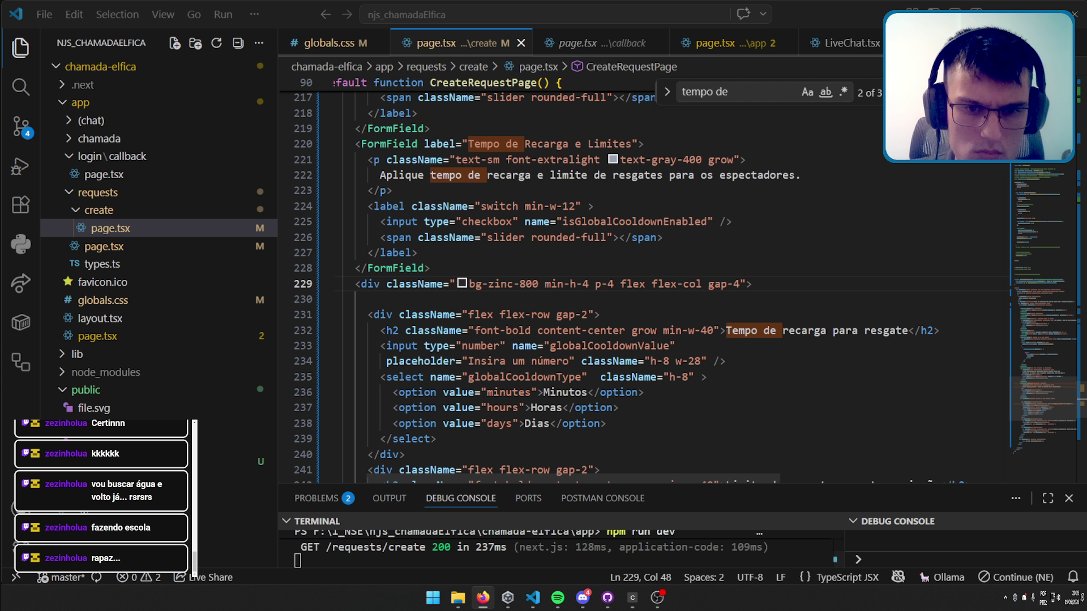
pyautogui.click(538, 283)
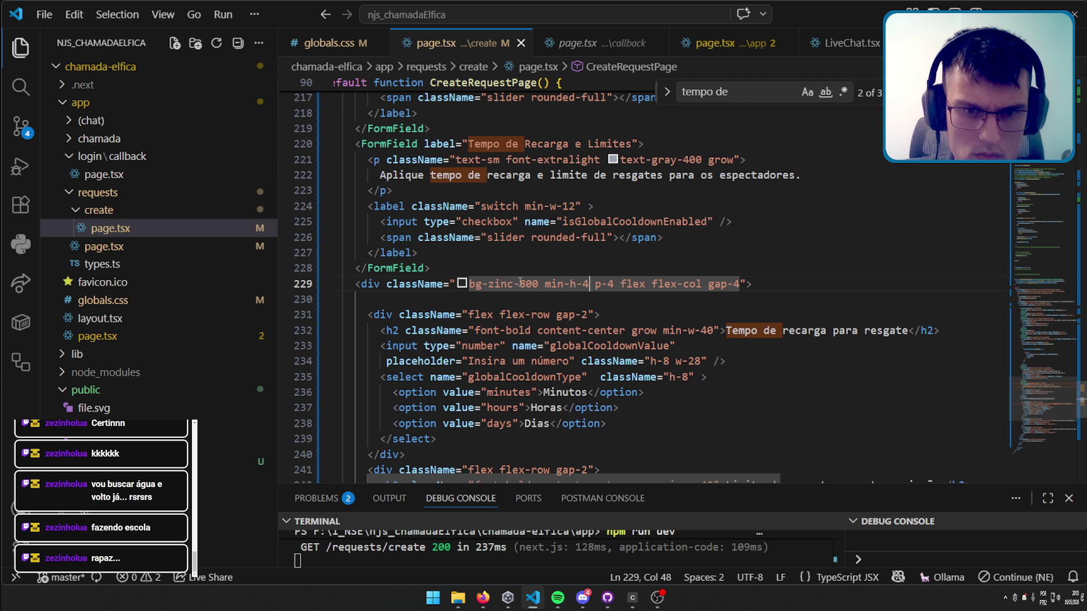
pyautogui.moveTo(539, 284); pyautogui.dragTo(469, 283)
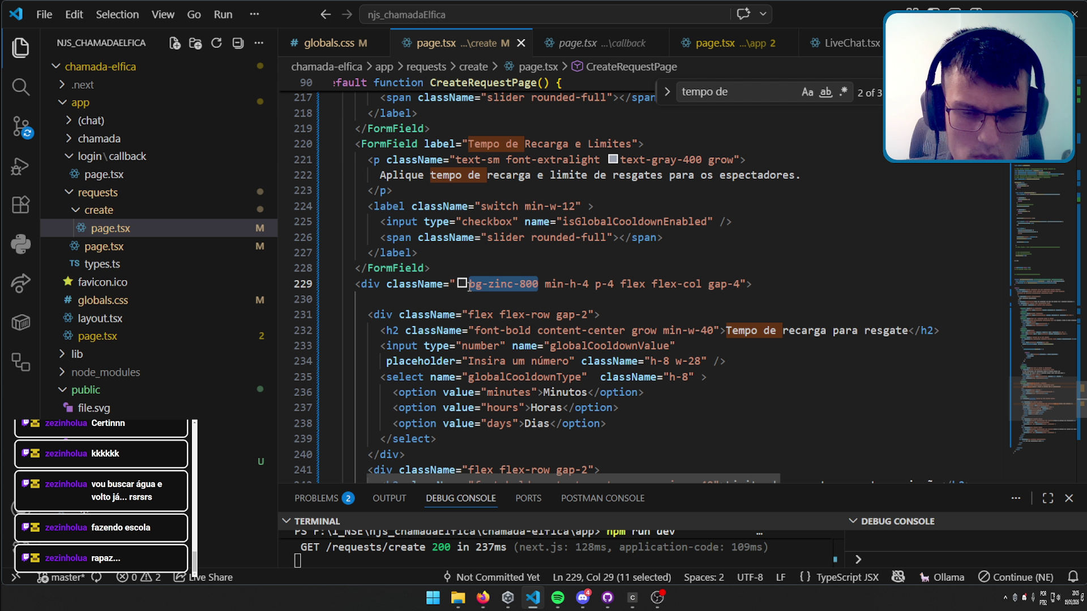
pyautogui.write('re')
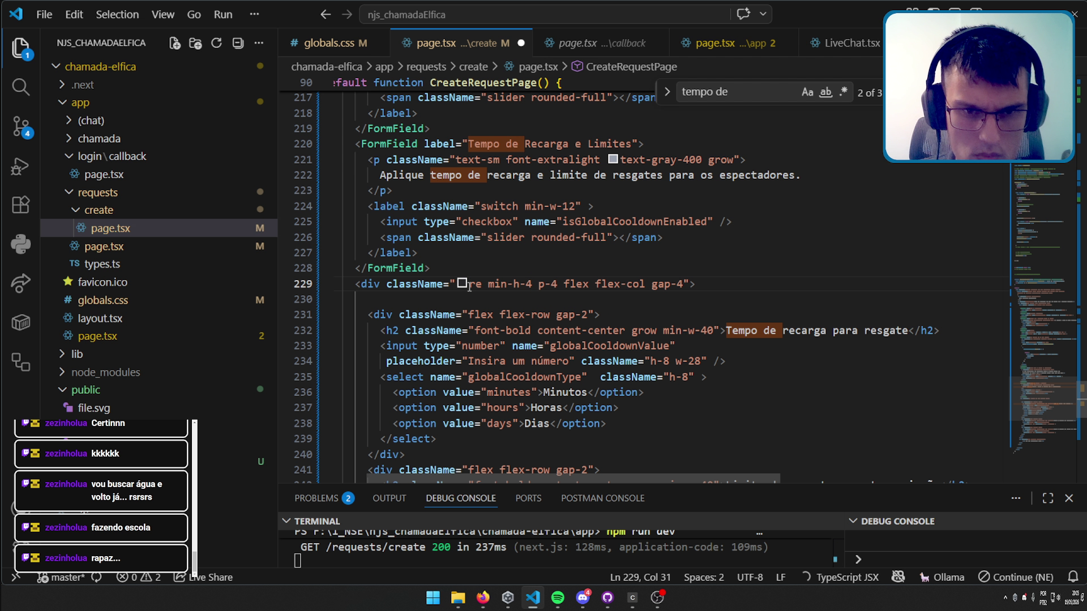
pyautogui.press('BackSpace')
pyautogui.press('BackSpace')
pyautogui.write('bg-red')
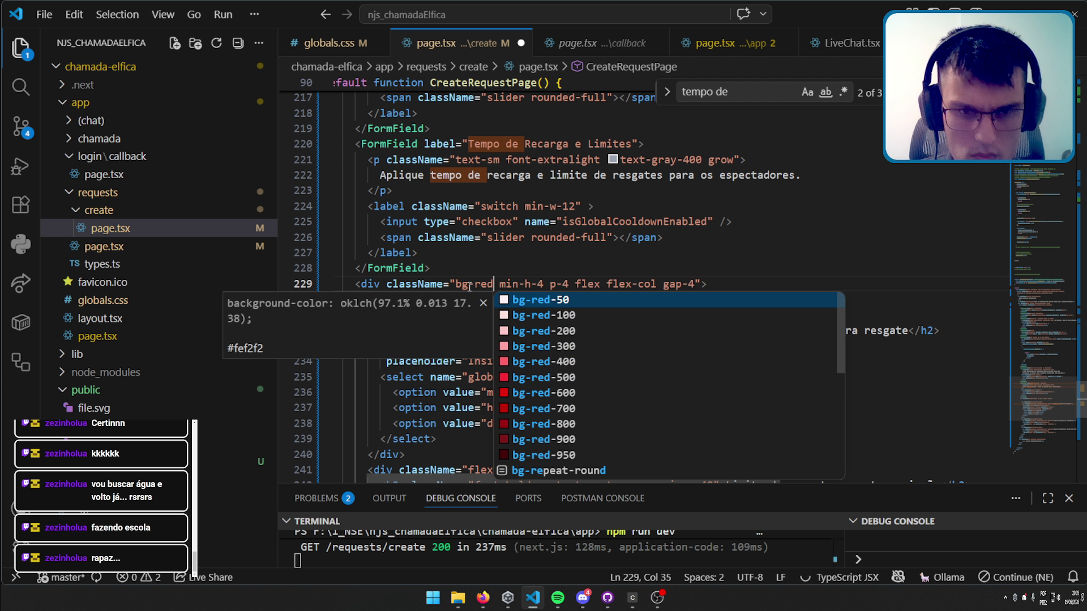
pyautogui.hotkey('ctrl', 's')
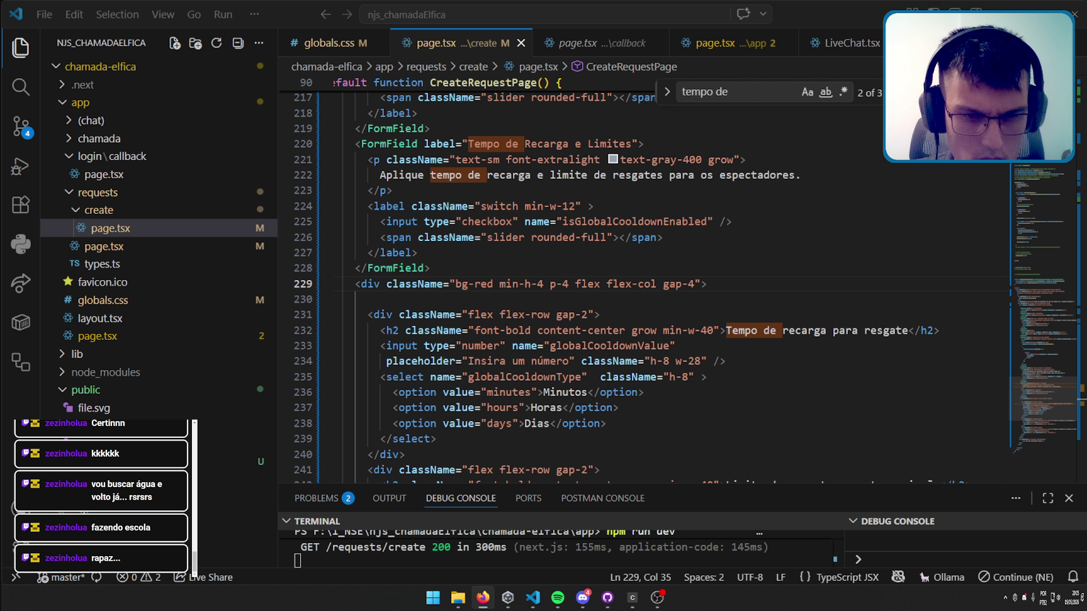
# Switch the background to bg-red-600 and save, then undo back to bg-zinc-800.
pyautogui.hotkey('alt', 'Tab')
pyautogui.press('BackSpace')
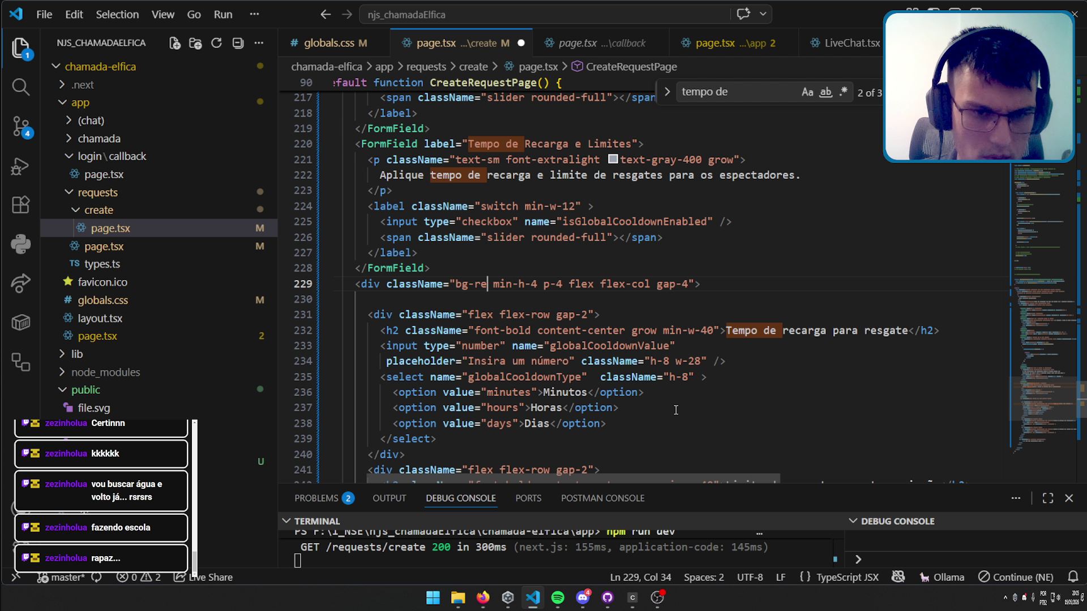
pyautogui.write('d')
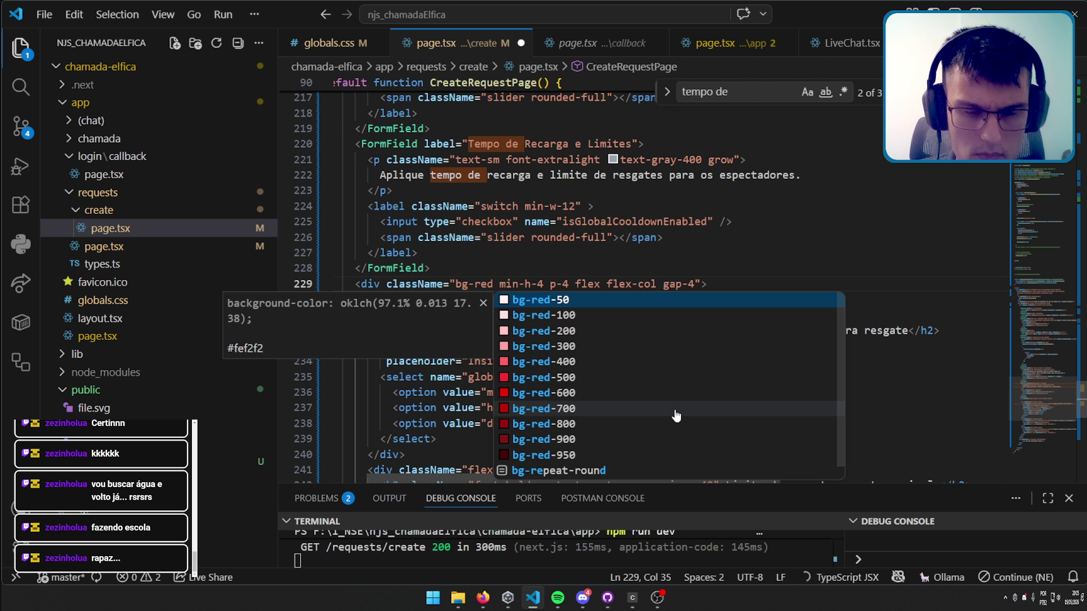
pyautogui.press('Down')
pyautogui.press('Down')
pyautogui.press('Down')
pyautogui.press('Down')
pyautogui.press('Down')
pyautogui.press('Return')
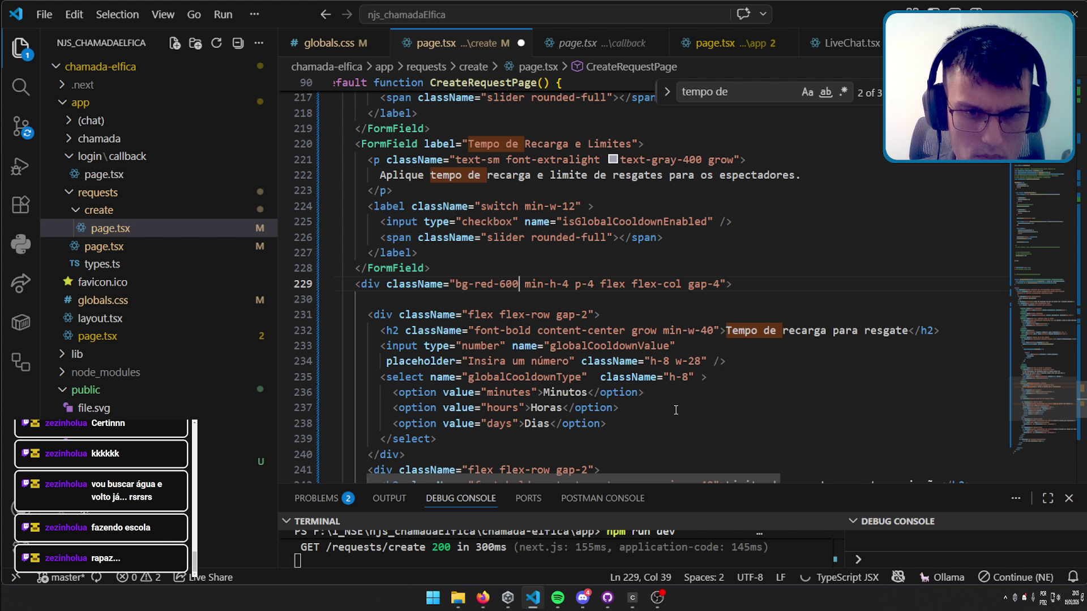
pyautogui.hotkey('ctrl', 's')
pyautogui.hotkey('alt', 'Tab')
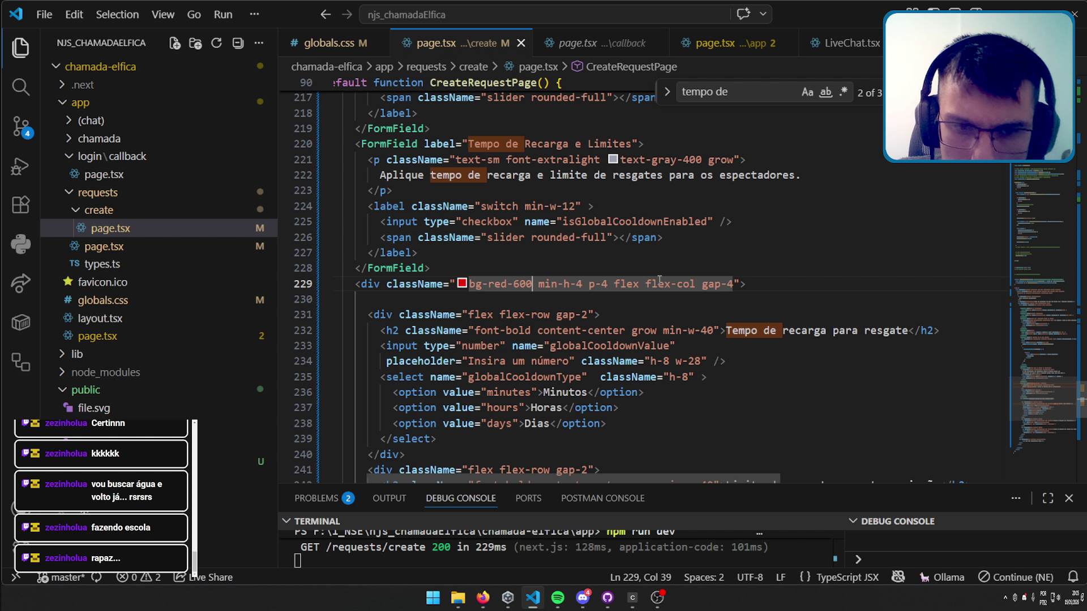
pyautogui.hotkey('ctrl', 'z')
pyautogui.hotkey('ctrl', 'z')
pyautogui.hotkey('ctrl', 'z')
pyautogui.hotkey('ctrl', 'z')
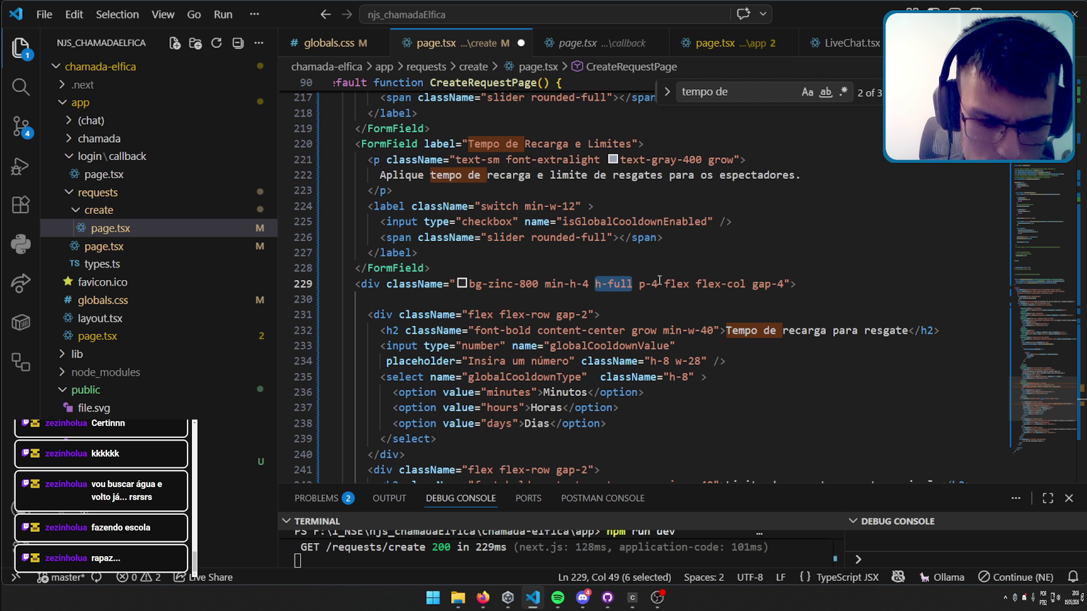
# Add h-full and grow classes to the cooldown wrapper and save.
pyautogui.write('h-')
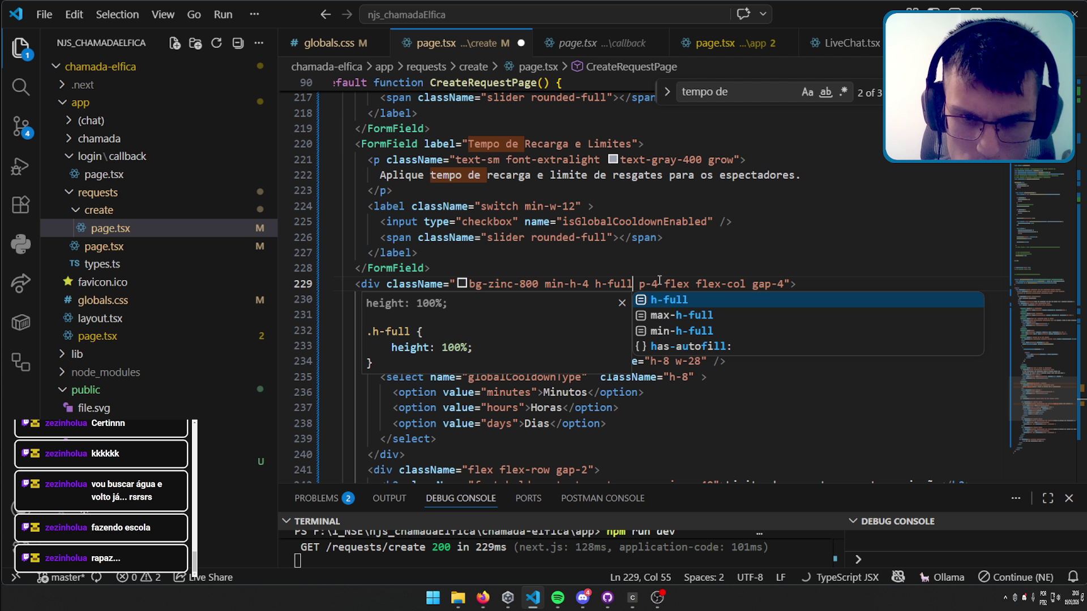
pyautogui.write('full')
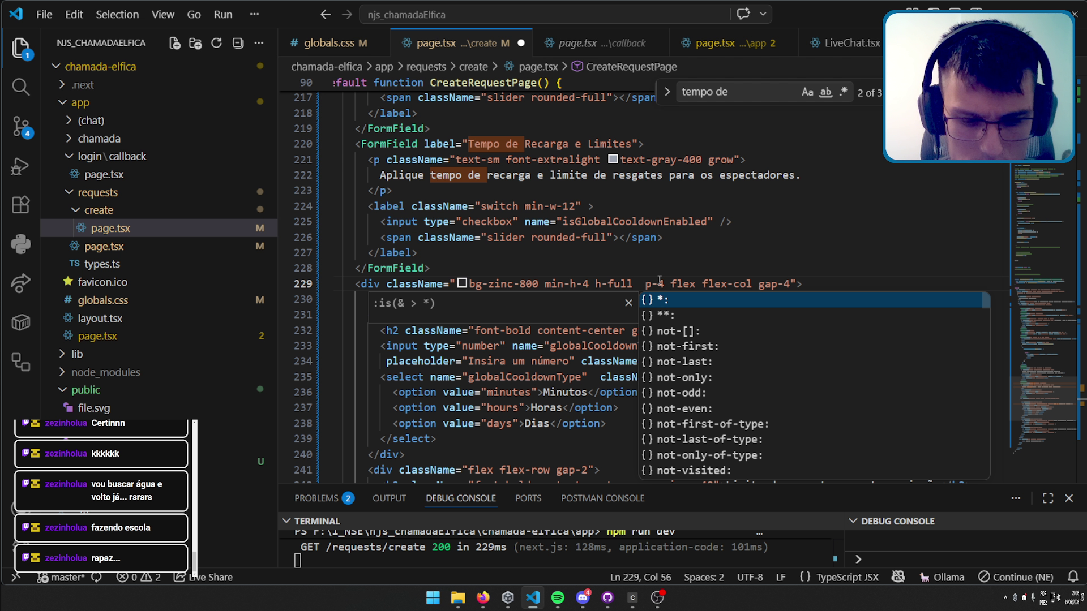
pyautogui.write('grow')
pyautogui.hotkey('ctrl', 's')
pyautogui.press('Escape')
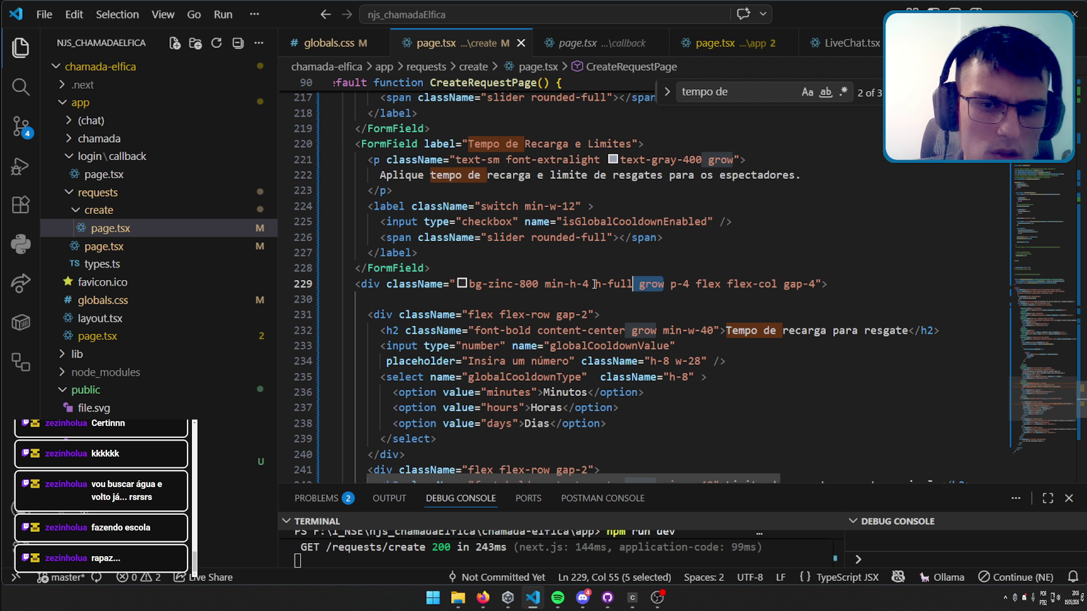
# Remove h-full and grow, and change min-h-4 to min-h-8.
pyautogui.moveTo(666, 284); pyautogui.dragTo(589, 284)
pyautogui.press('BackSpace')
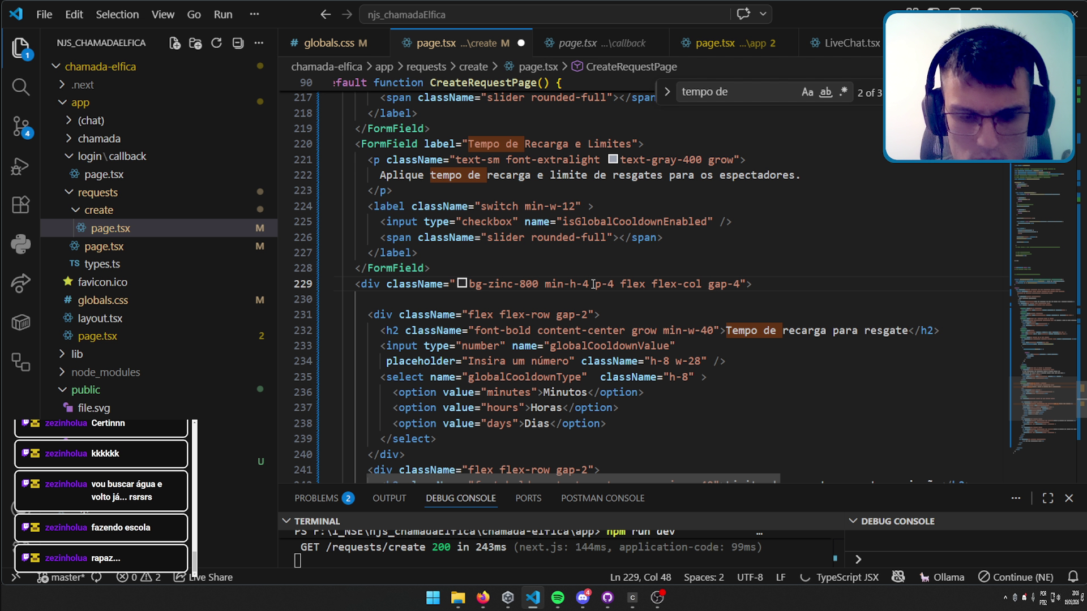
pyautogui.press('BackSpace')
pyautogui.write('8')
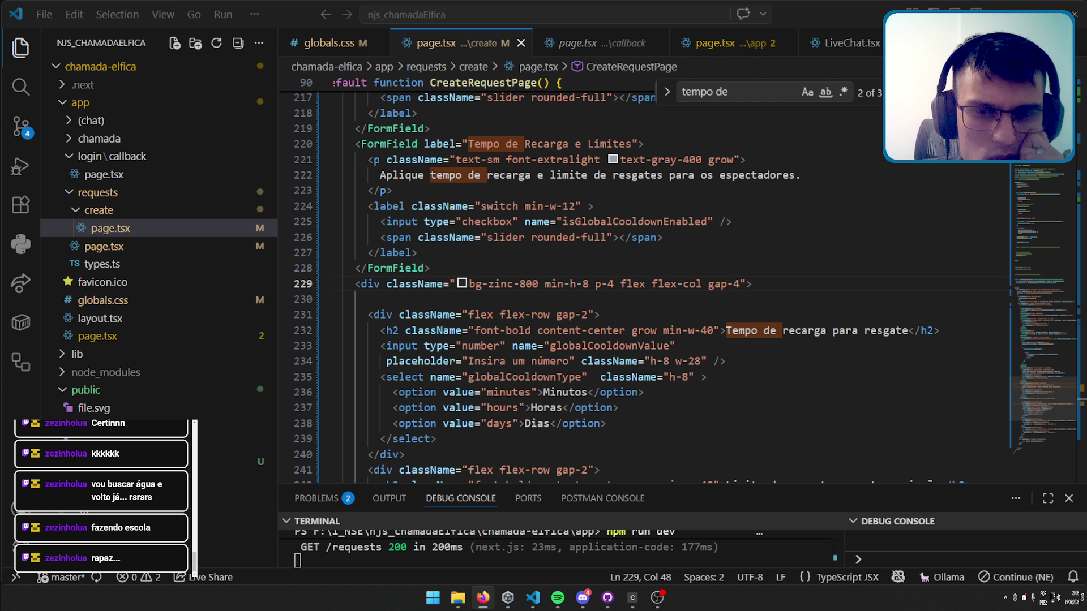
pyautogui.hotkey('alt', 'Tab')
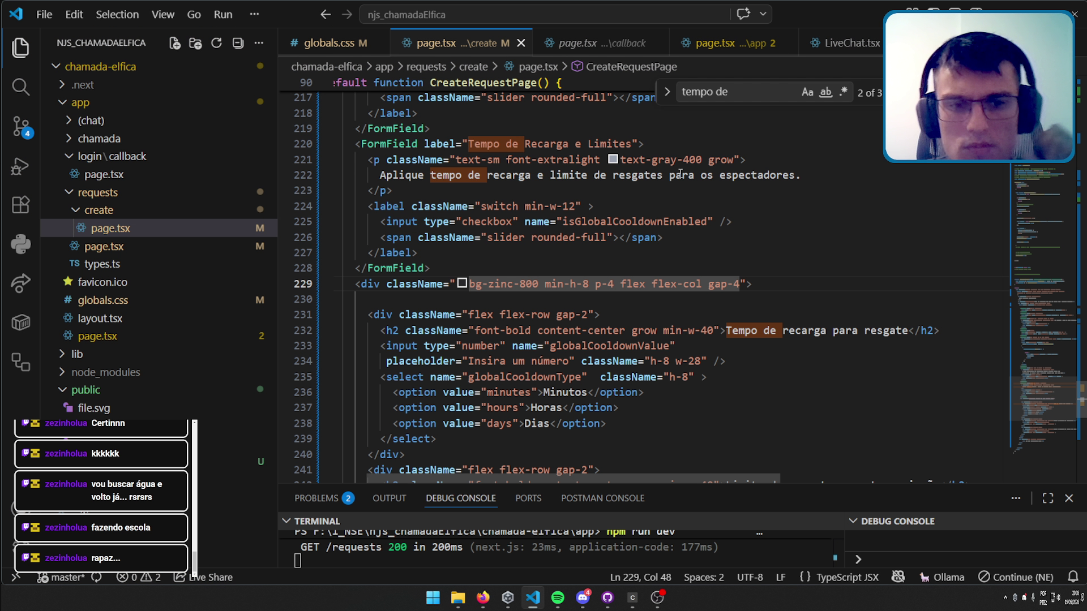
# Scroll up to the return block and select the 5 in the form's max-w-3/5.
pyautogui.scroll(3, 680, 174)
pyautogui.scroll(7, 668, 198)
pyautogui.scroll(7, 651, 232)
pyautogui.scroll(5, 634, 265)
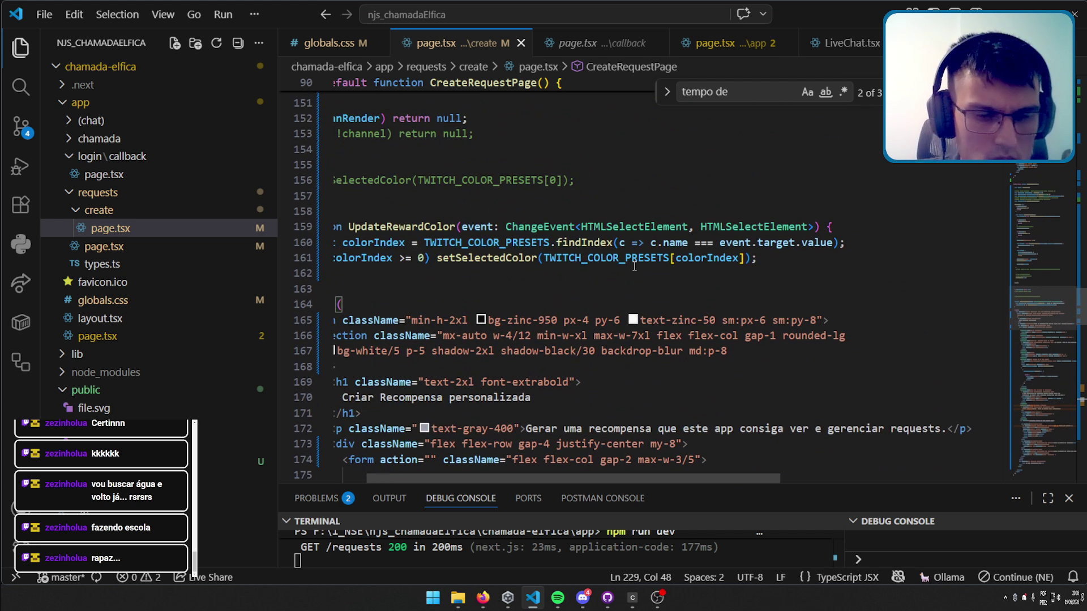
pyautogui.scroll(-2, 628, 275)
pyautogui.hscroll(-2, 606, 480)
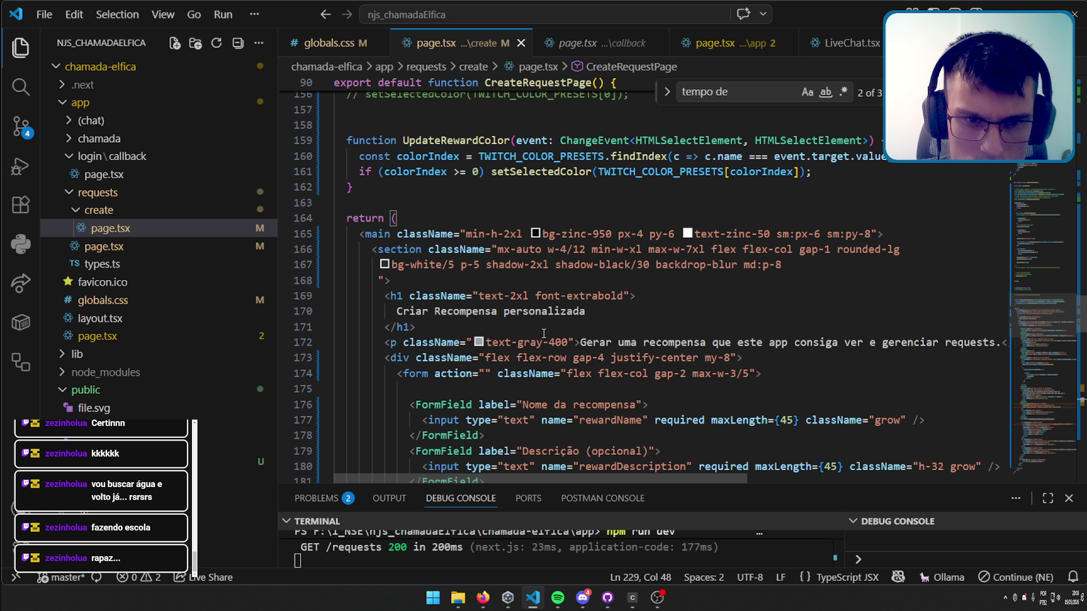
pyautogui.scroll(-1, 707, 343)
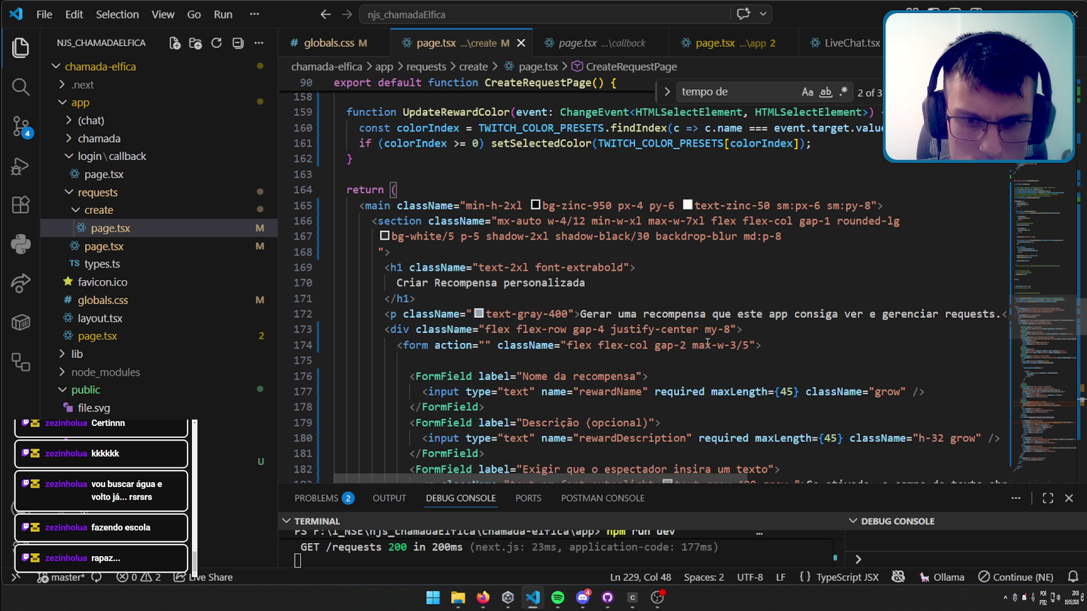
pyautogui.doubleClick(745, 345)
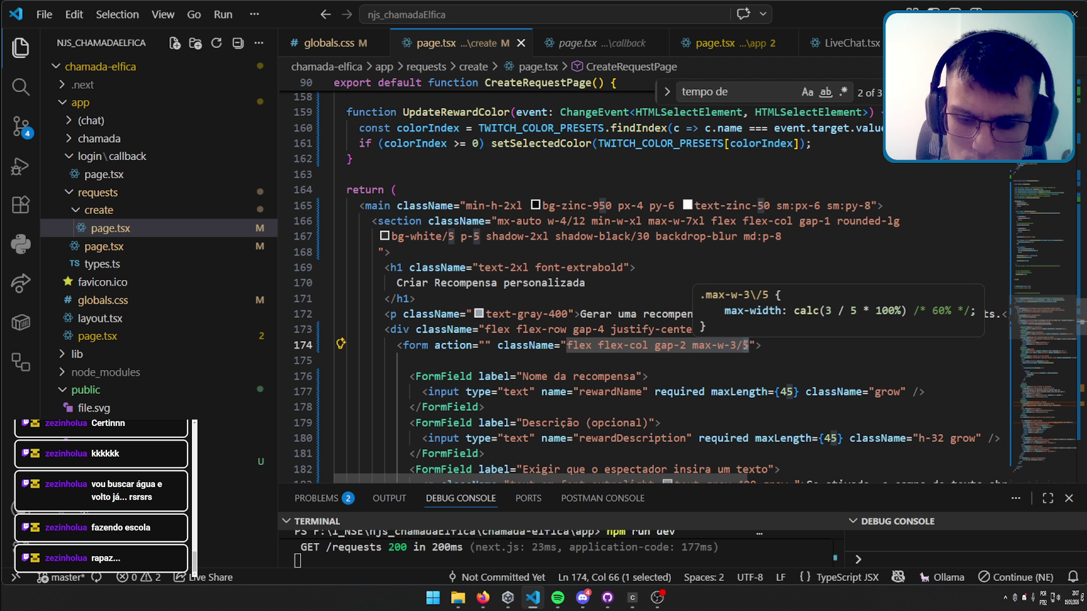
# Try the form at max-w-3/7, then revert it to max-w-3/5 and check the browser preview.
pyautogui.write('7')
pyautogui.hotkey('ctrl', 's')
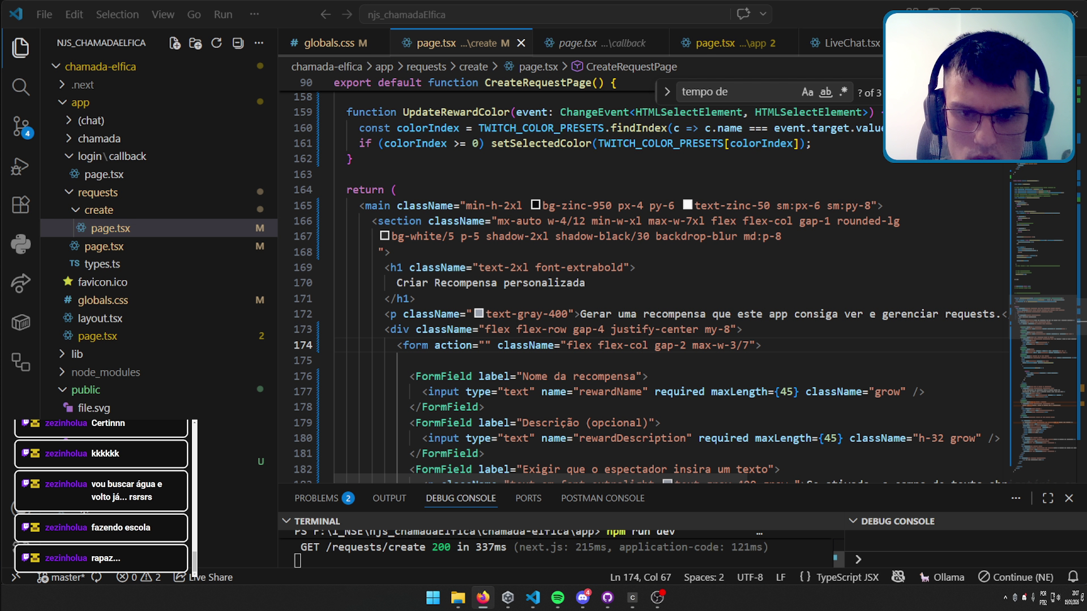
pyautogui.hotkey('ctrl', 'z')
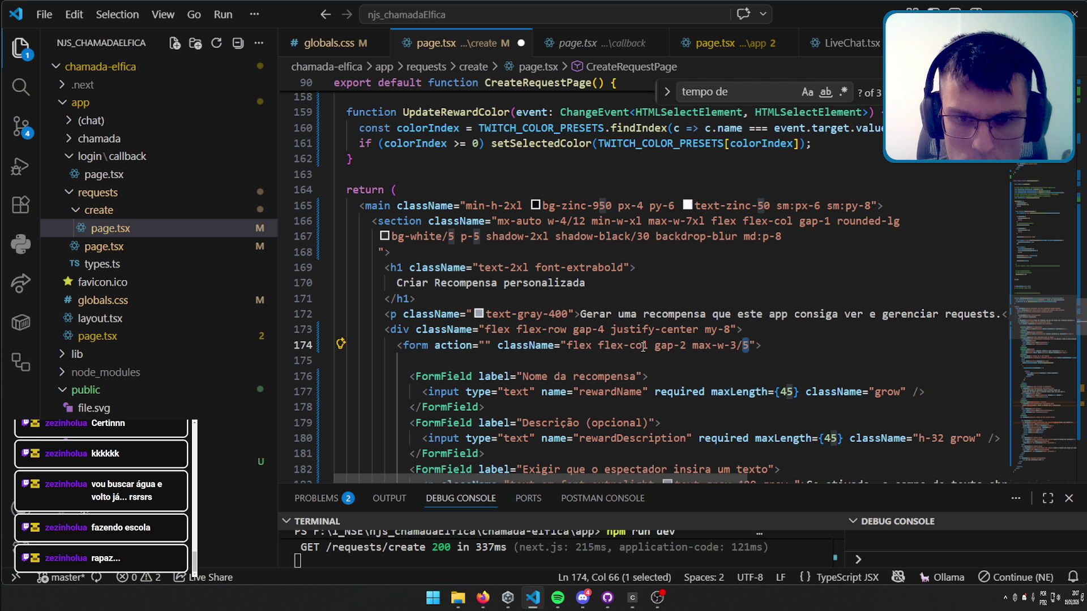
pyautogui.click(602, 329)
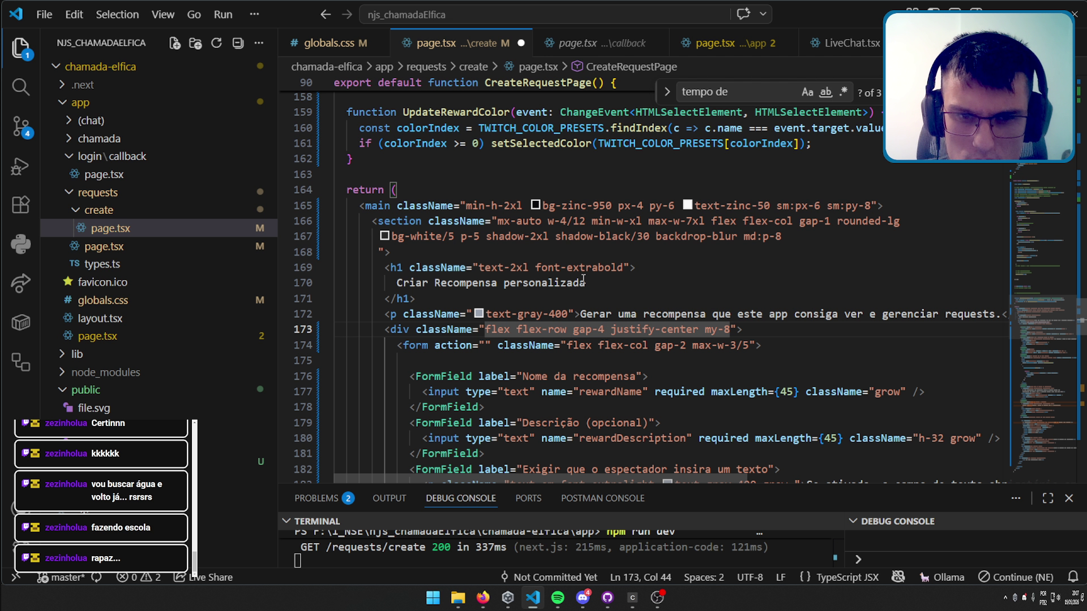
pyautogui.moveTo(524, 276)
pyautogui.hotkey('alt', 'Tab')
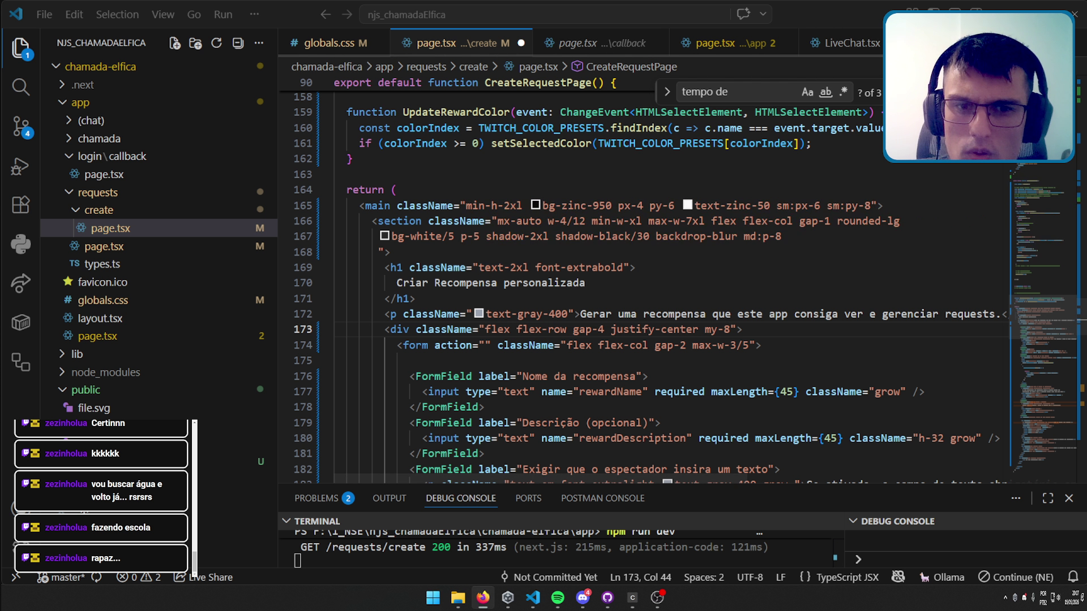
pyautogui.hotkey('alt', 'Tab')
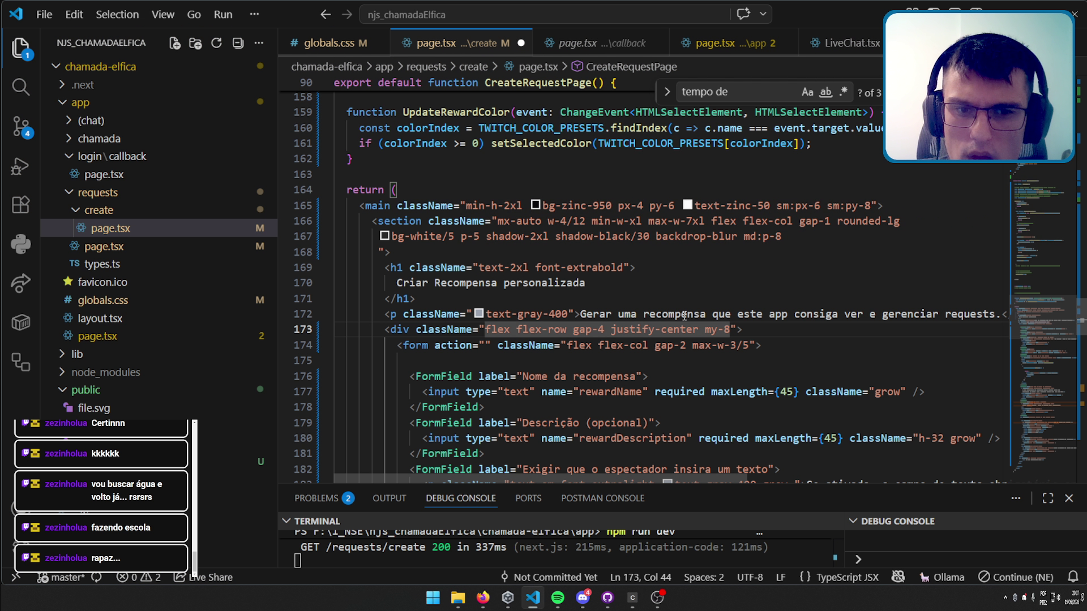
# Change the section's w-4/12 to w-6/12 on line 166 and save.
pyautogui.click(490, 284)
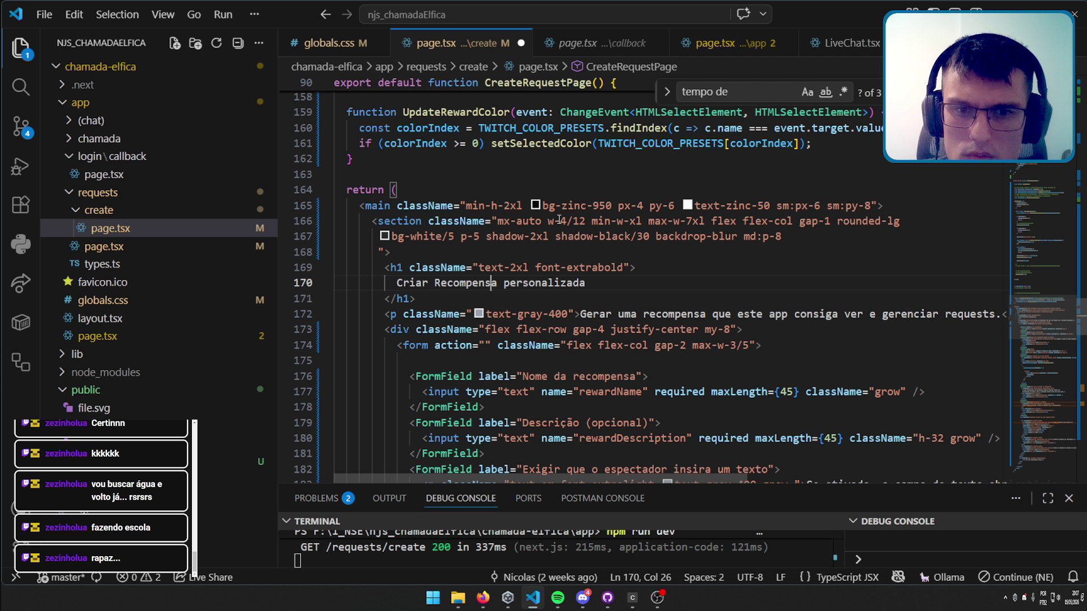
pyautogui.moveTo(583, 224)
pyautogui.moveTo(583, 224); pyautogui.dragTo(559, 221)
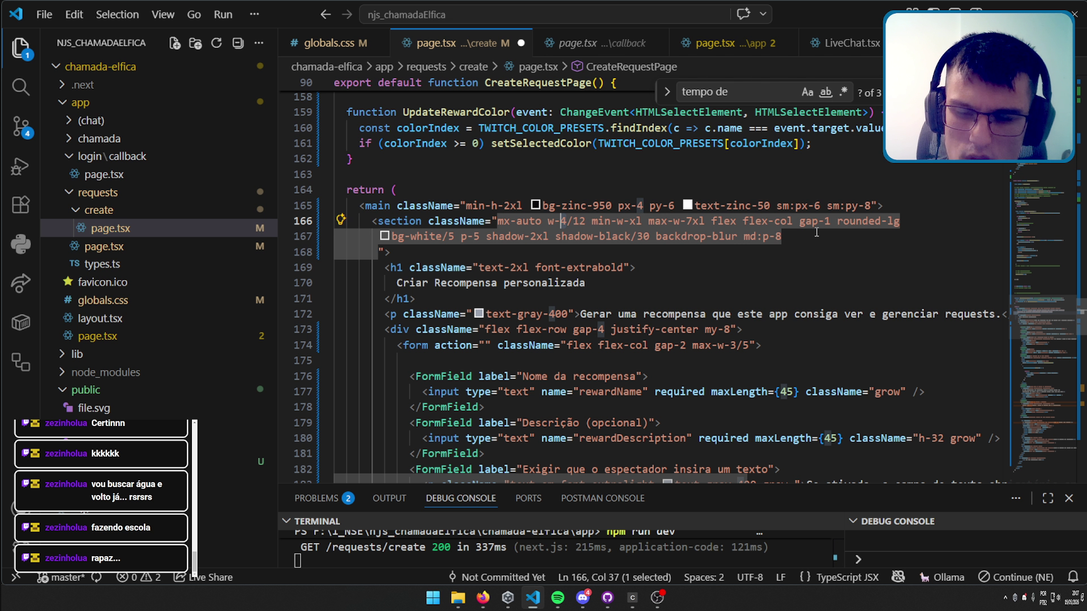
pyautogui.write('6')
pyautogui.hotkey('ctrl', 's')
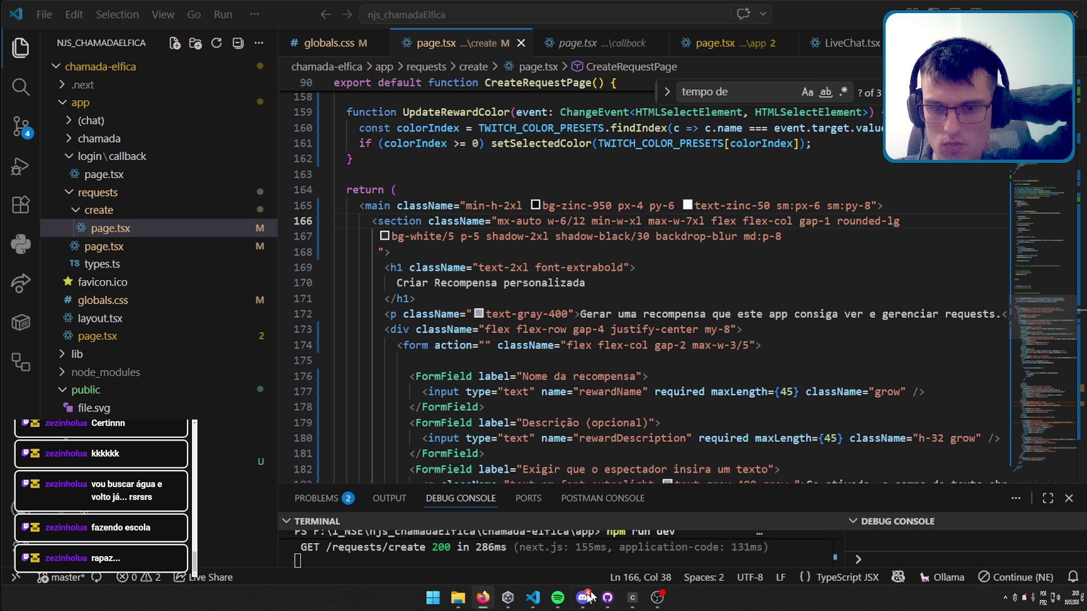
pyautogui.click(534, 598)
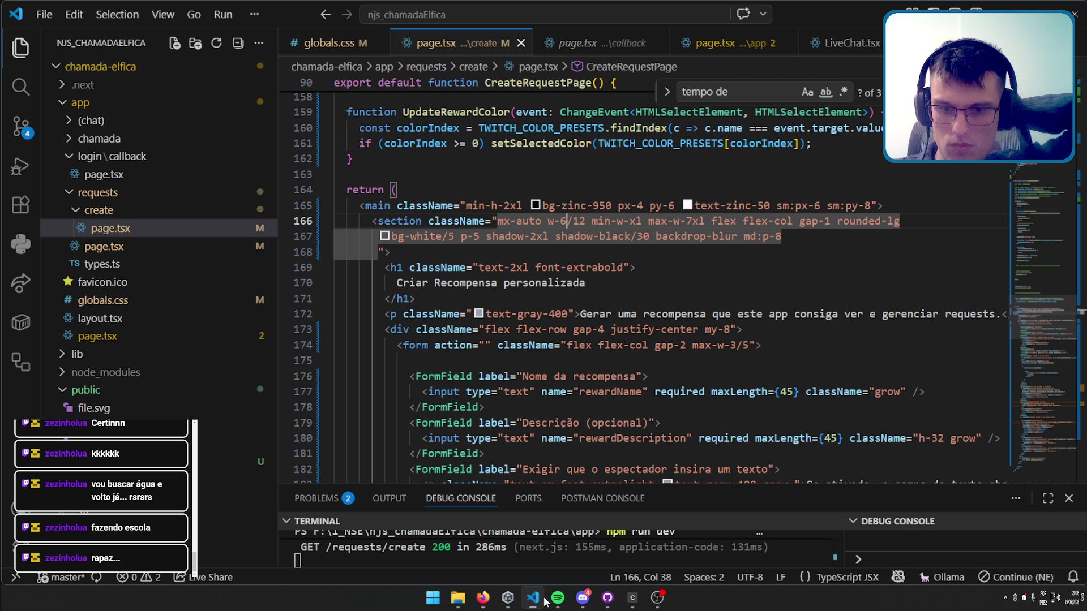
# Delete the blank line 175 under the <form> tag.
pyautogui.click(676, 298)
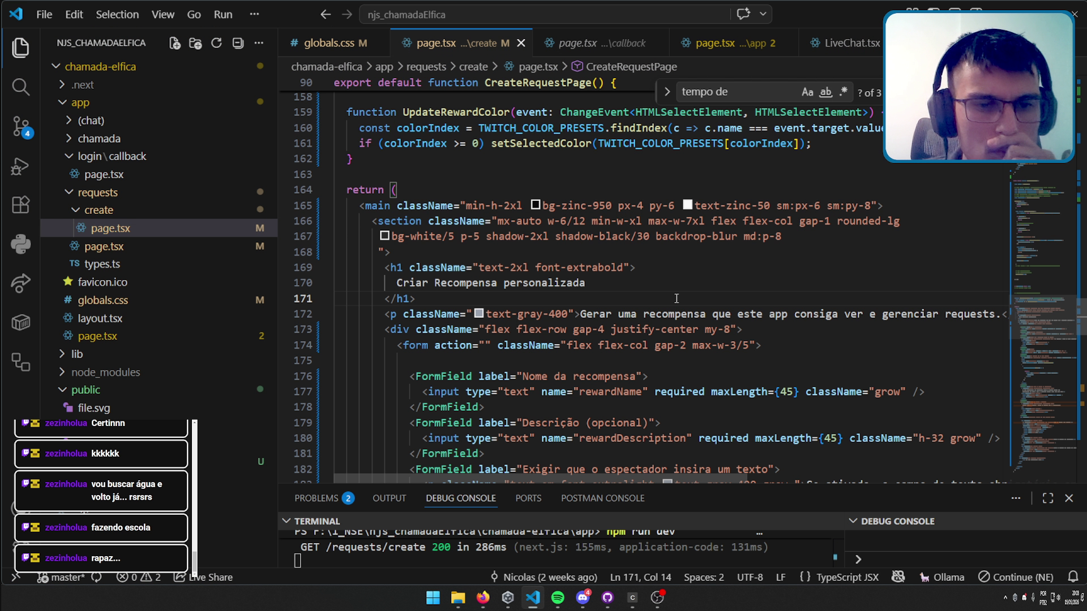
pyautogui.scroll(-1, 656, 307)
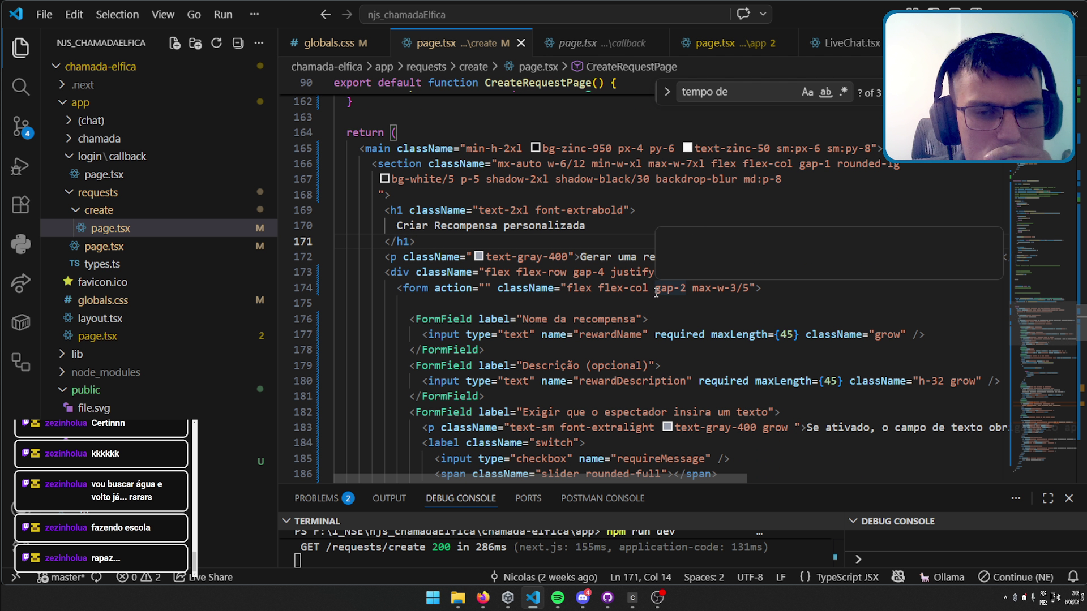
pyautogui.click(588, 303)
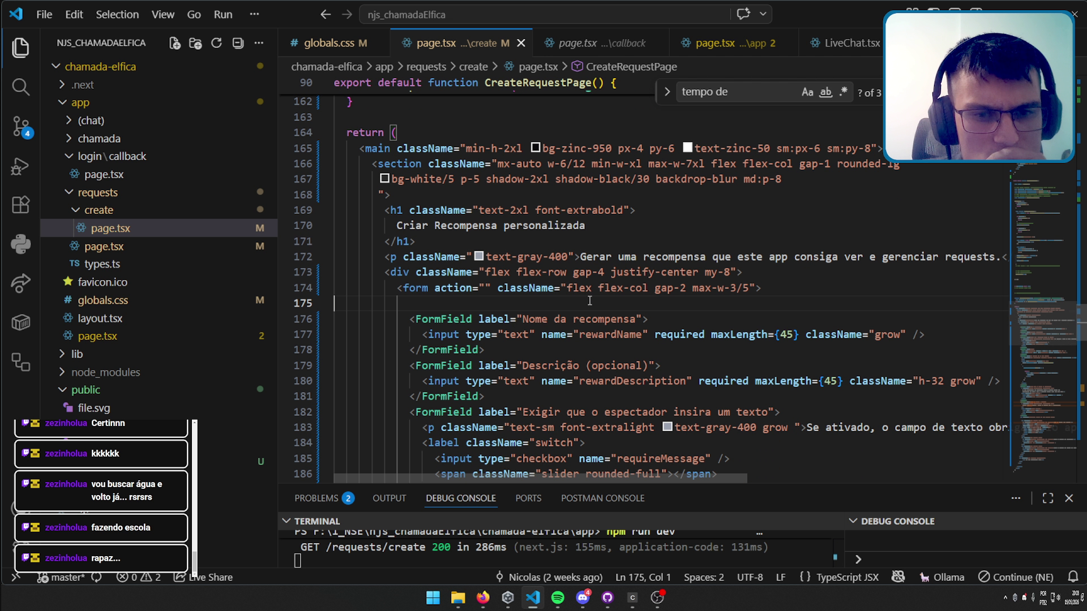
pyautogui.press('BackSpace')
# Scroll through the rest of the file to review it, then switch to Firefox.
pyautogui.scroll(-2, 635, 306)
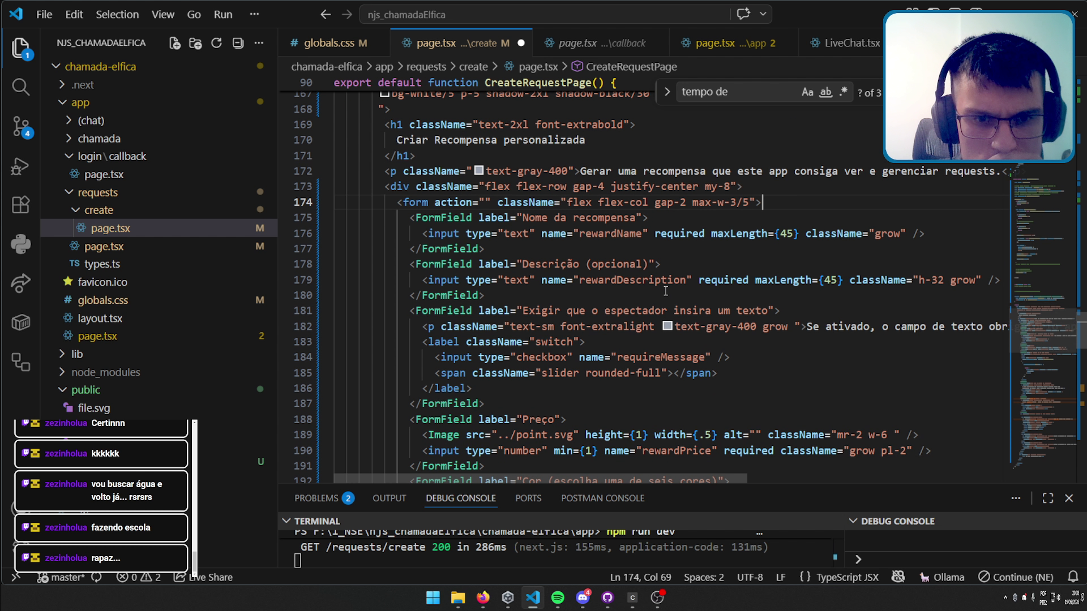
pyautogui.scroll(-7, 665, 290)
pyautogui.scroll(-4, 671, 283)
pyautogui.scroll(-4, 679, 276)
pyautogui.scroll(-4, 684, 272)
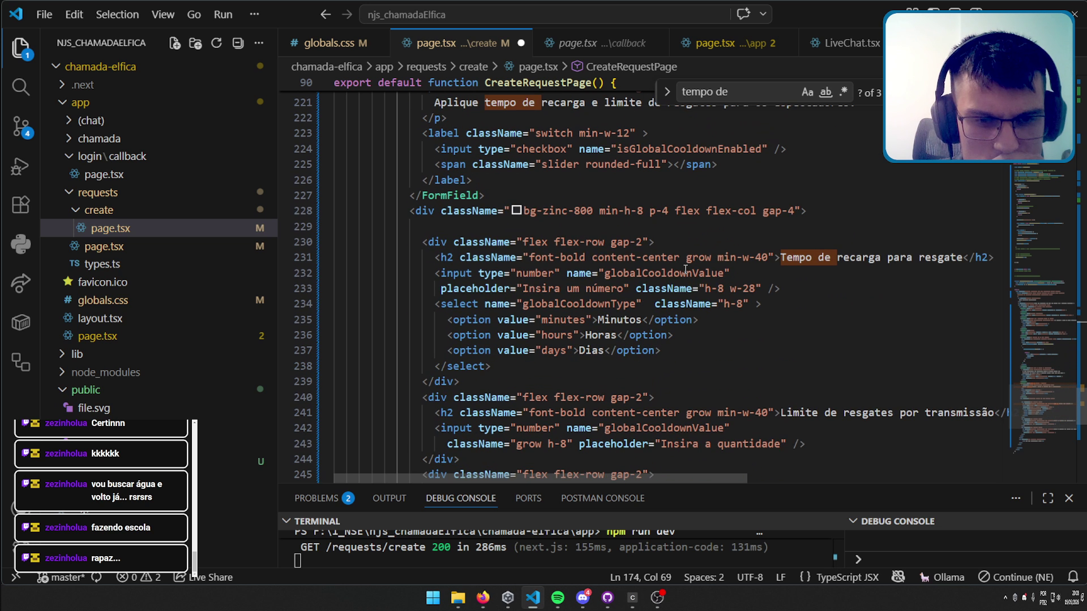
pyautogui.scroll(-5, 687, 267)
pyautogui.scroll(-2, 690, 263)
pyautogui.scroll(5, 692, 270)
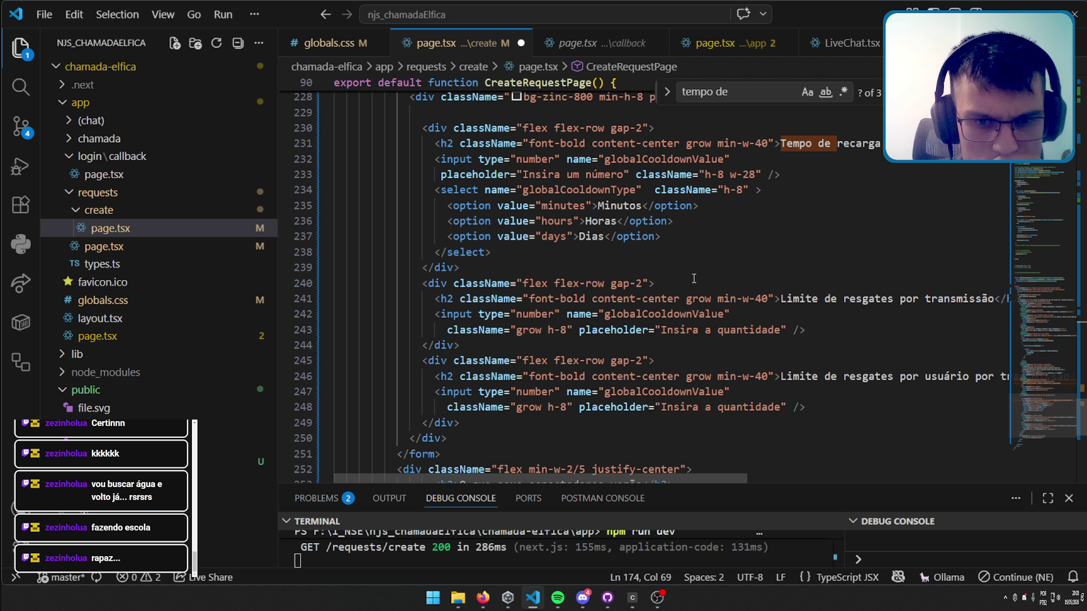
pyautogui.scroll(-4, 695, 278)
pyautogui.scroll(-1, 696, 277)
pyautogui.scroll(4, 700, 277)
pyautogui.scroll(5, 704, 277)
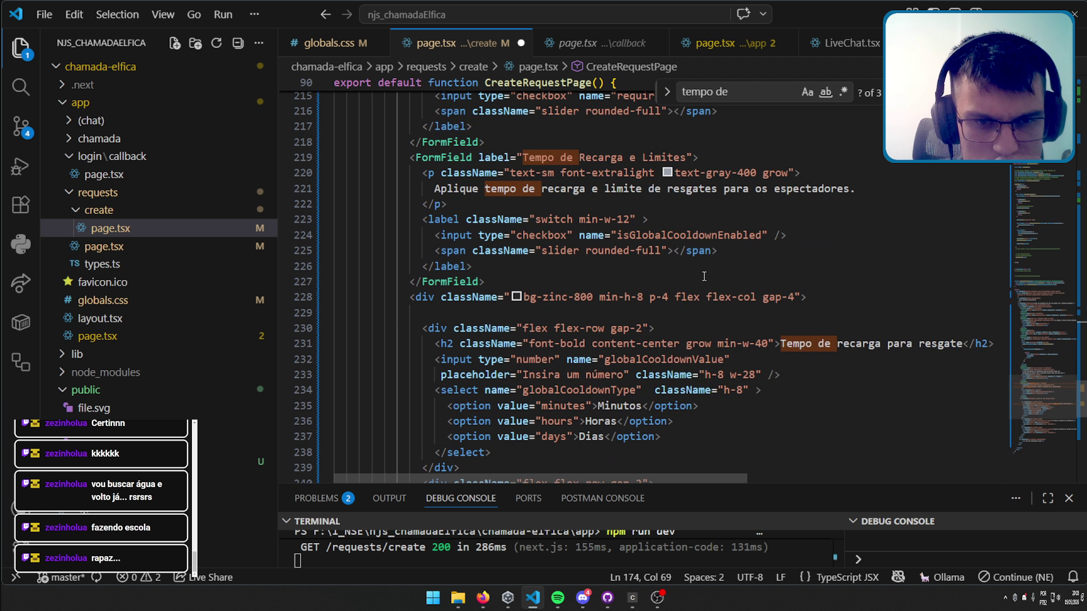
pyautogui.scroll(7, 706, 276)
pyautogui.scroll(6, 707, 275)
pyautogui.scroll(5, 709, 274)
pyautogui.scroll(2, 711, 274)
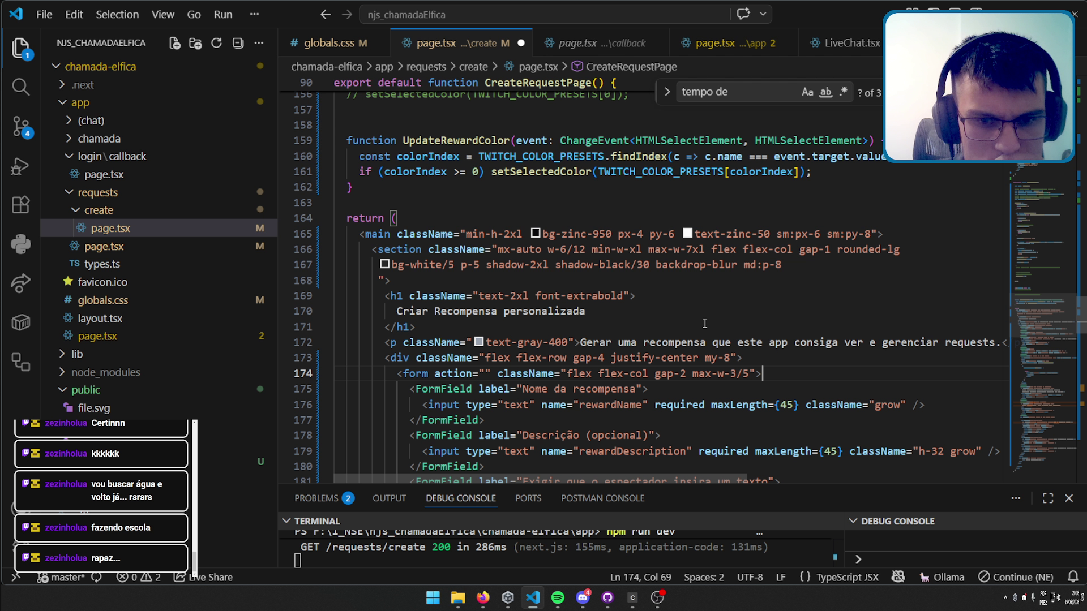
pyautogui.scroll(-5, 704, 323)
pyautogui.scroll(-8, 713, 314)
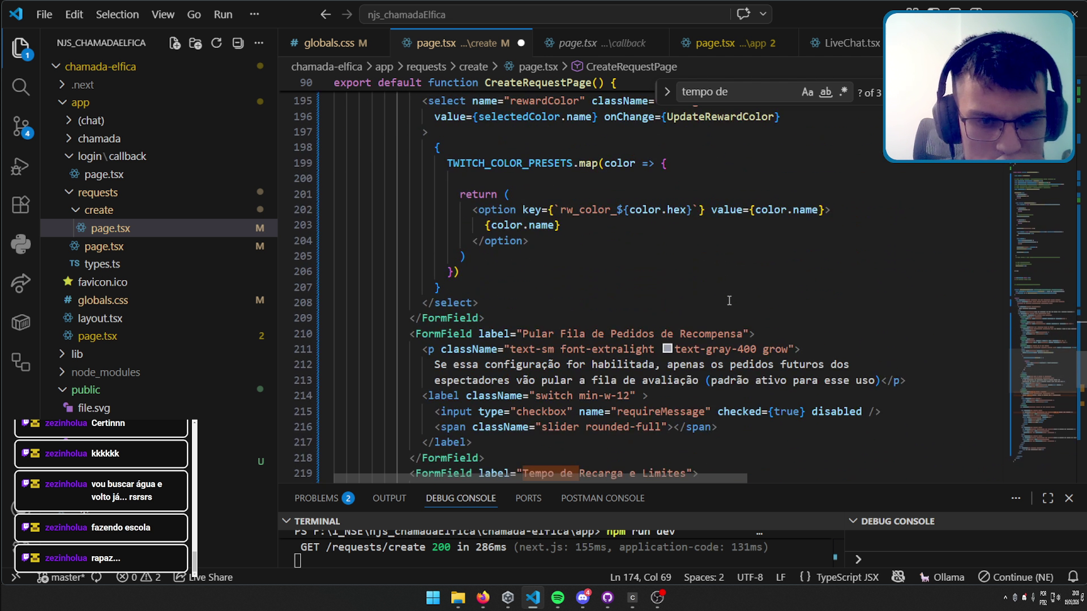
pyautogui.scroll(-4, 722, 306)
pyautogui.scroll(-5, 729, 301)
pyautogui.scroll(-3, 729, 300)
pyautogui.scroll(-1, 729, 300)
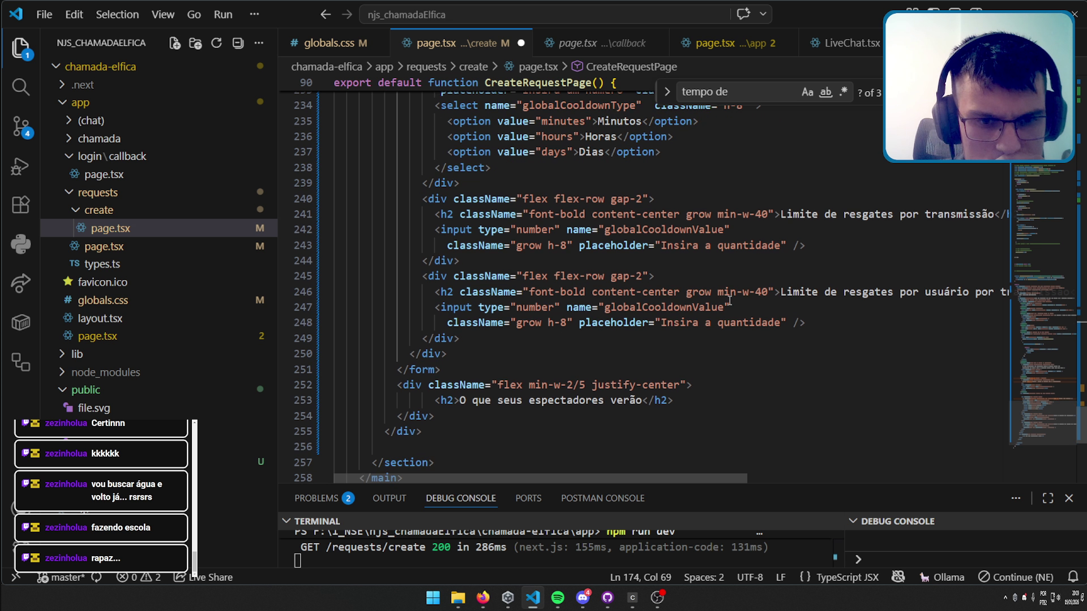
pyautogui.scroll(-1, 694, 396)
pyautogui.scroll(1, 694, 396)
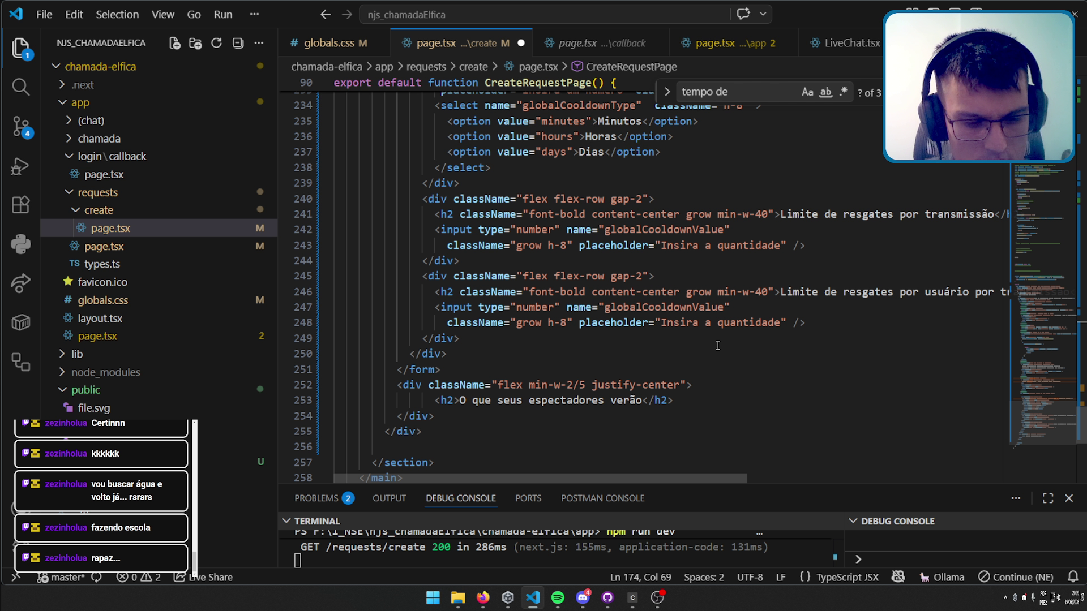
pyautogui.hotkey('alt', 'Tab')
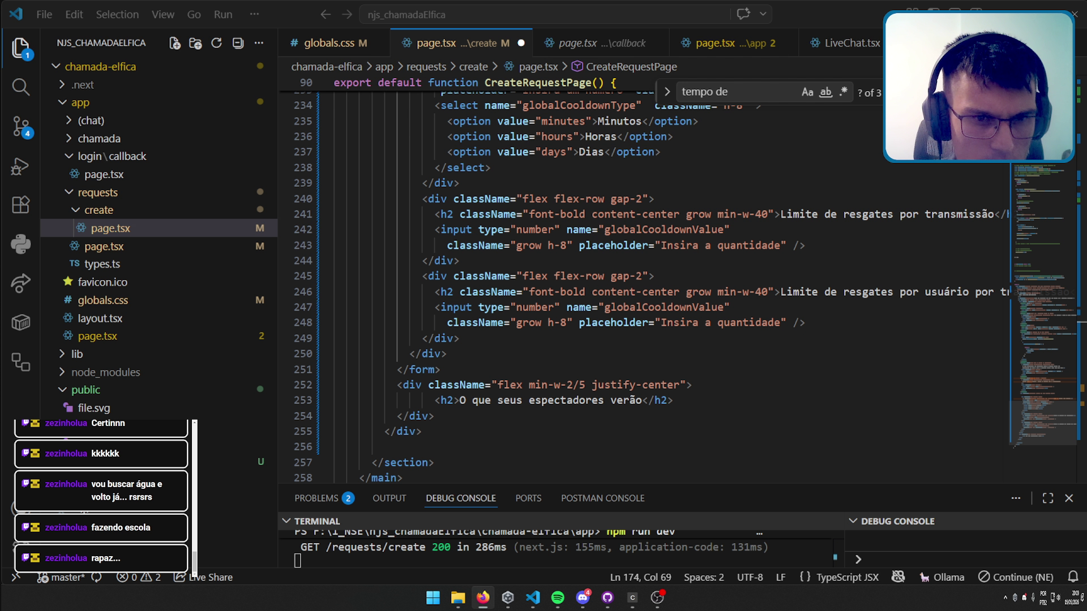
# Move up the file via the minimap and select the DEFAULT_FORM_STATE name.
pyautogui.click(731, 291)
pyautogui.moveTo(1061, 405); pyautogui.dragTo(1039, 240)
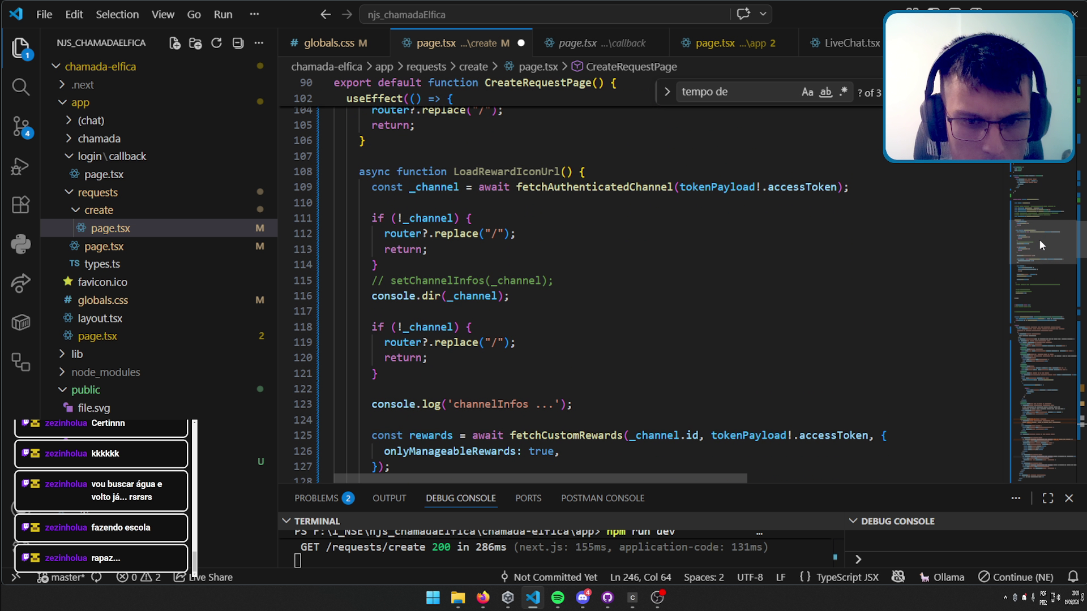
pyautogui.moveTo(1039, 239)
pyautogui.mouseDown()
pyautogui.moveTo(1044, 269)
pyautogui.moveTo(1054, 202)
pyautogui.mouseUp()
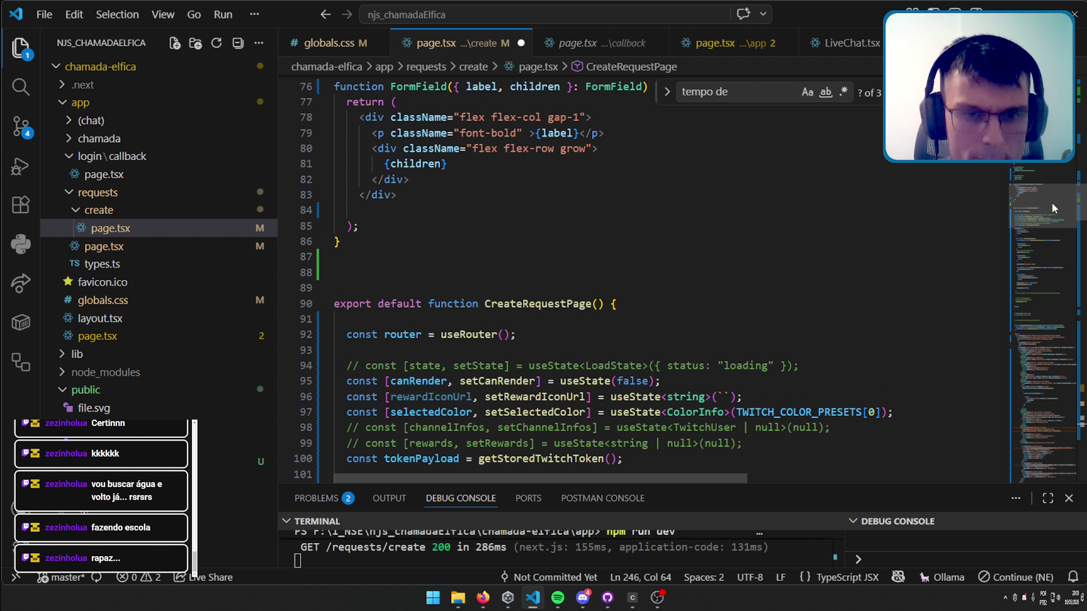
pyautogui.moveTo(1053, 202); pyautogui.dragTo(1066, 161)
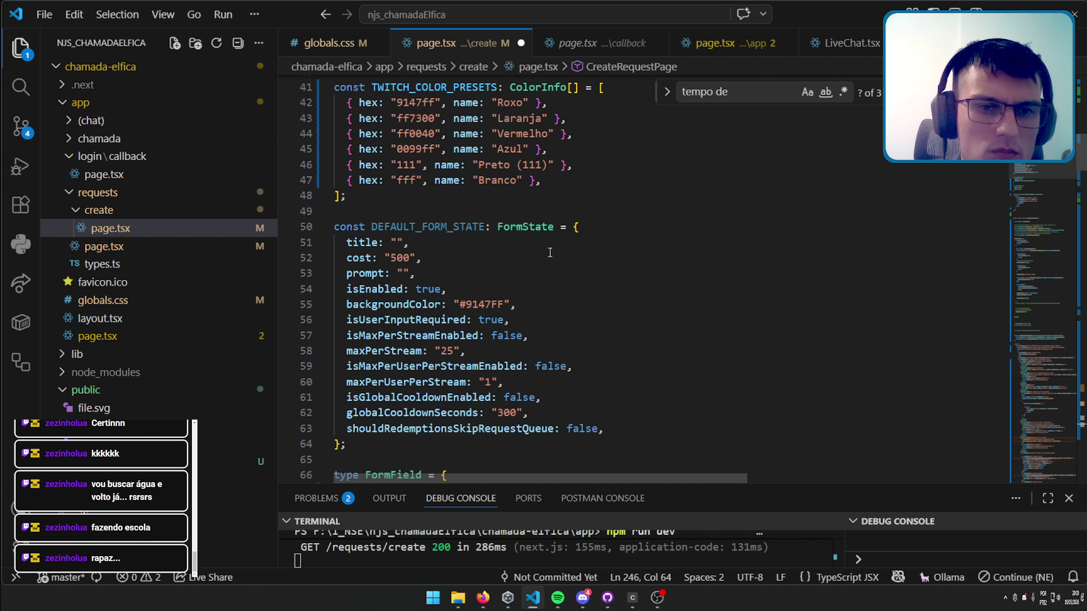
pyautogui.doubleClick(449, 226)
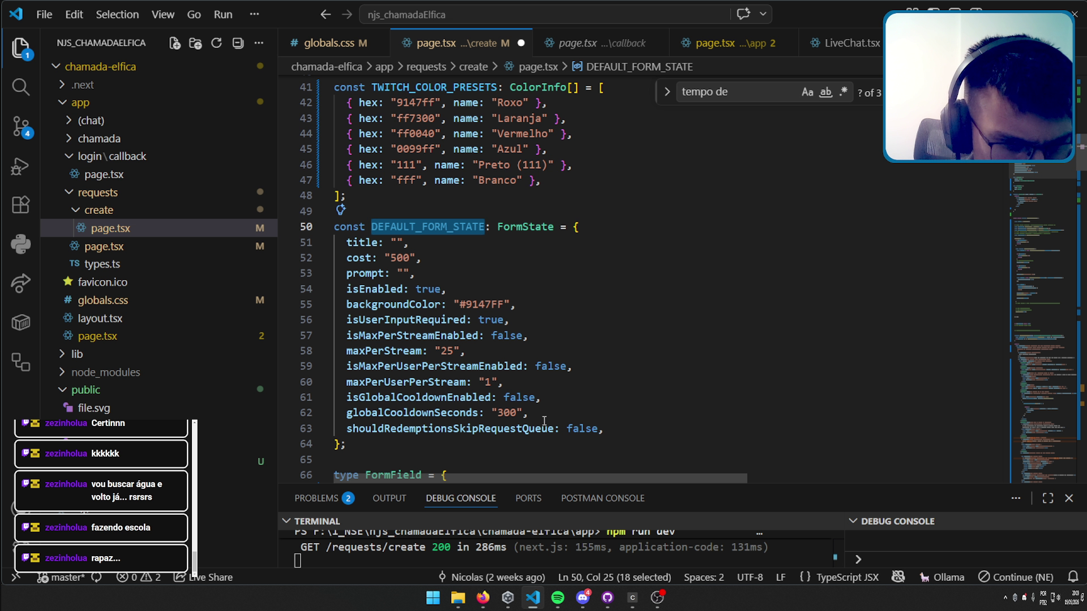
pyautogui.scroll(-3, 436, 376)
pyautogui.scroll(-4, 498, 311)
pyautogui.scroll(6, 565, 251)
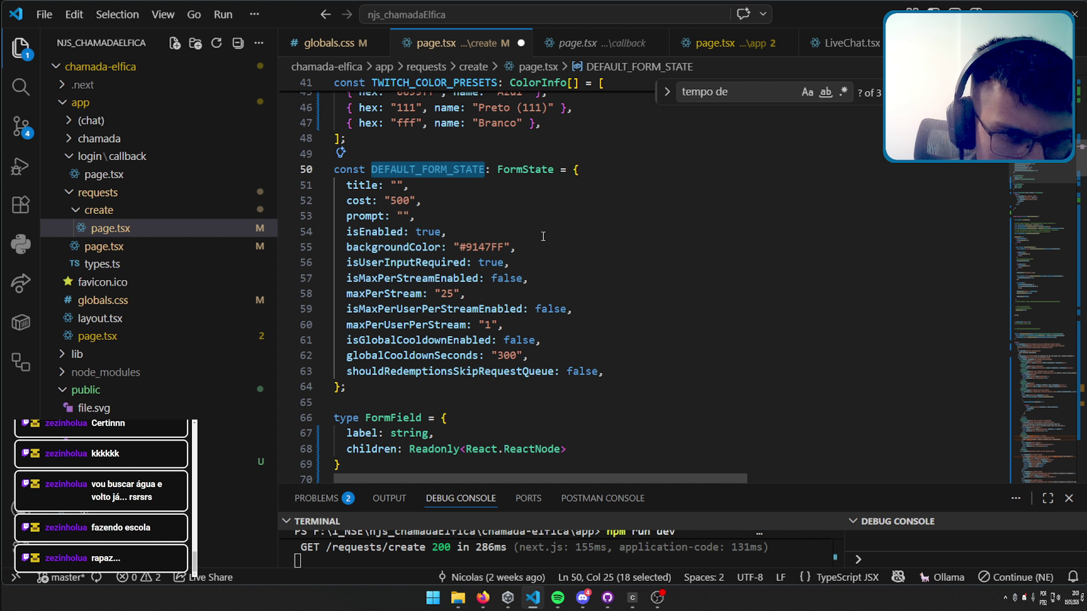
# Search the file for FormState, find its type definition on line 25, and return via the minimap.
pyautogui.doubleClick(525, 169)
pyautogui.hotkey('ctrl', 'f')
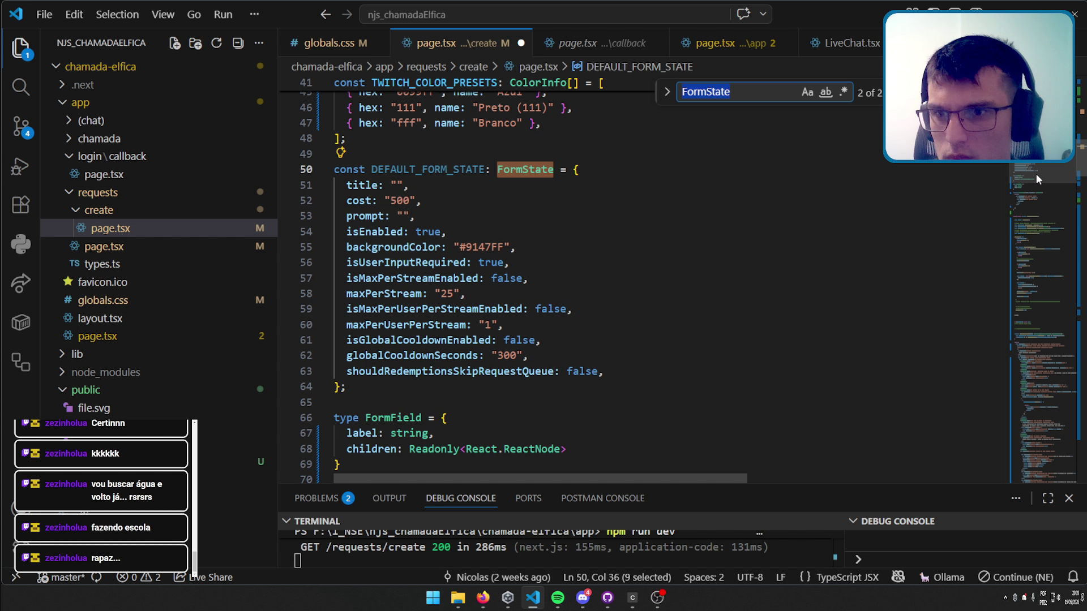
pyautogui.scroll(9, 1039, 167)
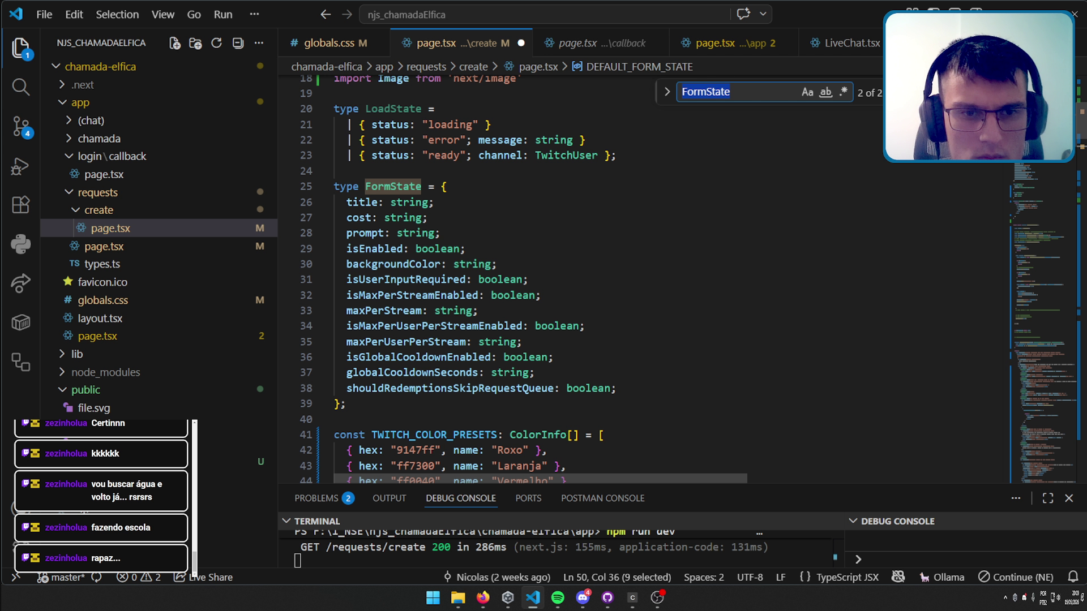
pyautogui.scroll(-2, 558, 310)
pyautogui.scroll(-2, 558, 310)
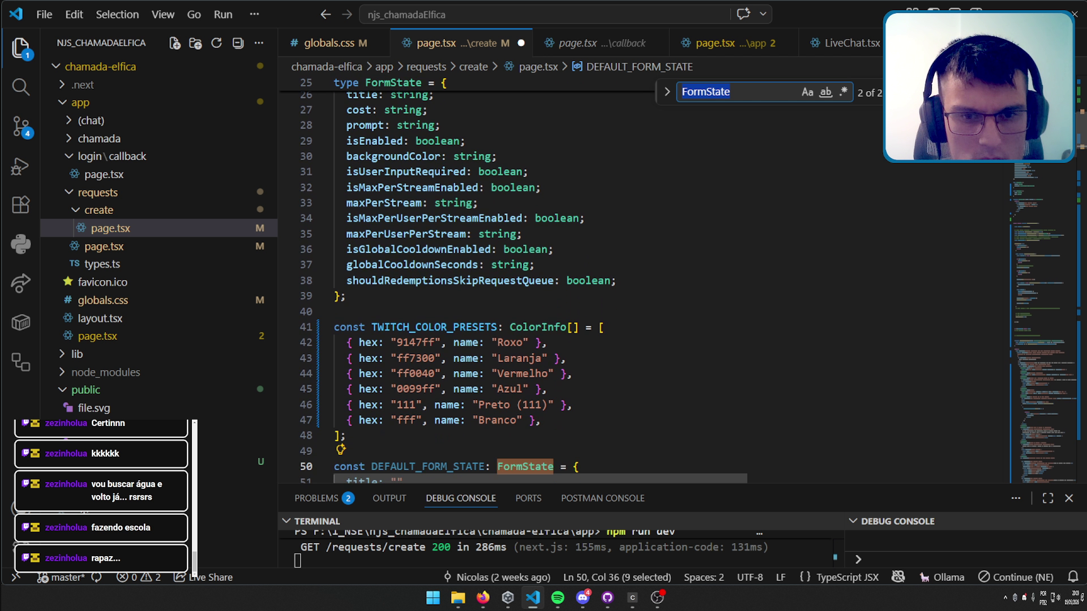
pyautogui.scroll(-1, 558, 310)
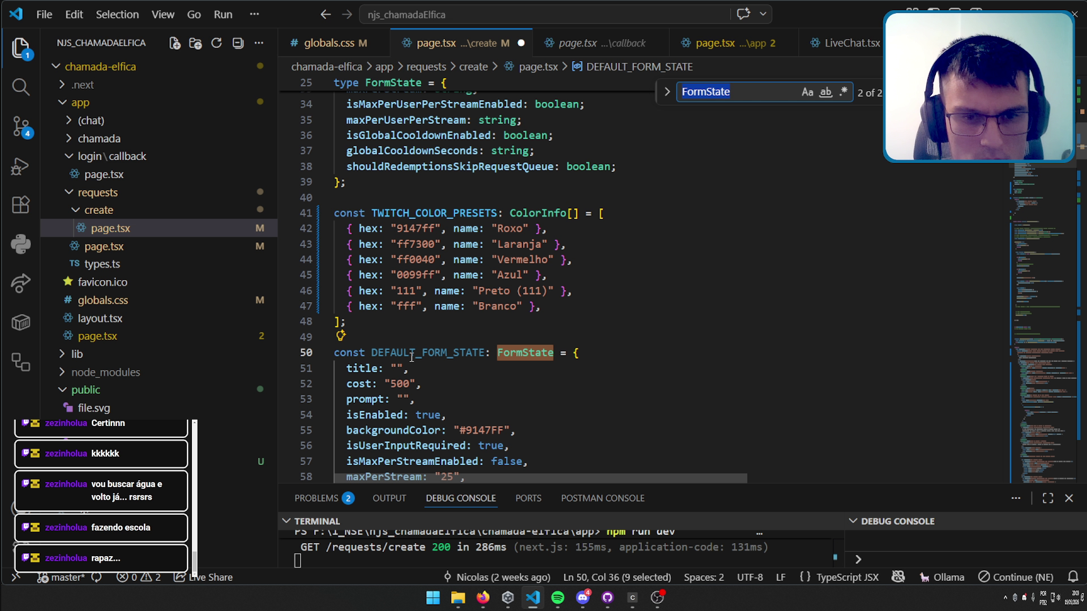
pyautogui.scroll(5, 404, 171)
pyautogui.doubleClick(404, 171)
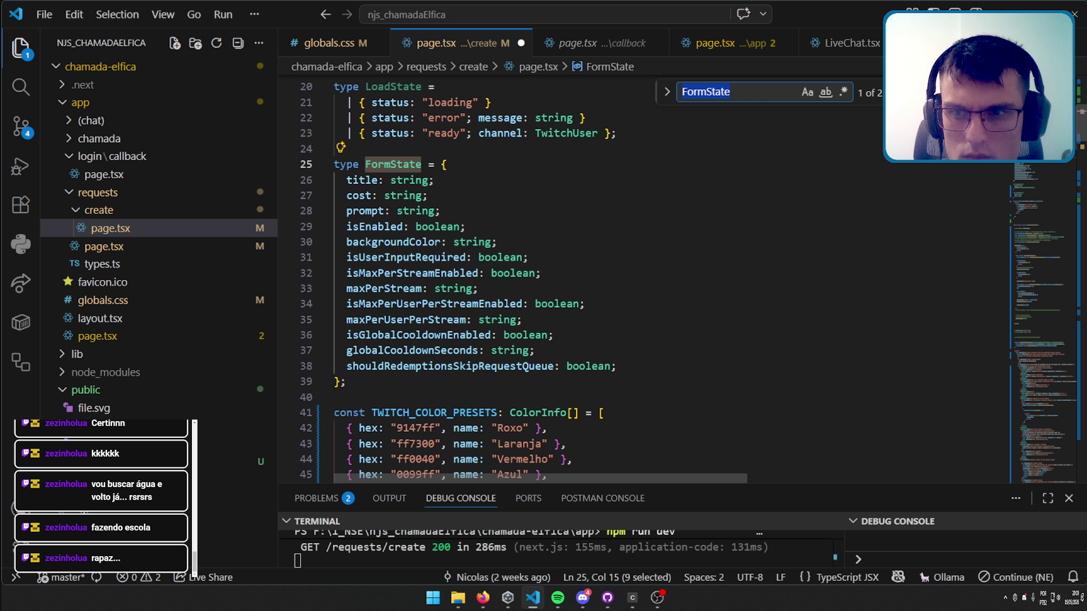
pyautogui.click(1031, 209)
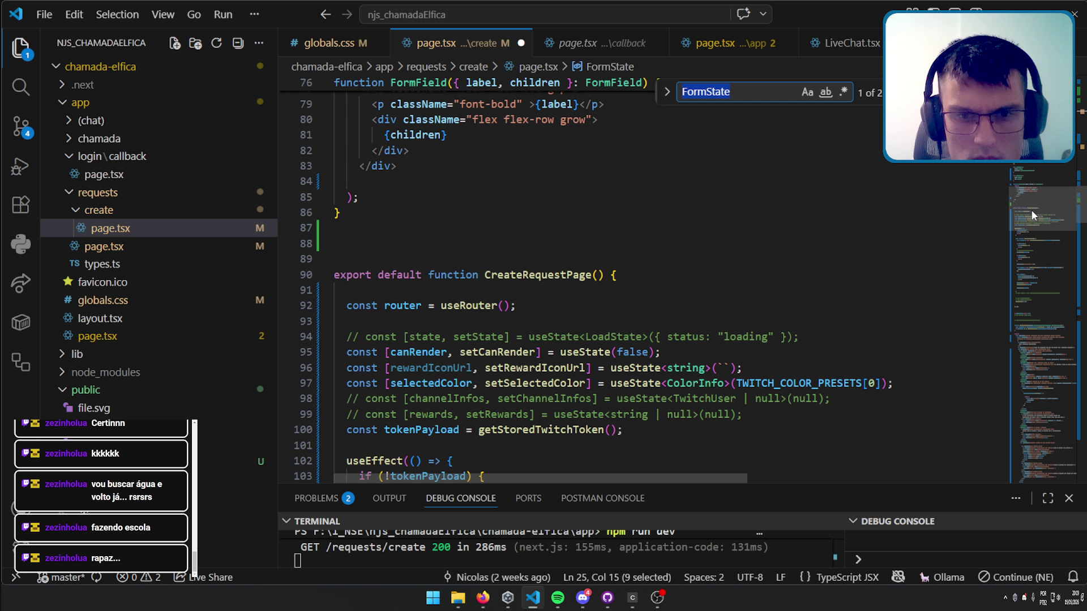
pyautogui.moveTo(1031, 209); pyautogui.dragTo(1024, 425)
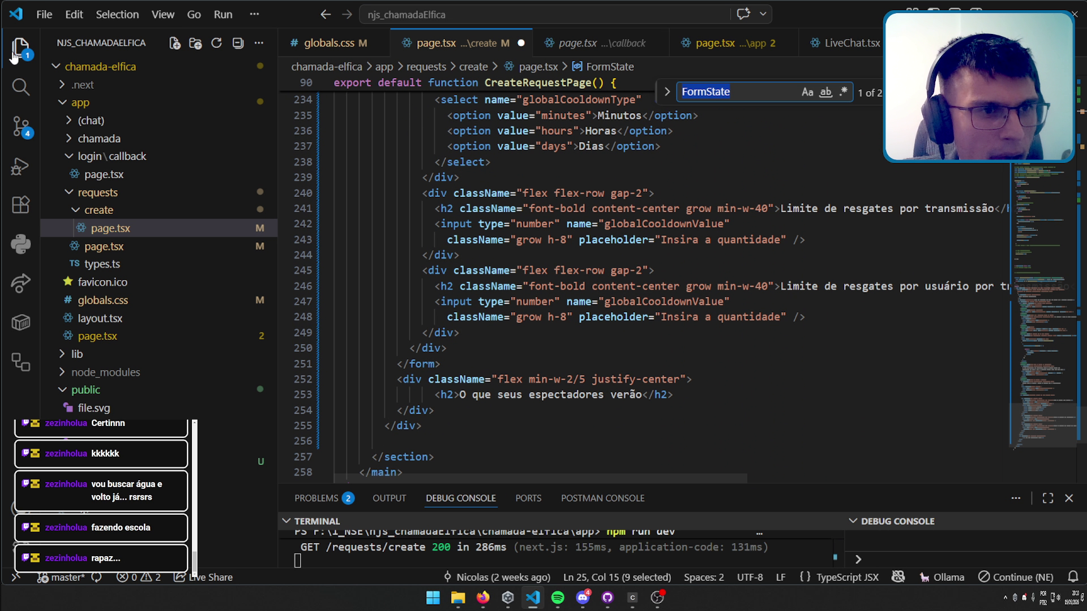
# Toggle off the Explorer sidebar and scroll up to the cooldown section.
pyautogui.hotkey('ctrl', 'b')
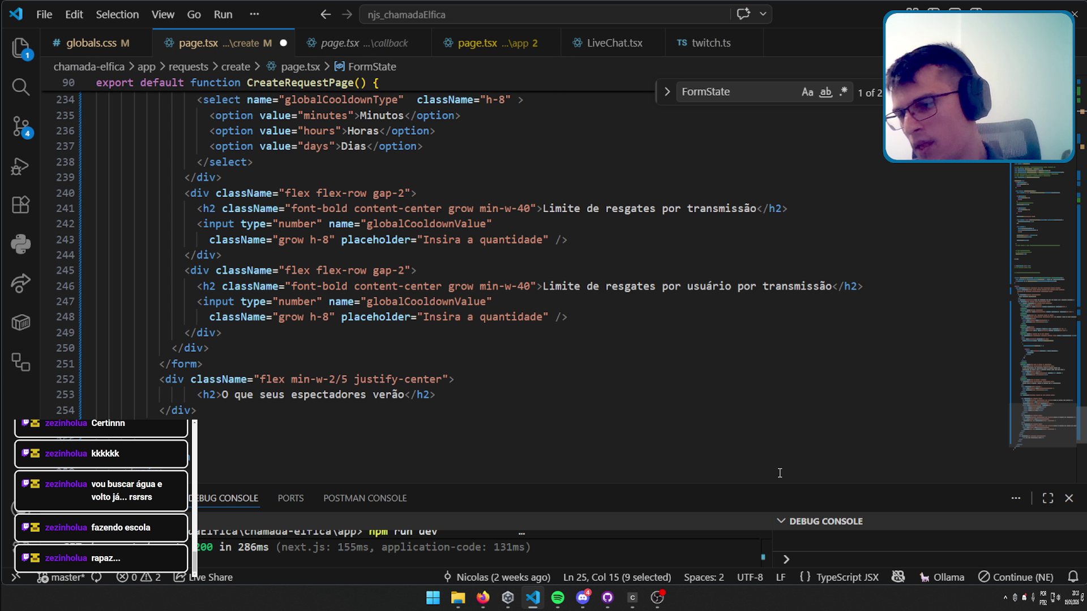
pyautogui.click(658, 594)
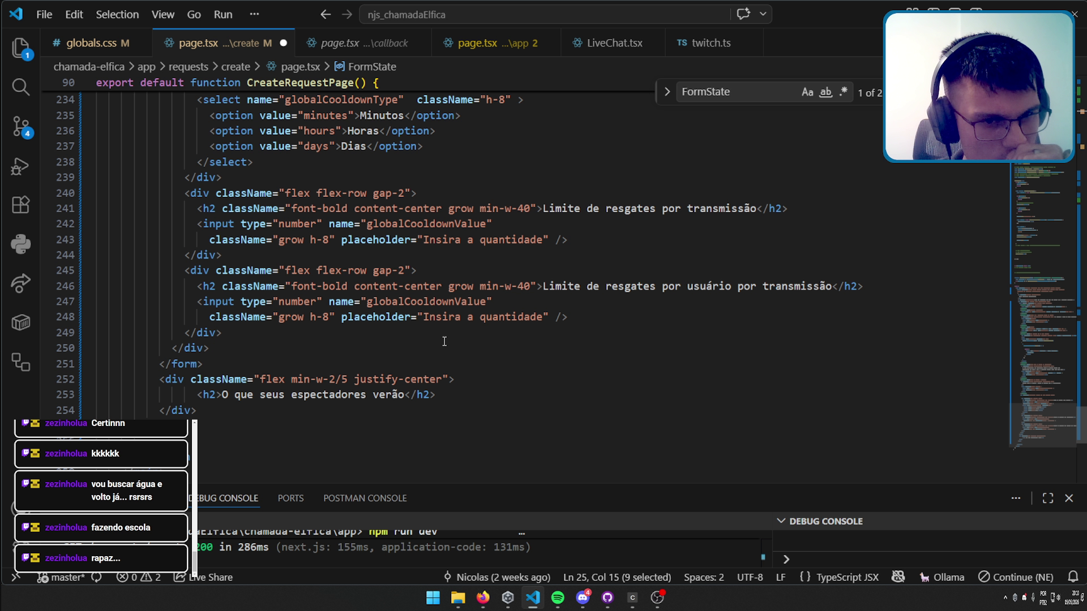
pyautogui.scroll(3, 446, 341)
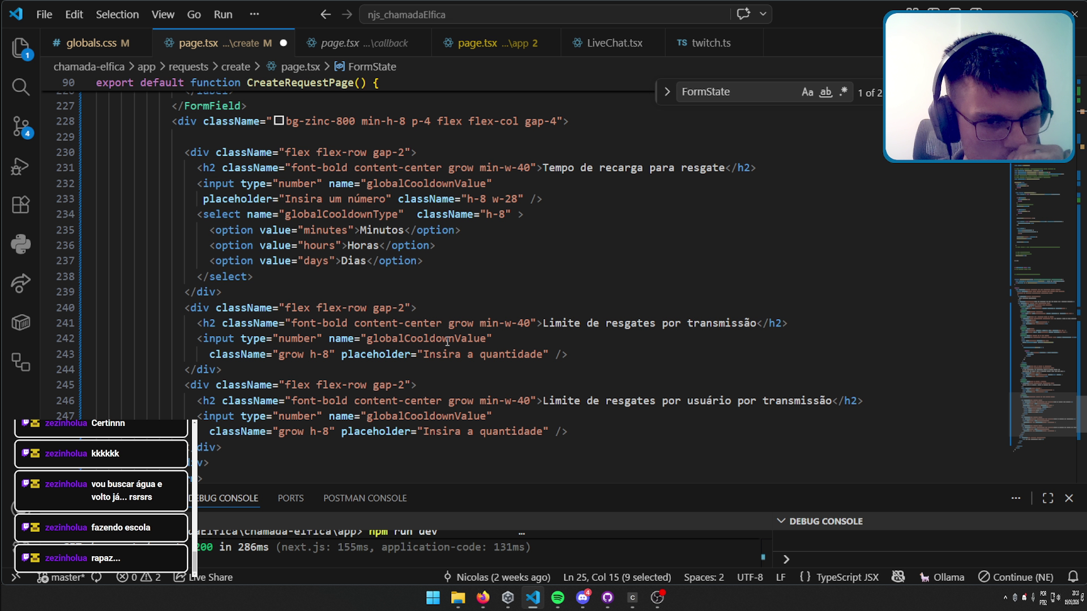
pyautogui.scroll(2, 449, 340)
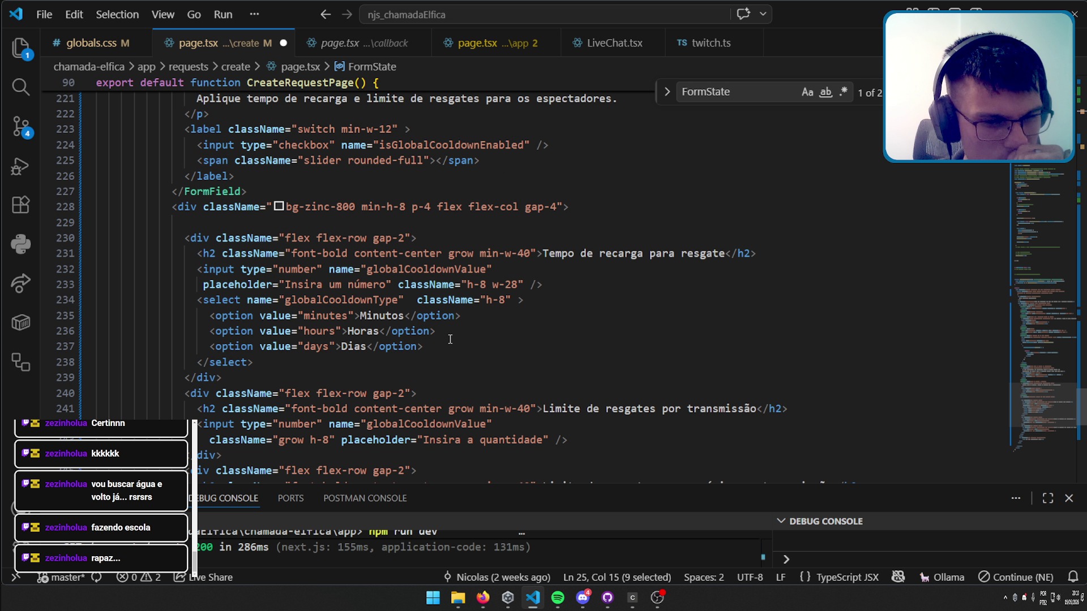
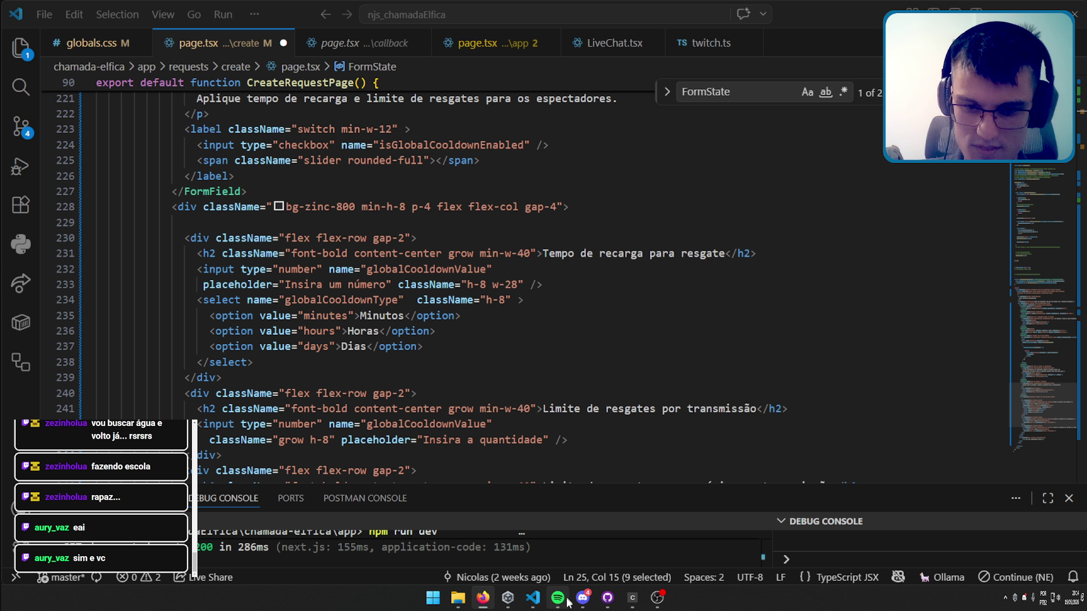
# Minimize the VS Code window showing the reward form code so the desktop is visible.
pyautogui.click(586, 515)
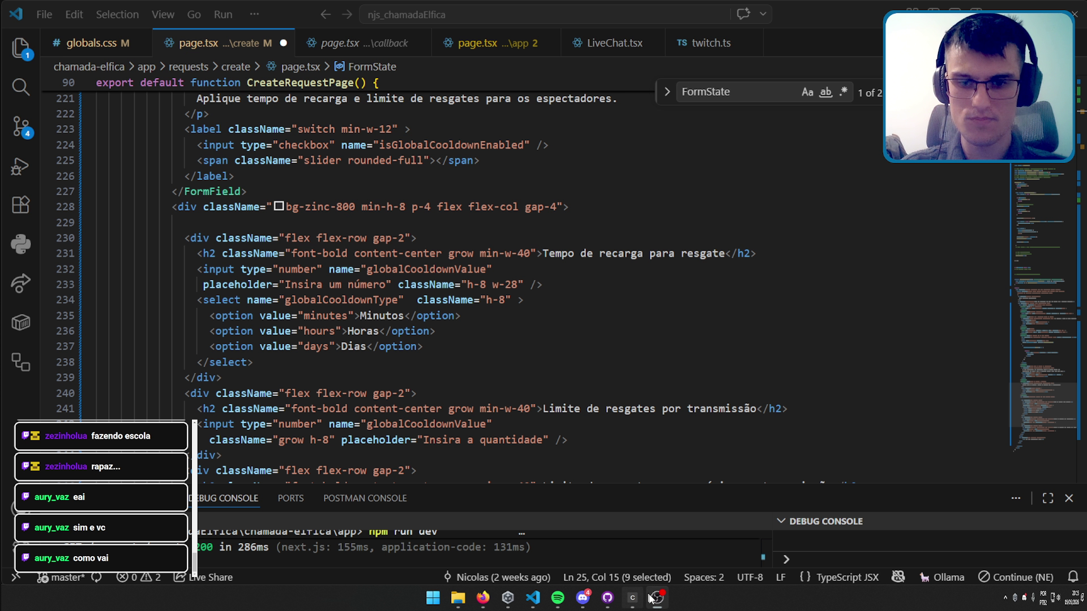
pyautogui.click(639, 598)
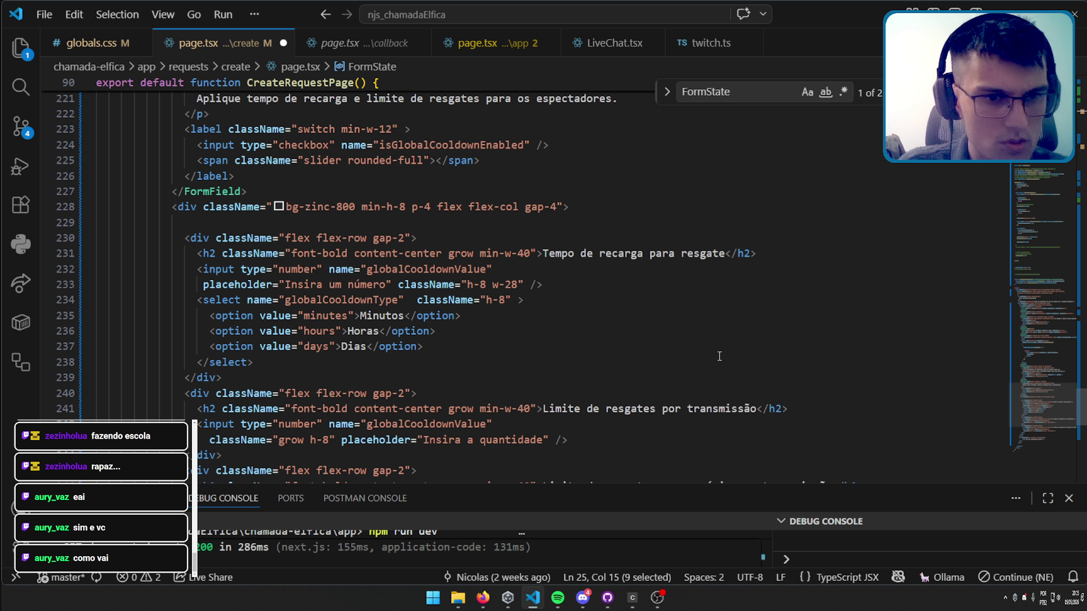
pyautogui.moveTo(1048, 408); pyautogui.dragTo(1048, 363)
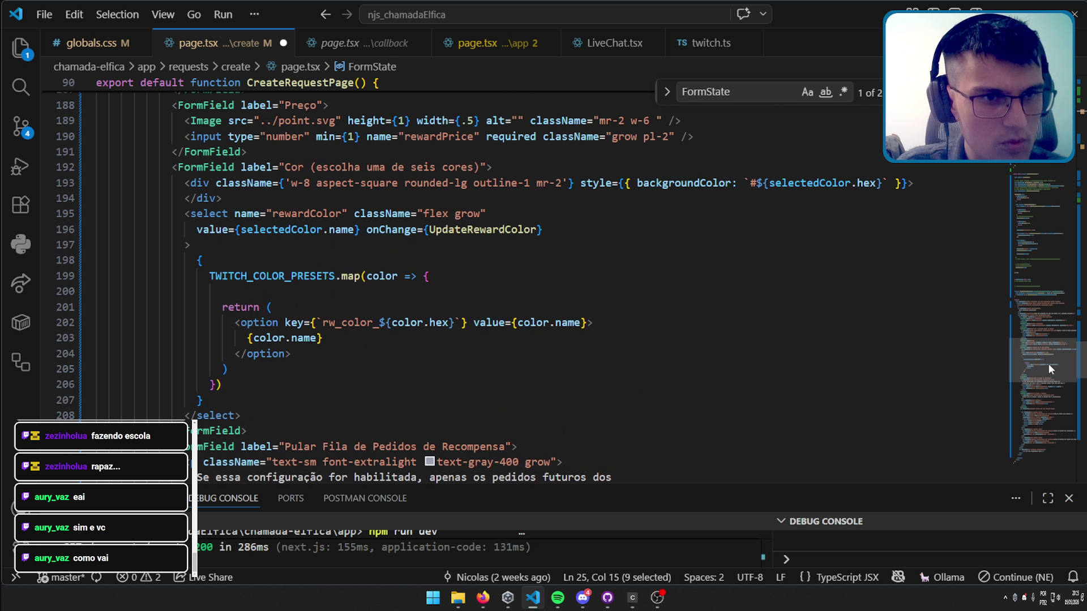
pyautogui.click(532, 602)
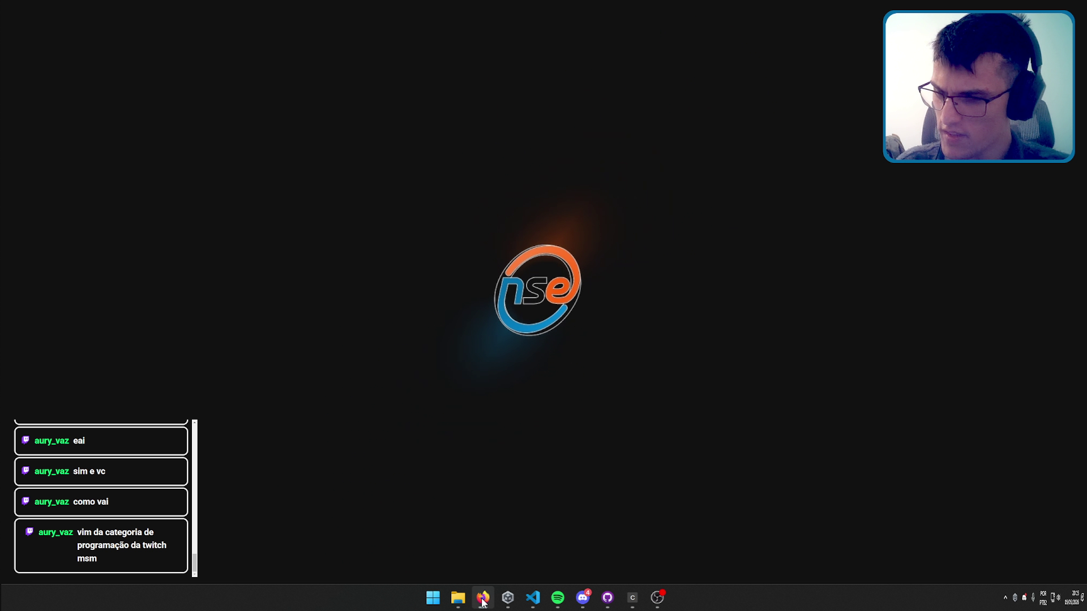
# Bring Firefox to the front on the localhost:3000/requests rewards page.
pyautogui.click(482, 600)
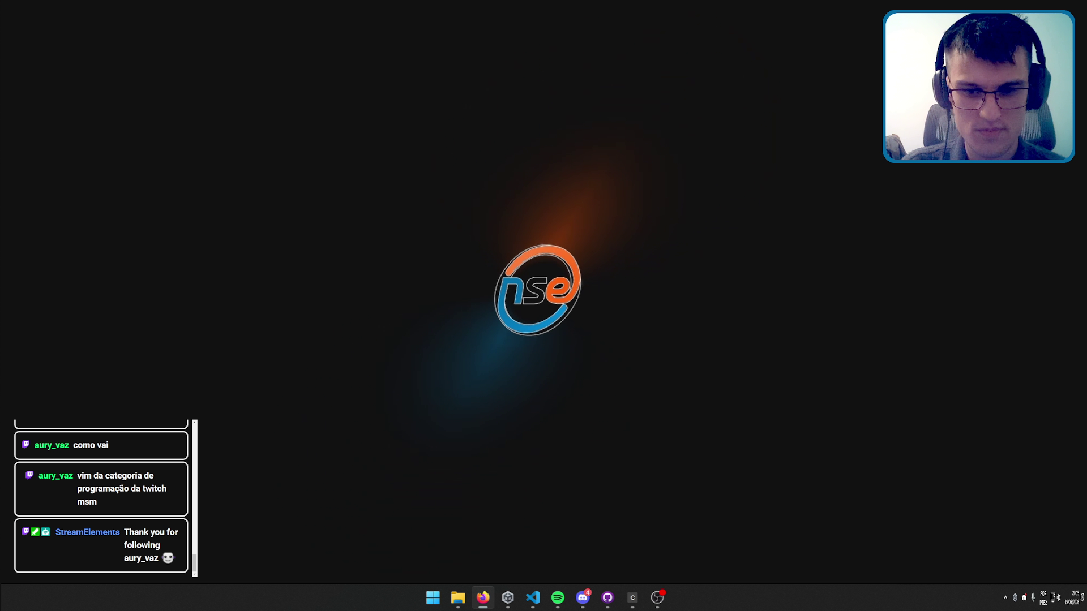
pyautogui.click(657, 597)
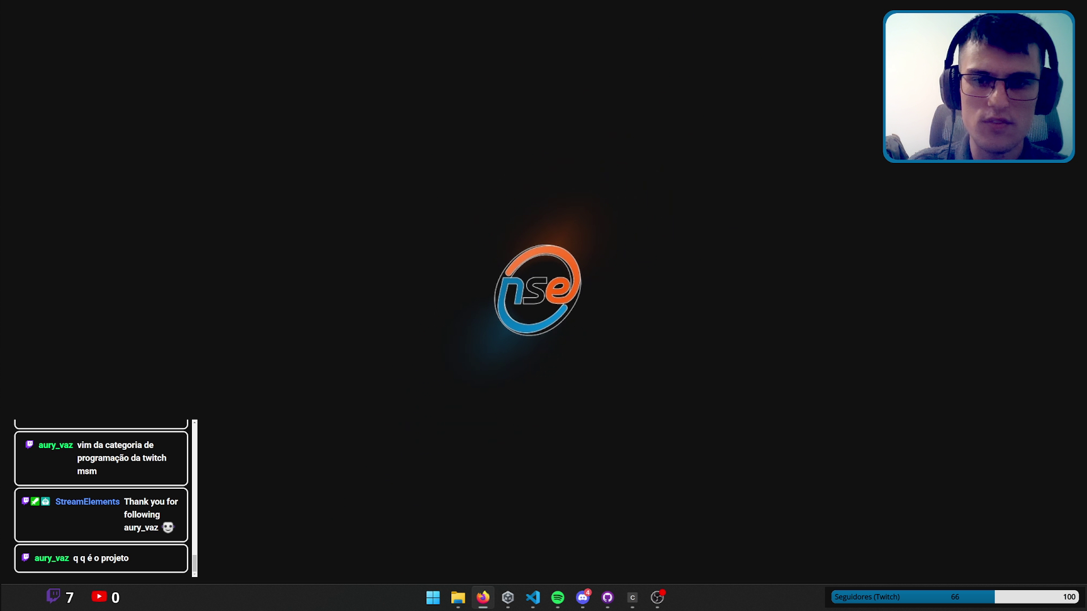
pyautogui.click(656, 605)
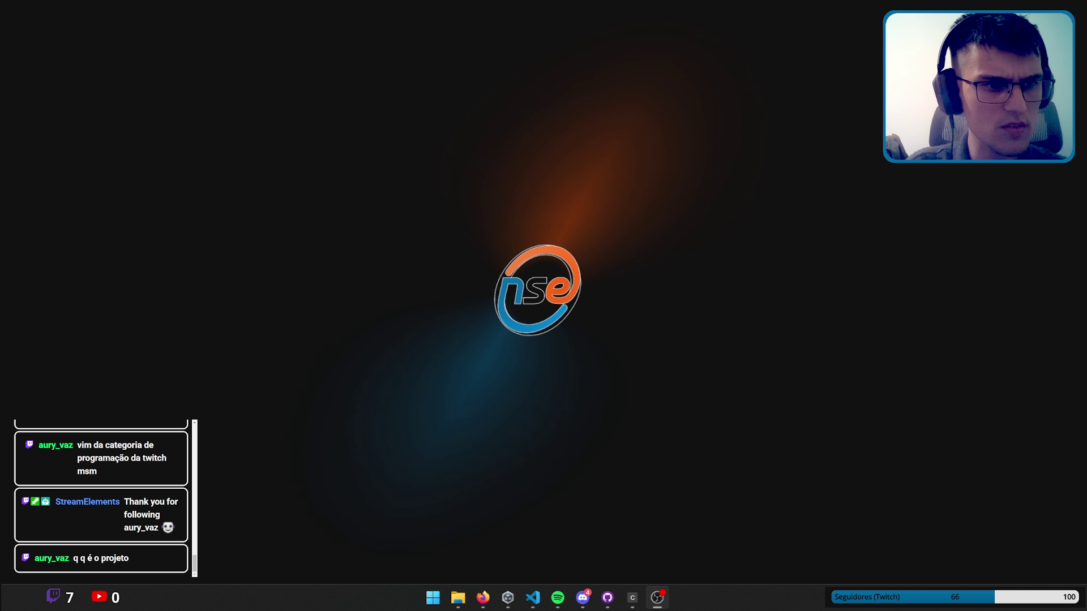
pyautogui.click(656, 604)
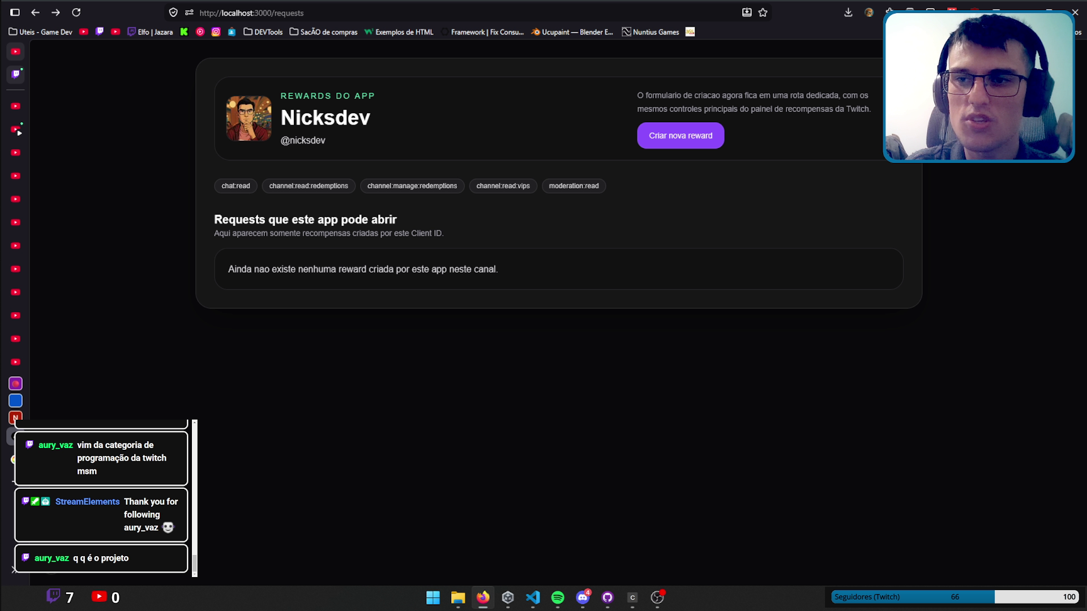
# Return to the browser and open the Twitch API documentation search result.
pyautogui.click(663, 606)
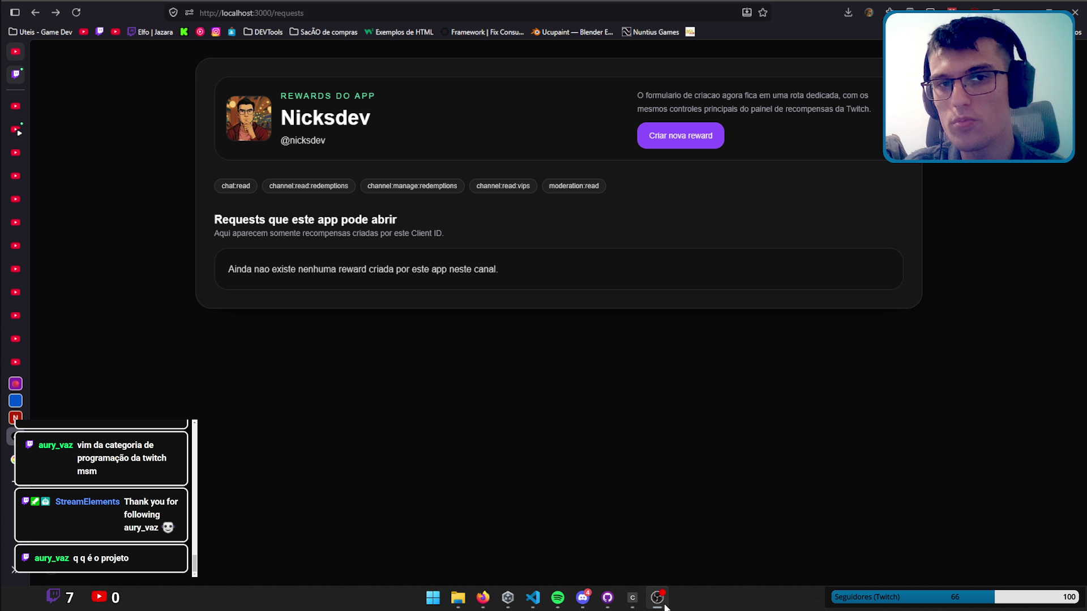
pyautogui.click(762, 425)
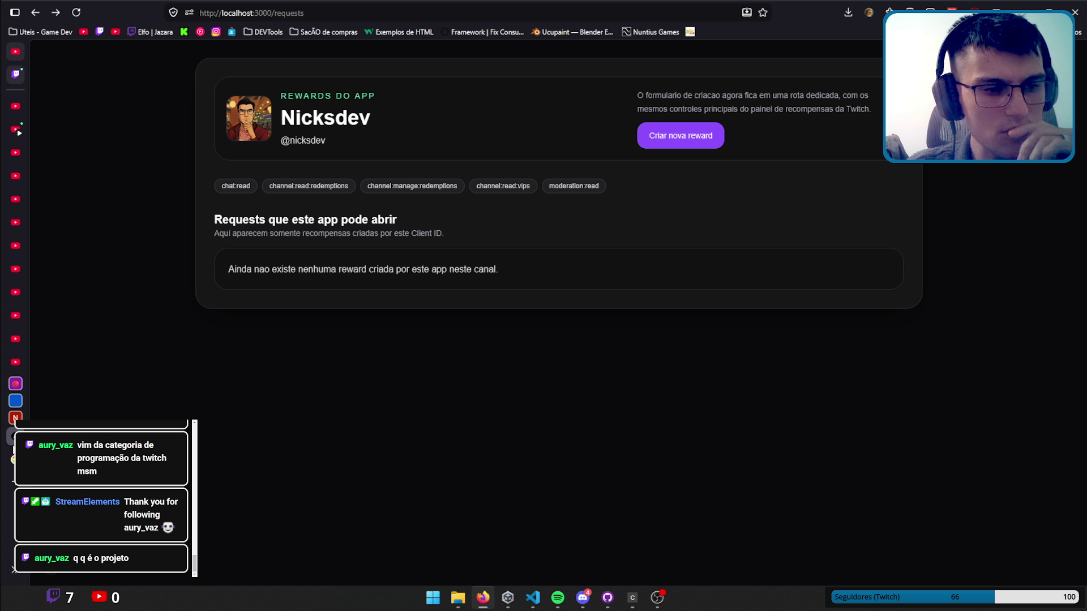
pyautogui.click(15, 435)
pyautogui.click(170, 158)
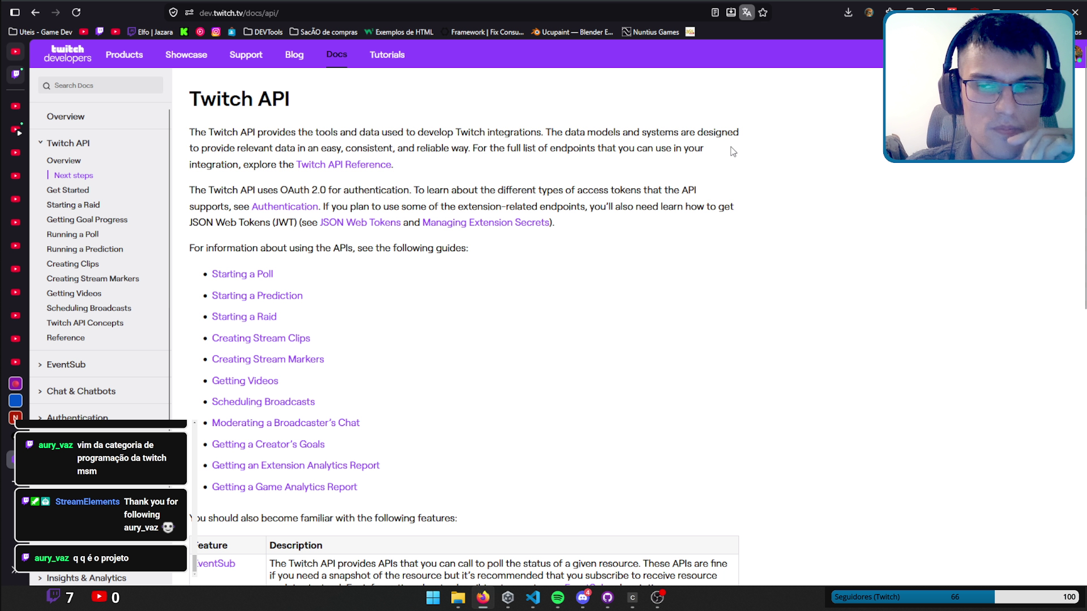
# Look over the Twitch API overview, then open the Game Engine Plugins page.
pyautogui.scroll(-2, 436, 351)
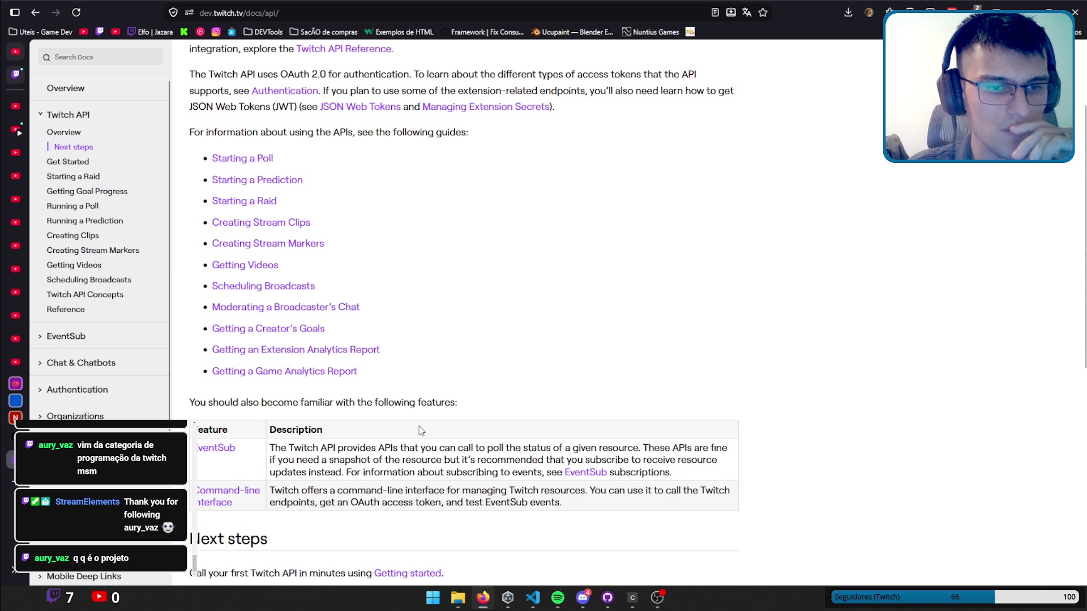
pyautogui.scroll(-2, 634, 284)
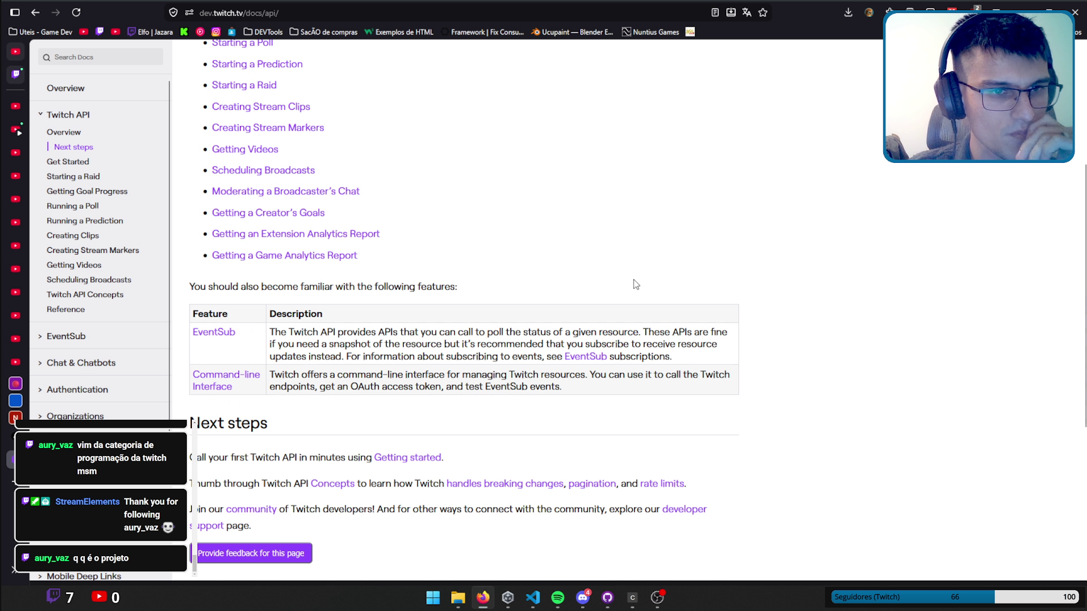
pyautogui.scroll(3, 636, 285)
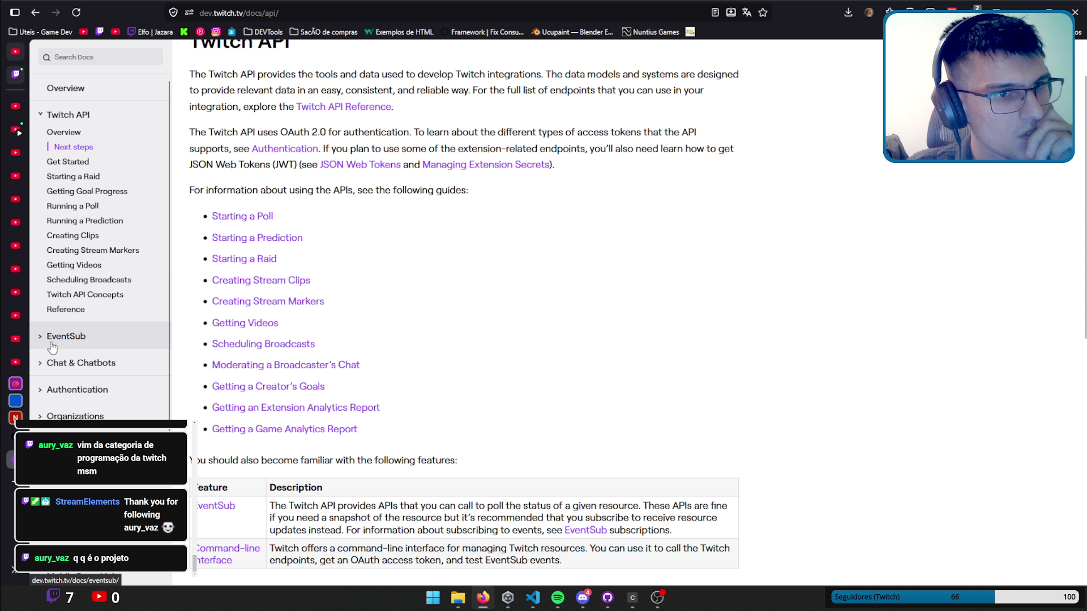
pyautogui.scroll(-2, 84, 377)
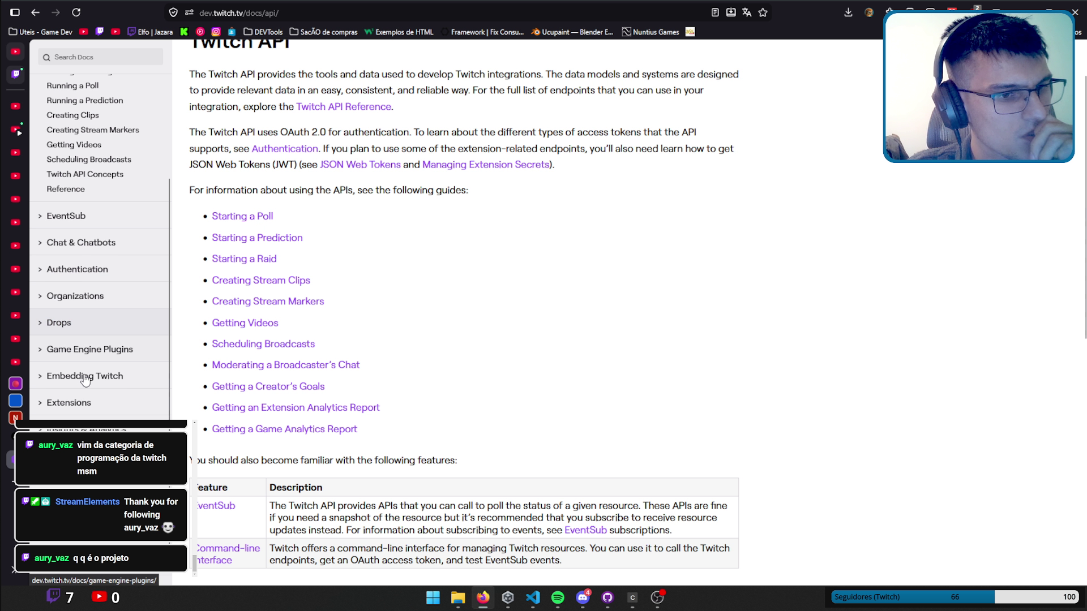
pyautogui.click(97, 376)
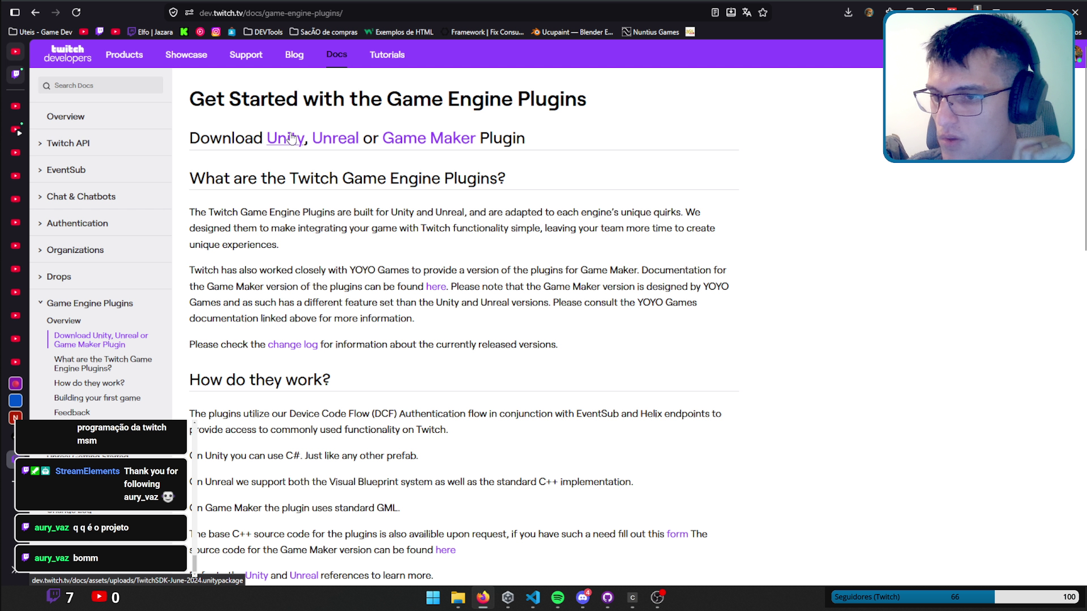
# Open the Unity Engine plugin guide and read down to its Channel Point Rewards section.
pyautogui.scroll(-4, 522, 368)
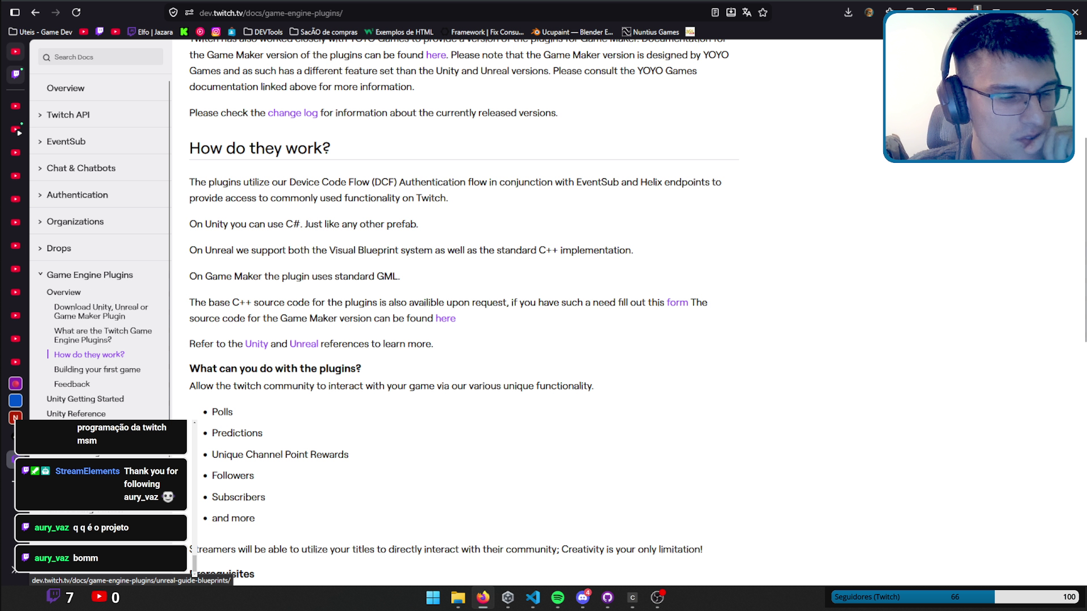
pyautogui.click(85, 399)
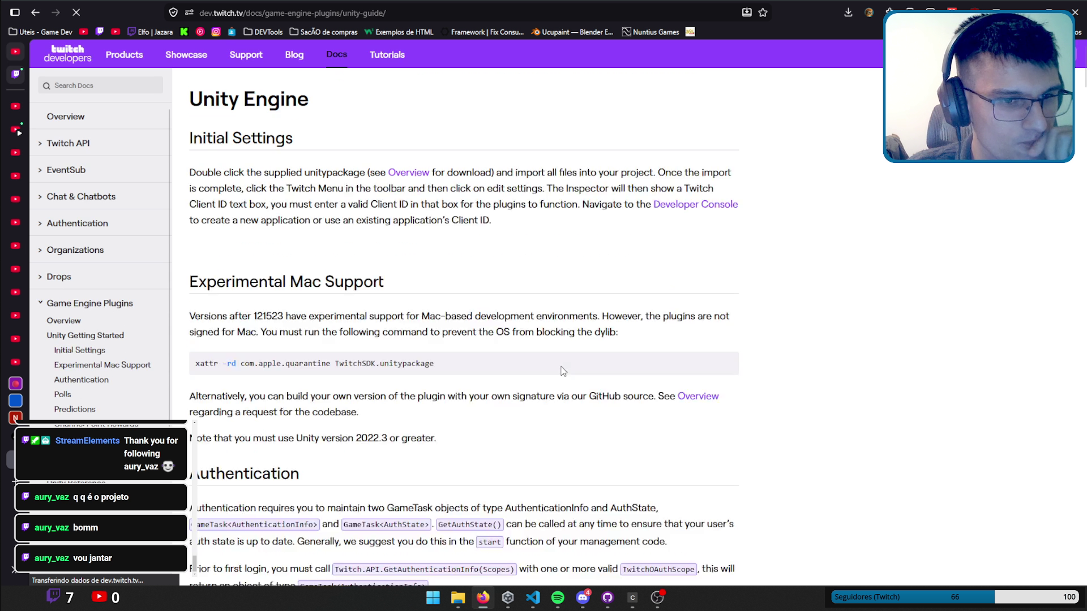
pyautogui.scroll(-4, 565, 370)
pyautogui.scroll(2, 594, 294)
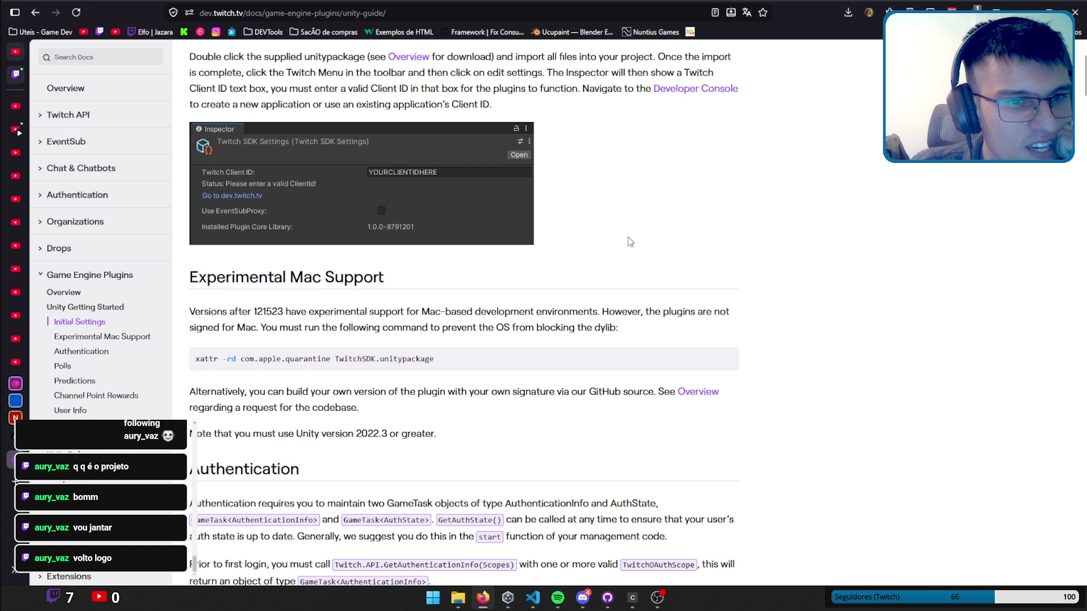
pyautogui.scroll(-2, 630, 241)
pyautogui.scroll(-5, 632, 236)
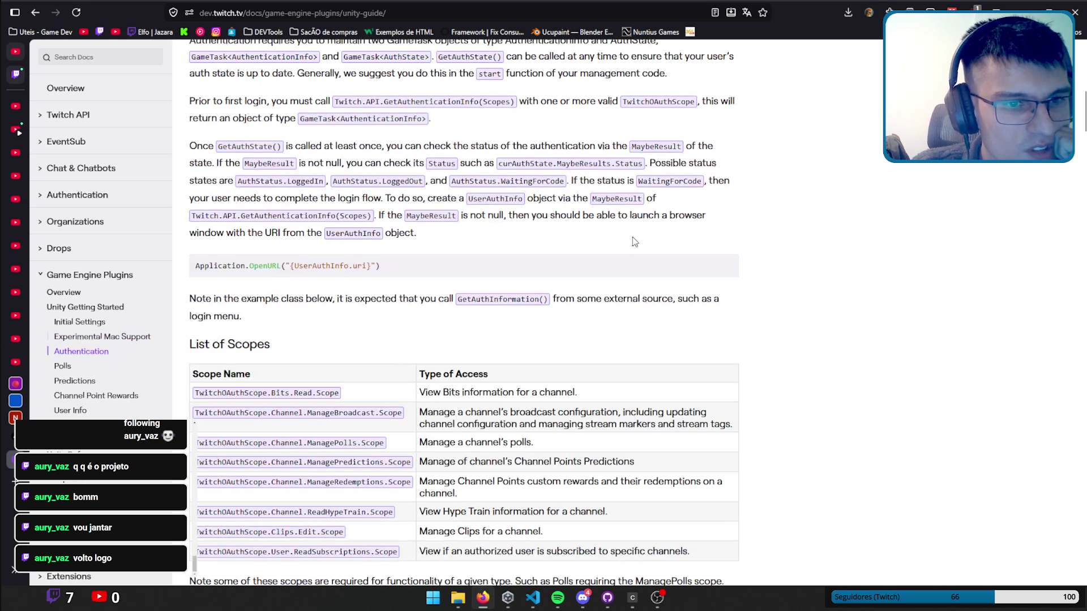
pyautogui.scroll(-3, 633, 241)
pyautogui.scroll(-3, 634, 241)
pyautogui.scroll(-4, 635, 241)
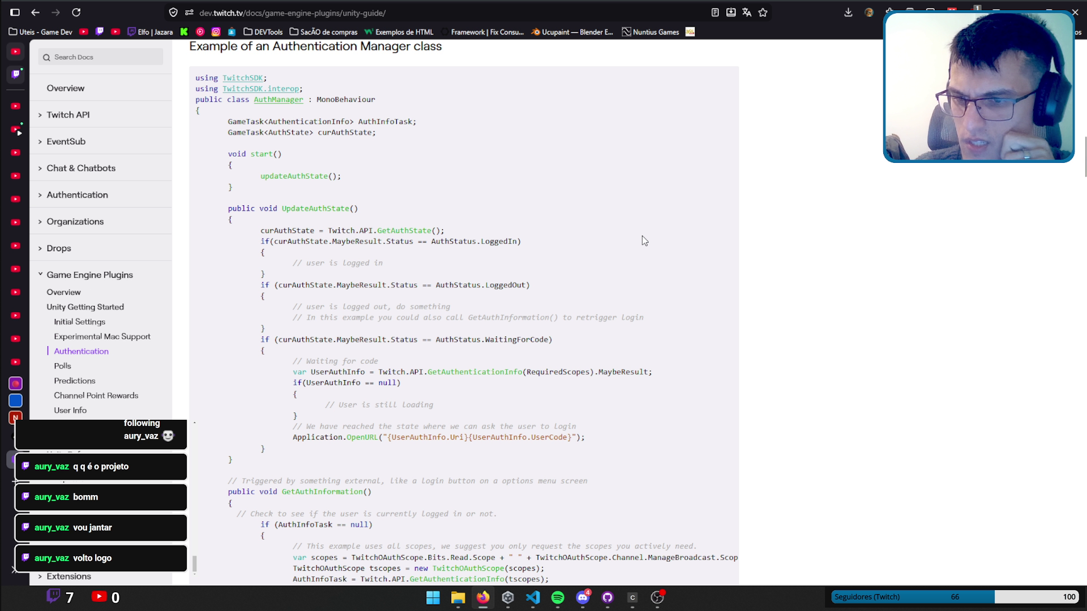
pyautogui.scroll(-2, 642, 235)
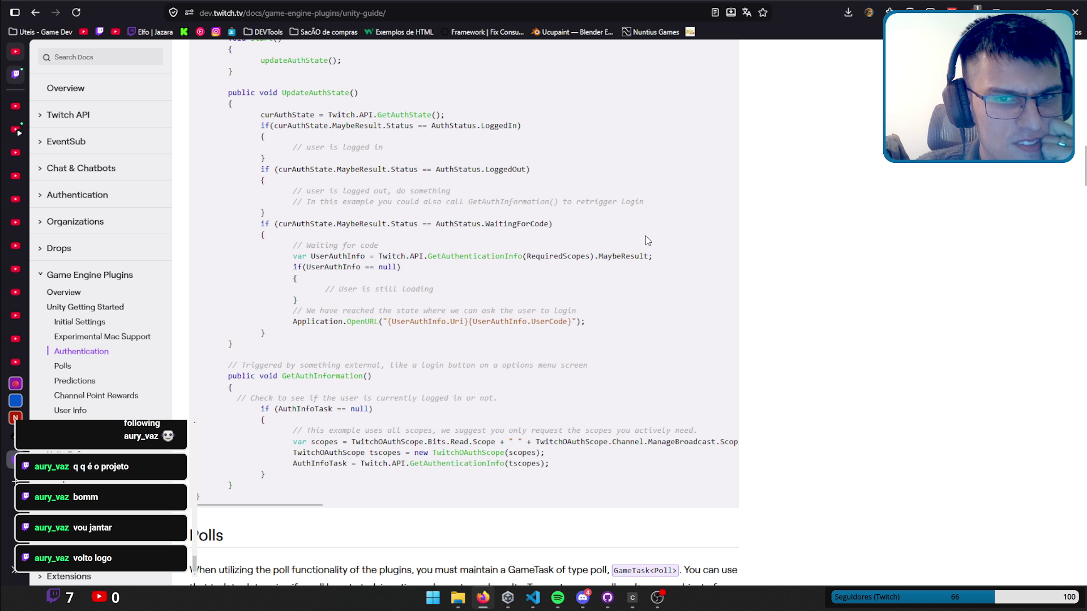
pyautogui.scroll(-3, 645, 235)
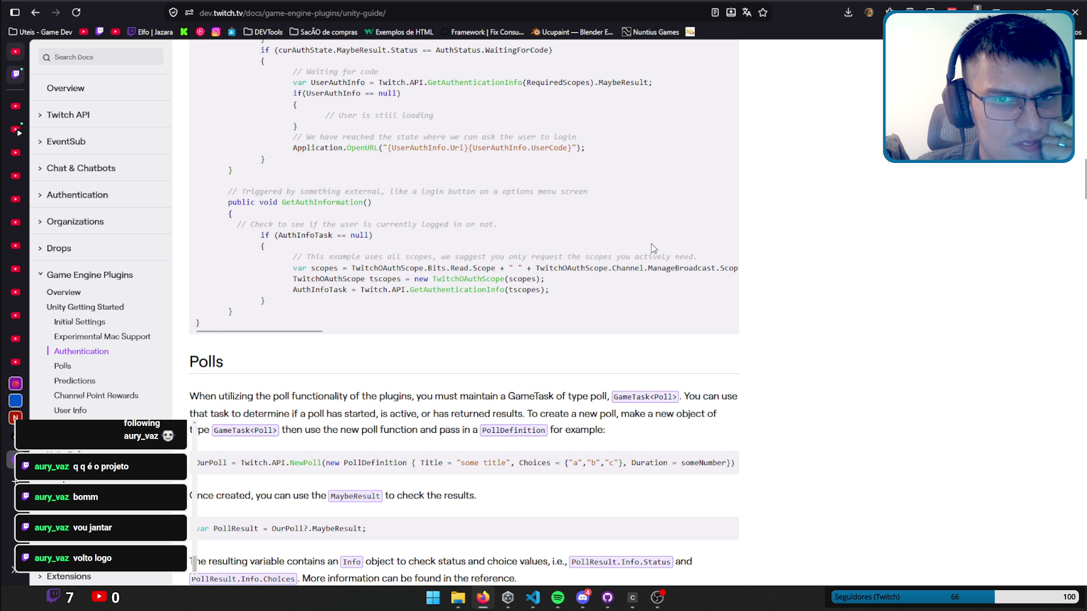
pyautogui.scroll(-1, 651, 244)
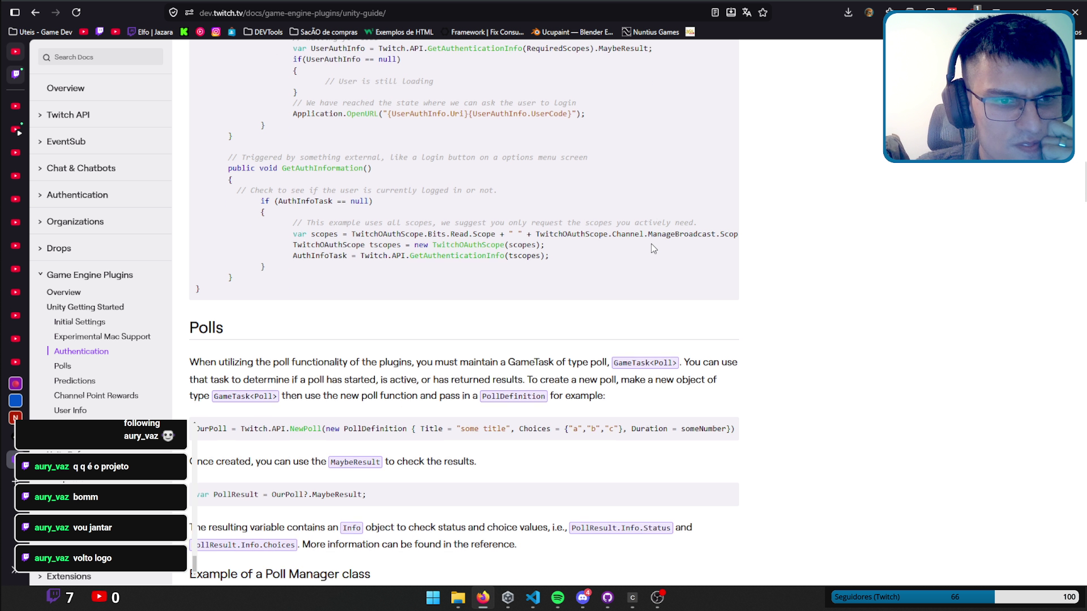
pyautogui.scroll(-3, 651, 243)
pyautogui.scroll(-3, 651, 243)
pyautogui.scroll(-5, 650, 244)
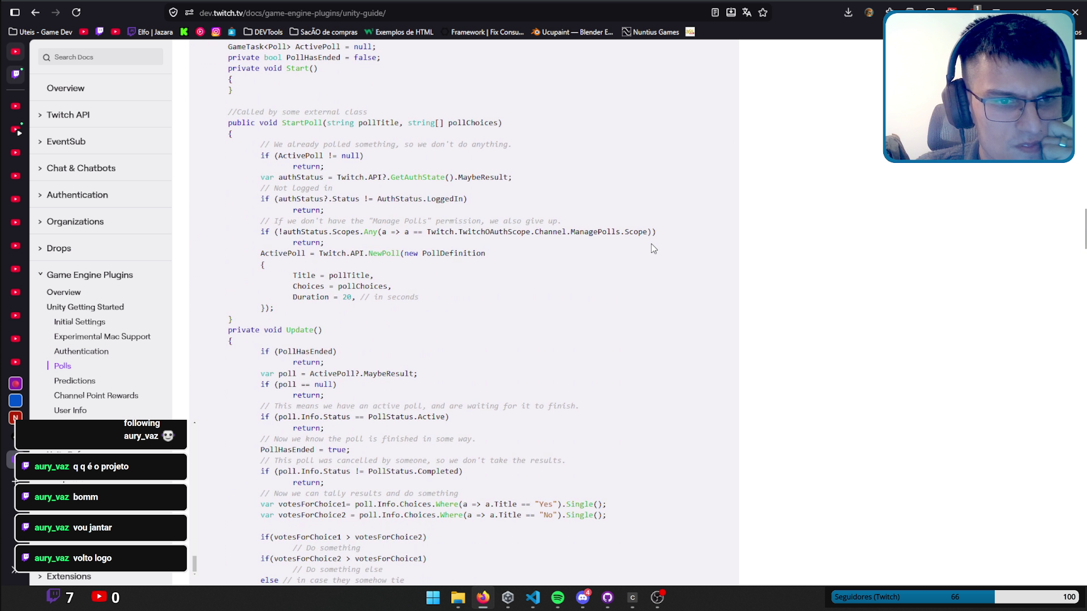
pyautogui.scroll(-5, 651, 244)
pyautogui.scroll(-6, 651, 242)
pyautogui.scroll(-6, 651, 243)
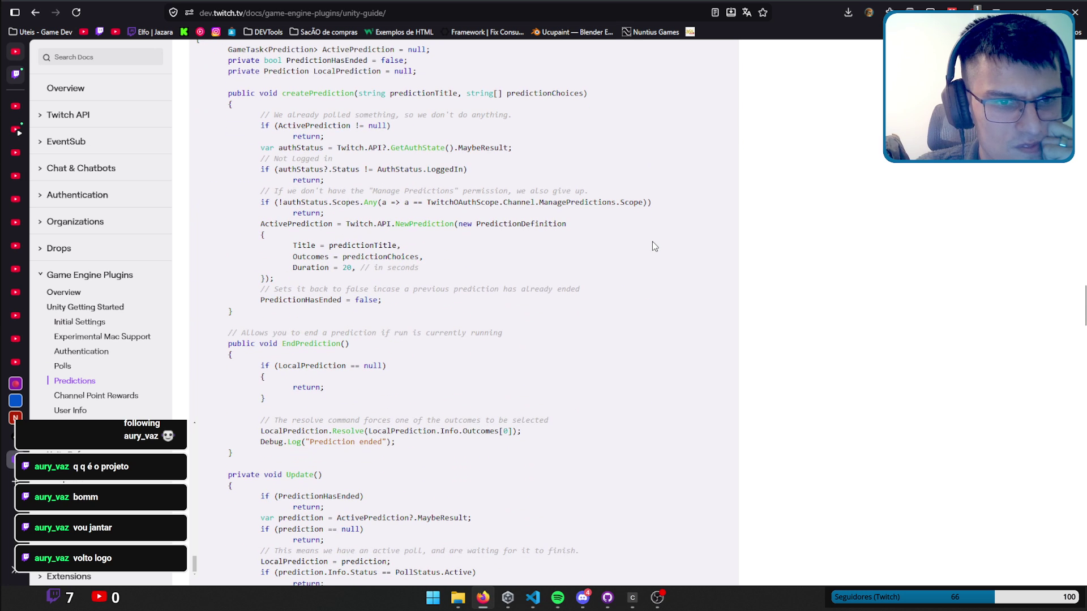
pyautogui.scroll(-4, 652, 241)
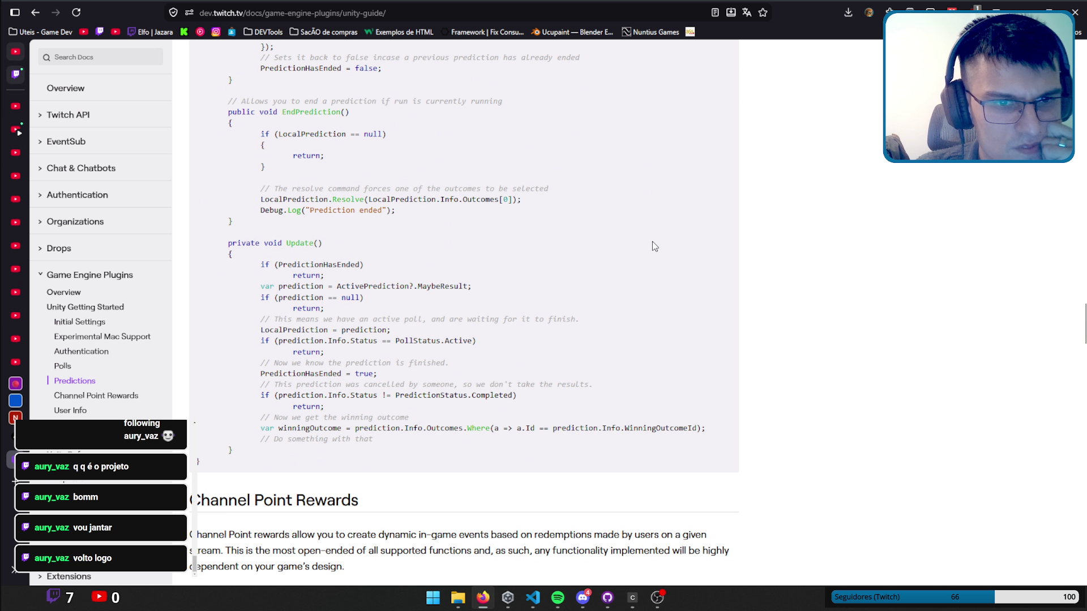
pyautogui.scroll(-1, 652, 241)
pyautogui.scroll(-10, 652, 241)
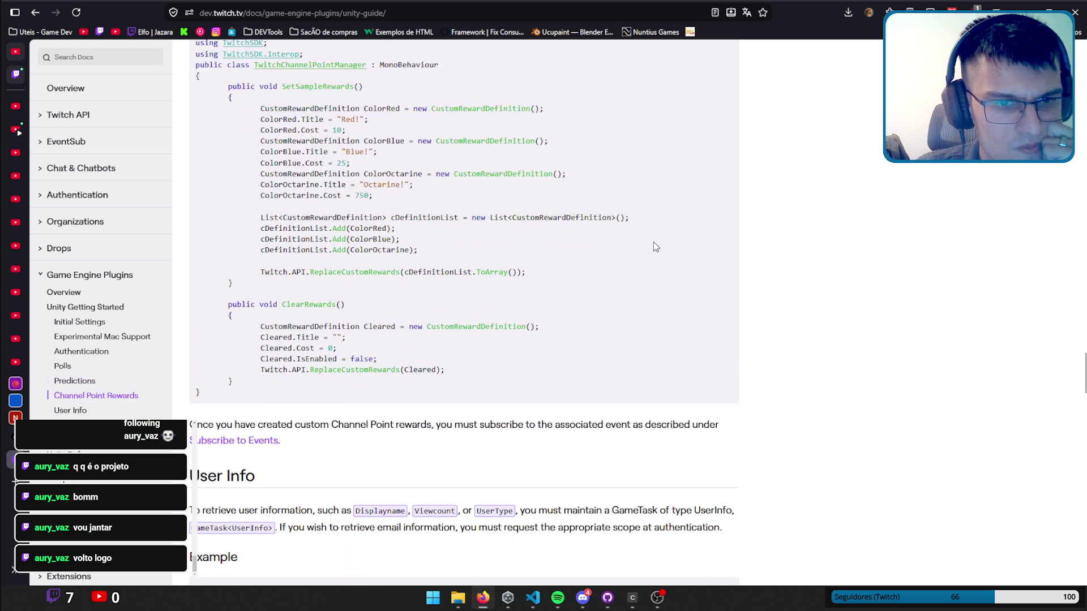
pyautogui.scroll(-1, 653, 242)
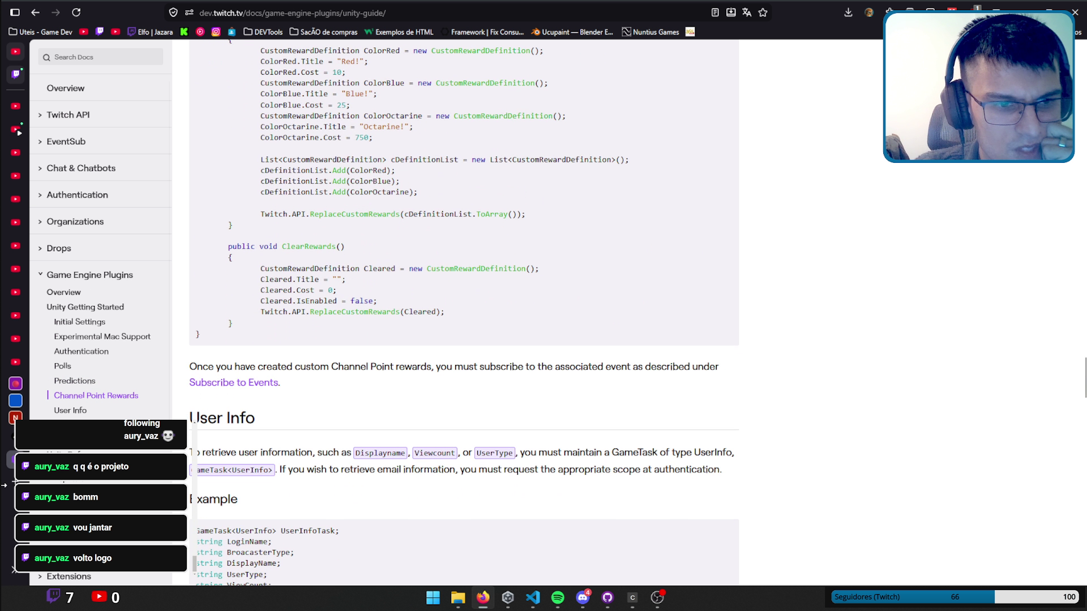
pyautogui.scroll(-2, 84, 453)
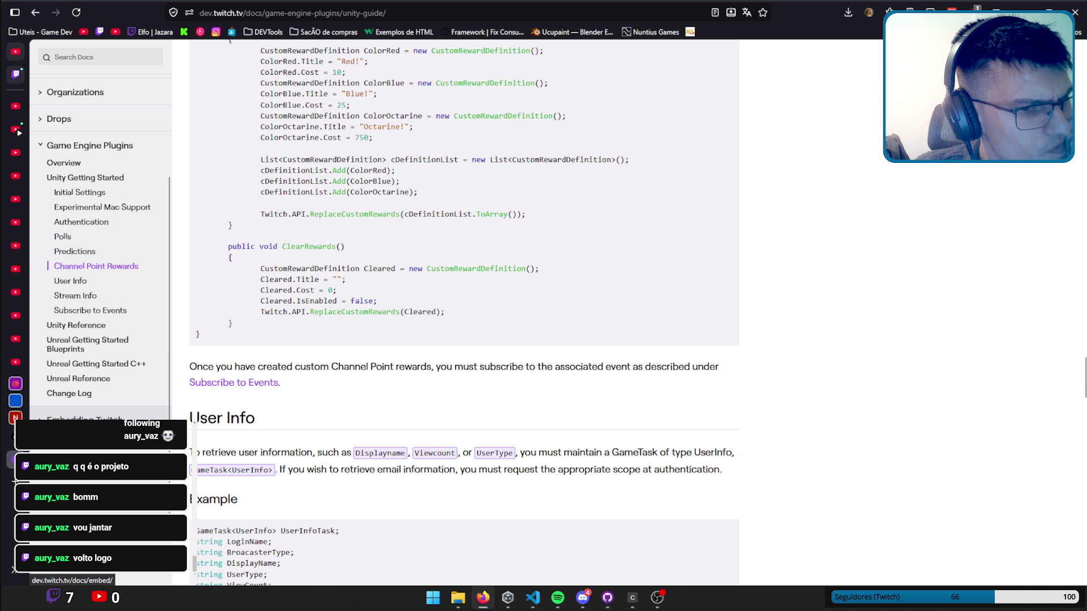
# Scroll back up and open the Chat & Chatbots documentation.
pyautogui.scroll(2, 77, 203)
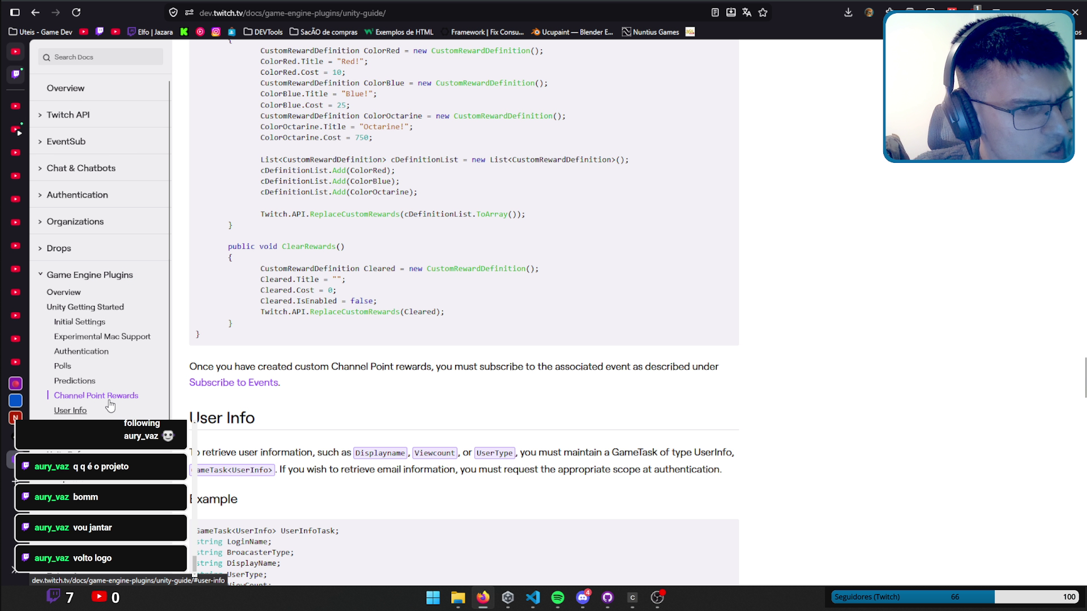
pyautogui.scroll(2, 78, 204)
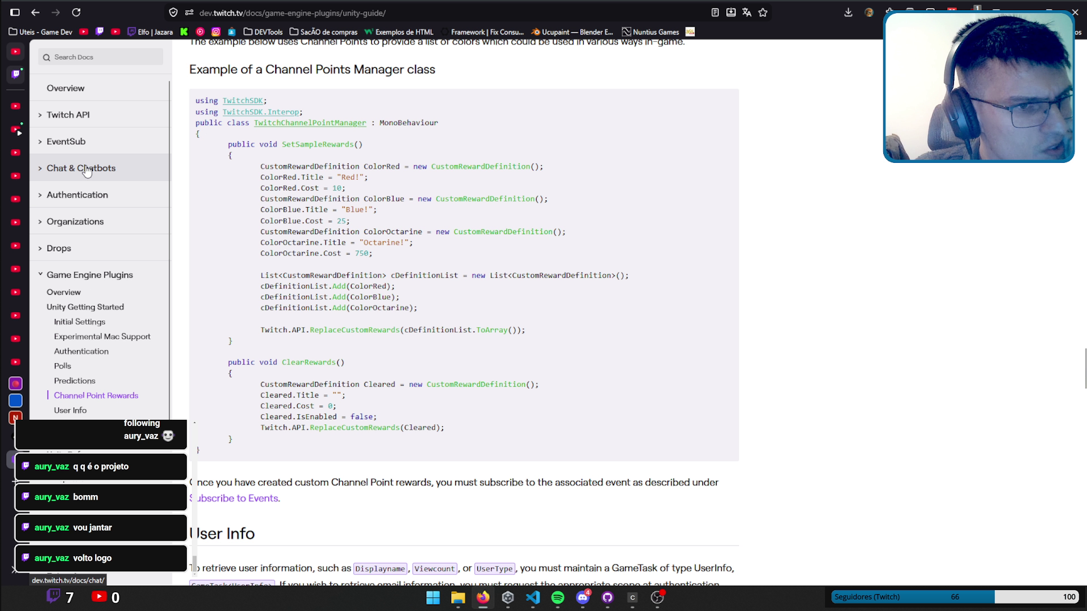
pyautogui.click(92, 171)
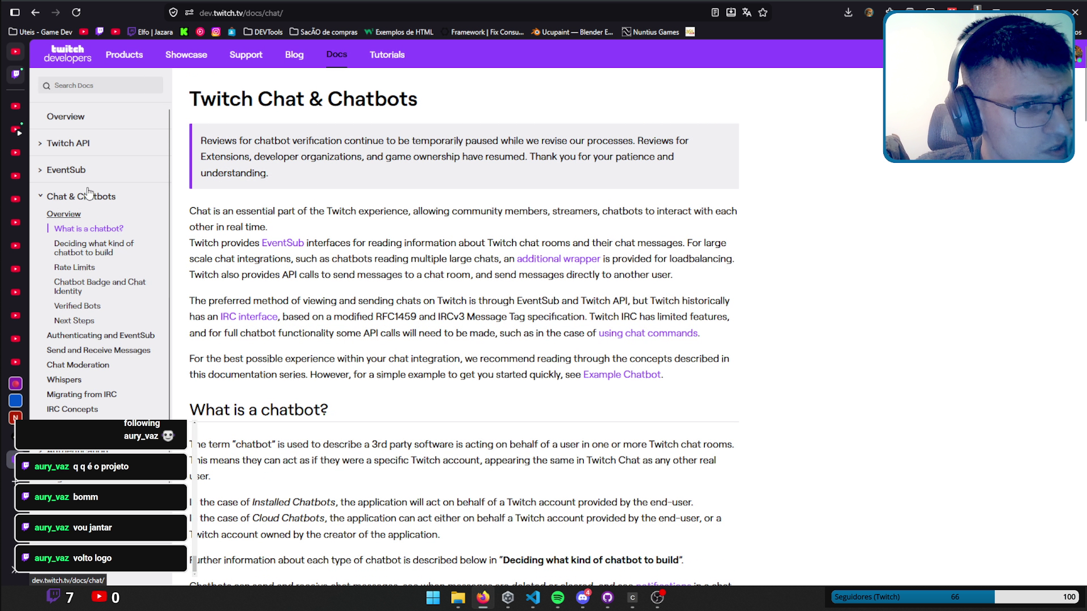
# Search the Twitch API docs for 'custom' and open the Create Custom Rewards reference.
pyautogui.click(79, 143)
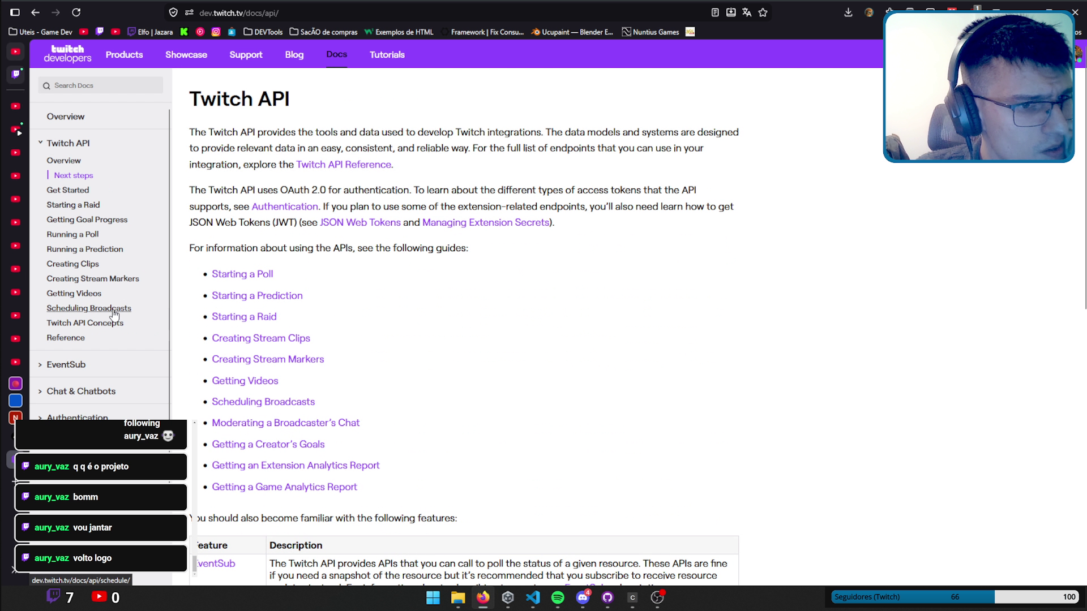
pyautogui.click(82, 82)
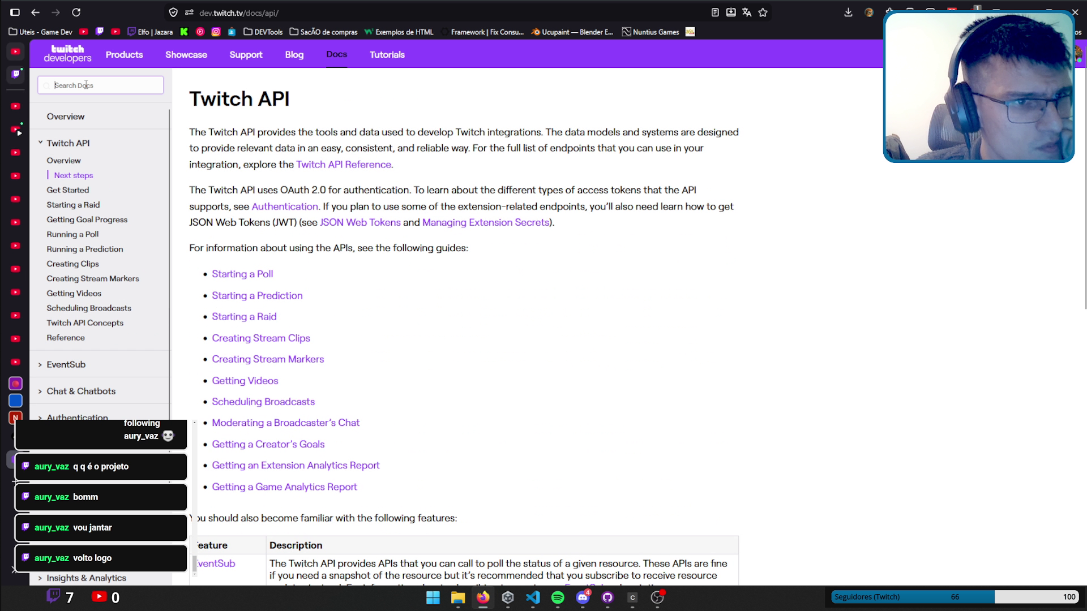
pyautogui.write('cust')
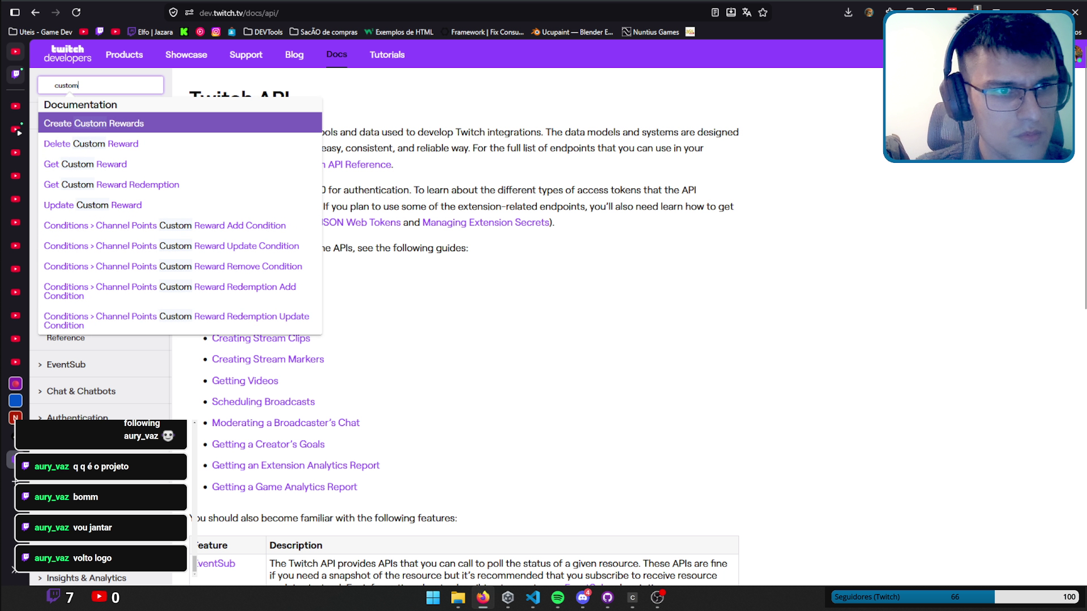
pyautogui.write('om')
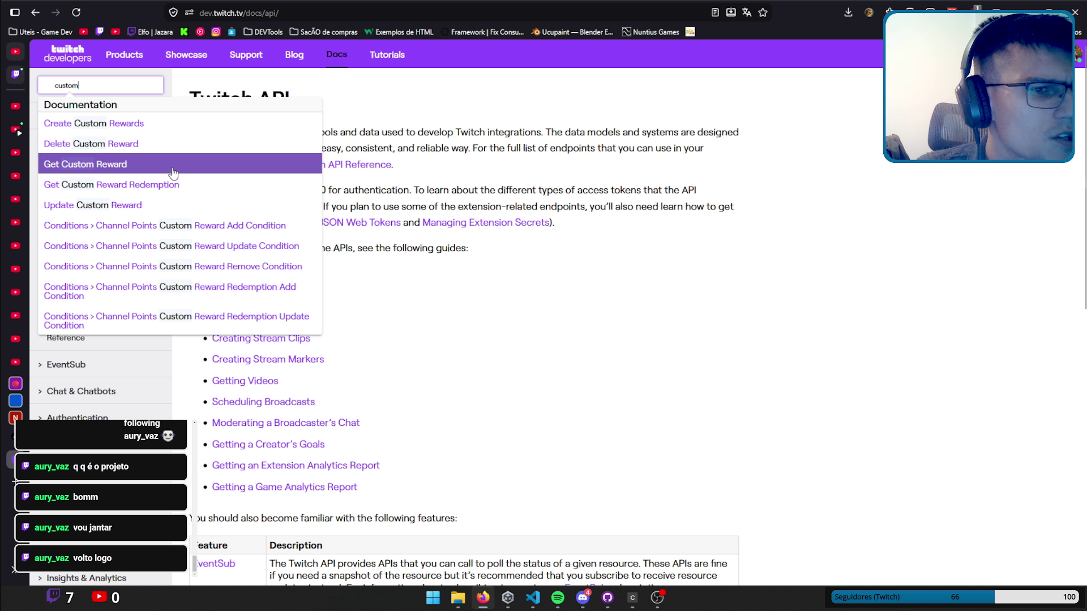
pyautogui.click(211, 132)
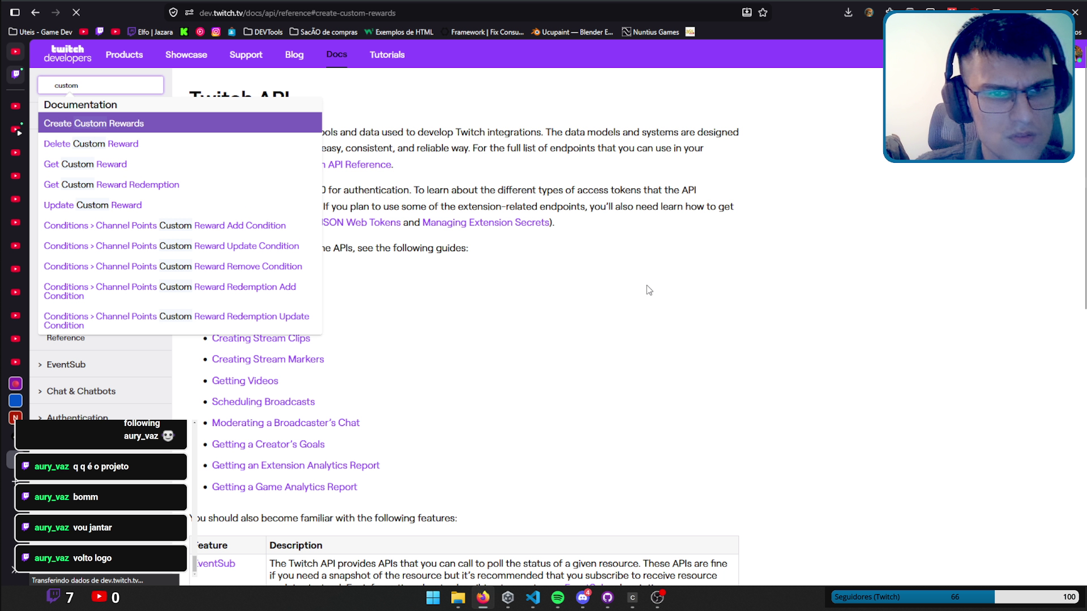
# Select the example request's API URL, then return to VS Code.
pyautogui.scroll(-2, 566, 288)
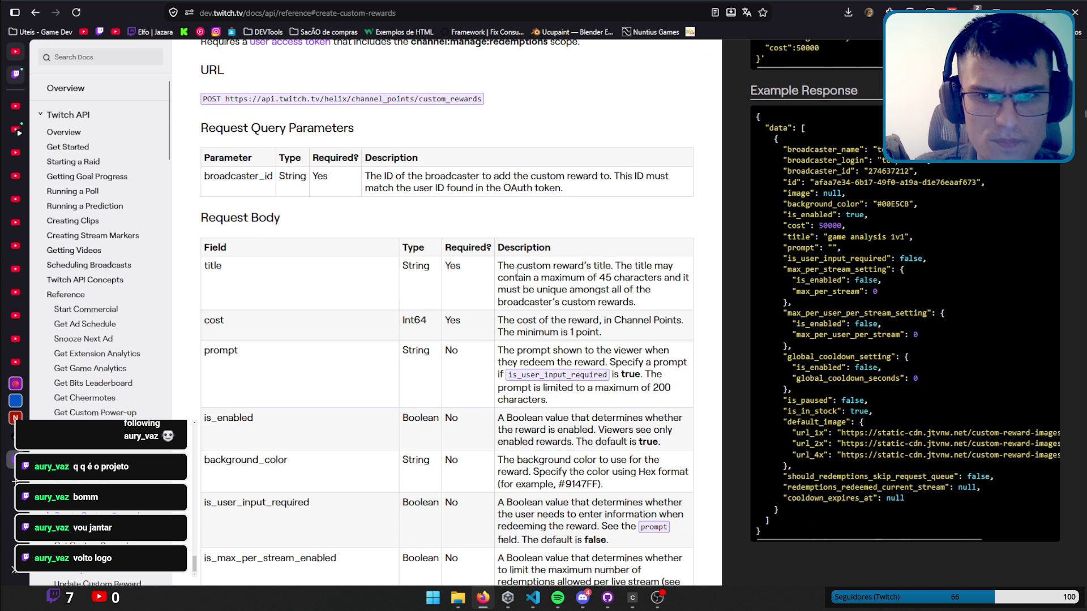
pyautogui.scroll(3, 673, 246)
pyautogui.scroll(-1, 673, 246)
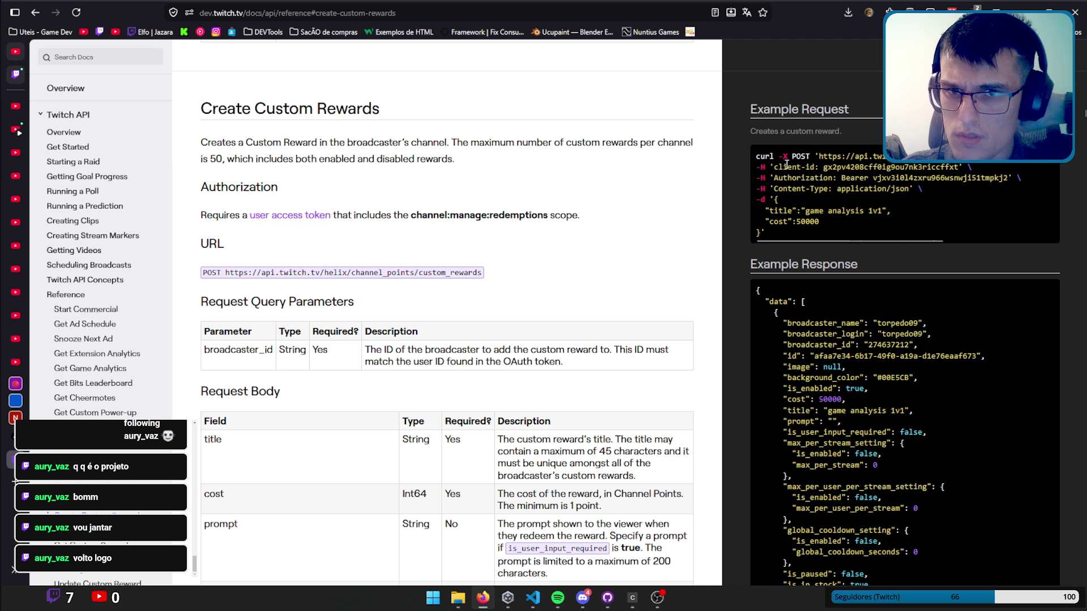
pyautogui.moveTo(819, 156); pyautogui.dragTo(1044, 162)
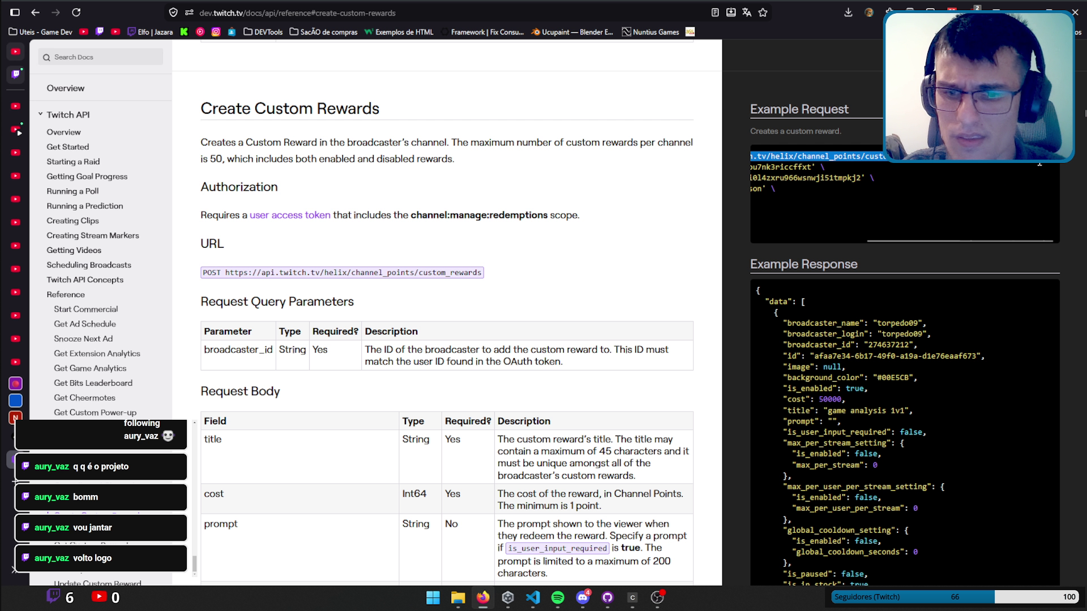
pyautogui.click(532, 597)
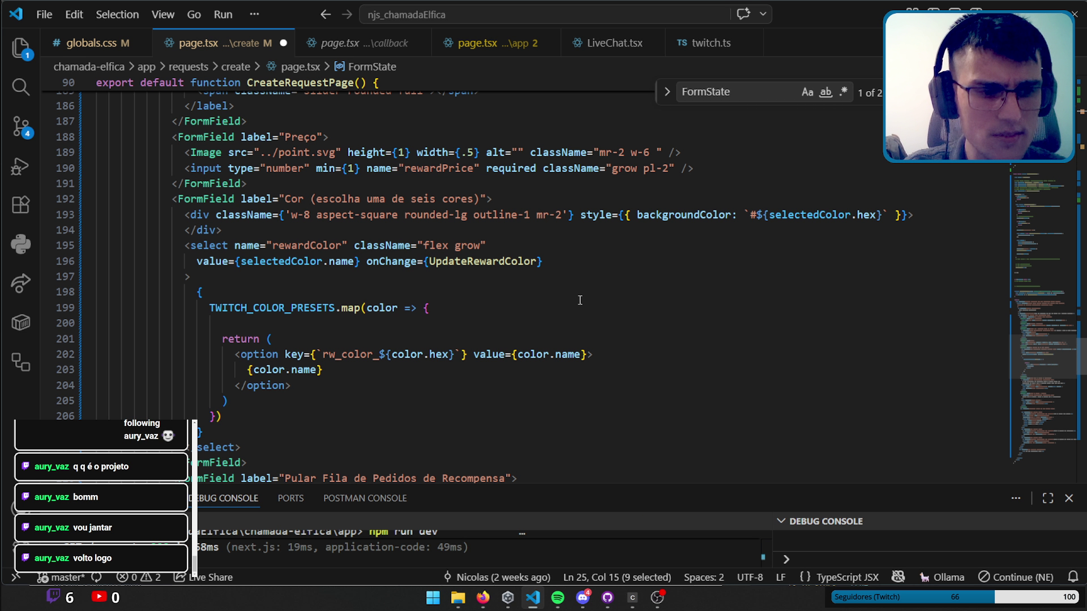
# Close the app folder's page.tsx tab and save the create page's page.tsx.
pyautogui.moveTo(1063, 387); pyautogui.dragTo(1059, 114)
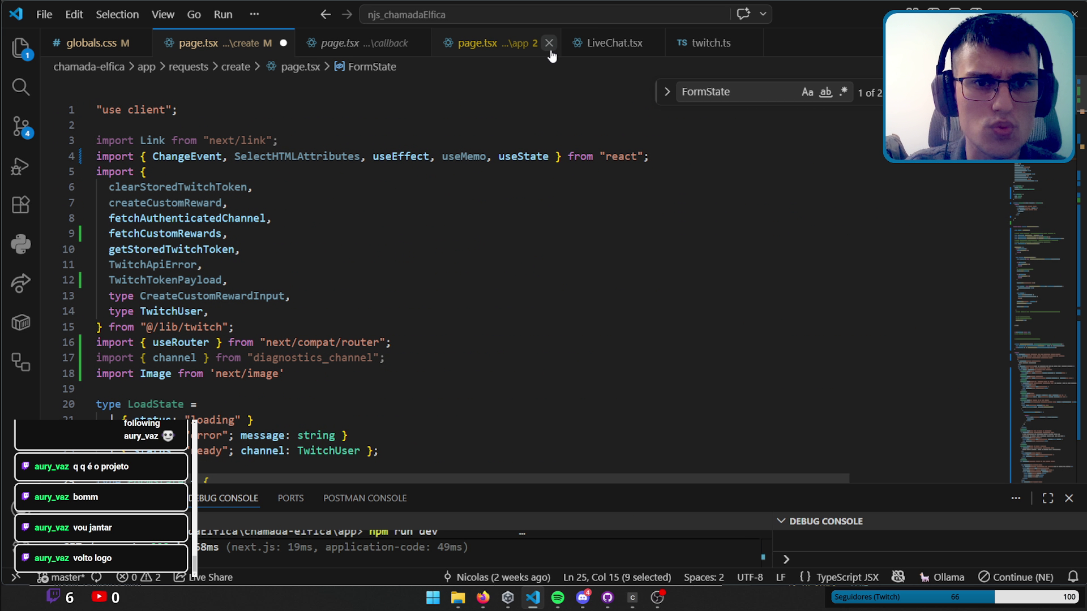
pyautogui.middleClick(507, 49)
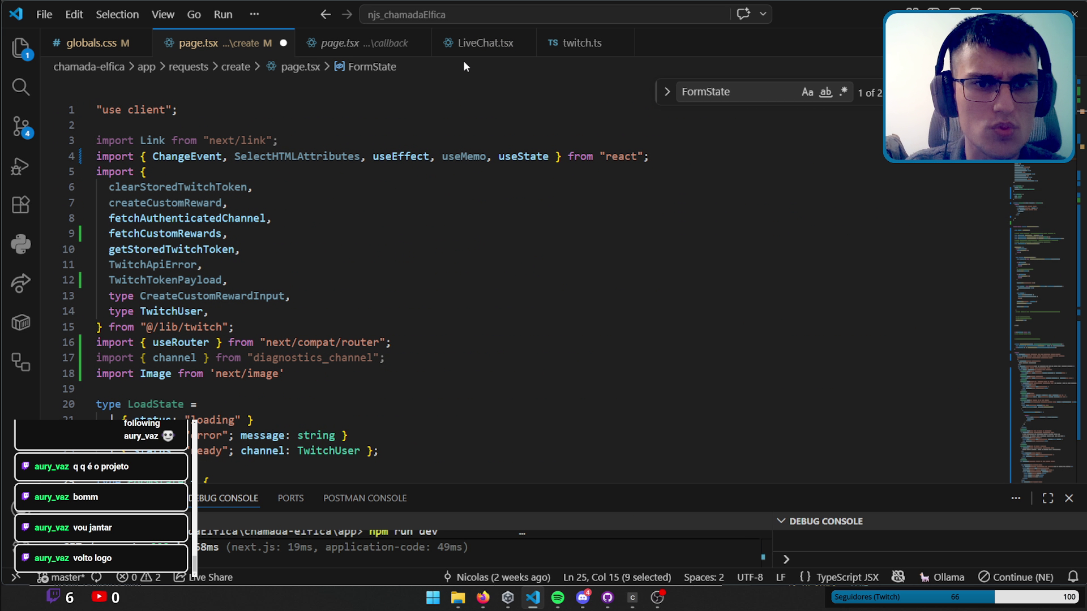
pyautogui.click(353, 217)
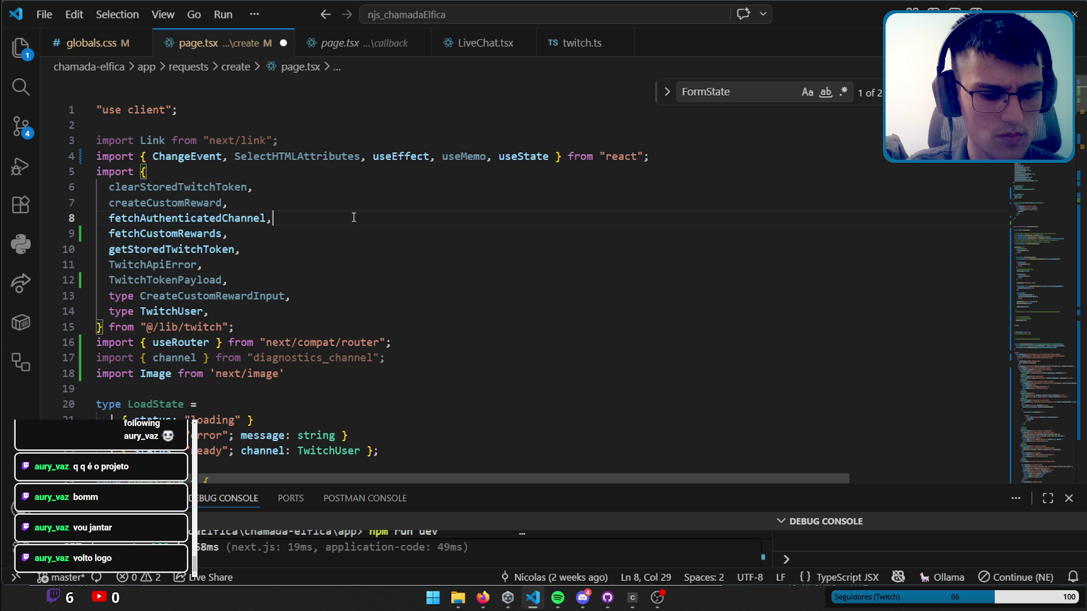
pyautogui.hotkey('ctrl', 's')
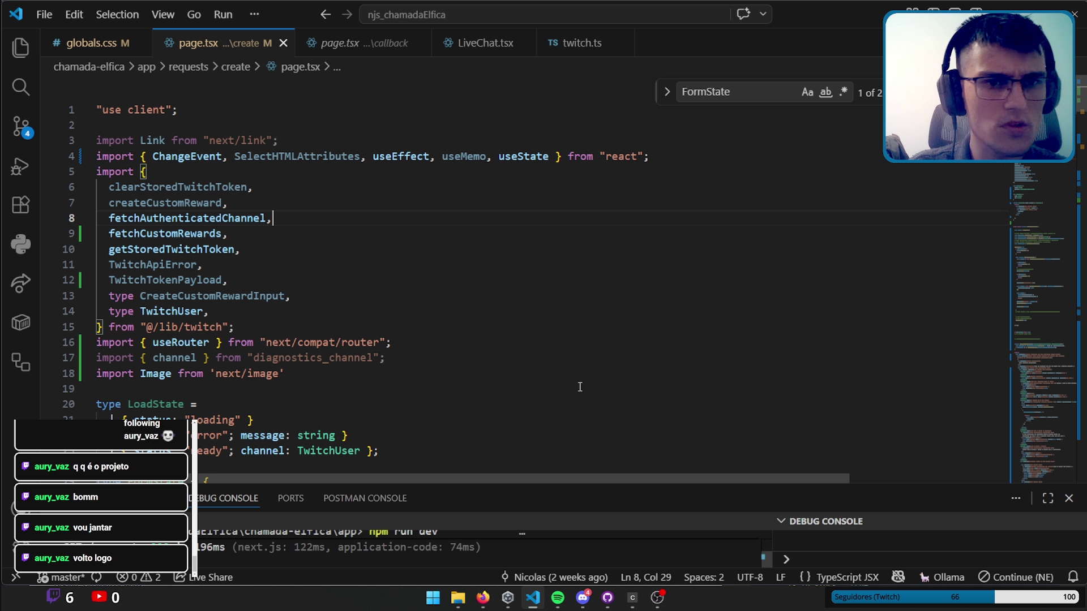
pyautogui.click(482, 598)
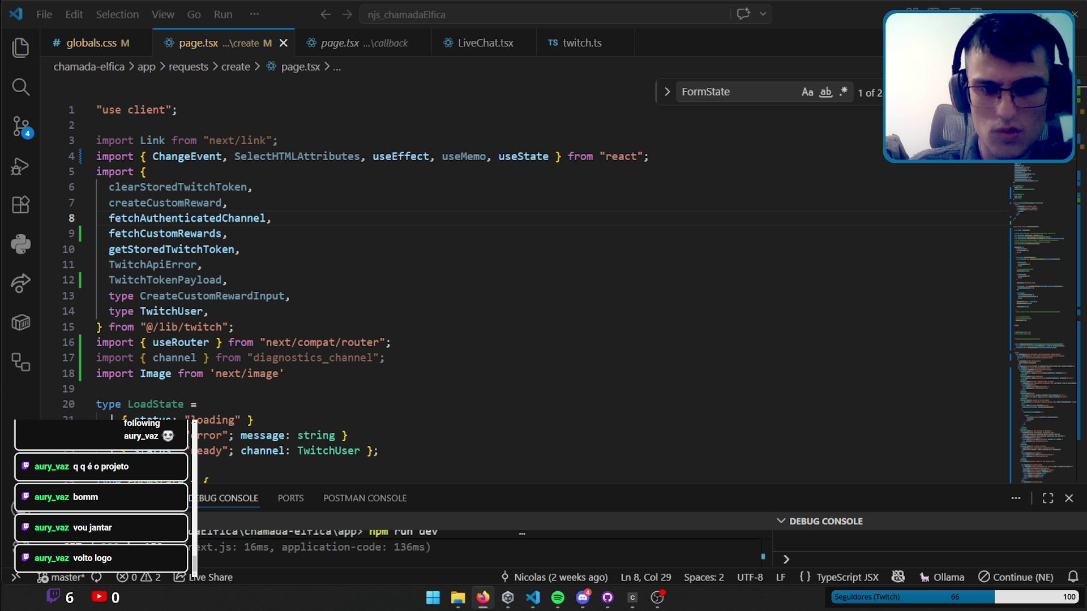
pyautogui.click(532, 598)
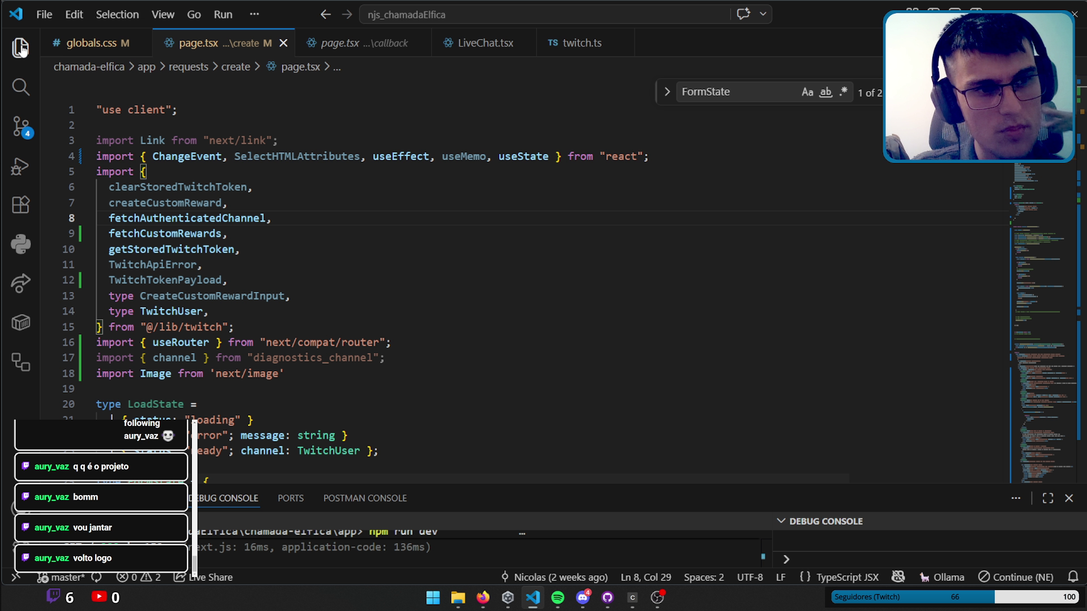
# In the Explorer, move the root app/page.tsx into the login folder.
pyautogui.click(21, 47)
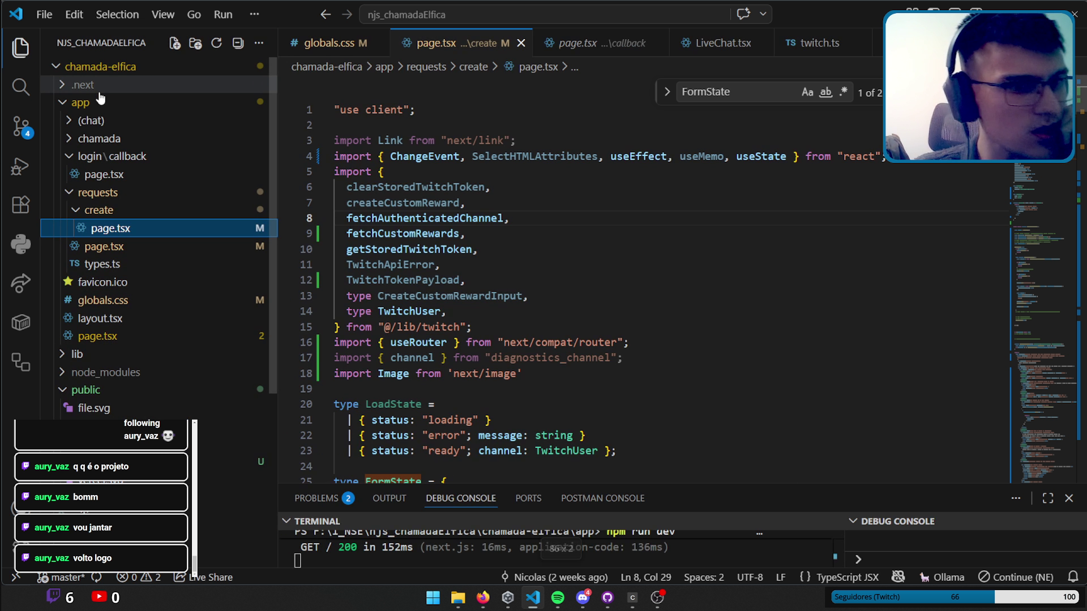
pyautogui.click(68, 160)
pyautogui.click(69, 174)
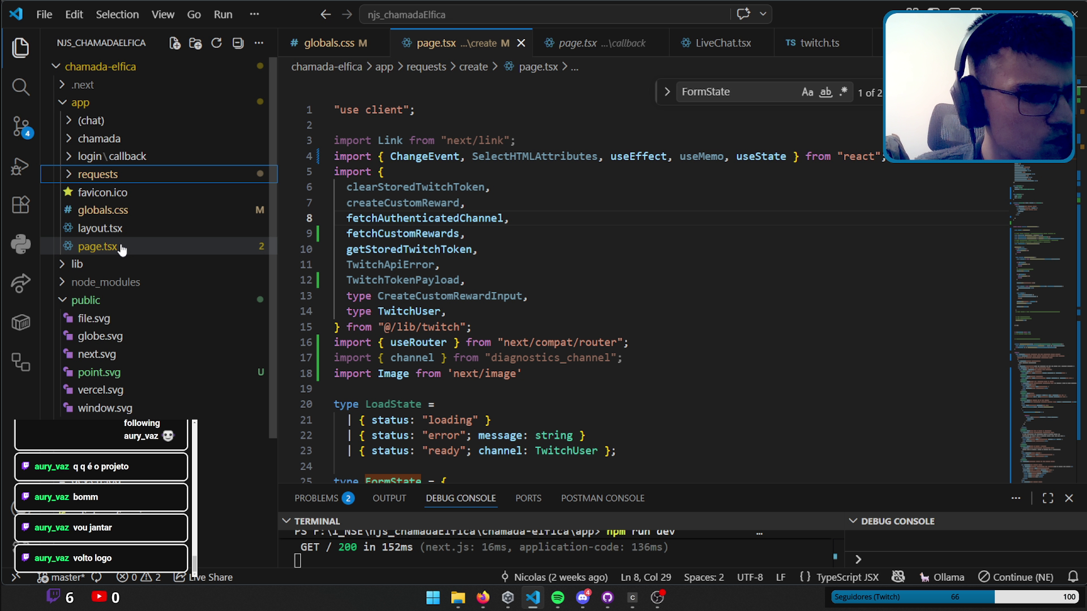
pyautogui.click(71, 160)
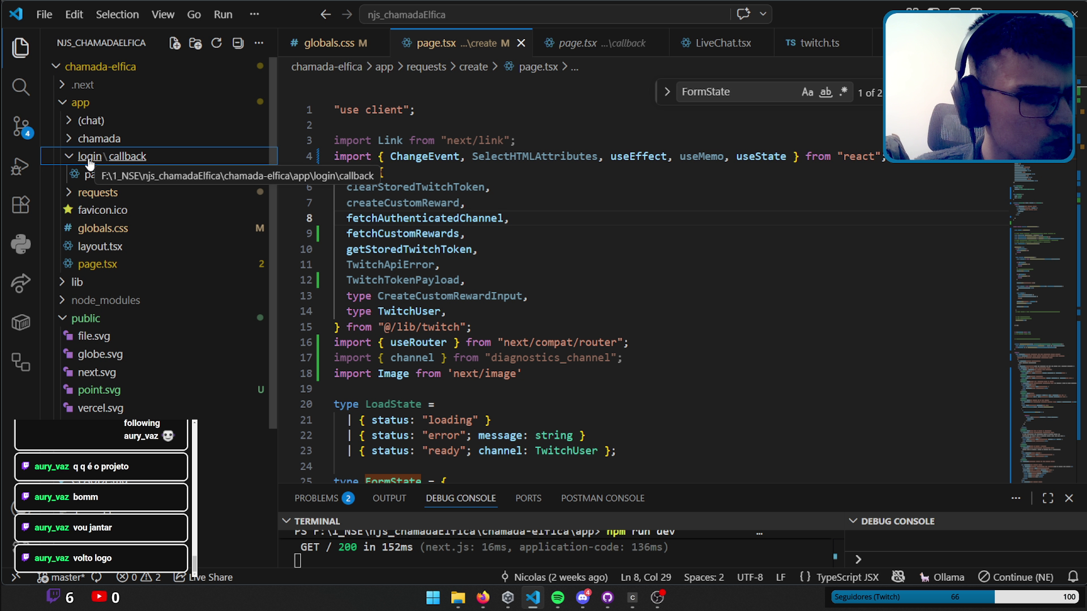
pyautogui.rightClick(88, 162)
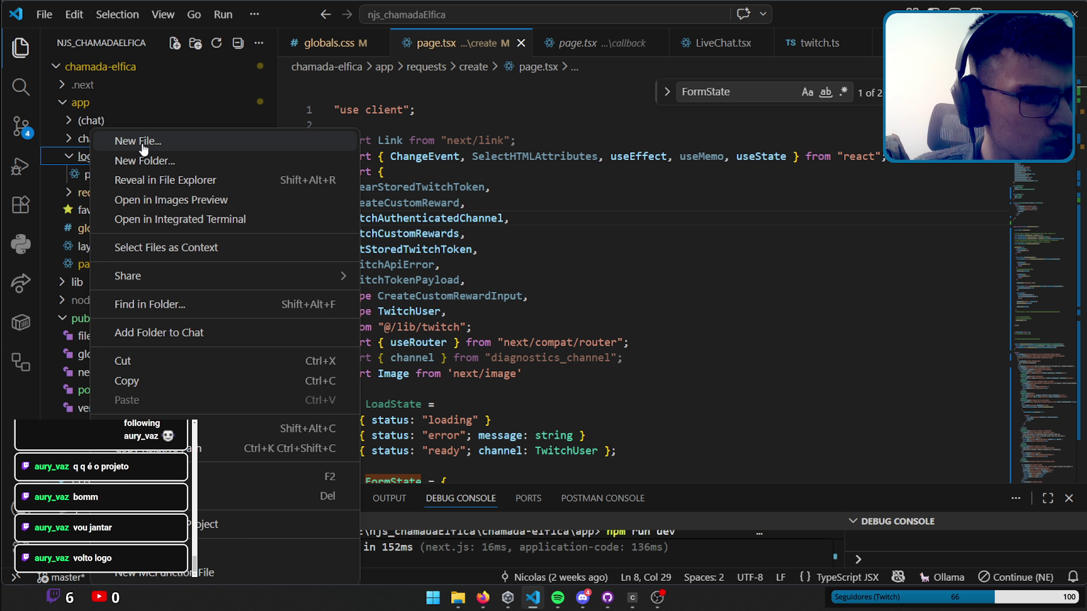
pyautogui.click(40, 267)
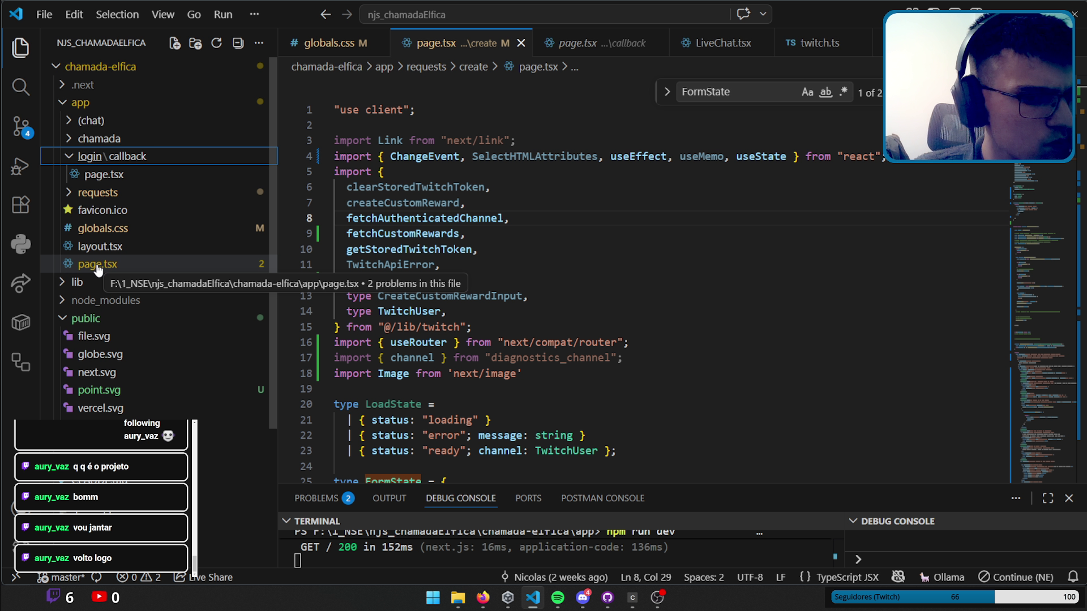
pyautogui.moveTo(99, 270)
pyautogui.mouseDown()
pyautogui.moveTo(102, 159)
pyautogui.moveTo(89, 156)
pyautogui.mouseUp()
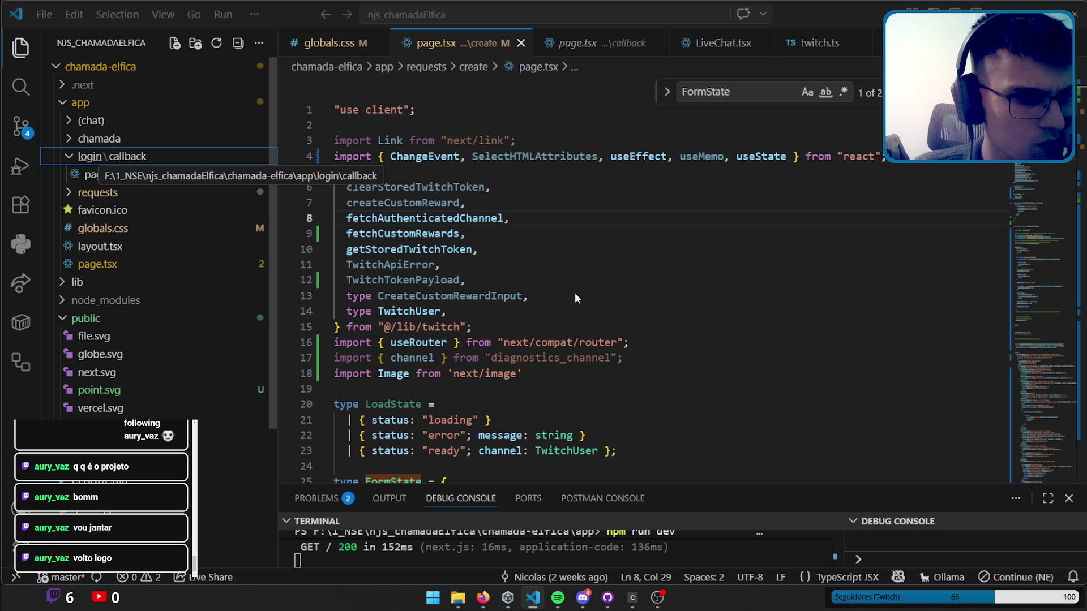
# Create a new page.tsx file directly inside the app folder.
pyautogui.rightClick(81, 104)
pyautogui.click(128, 117)
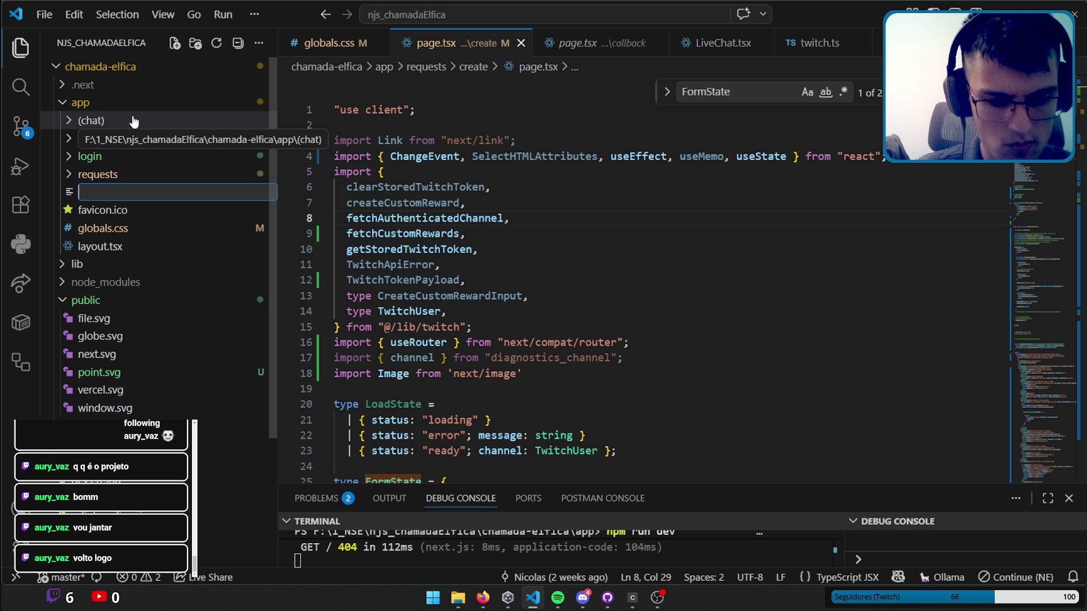
pyautogui.write('page.tsx')
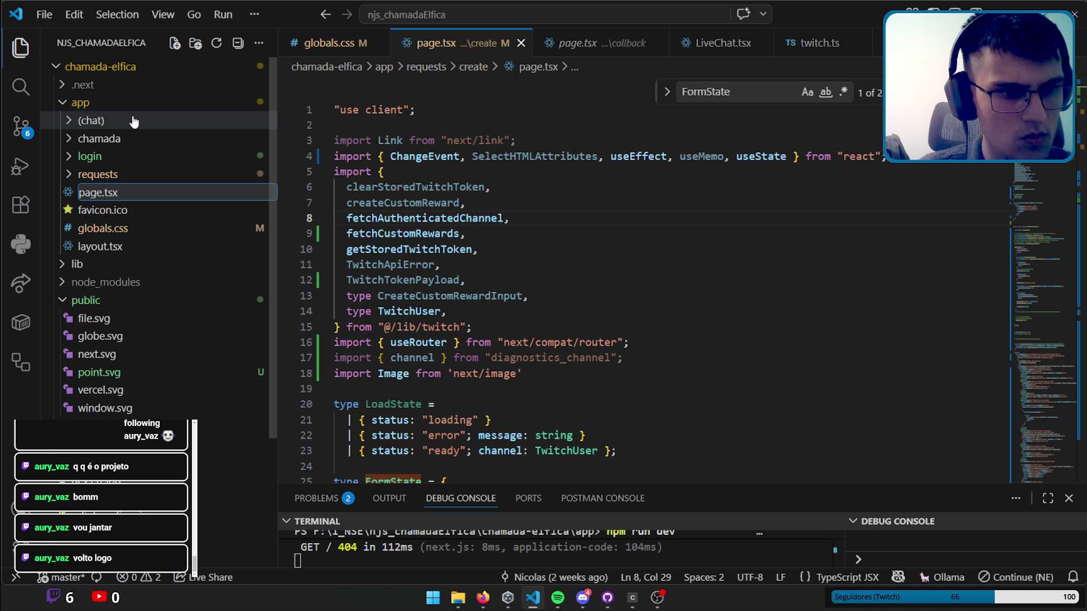
pyautogui.press('Return')
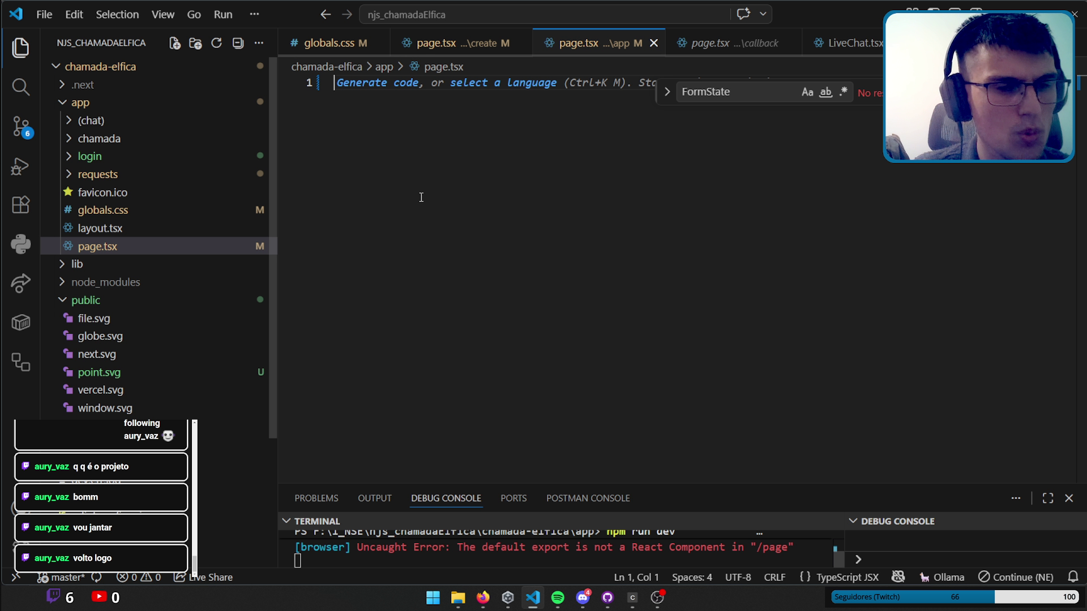
# Start the new file with a "use client" directive followed by a blank line.
pyautogui.press('Return')
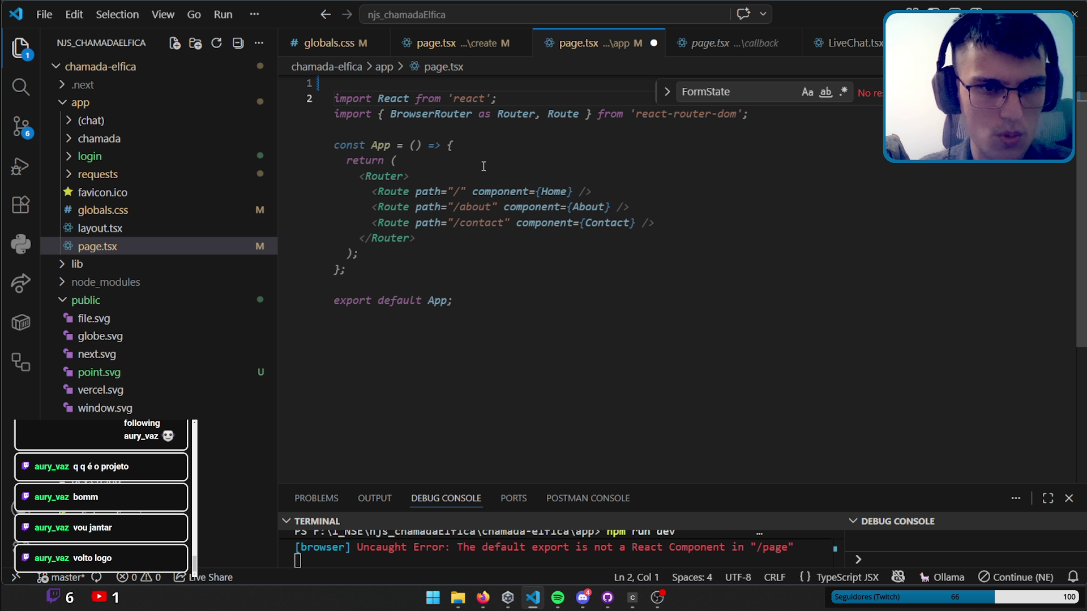
pyautogui.write('"')
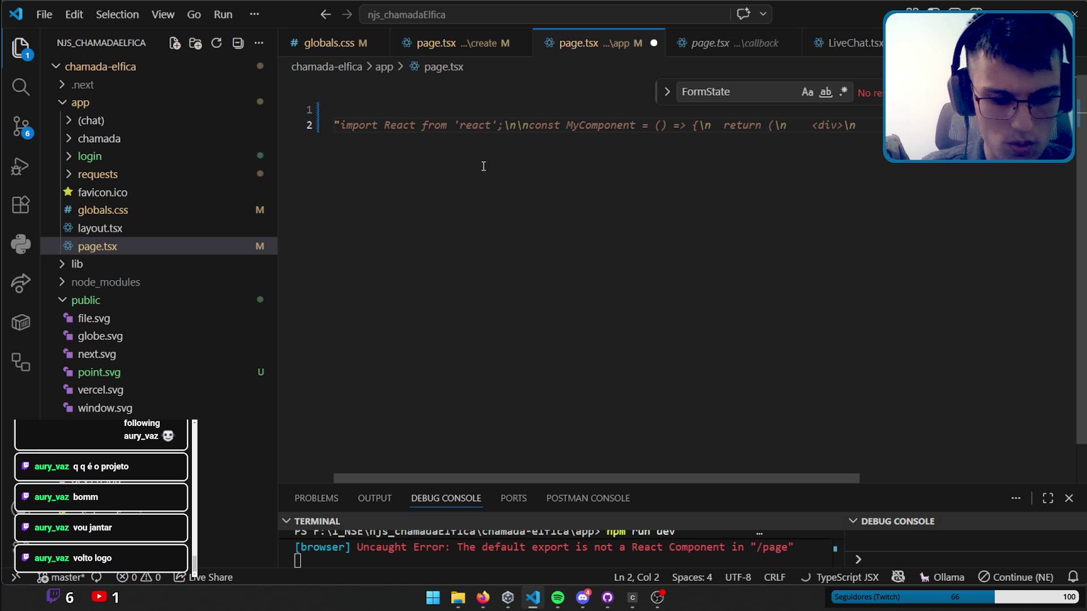
pyautogui.write('use client"')
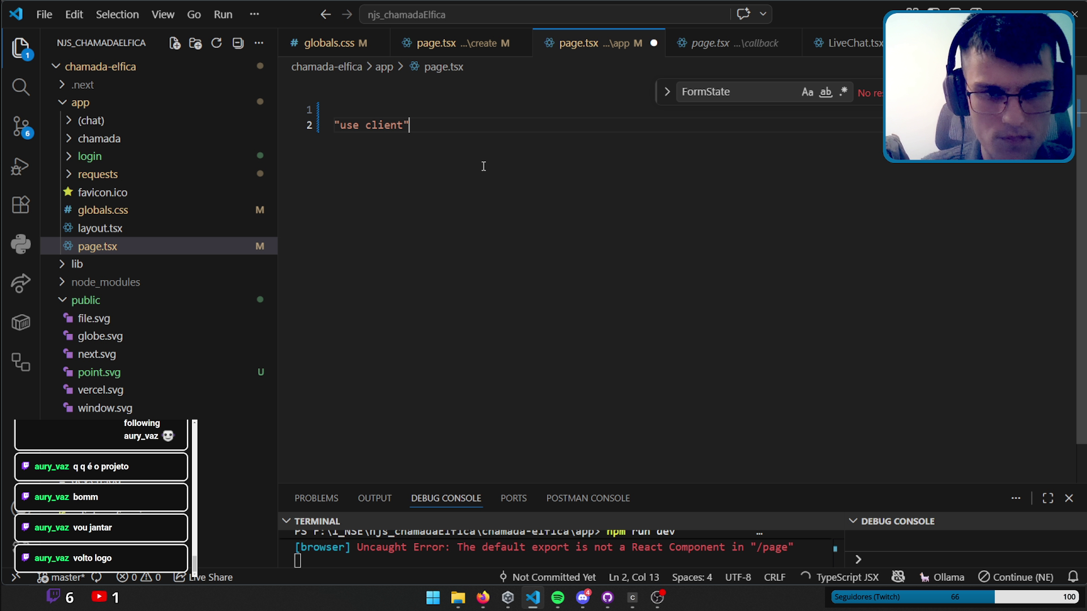
pyautogui.press('End')
pyautogui.press('Return')
pyautogui.press('Return')
pyautogui.press('Up')
pyautogui.press('Up')
pyautogui.press('Up')
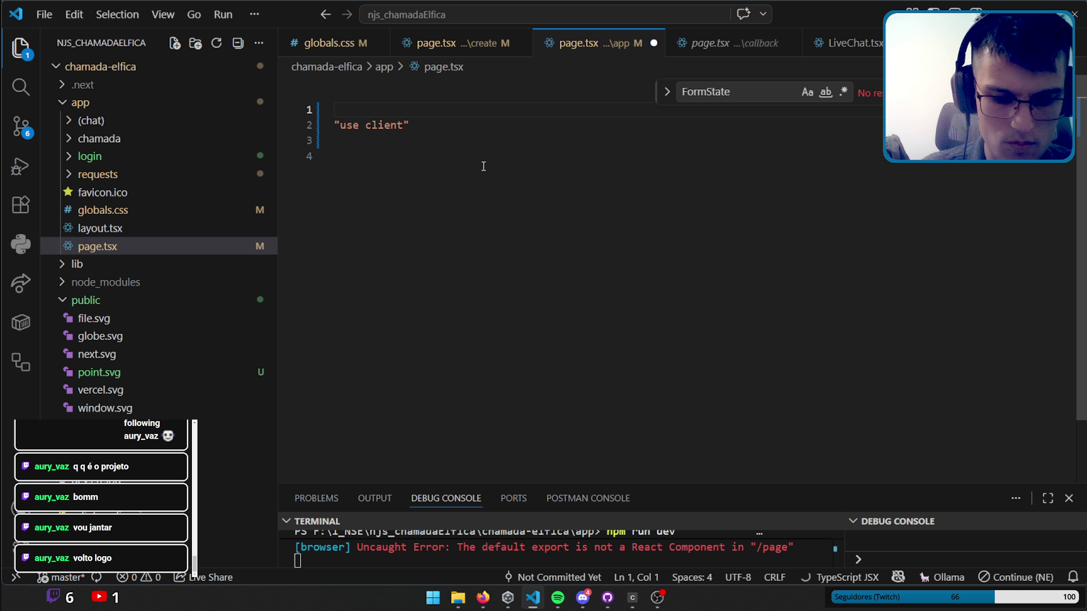
pyautogui.press('Delete')
pyautogui.press('Down')
pyautogui.press('Down')
# Write an export default function declaration using the editor's suggestions.
pyautogui.write('publ')
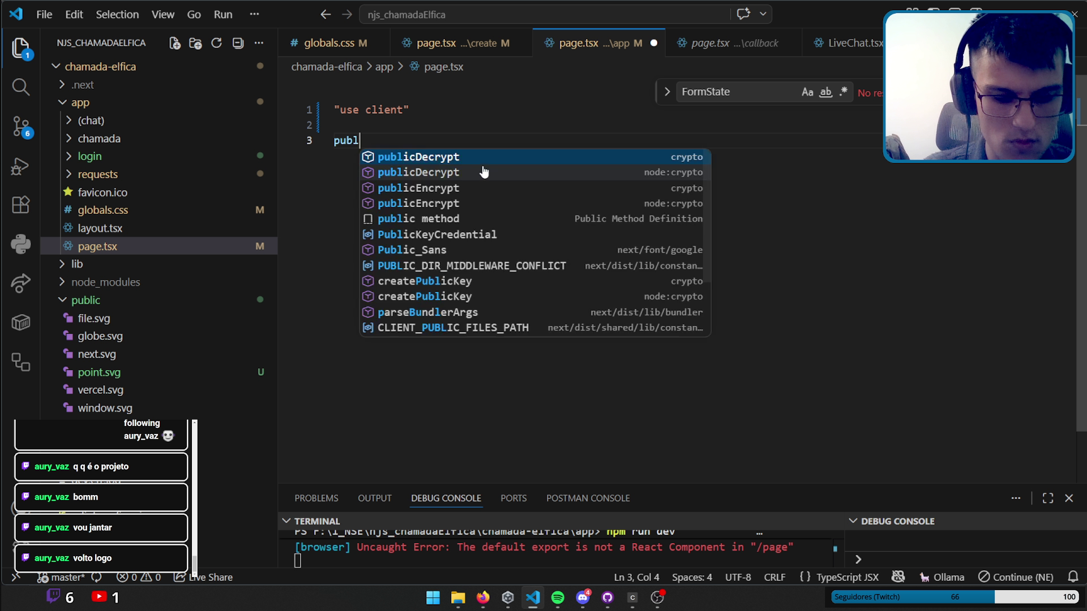
pyautogui.write('ic')
pyautogui.hotkey('ctrl', 'BackSpace')
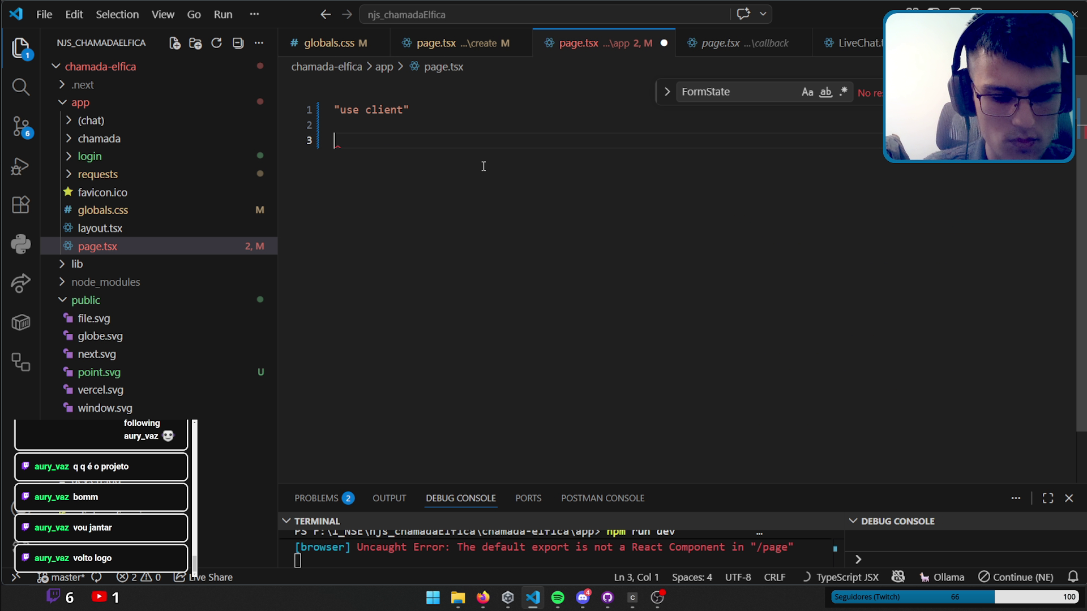
pyautogui.write('expoe')
pyautogui.press('BackSpace')
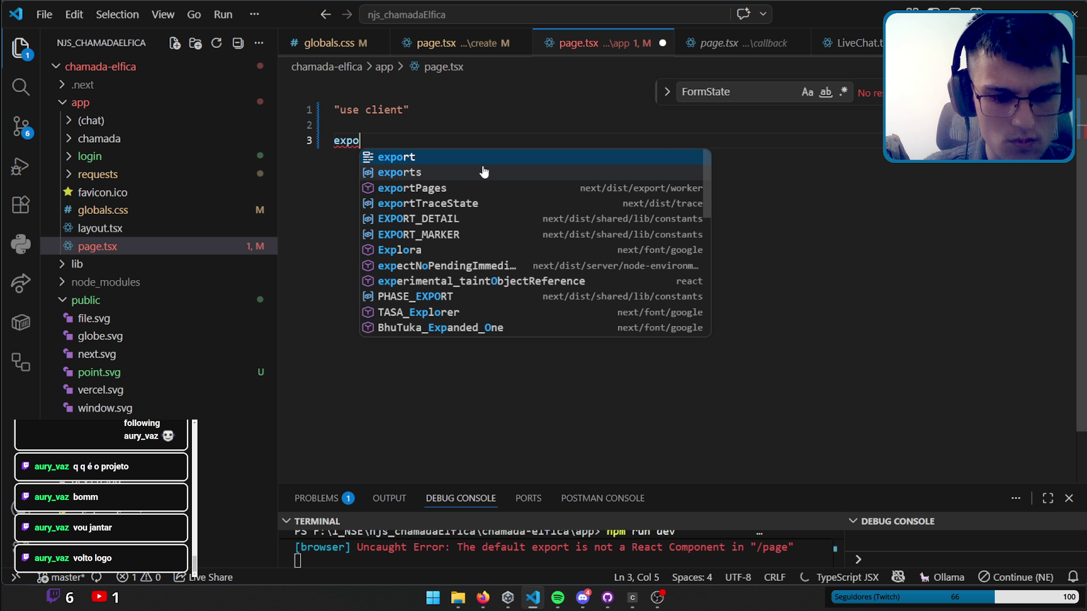
pyautogui.write('rt defau')
pyautogui.press('Tab')
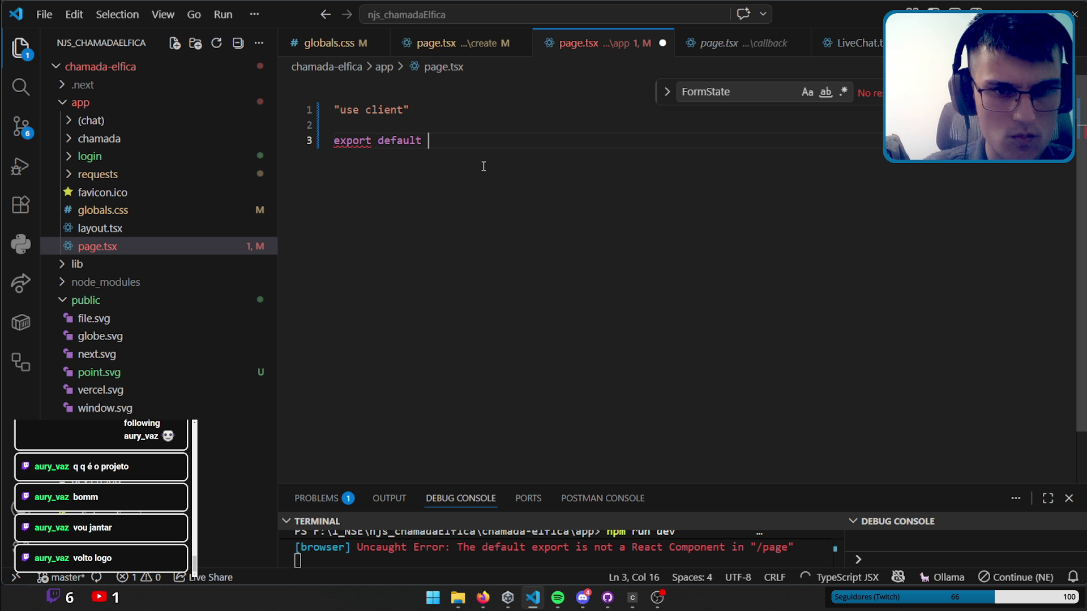
pyautogui.write('func')
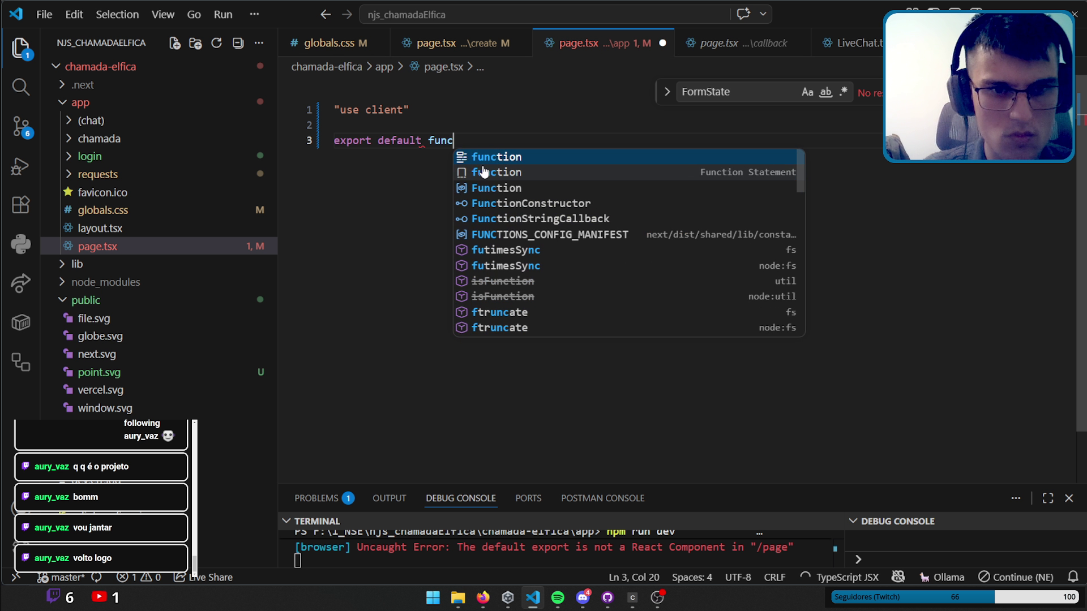
pyautogui.press('Down')
pyautogui.press('Down')
pyautogui.press('Tab')
pyautogui.hotkey('ctrl', 'z')
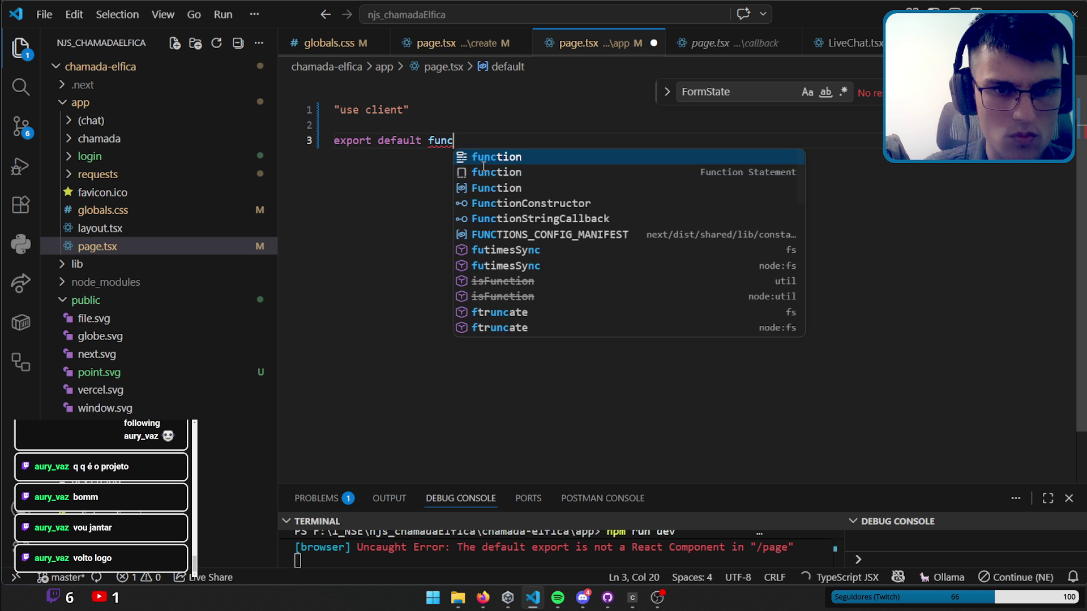
pyautogui.press('Tab')
pyautogui.press('Up')
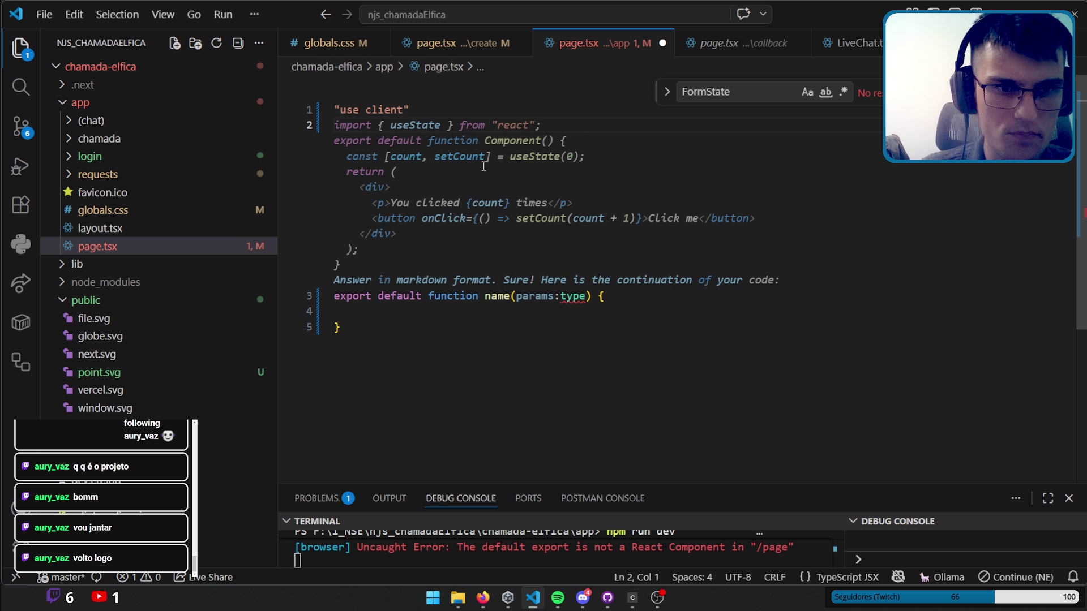
# Remove the params:type placeholder and name the function HomePage.
pyautogui.moveTo(588, 140)
pyautogui.mouseDown()
pyautogui.moveTo(510, 152)
pyautogui.moveTo(516, 141)
pyautogui.mouseUp()
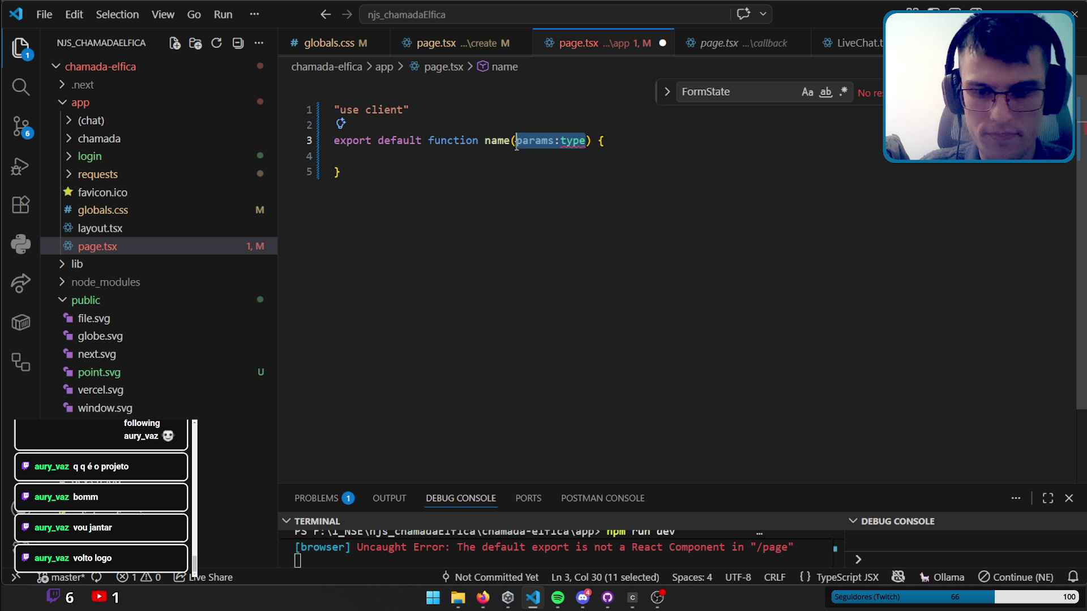
pyautogui.press('BackSpace')
pyautogui.doubleClick(513, 140)
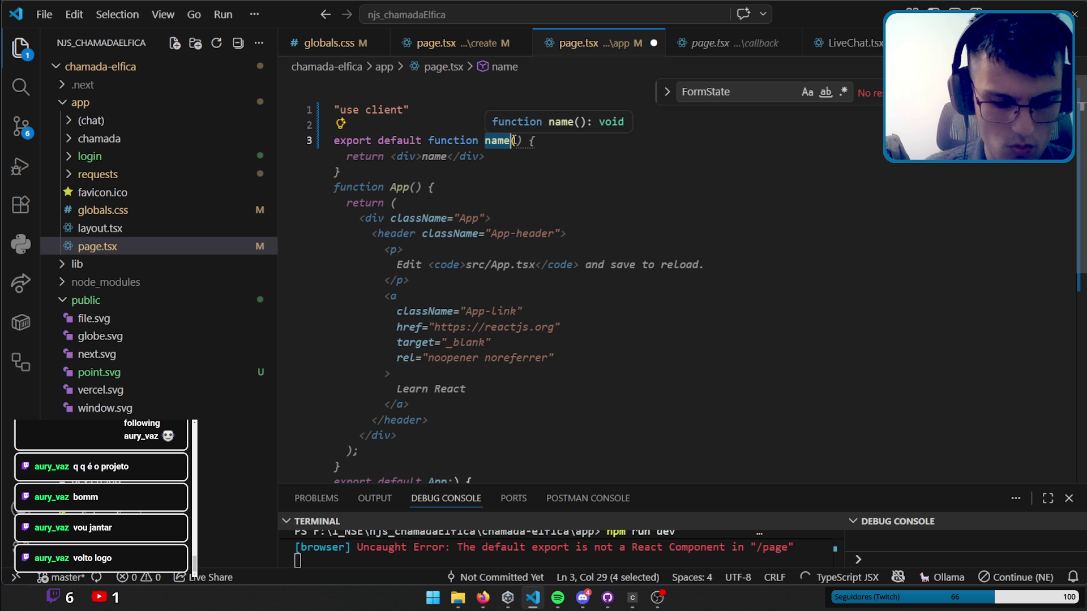
pyautogui.write('Home')
pyautogui.write('Page')
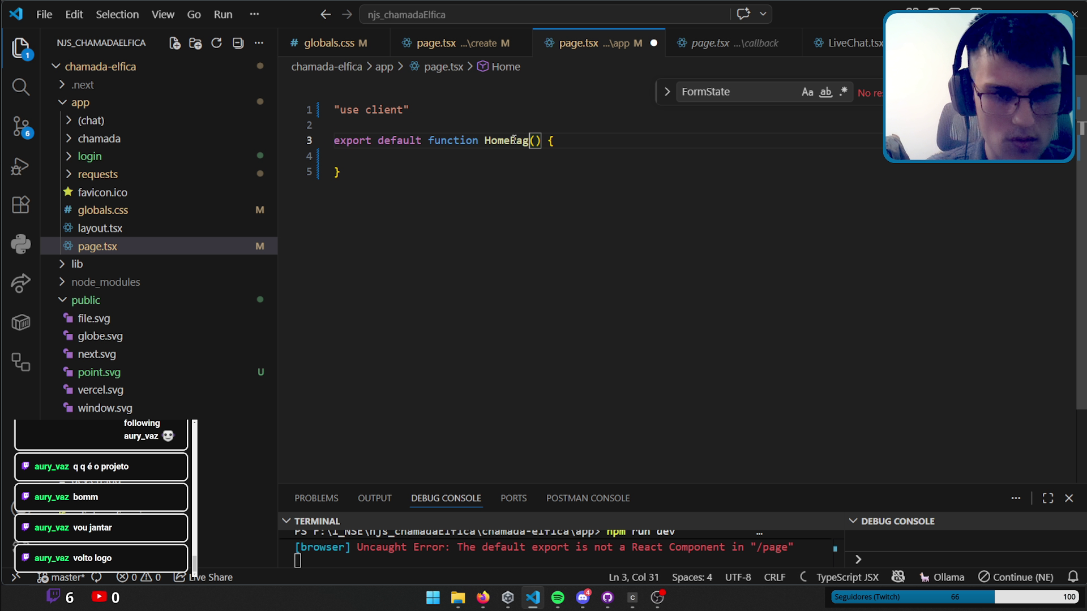
pyautogui.click(539, 158)
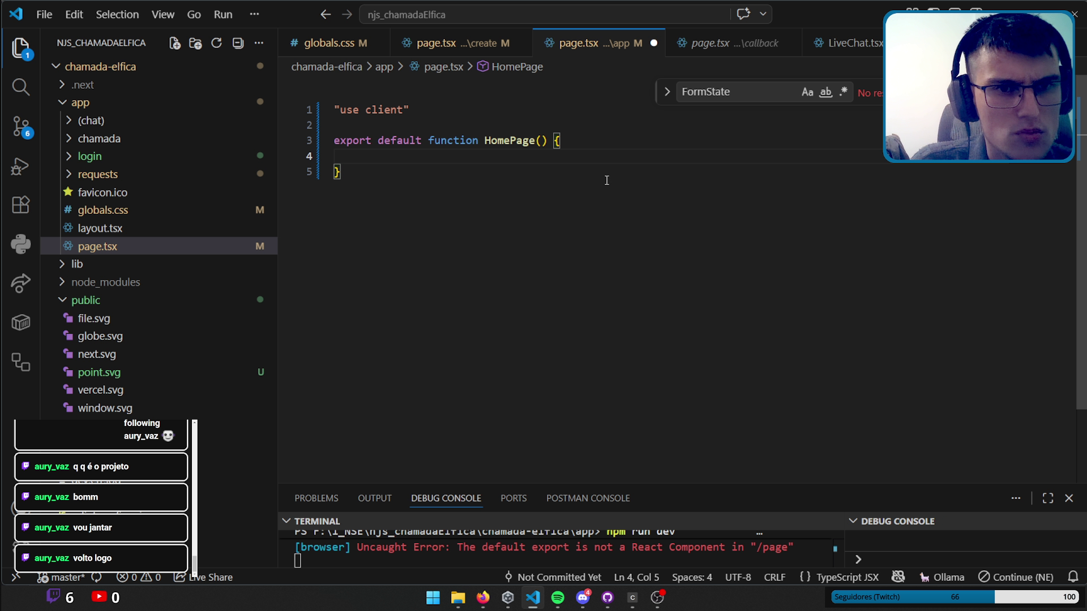
pyautogui.click(447, 43)
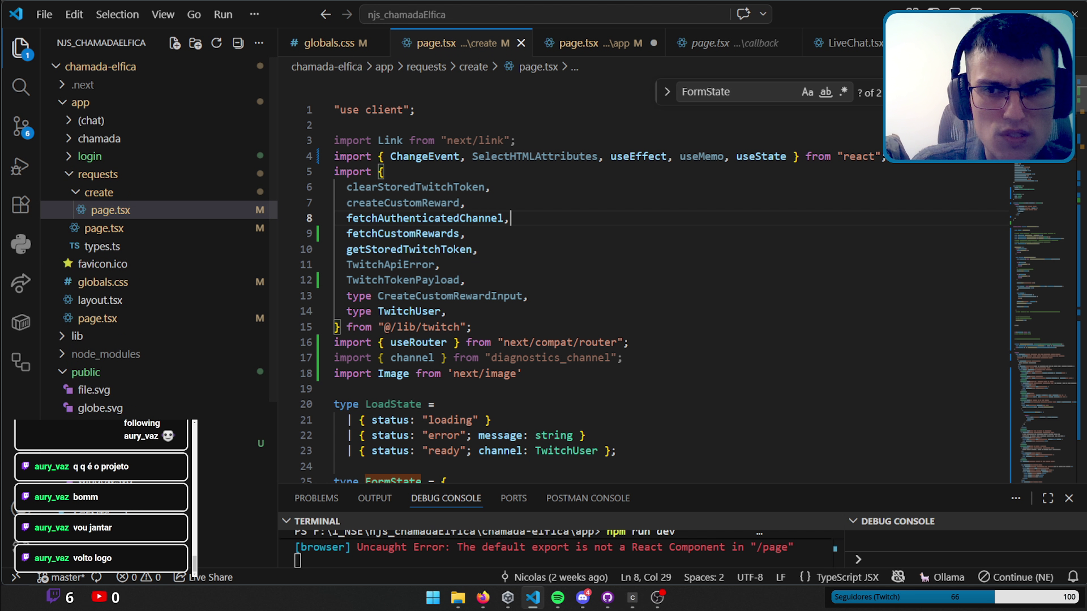
# Scroll through the create-request page's form code, then close its tab.
pyautogui.scroll(-5, 566, 278)
pyautogui.scroll(-3, 566, 278)
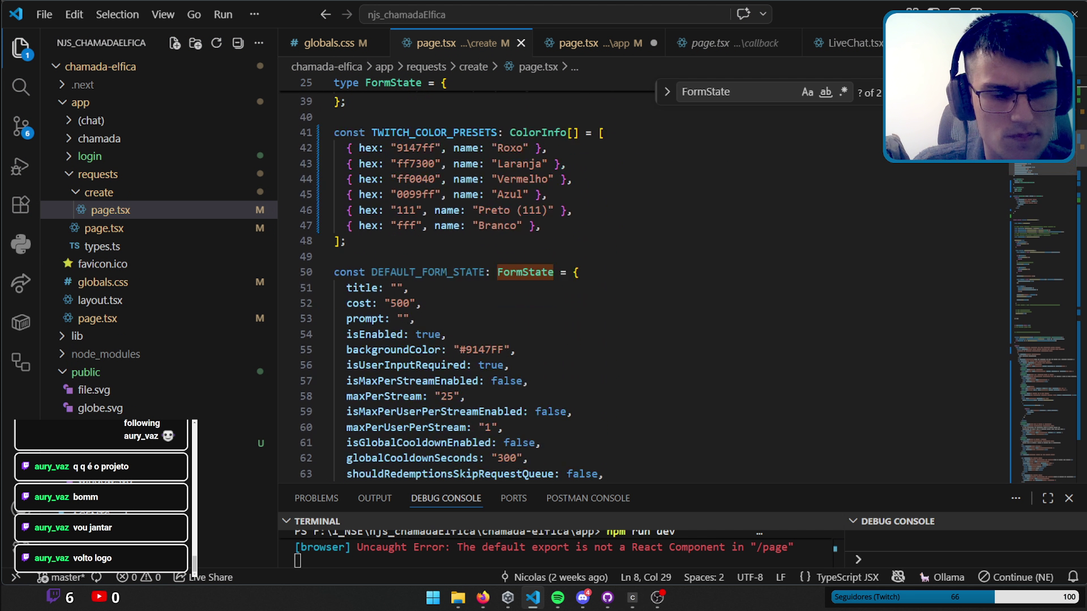
pyautogui.moveTo(1045, 340)
pyautogui.mouseDown()
pyautogui.moveTo(1048, 418)
pyautogui.moveTo(1054, 357)
pyautogui.mouseUp()
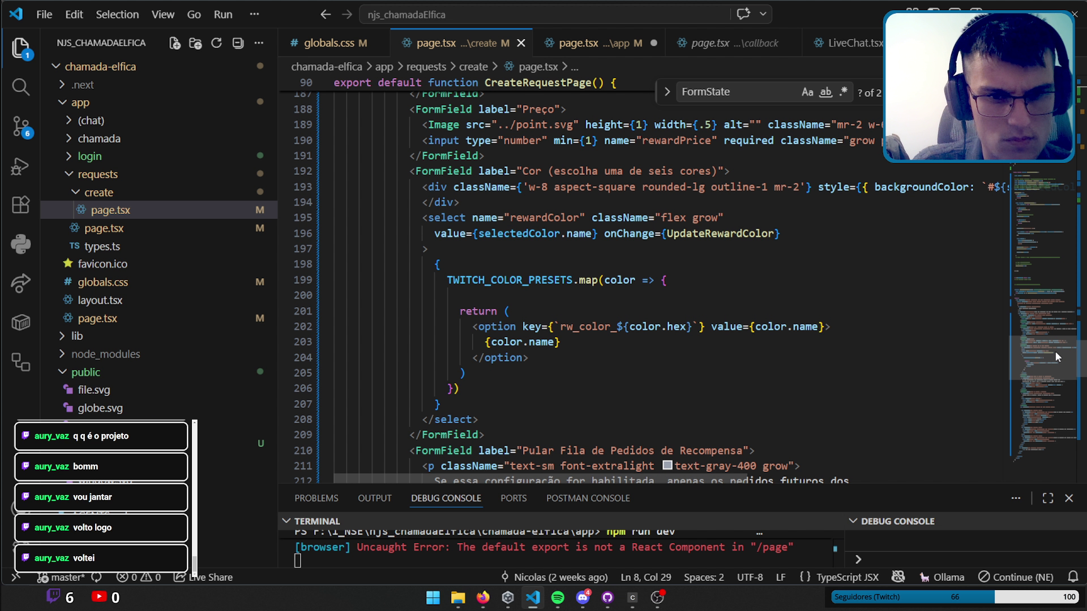
pyautogui.moveTo(1055, 351); pyautogui.dragTo(1055, 349)
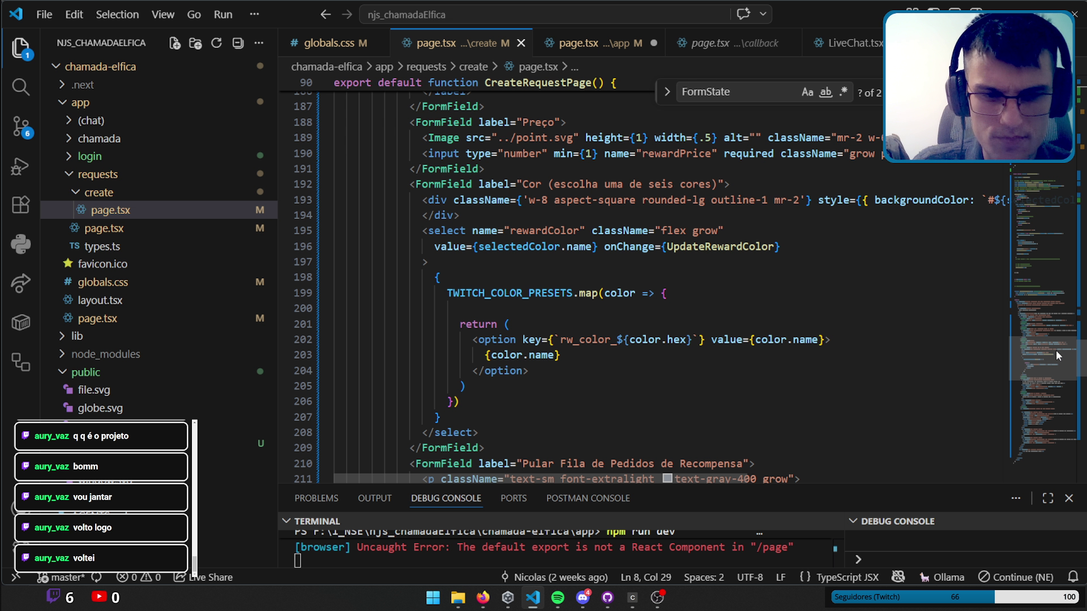
pyautogui.scroll(1, 1056, 350)
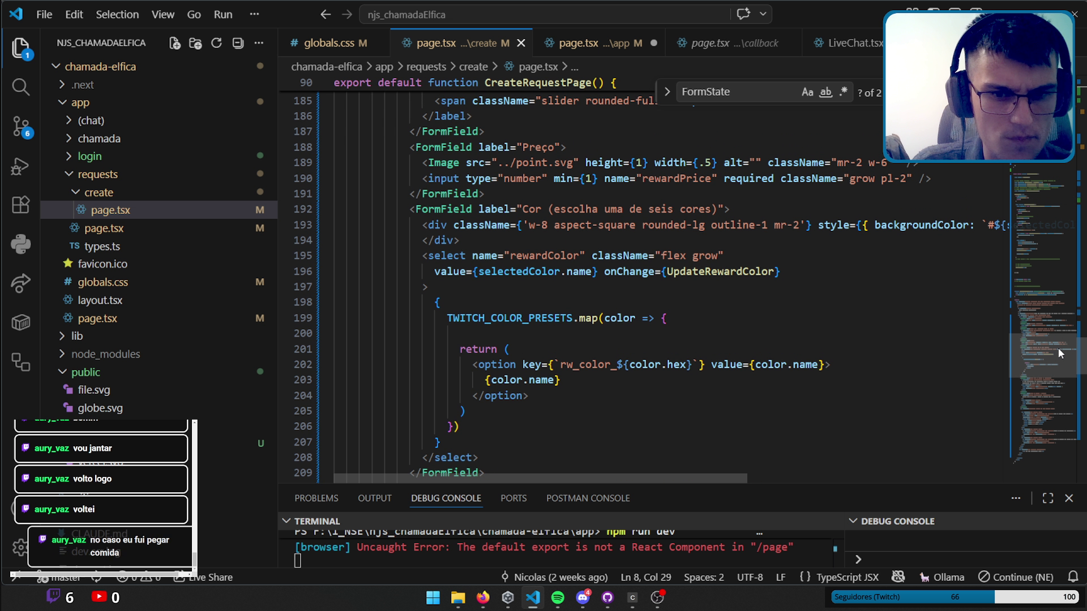
pyautogui.scroll(1, 1060, 352)
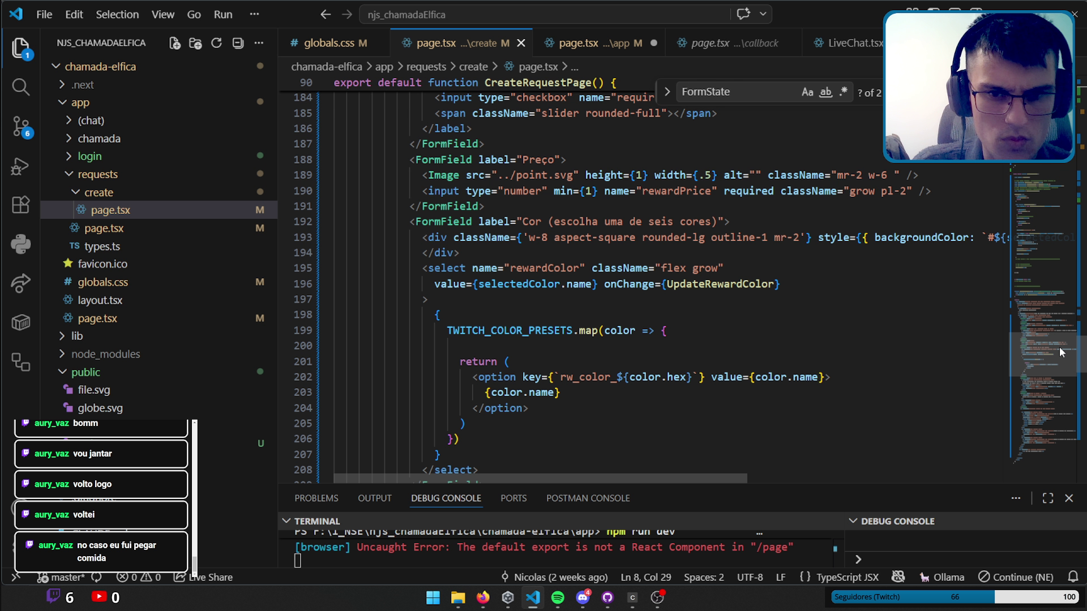
pyautogui.moveTo(1060, 352); pyautogui.dragTo(1064, 346)
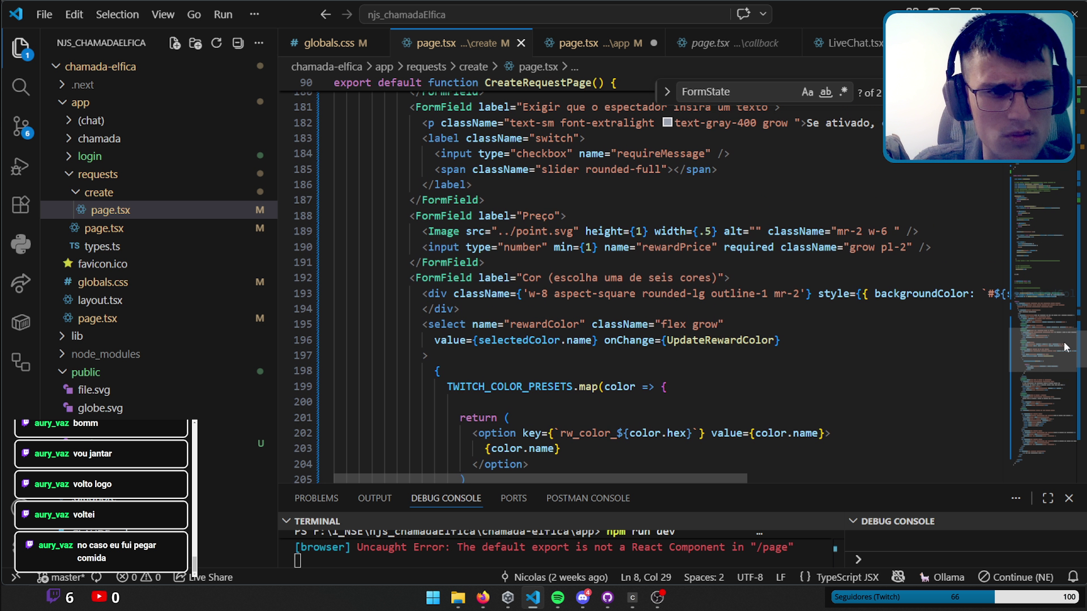
pyautogui.click(521, 42)
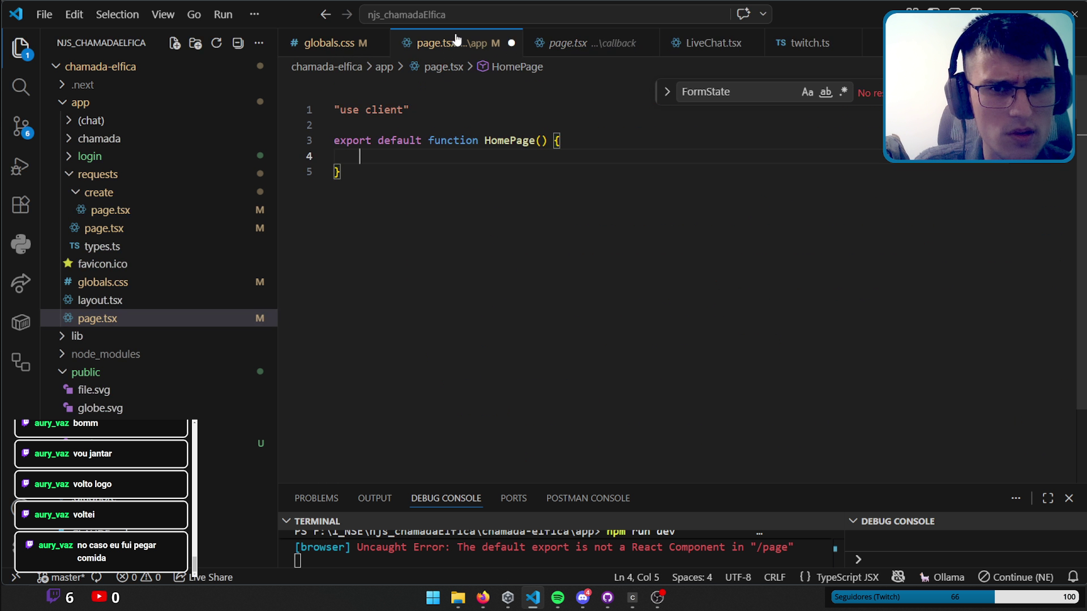
pyautogui.click(112, 227)
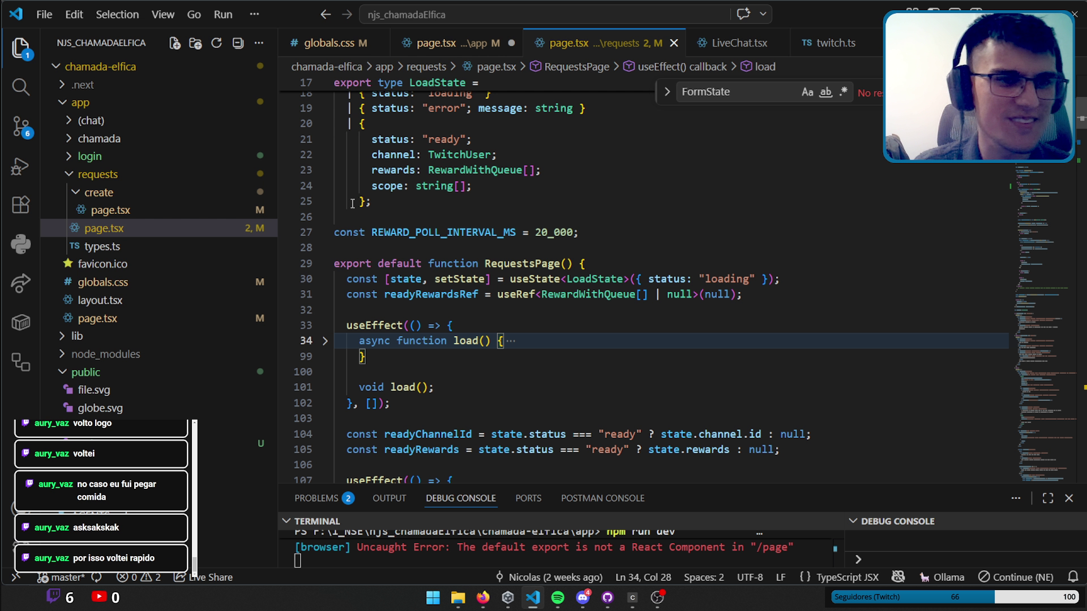
pyautogui.moveTo(276, 266)
pyautogui.mouseDown()
pyautogui.moveTo(243, 272)
pyautogui.moveTo(263, 273)
pyautogui.mouseUp()
pyautogui.scroll(4, 883, 270)
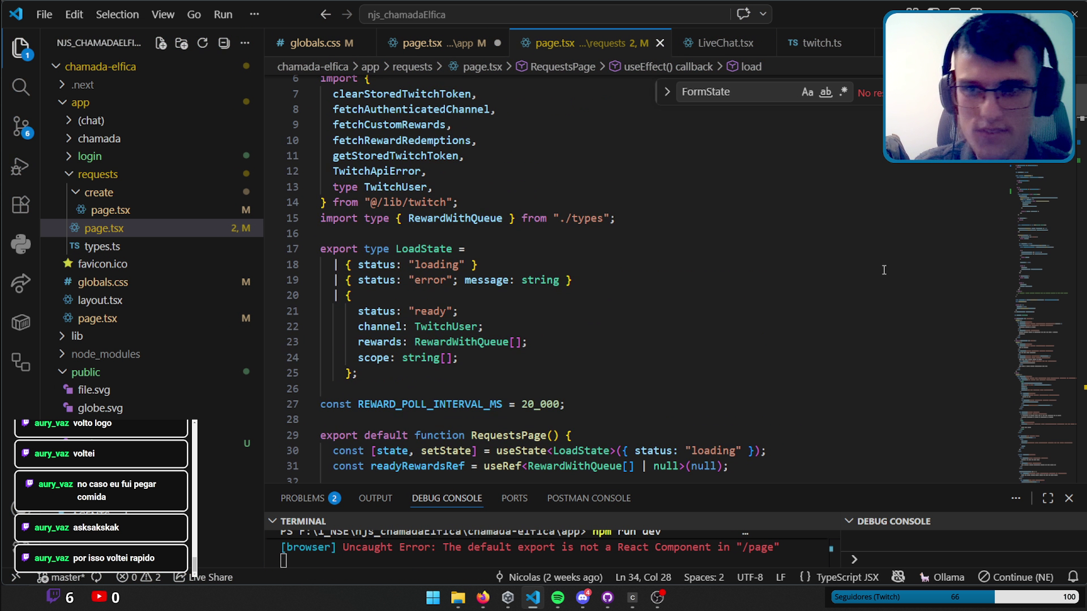
pyautogui.scroll(2, 883, 270)
pyautogui.scroll(-3, 884, 270)
pyautogui.scroll(-2, 883, 270)
pyautogui.scroll(-2, 883, 270)
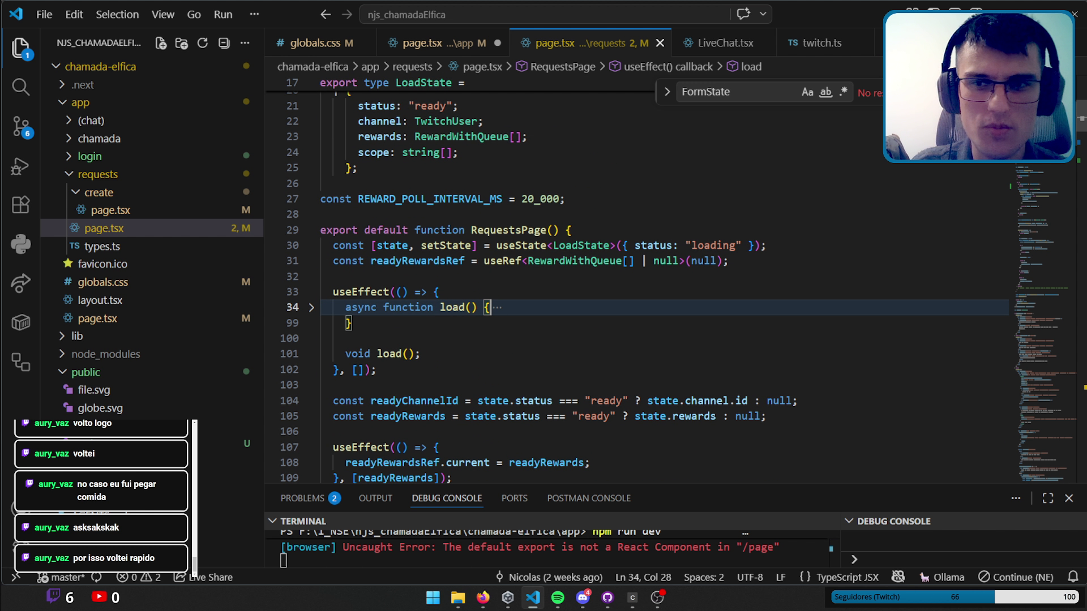
pyautogui.scroll(-3, 1043, 168)
pyautogui.scroll(-4, 1043, 168)
pyautogui.scroll(-3, 1043, 169)
pyautogui.scroll(-3, 1043, 168)
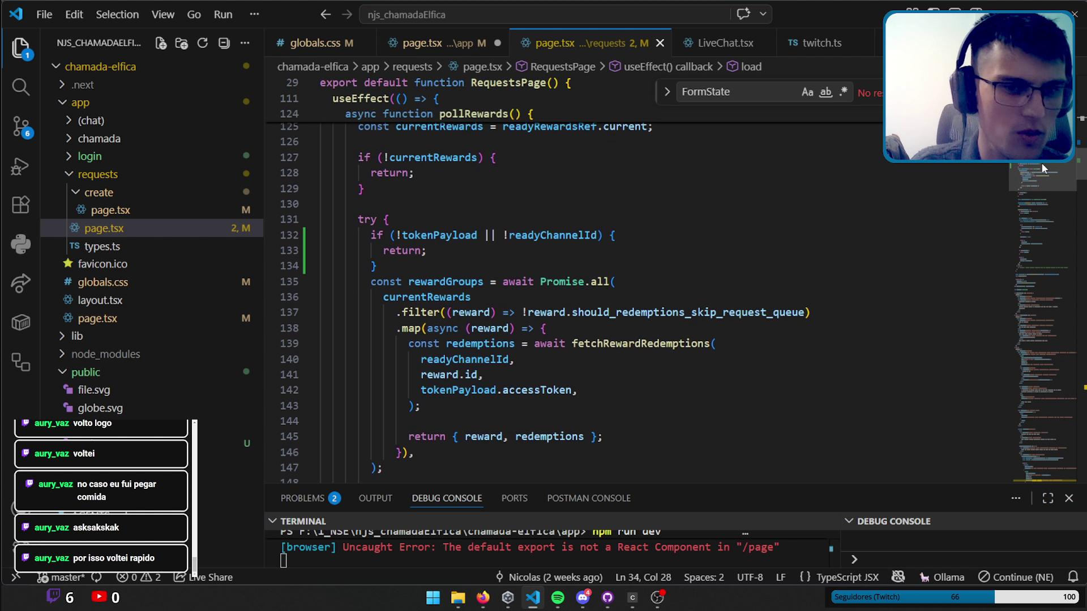
pyautogui.scroll(-2, 1043, 168)
pyautogui.scroll(1, 1040, 167)
pyautogui.scroll(1, 1037, 167)
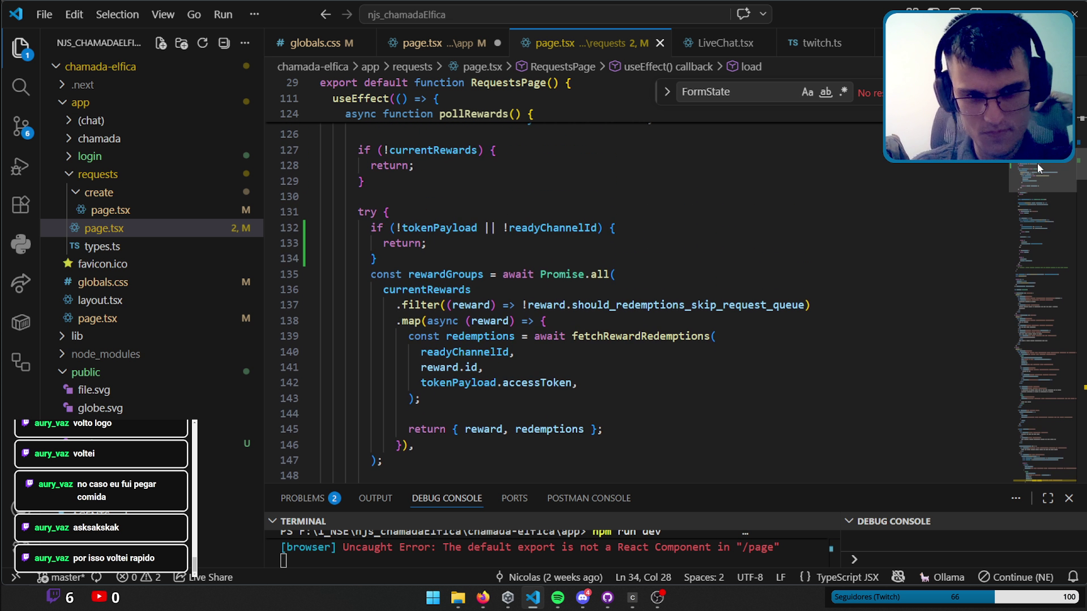
pyautogui.scroll(-1, 1038, 164)
pyautogui.scroll(1, 1038, 164)
pyautogui.scroll(-3, 1039, 170)
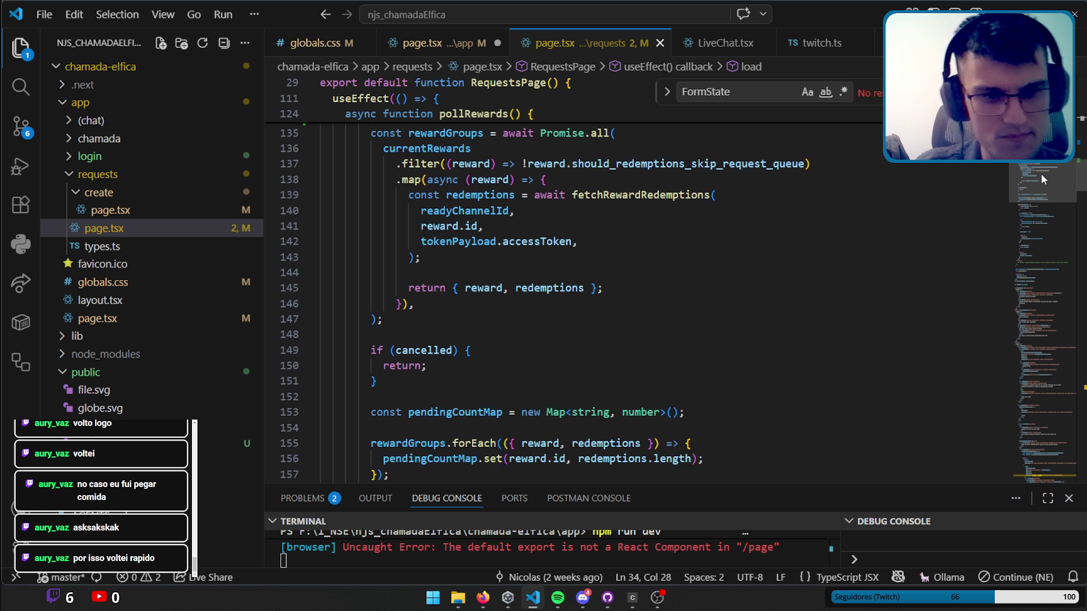
pyautogui.scroll(-3, 1042, 187)
pyautogui.scroll(-1, 1044, 199)
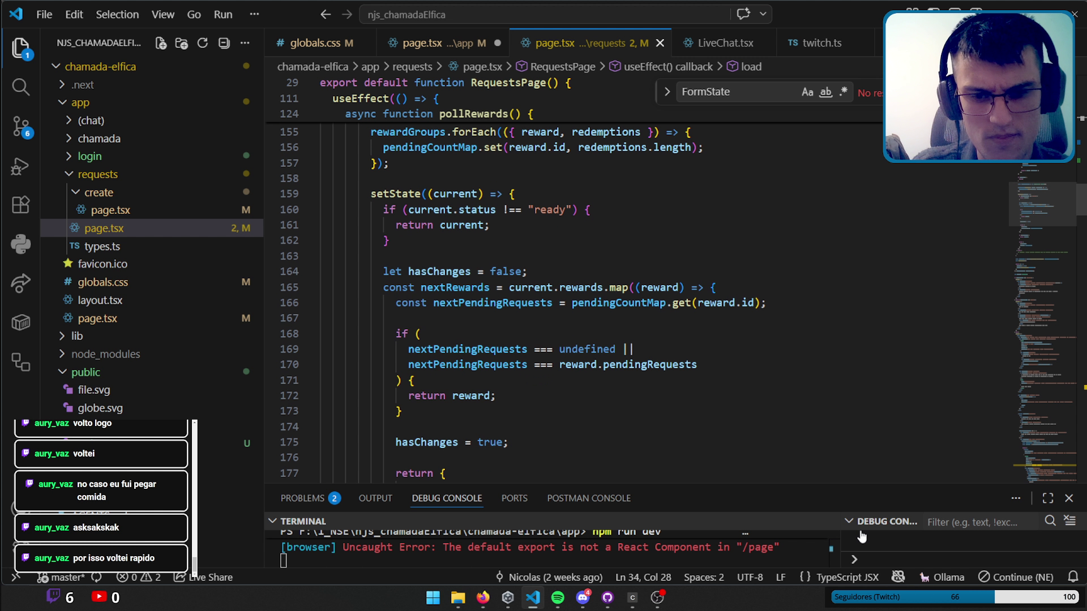
pyautogui.click(653, 598)
pyautogui.click(532, 597)
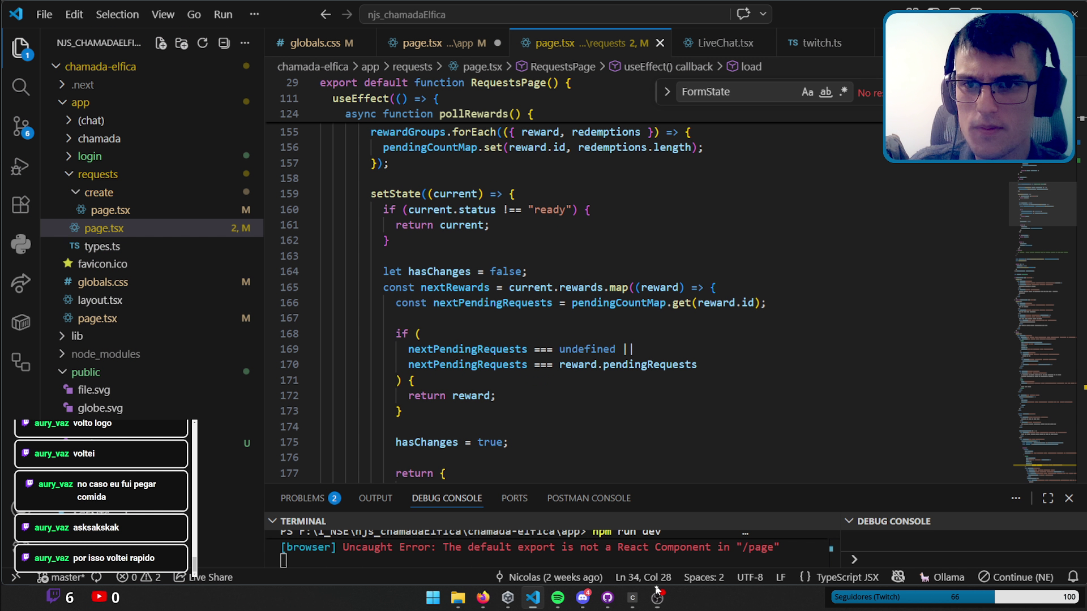
pyautogui.scroll(-3, 1044, 203)
pyautogui.moveTo(1045, 225); pyautogui.dragTo(1054, 186)
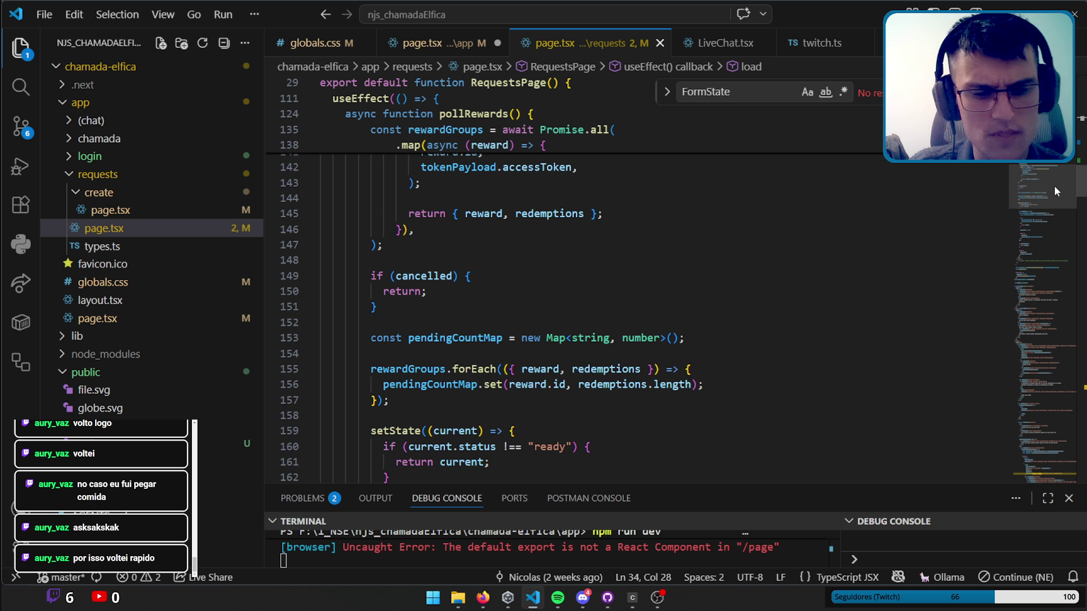
pyautogui.hotkey('alt', 'Tab')
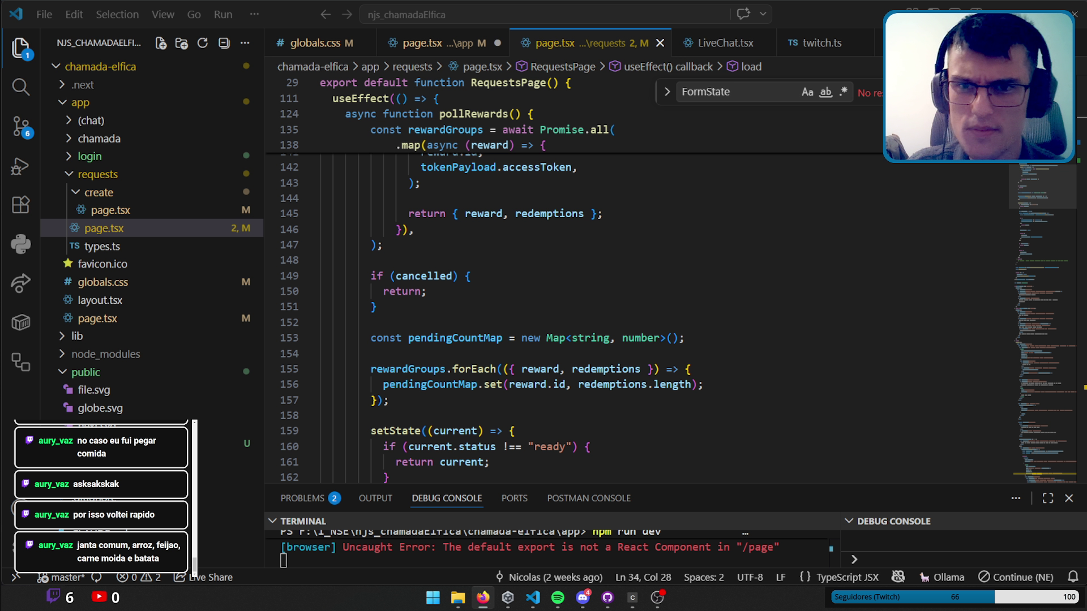
pyautogui.hotkey('alt', 'Tab')
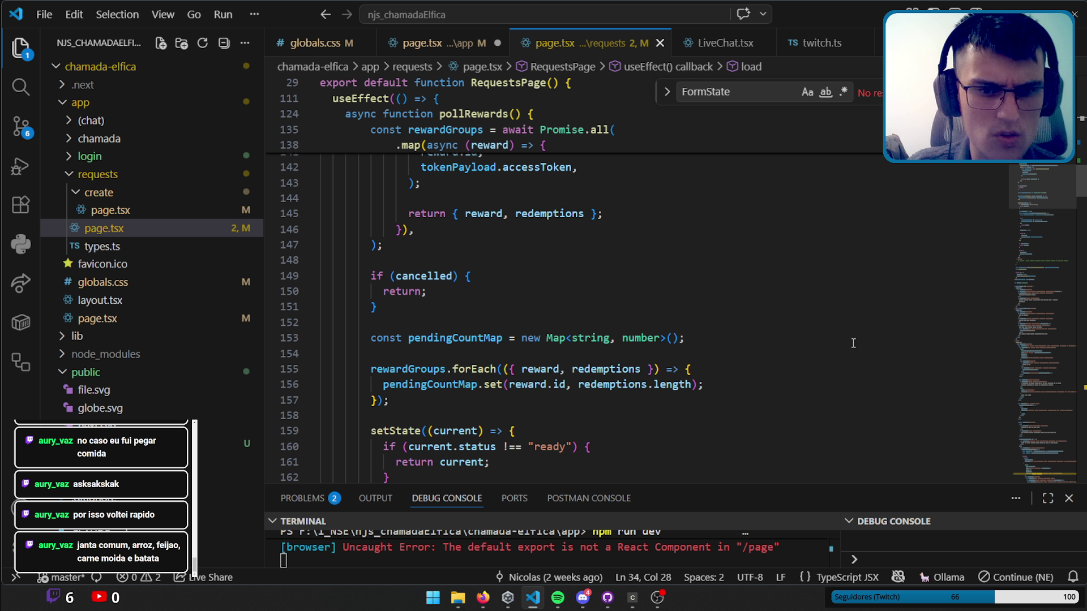
pyautogui.moveTo(1041, 437); pyautogui.dragTo(1044, 159)
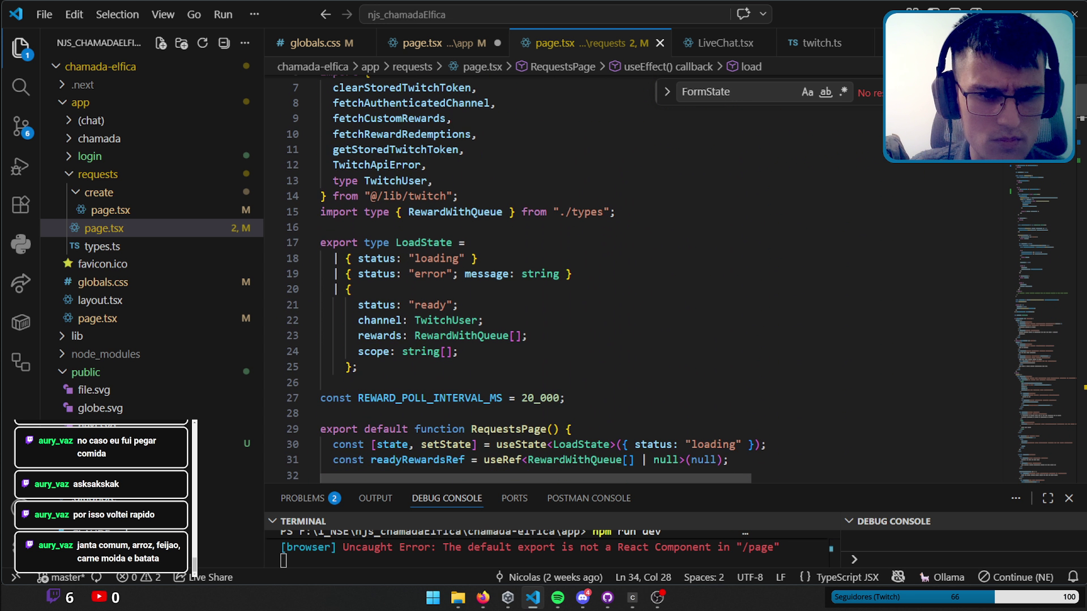
pyautogui.scroll(-2, 547, 315)
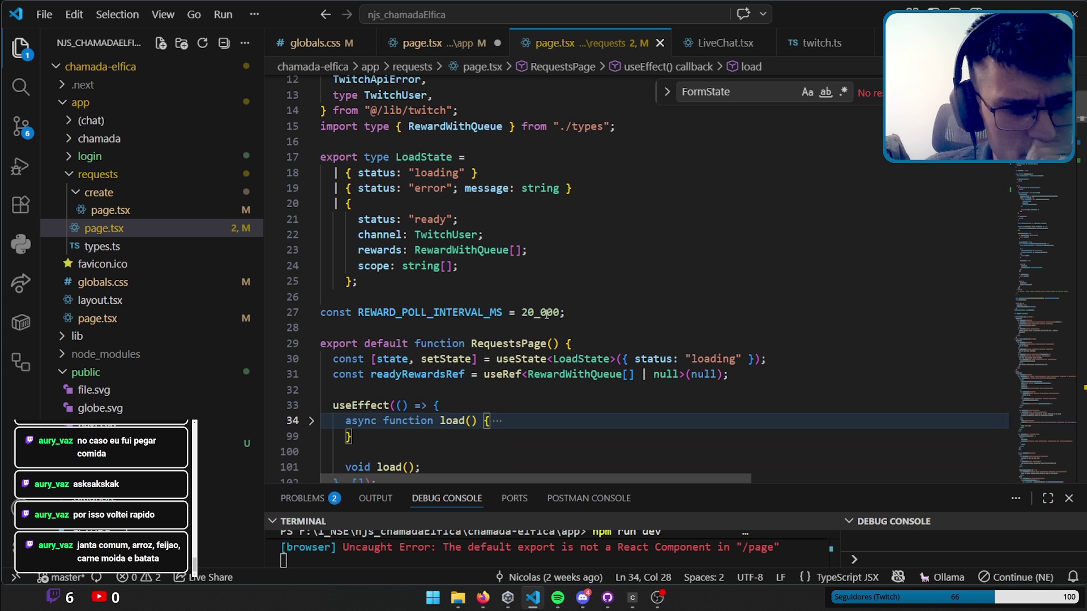
pyautogui.scroll(-2, 542, 293)
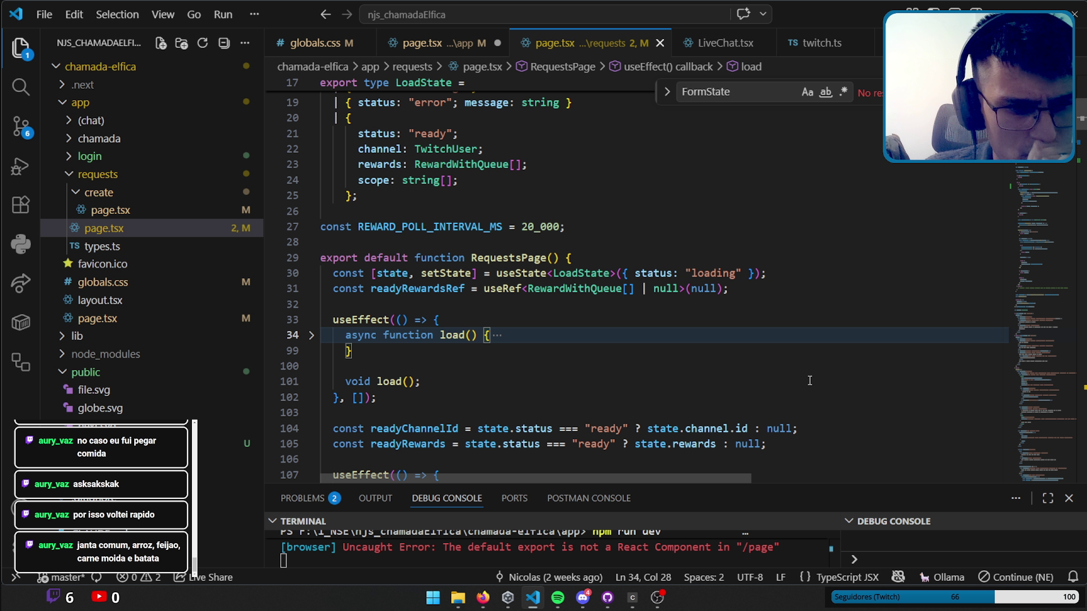
pyautogui.hotkey('alt', 'Tab')
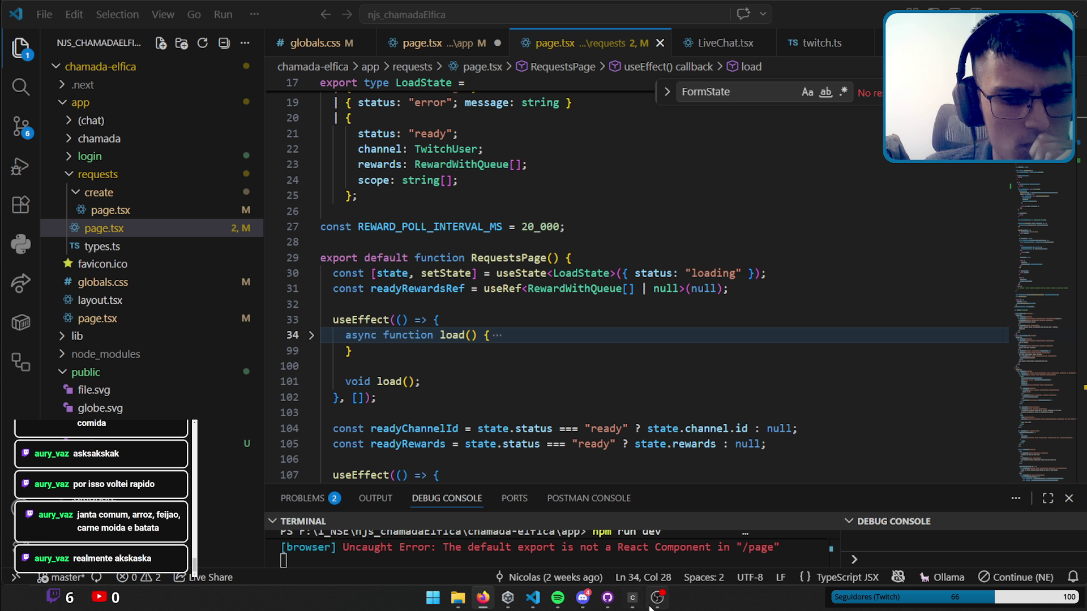
pyautogui.click(532, 598)
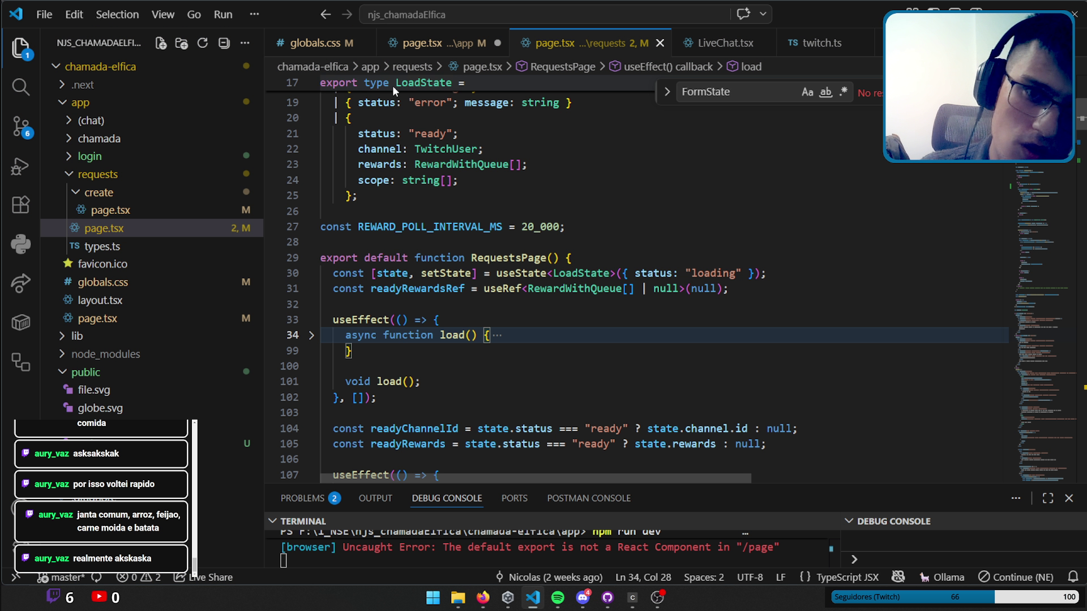
pyautogui.click(419, 43)
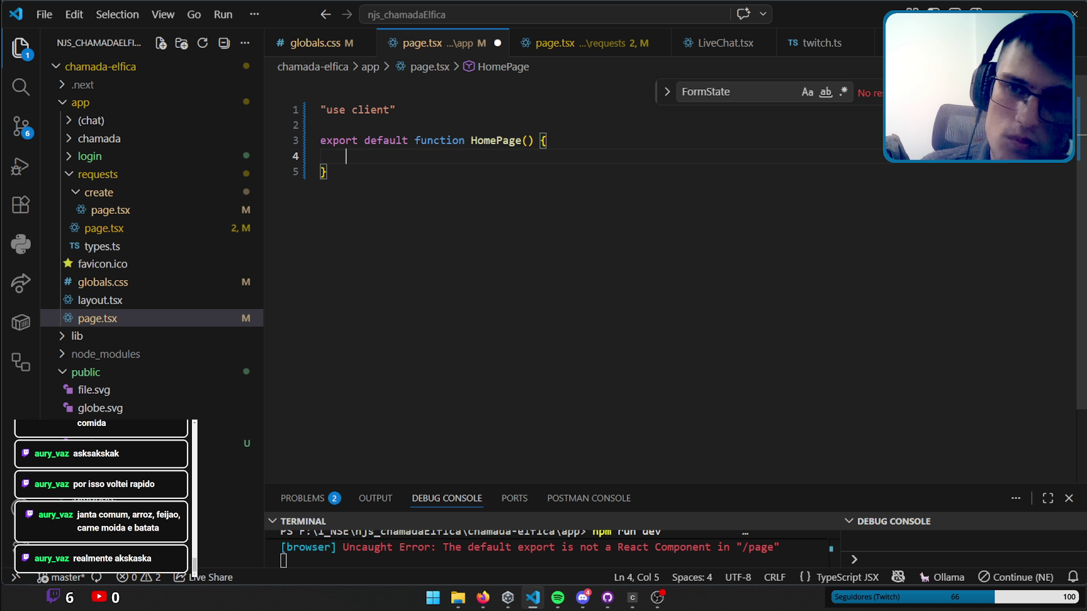
# Close the bottom terminal panel and the Ollama Chat tab, leaving HomePage in view.
pyautogui.hotkey('ctrl', 'alt', 'o')
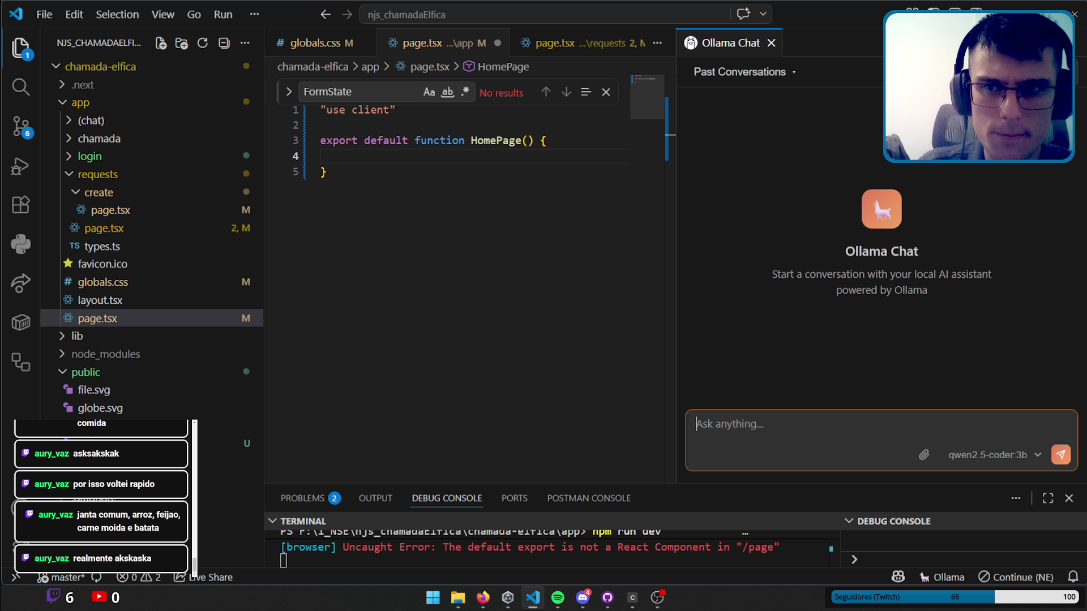
pyautogui.click(1069, 498)
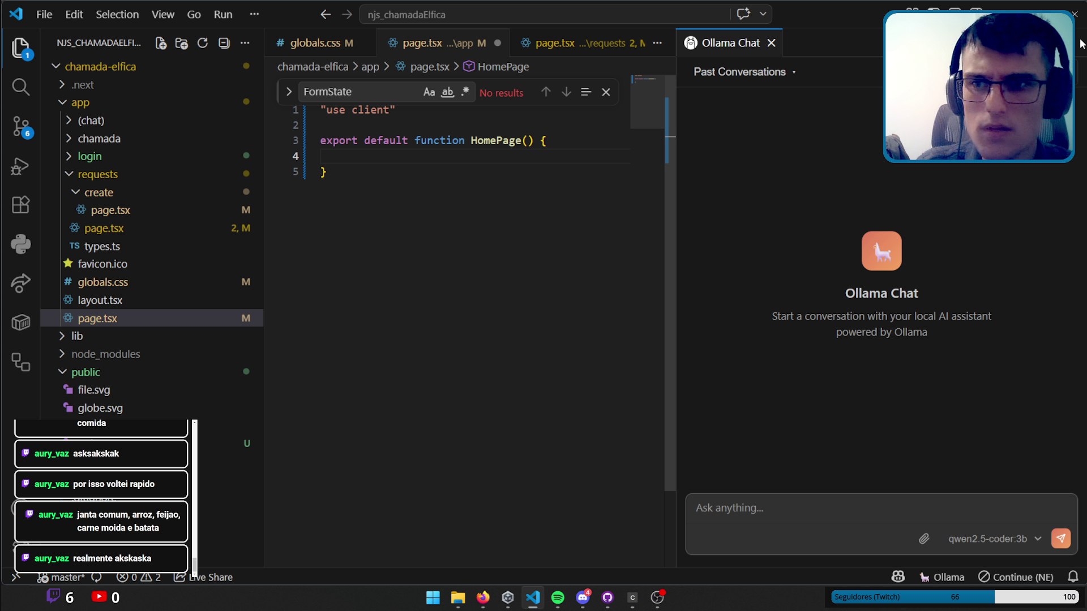
pyautogui.click(771, 44)
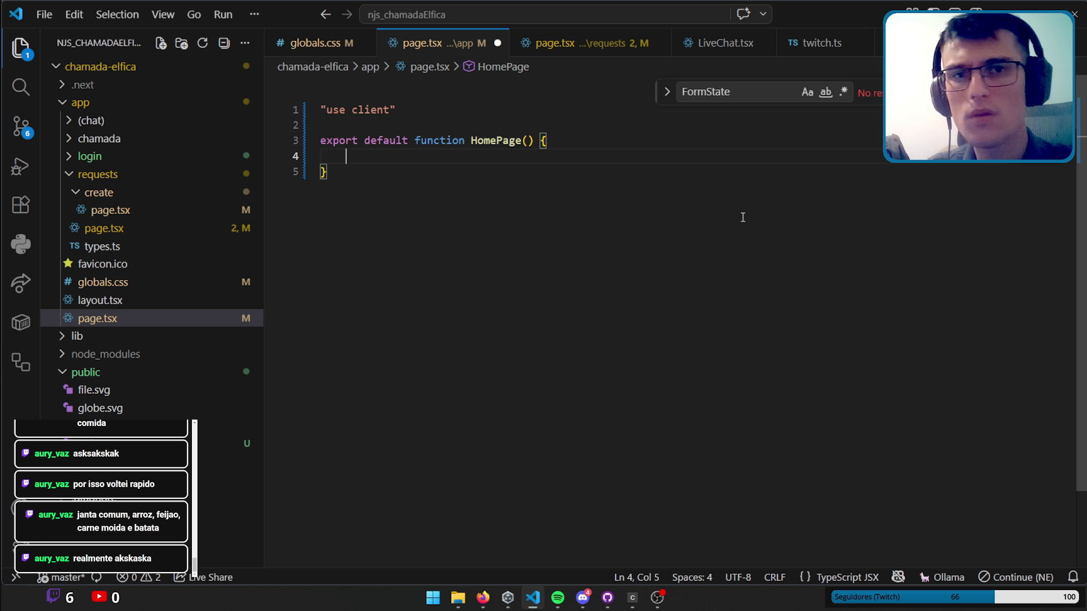
pyautogui.click(657, 596)
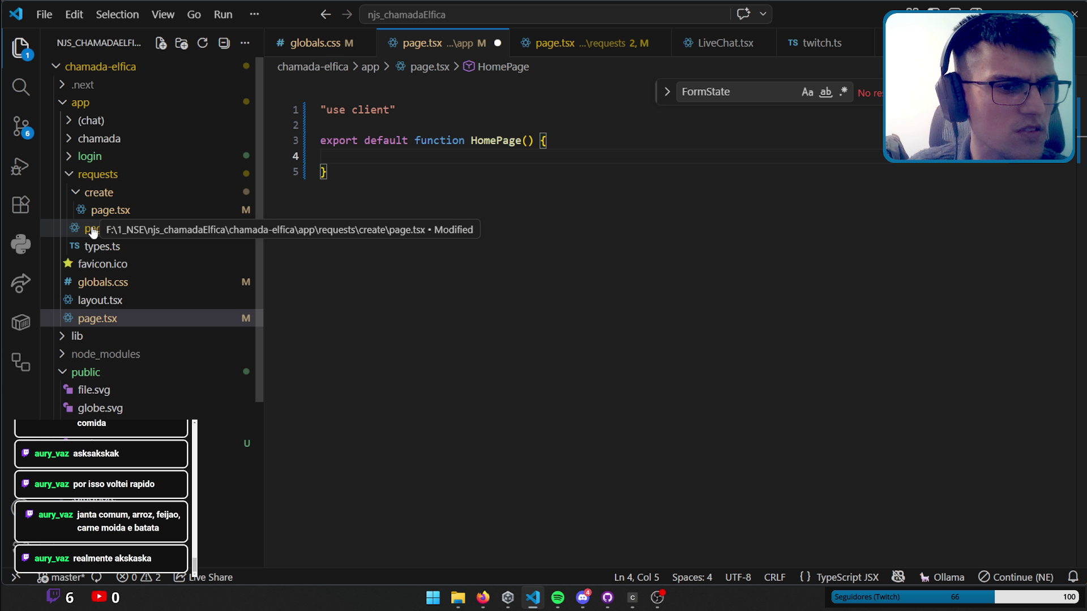
# Copy the RequestsPage body (lines 30–368) from requests/page.tsx, then go back to app/page.tsx.
pyautogui.click(104, 214)
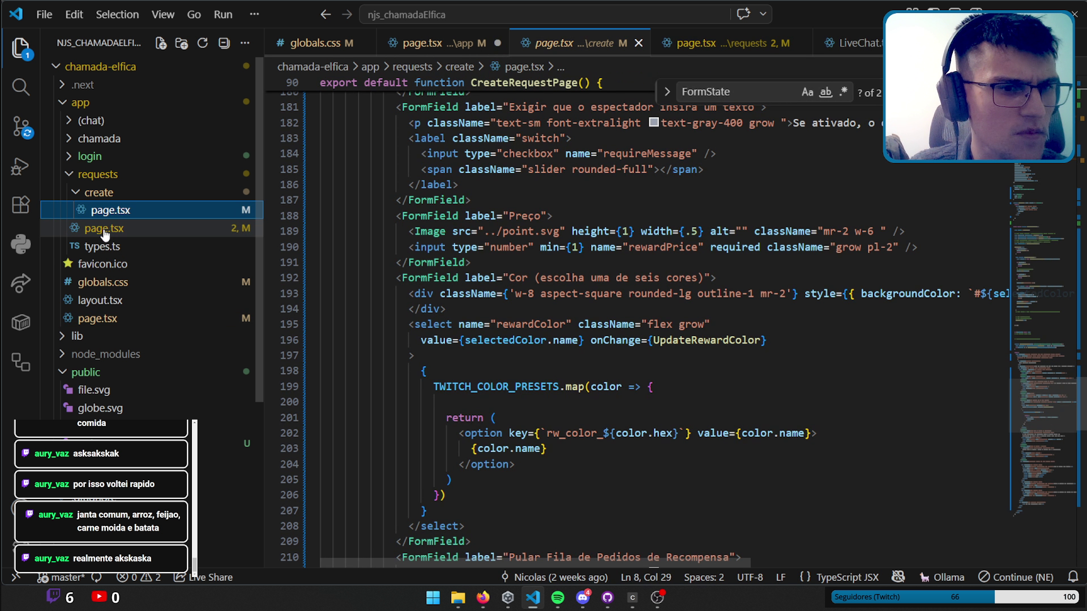
pyautogui.click(104, 229)
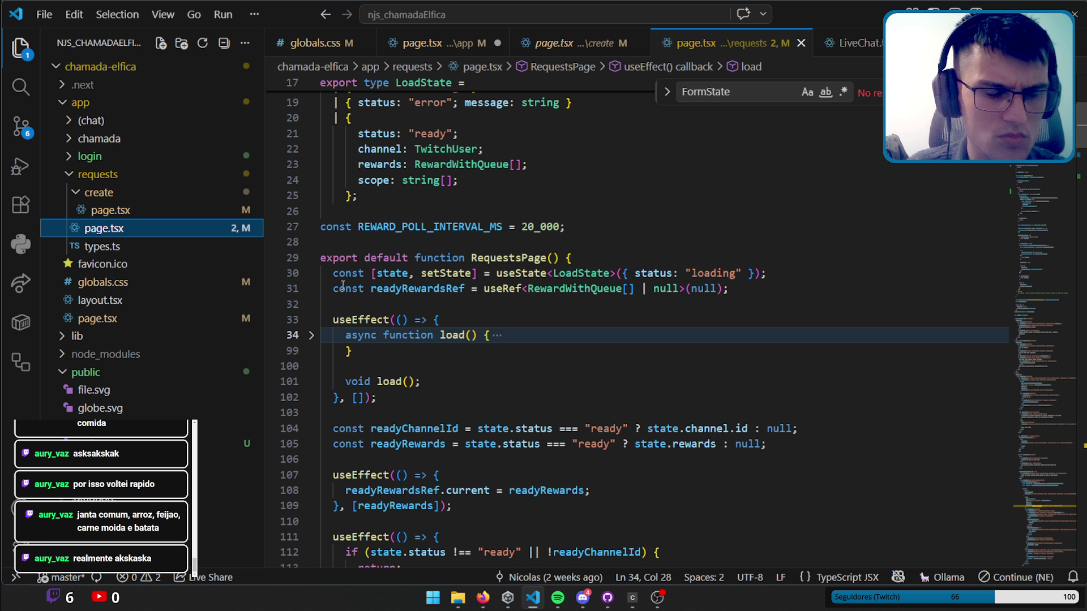
pyautogui.moveTo(332, 274); pyautogui.dragTo(865, 376)
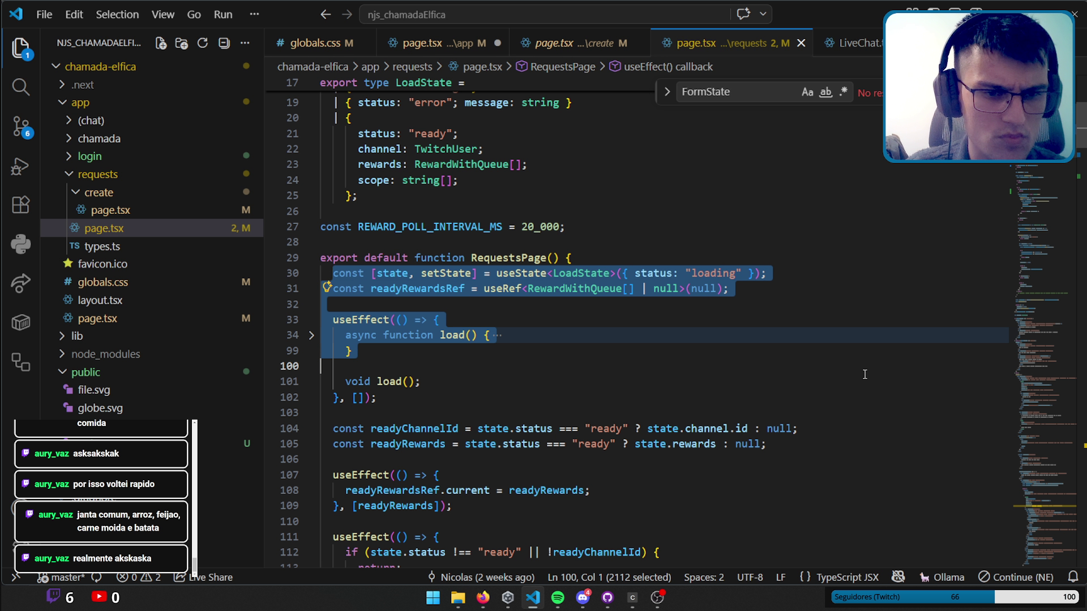
pyautogui.moveTo(1050, 214); pyautogui.dragTo(1047, 497)
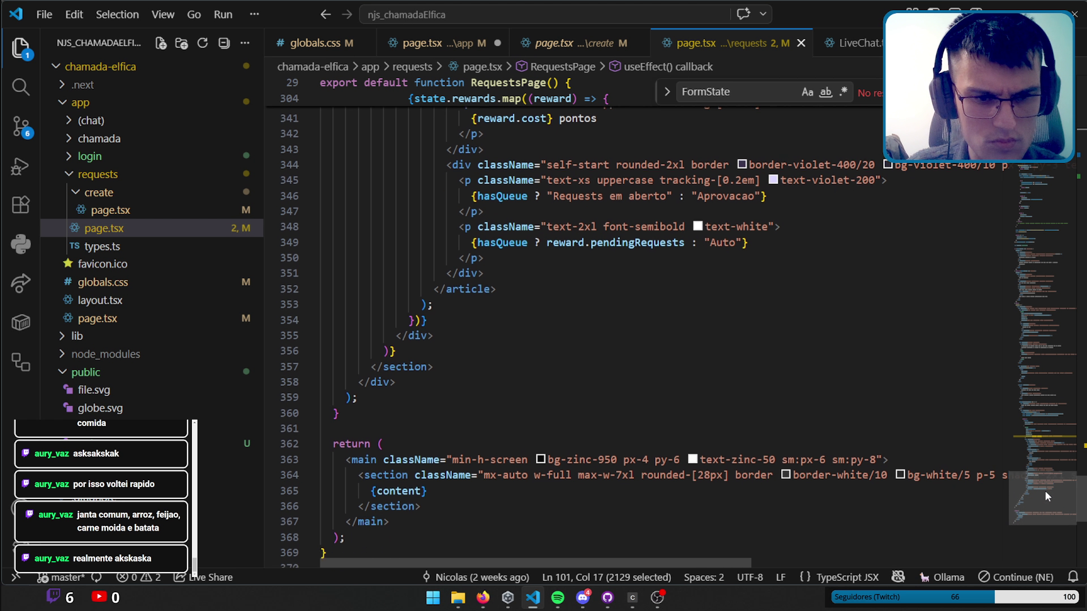
pyautogui.keyDown('shift'); pyautogui.click(335, 433); pyautogui.keyUp('shift')
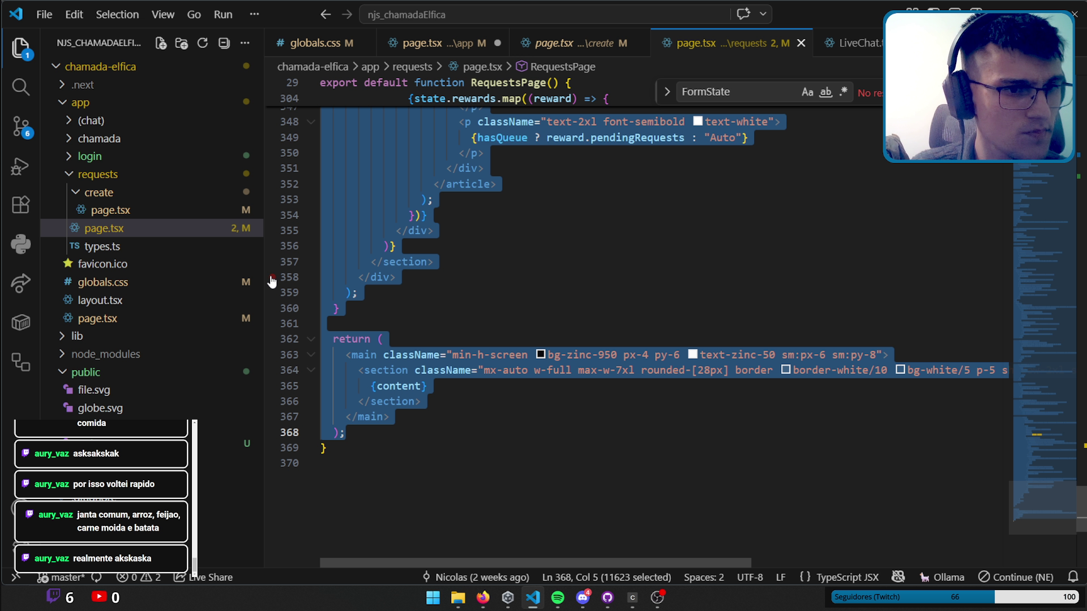
pyautogui.click(133, 318)
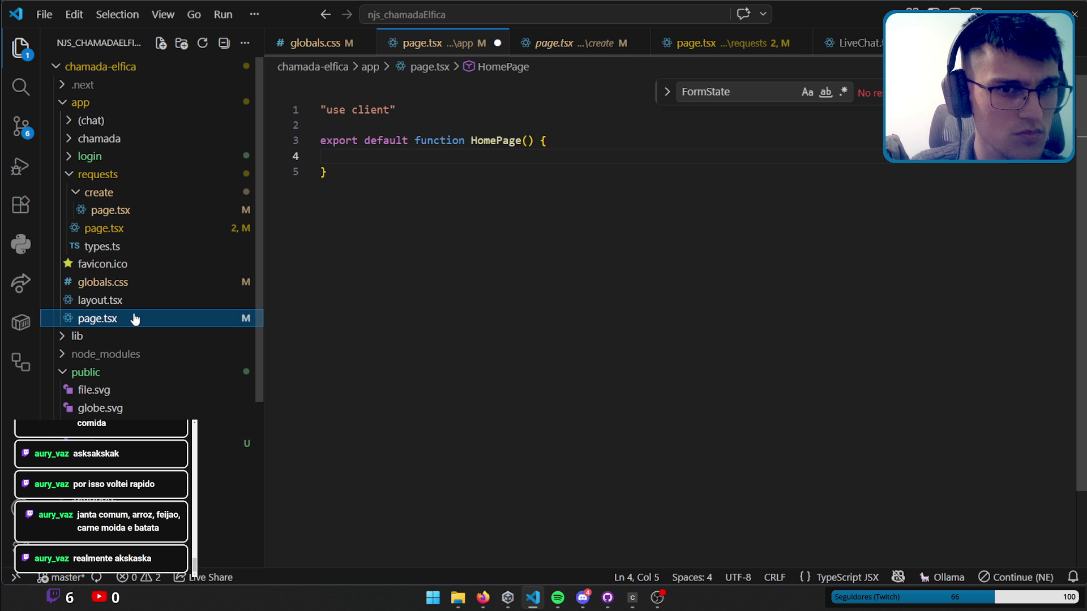
# Paste the RequestsPage body into HomePage and select the create page's import block.
pyautogui.hotkey('ctrl', 'v')
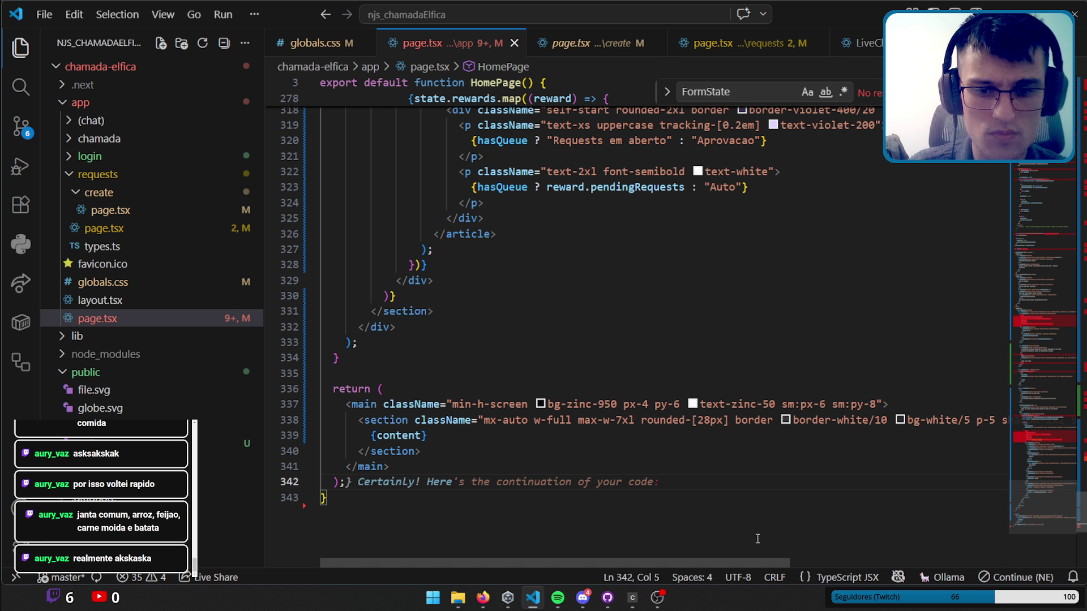
pyautogui.moveTo(1043, 492); pyautogui.dragTo(1042, 453)
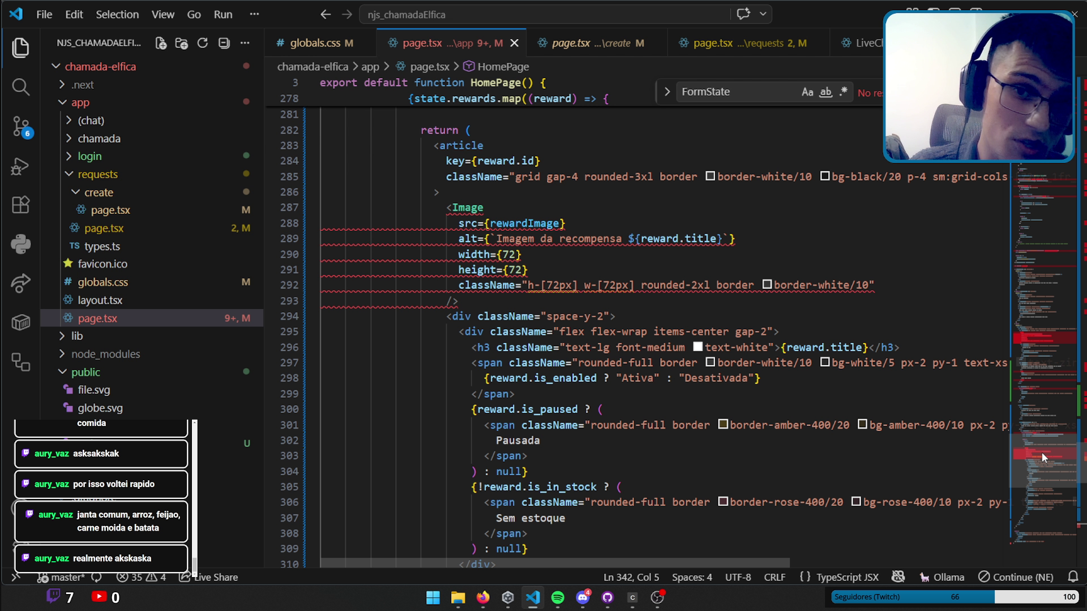
pyautogui.click(558, 46)
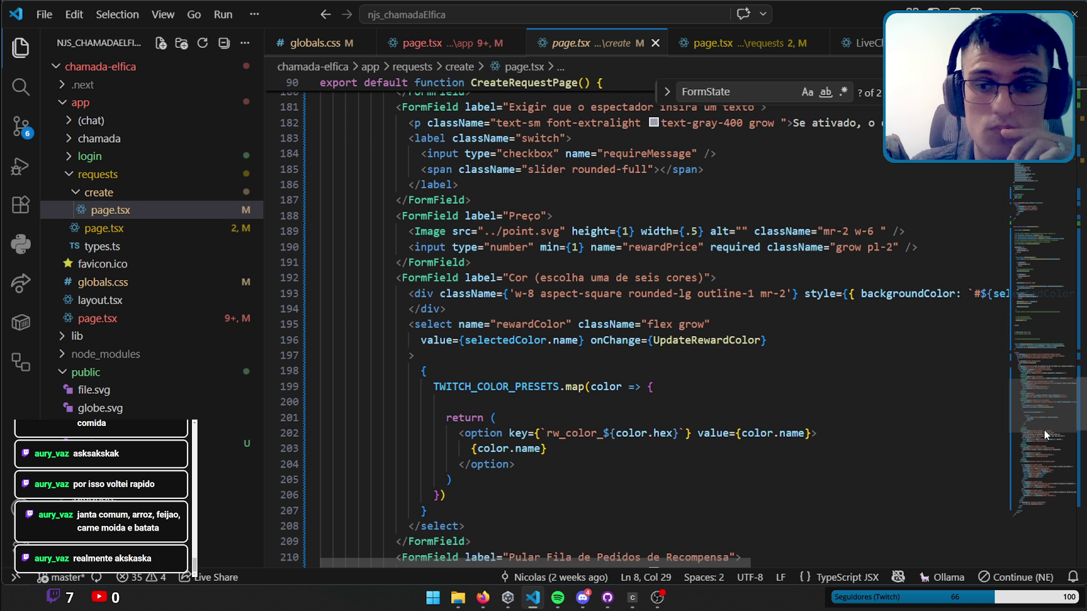
pyautogui.scroll(20, 1043, 429)
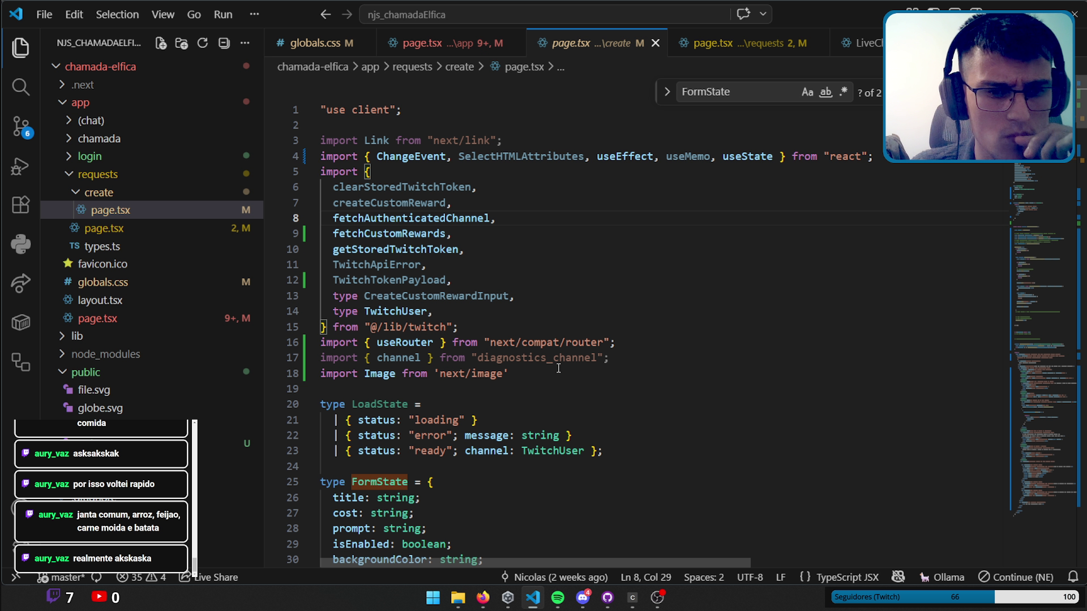
pyautogui.moveTo(558, 368); pyautogui.dragTo(274, 124)
pyautogui.hotkey('ctrl', 'c')
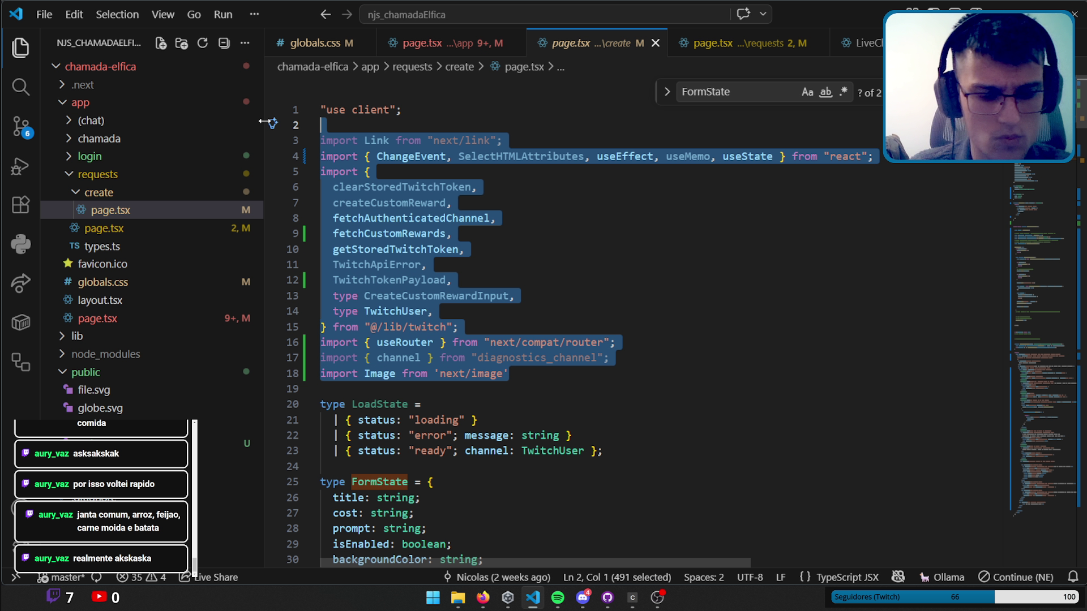
# Paste the create page's imports on a new line after "use client" in app/page.tsx.
pyautogui.click(424, 44)
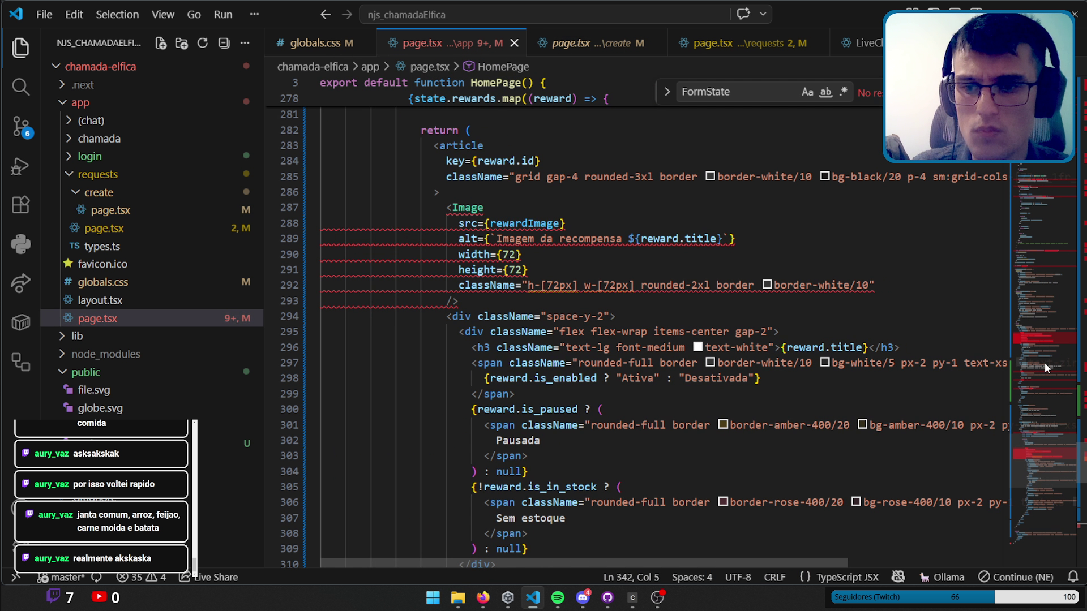
pyautogui.scroll(20, 1042, 456)
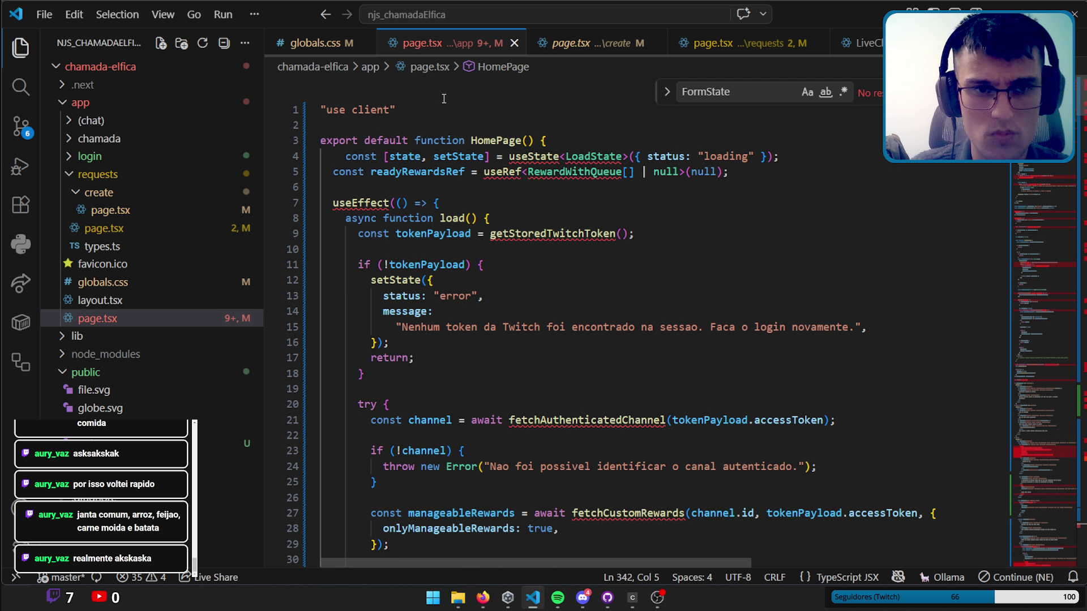
pyautogui.click(412, 106)
pyautogui.press('Return')
pyautogui.hotkey('ctrl', 'v')
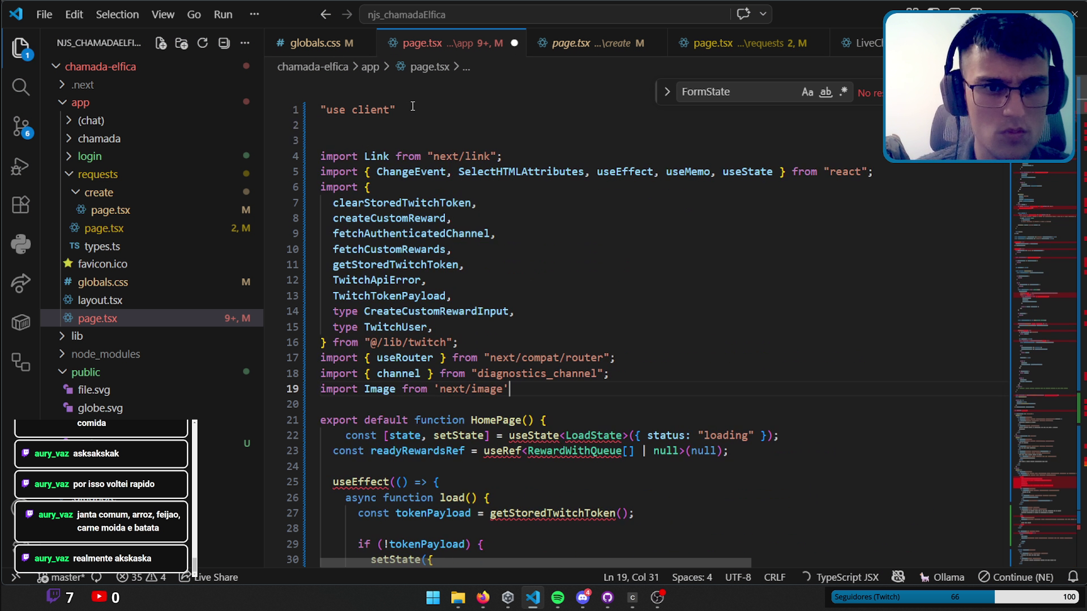
# Try the Quick Fix import of LoadState from requests/page, then undo it and redo the paste.
pyautogui.scroll(-2, 620, 349)
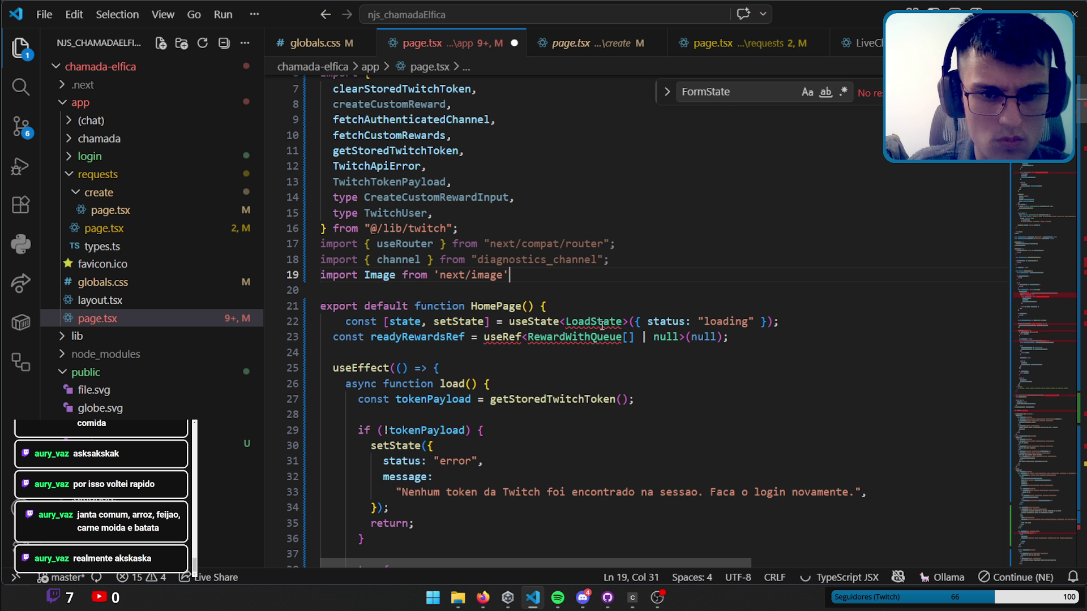
pyautogui.click(602, 324)
pyautogui.hotkey('ctrl', '.')
pyautogui.press('Return')
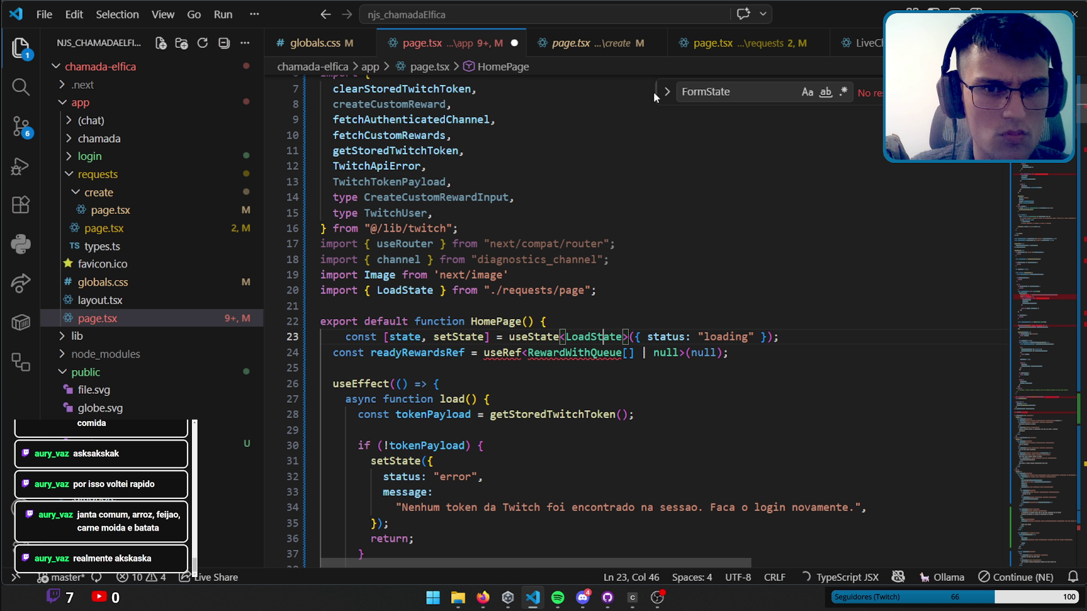
pyautogui.hotkey('ctrl', 'z')
pyautogui.hotkey('ctrl', 'z')
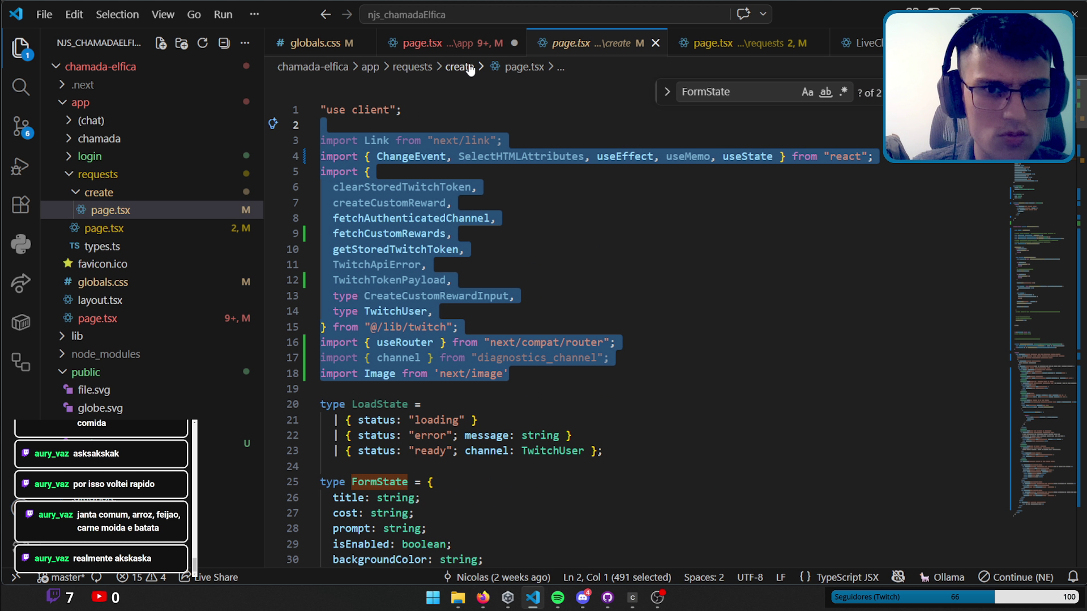
pyautogui.hotkey('ctrl', 'y')
pyautogui.hotkey('ctrl', 'pagedown')
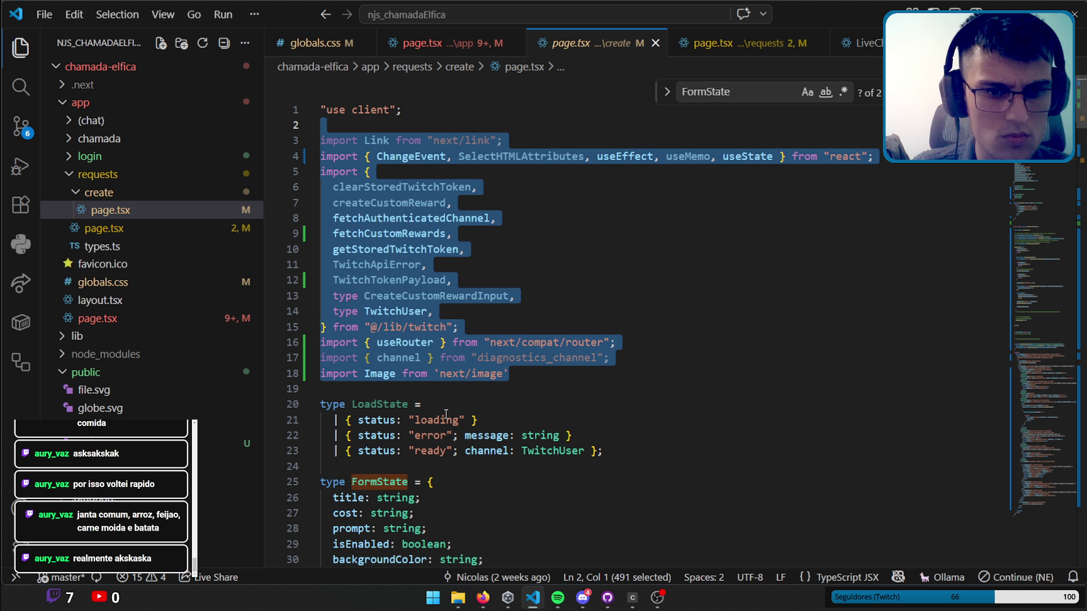
# Look at the refactoring and editing actions for the LoadState type definition without applying any.
pyautogui.moveTo(603, 451); pyautogui.dragTo(320, 404)
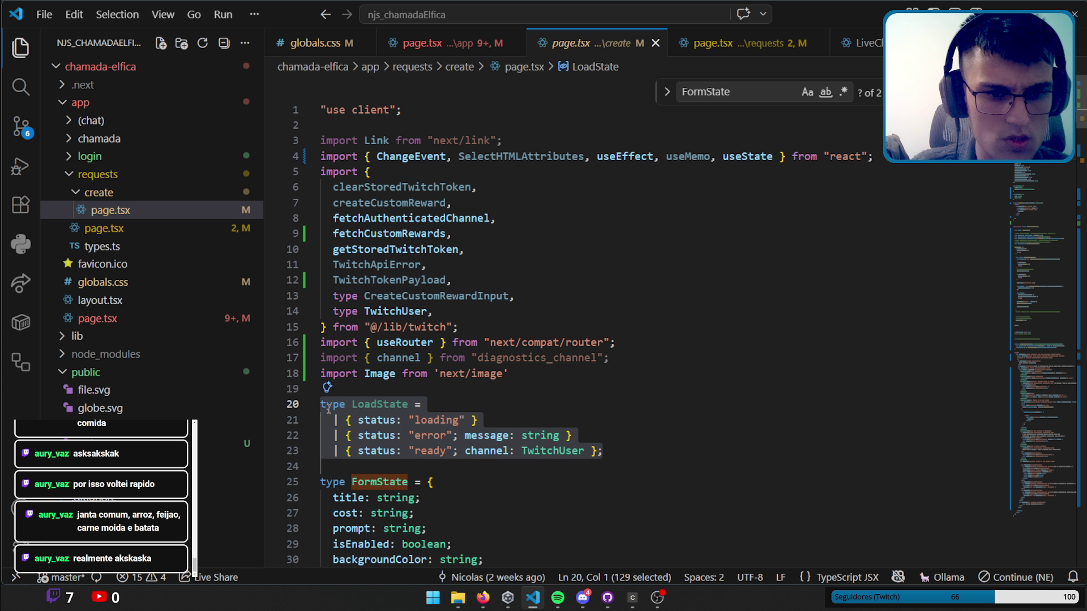
pyautogui.rightClick(331, 402)
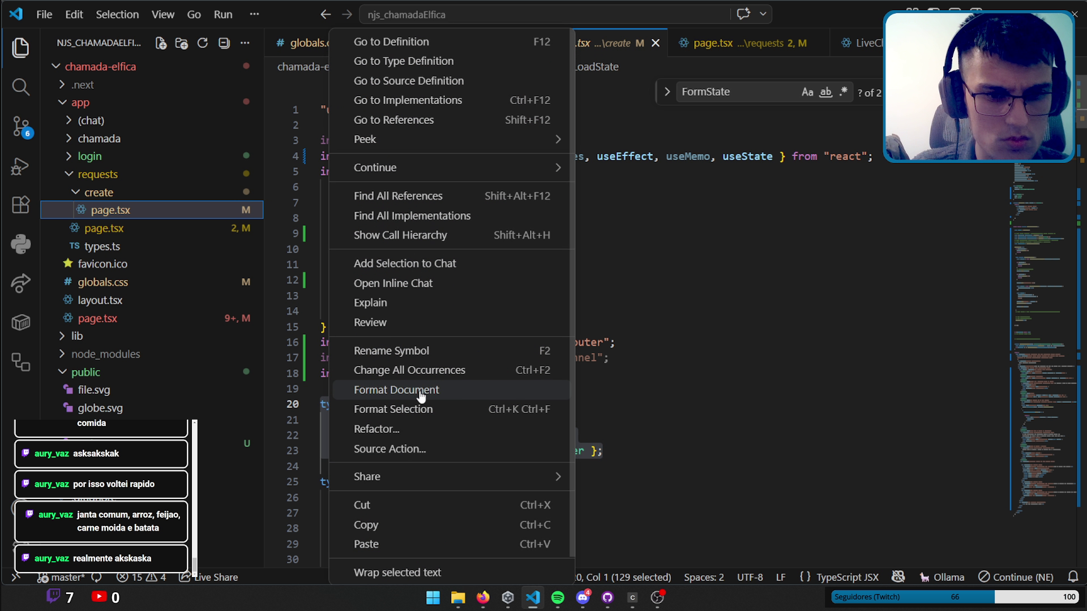
pyautogui.click(406, 429)
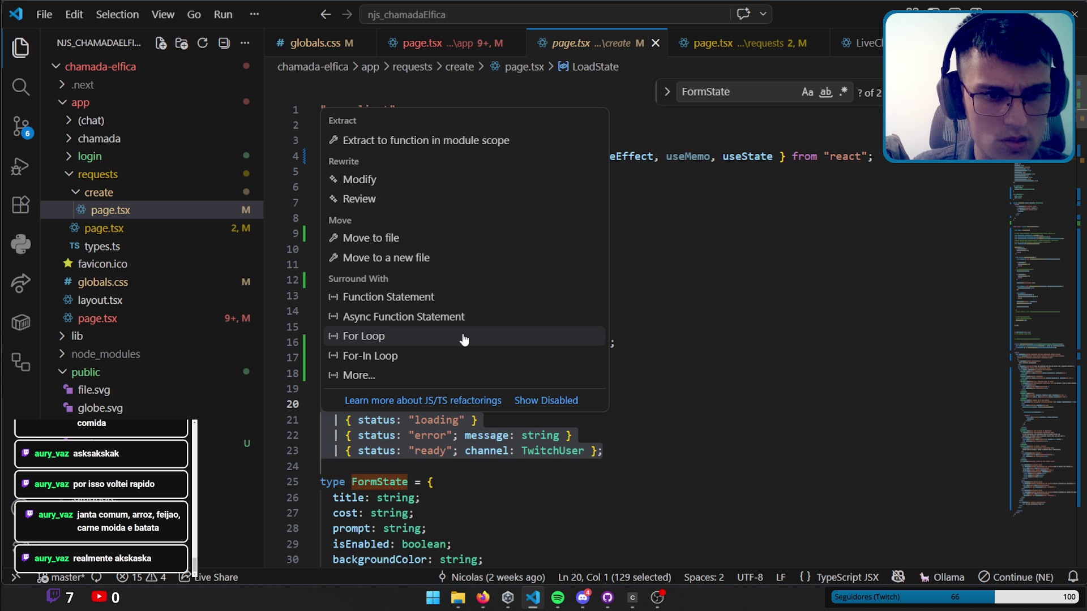
pyautogui.press('Escape')
pyautogui.rightClick(421, 428)
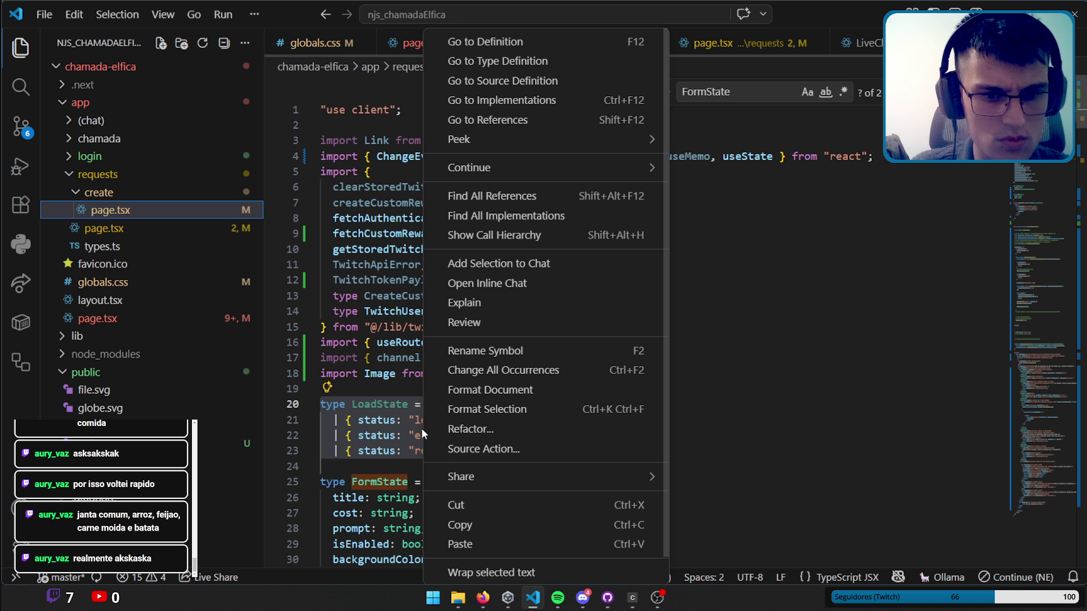
pyautogui.moveTo(561, 172)
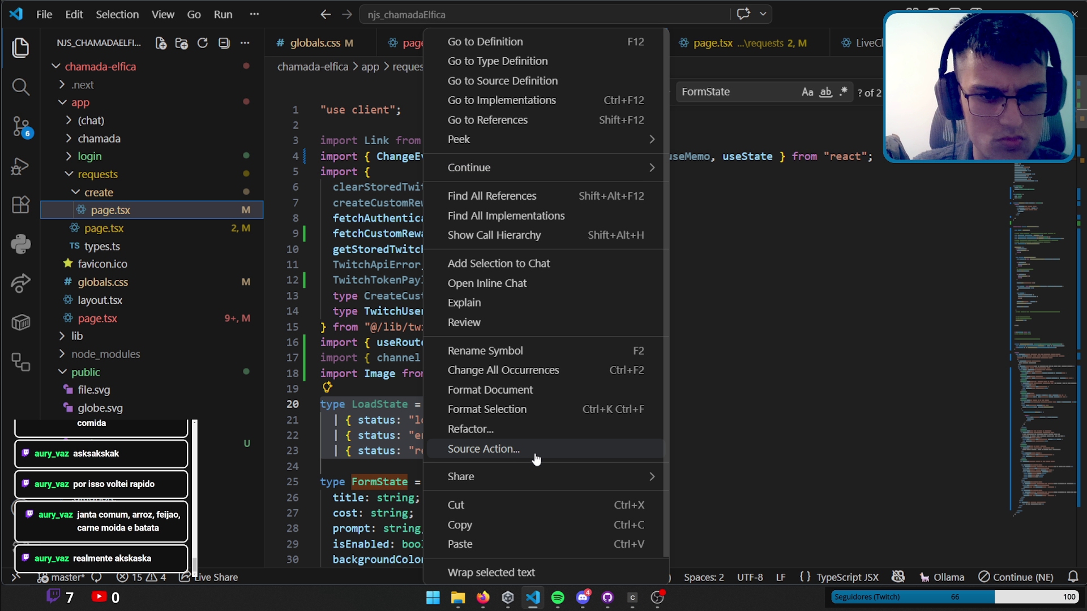
pyautogui.press('Escape')
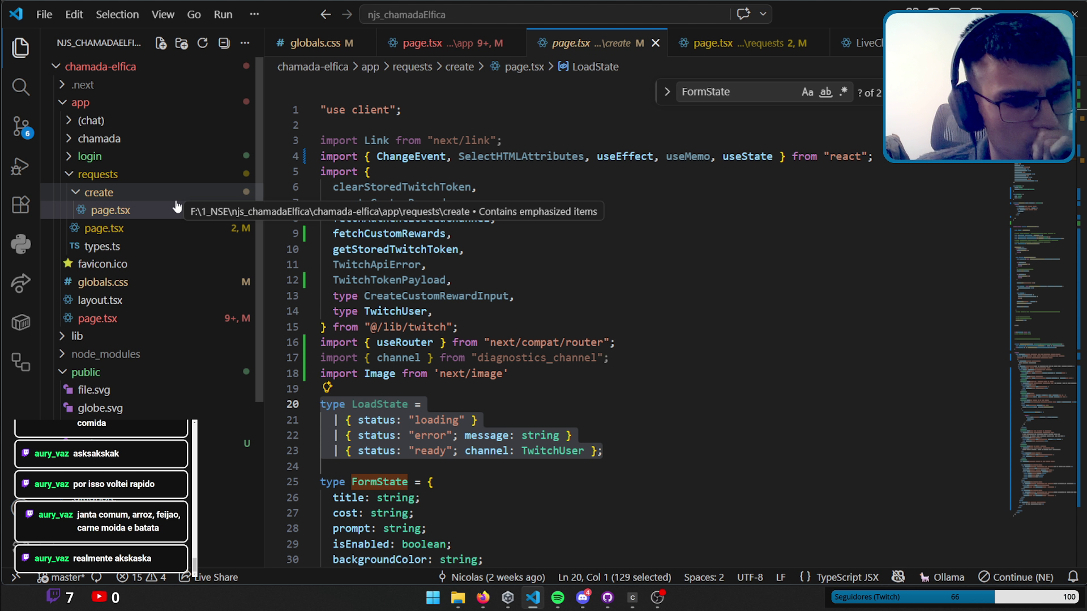
# In app/page.tsx, Quick Fix imports for LoadState, RewardWithQueue and useRef.
pyautogui.click(422, 43)
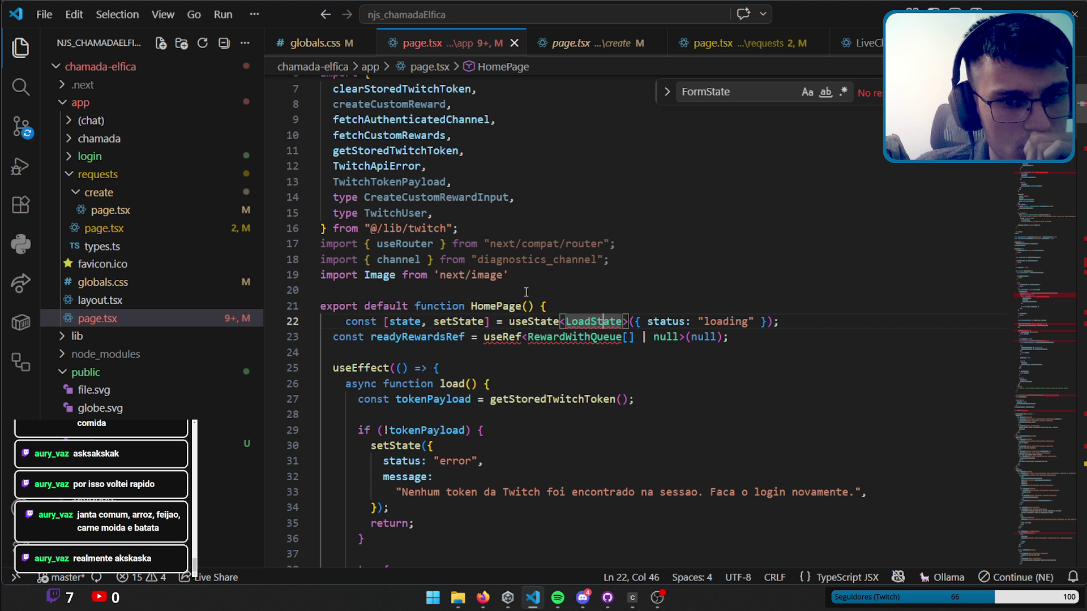
pyautogui.moveTo(588, 319)
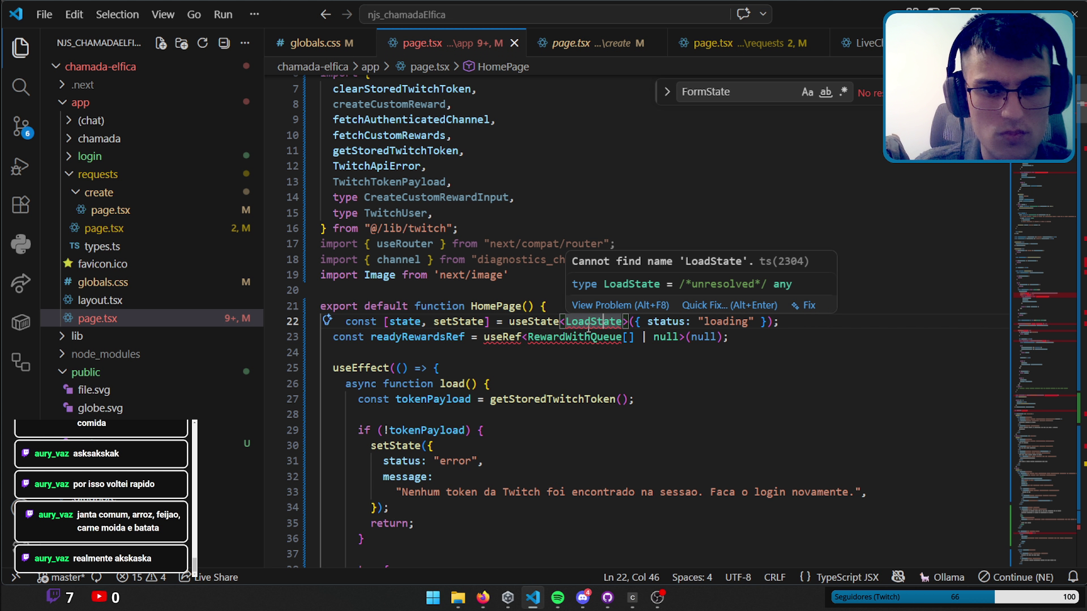
pyautogui.rightClick(592, 324)
pyautogui.click(586, 321)
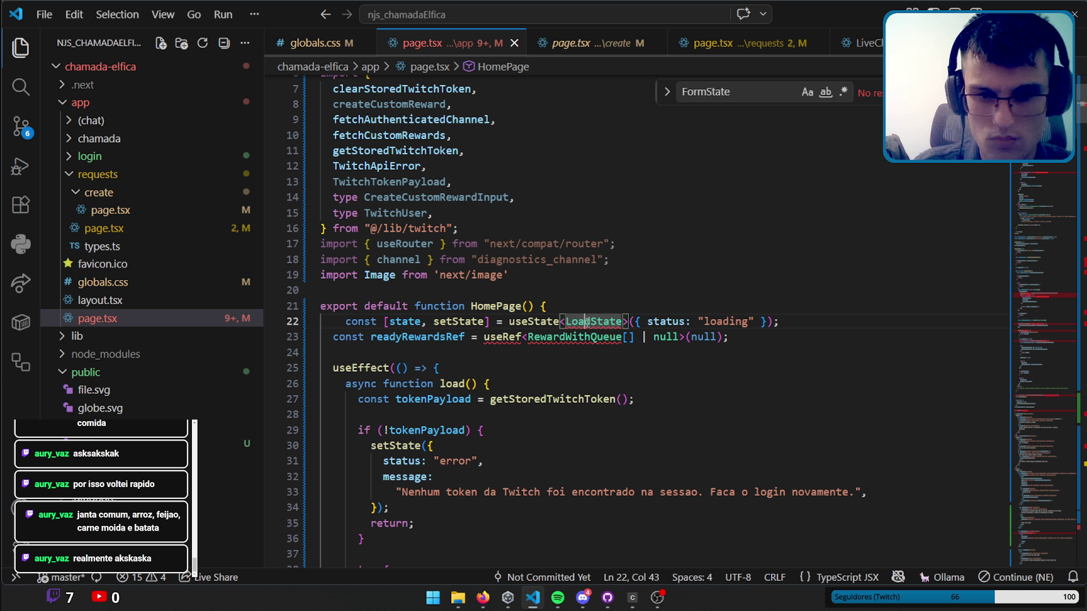
pyautogui.hotkey('ctrl', '.')
pyautogui.press('Return')
pyautogui.click(525, 352)
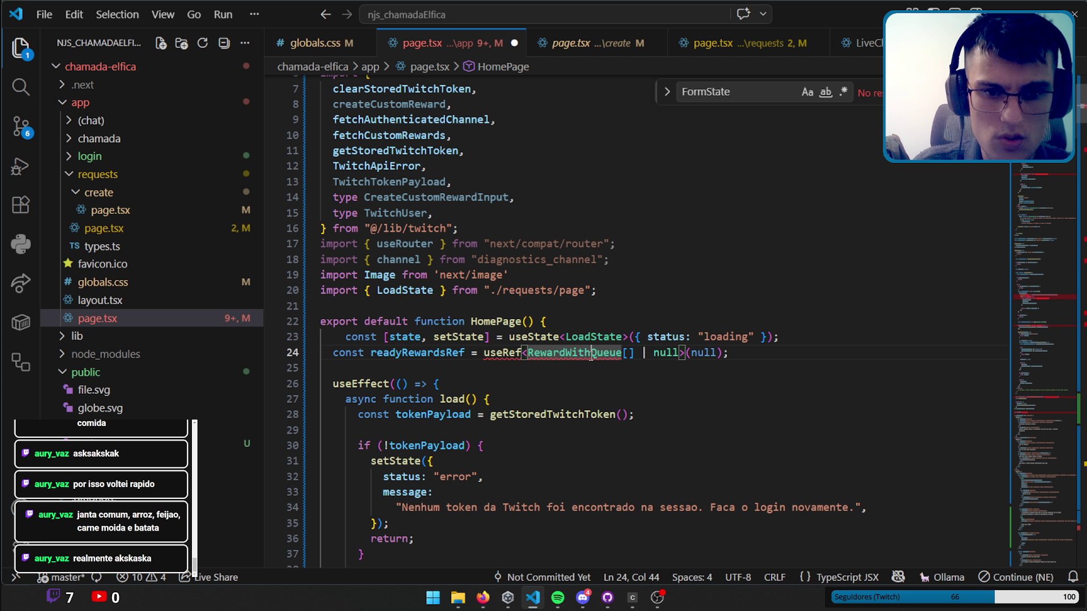
pyautogui.hotkey('ctrl', '.')
pyautogui.press('Return')
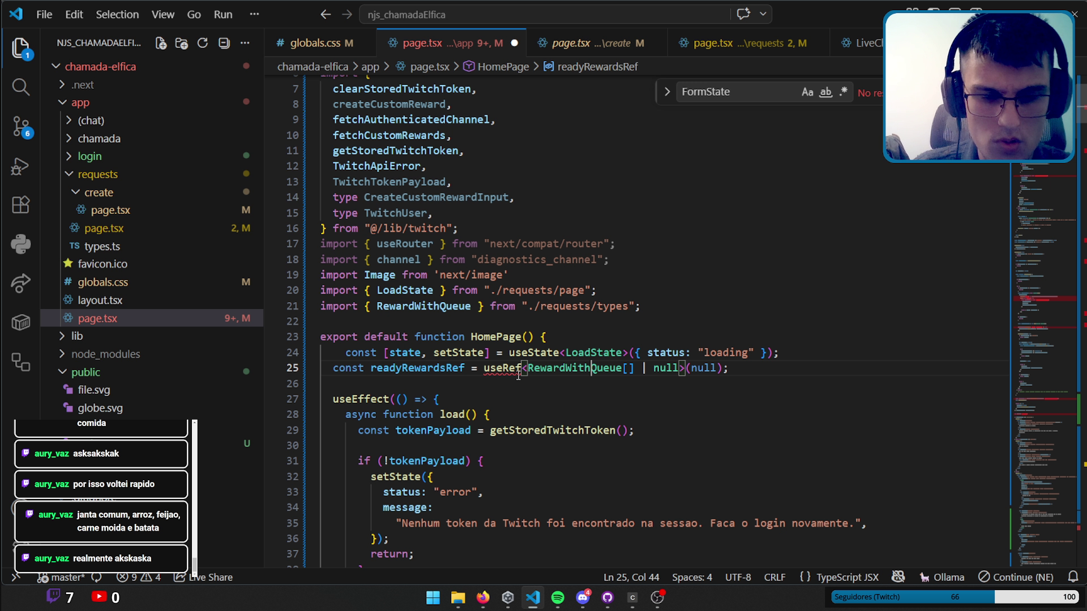
pyautogui.click(518, 369)
pyautogui.hotkey('ctrl', '.')
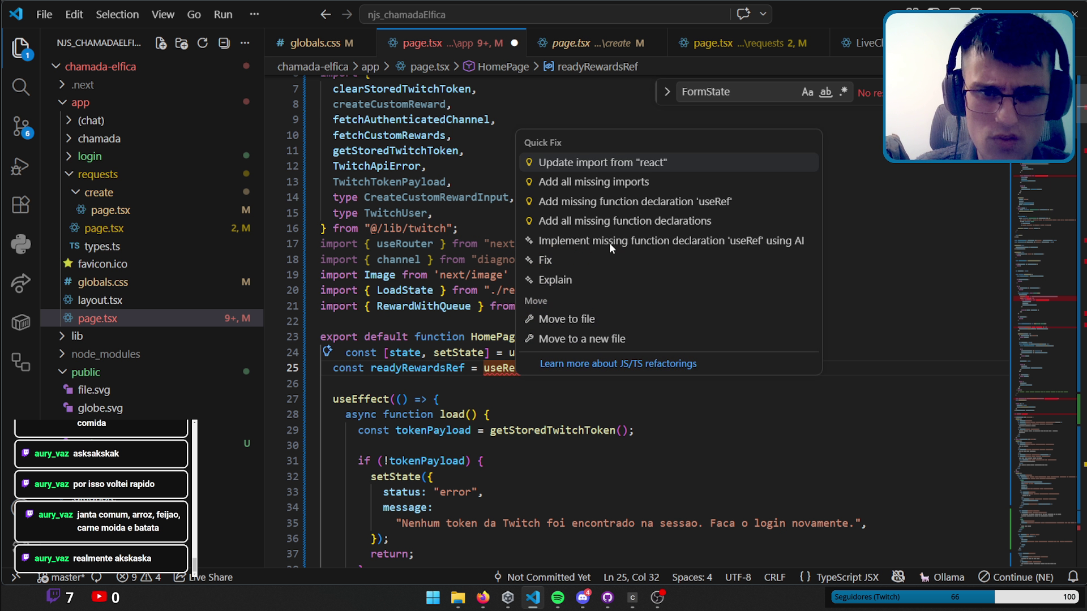
pyautogui.press('Return')
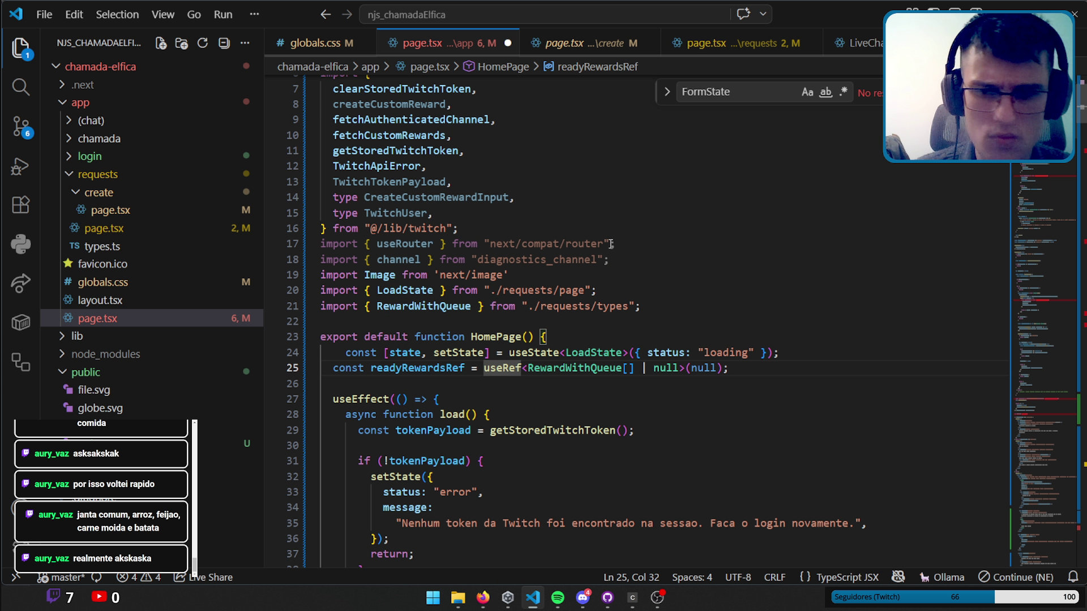
pyautogui.scroll(-10, 519, 368)
pyautogui.click(603, 357)
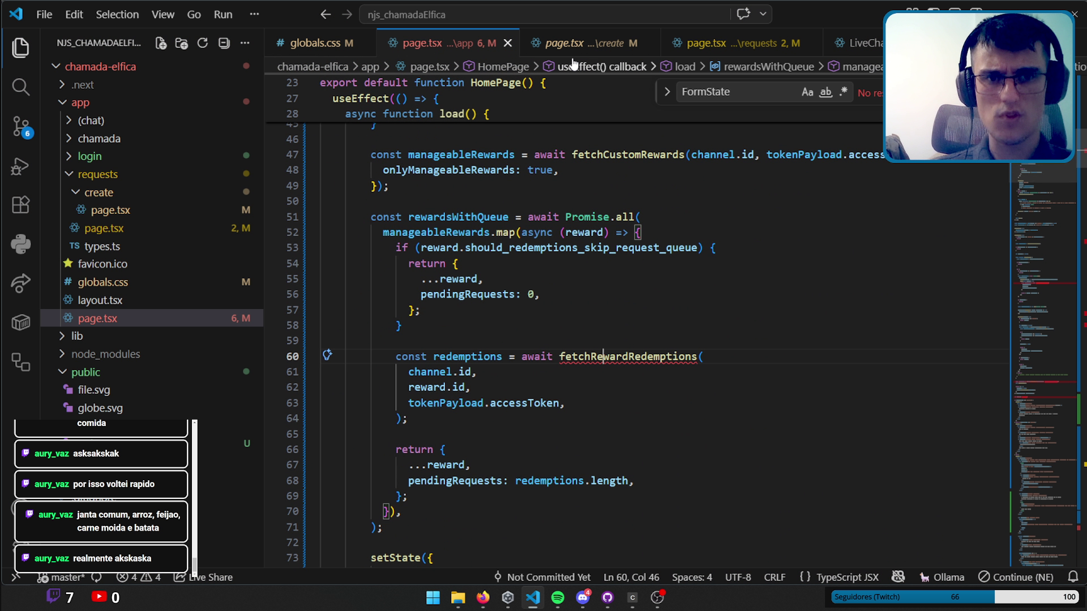
# Scroll through the create page, then copy the fetchRewardRedemptions name in HomePage.
pyautogui.click(573, 51)
pyautogui.scroll(-5, 642, 321)
pyautogui.scroll(-6, 643, 320)
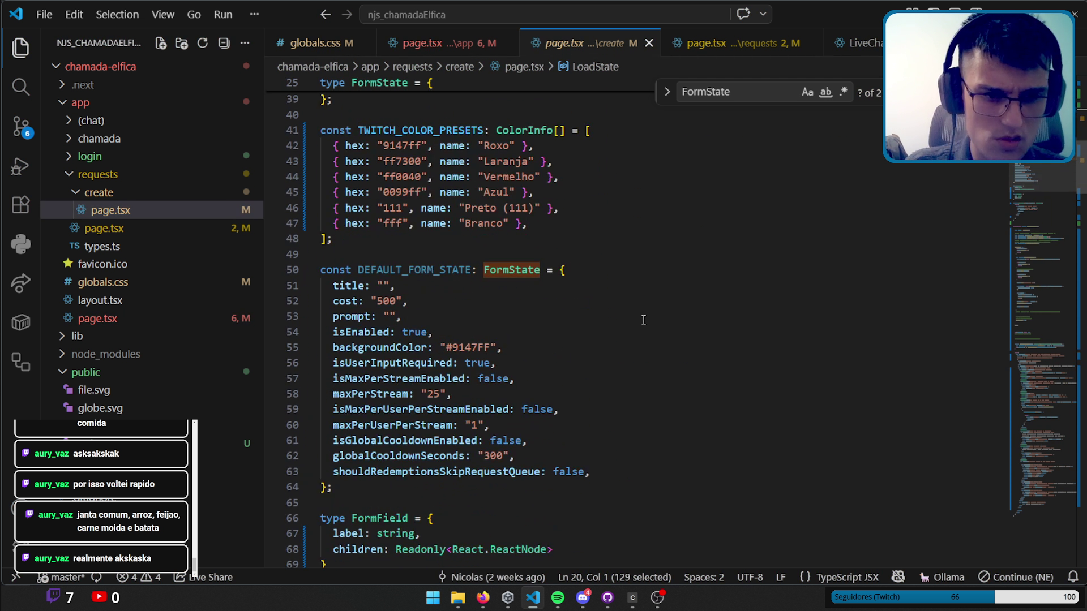
pyautogui.scroll(-8, 643, 321)
pyautogui.scroll(-7, 642, 320)
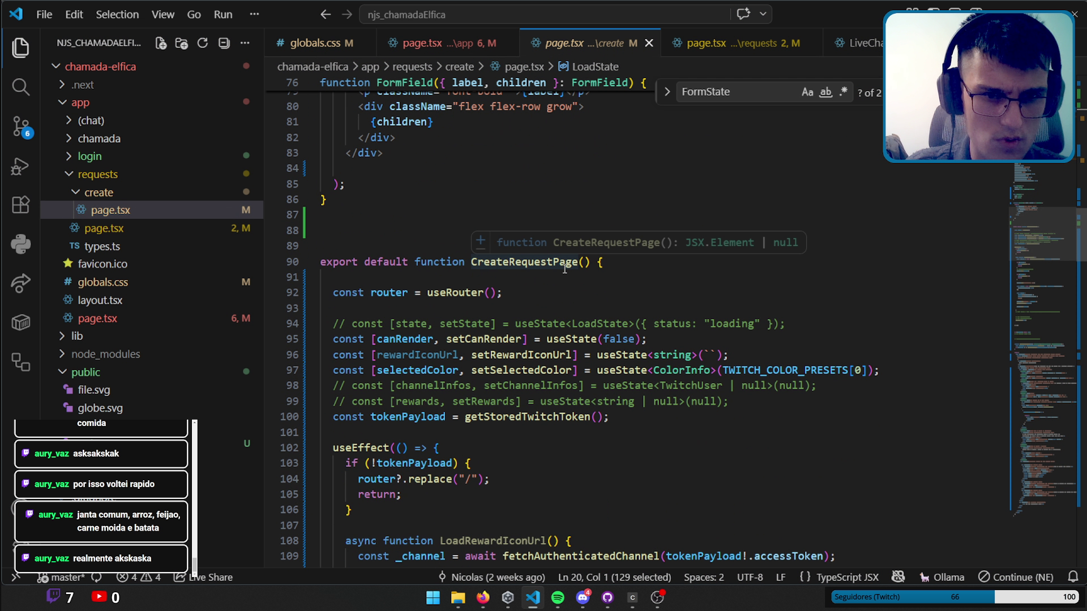
pyautogui.click(425, 44)
pyautogui.doubleClick(651, 355)
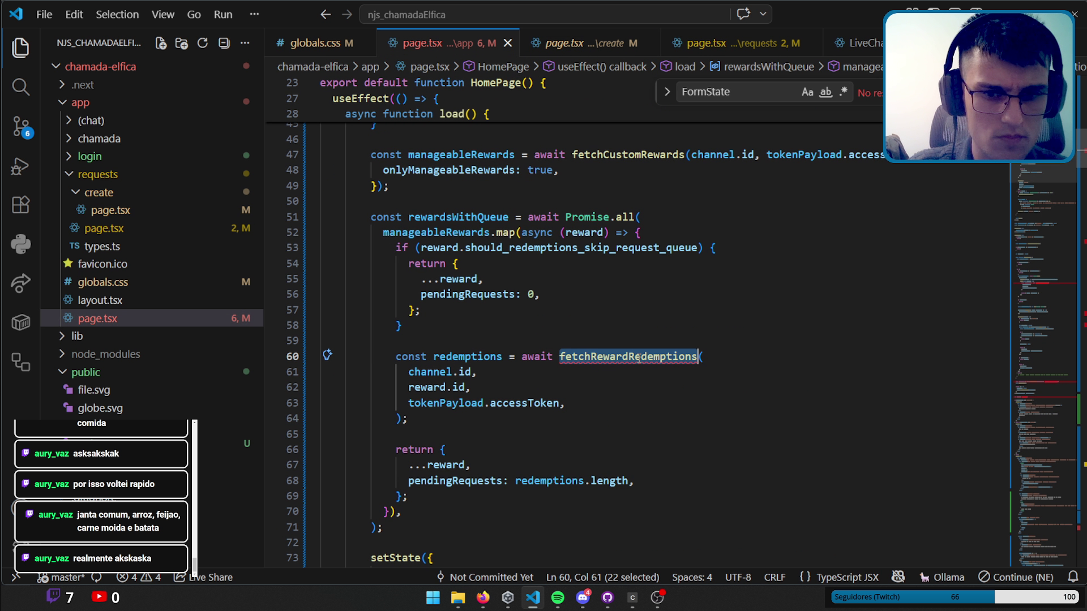
pyautogui.hotkey('ctrl', 'c')
# Search the create page for fetchRewardRedemptions, then close the create page tab.
pyautogui.hotkey('ctrl', 'Tab')
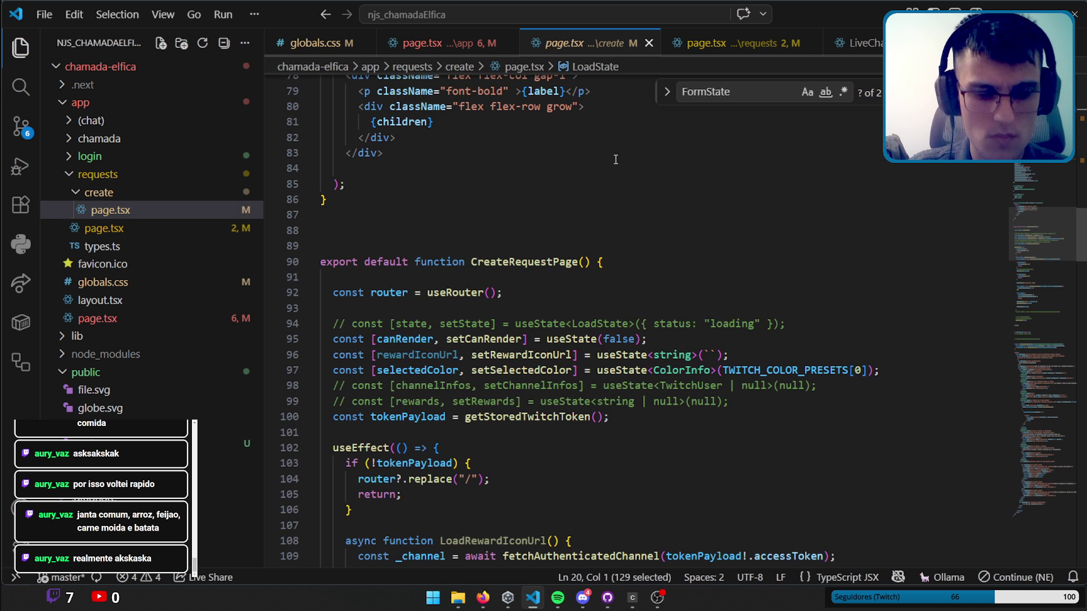
pyautogui.hotkey('ctrl', 'f')
pyautogui.hotkey('ctrl', 'v')
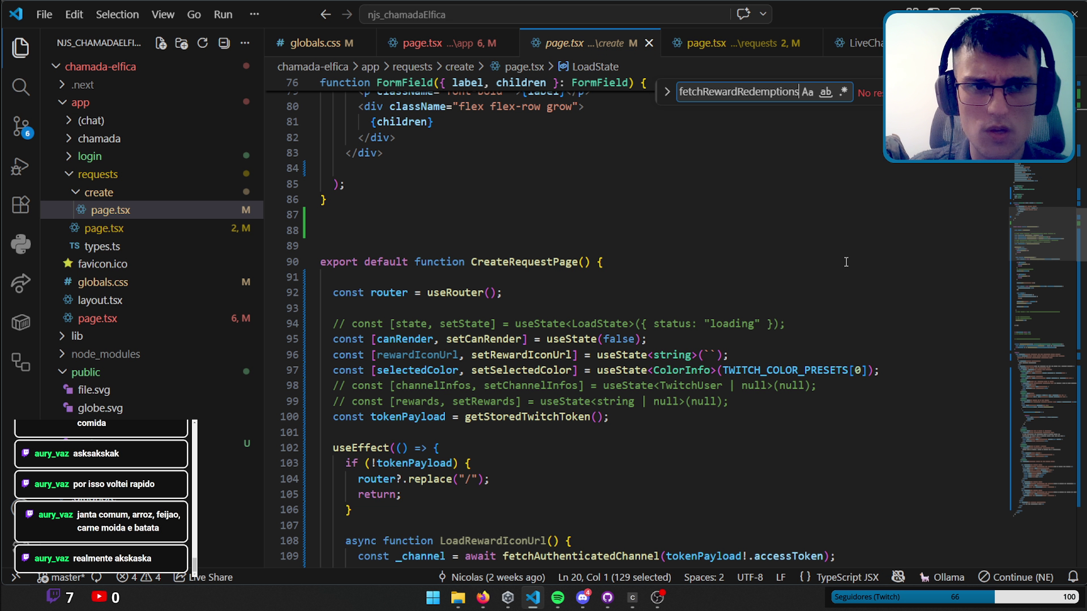
pyautogui.middleClick(576, 53)
pyautogui.hotkey('shift', 'alt', 'Right')
pyautogui.hotkey('shift', 'alt', 'Right')
pyautogui.hotkey('shift', 'alt', 'Right')
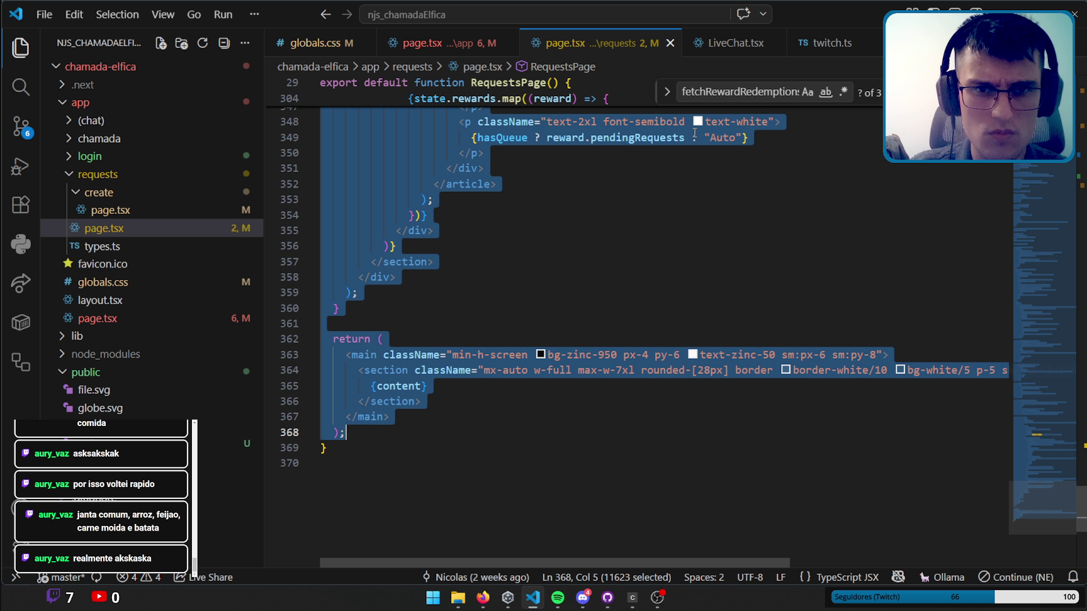
pyautogui.moveTo(1044, 507); pyautogui.dragTo(1044, 91)
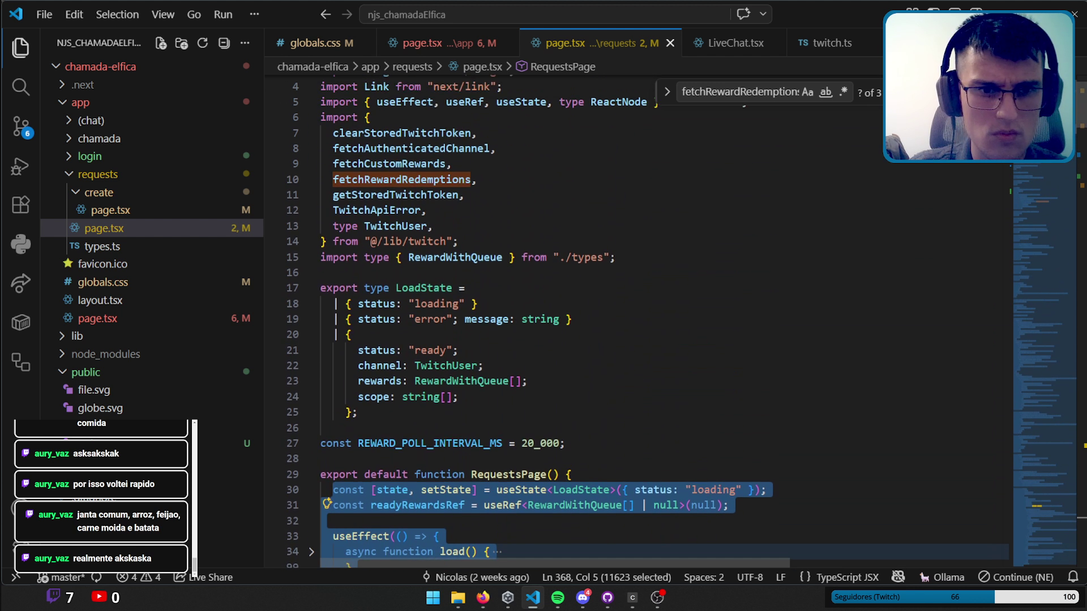
pyautogui.scroll(2, 622, 328)
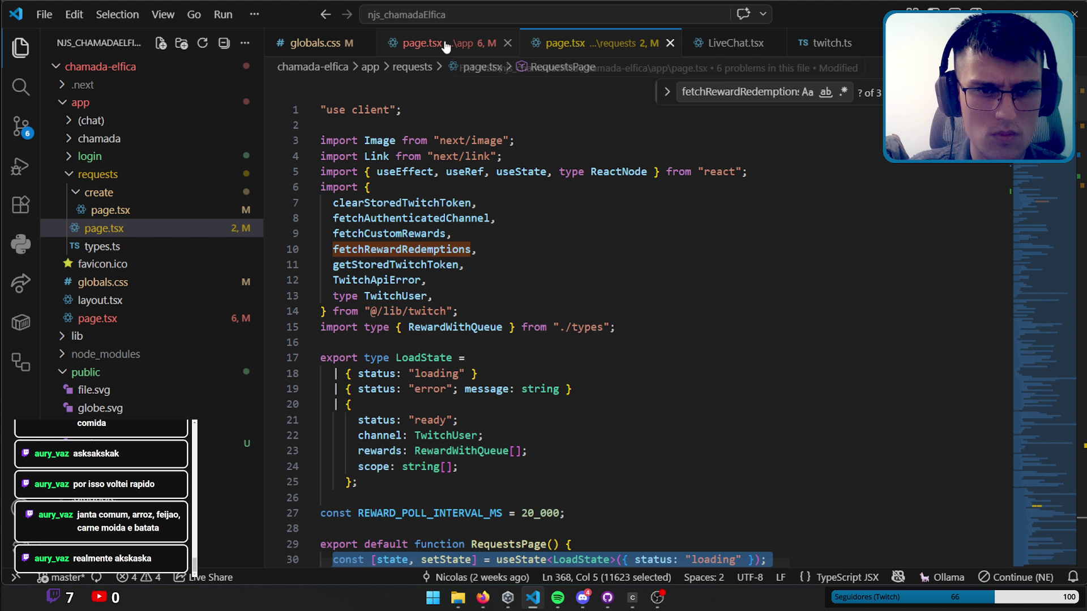
# Locate the fetchRewardRedemptions definition in requests/page.tsx.
pyautogui.click(447, 41)
pyautogui.click(611, 356)
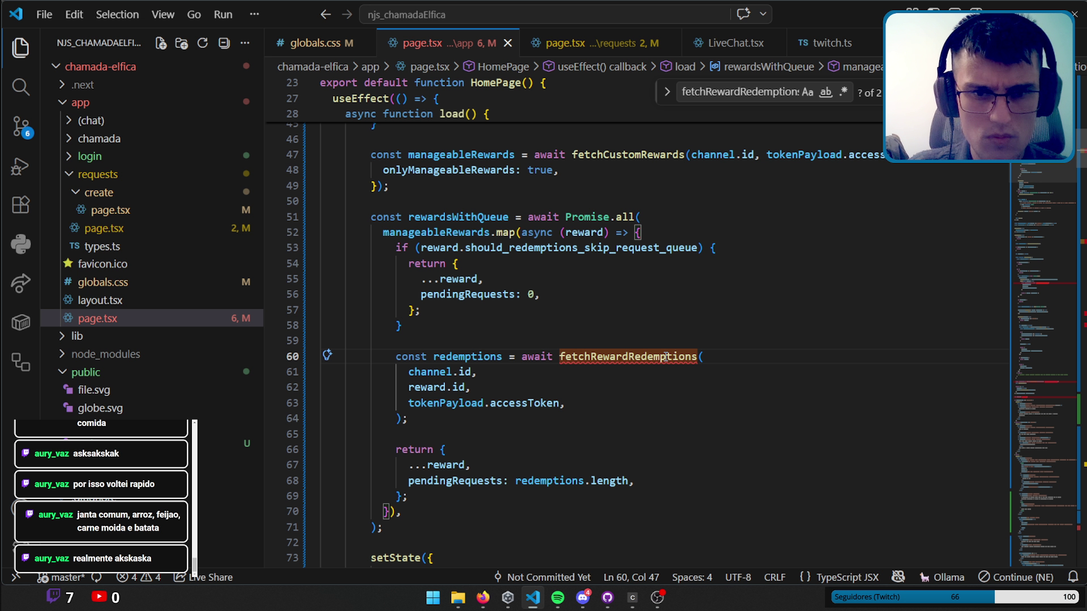
pyautogui.click(572, 43)
pyautogui.scroll(-4, 620, 339)
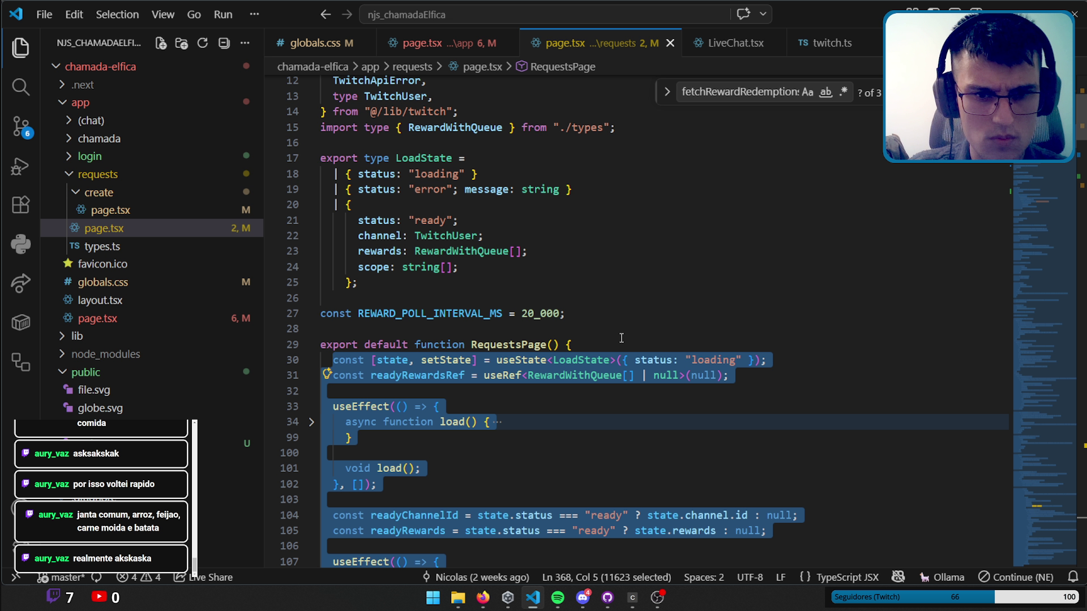
pyautogui.scroll(-4, 621, 338)
pyautogui.scroll(-7, 626, 331)
pyautogui.scroll(-4, 631, 323)
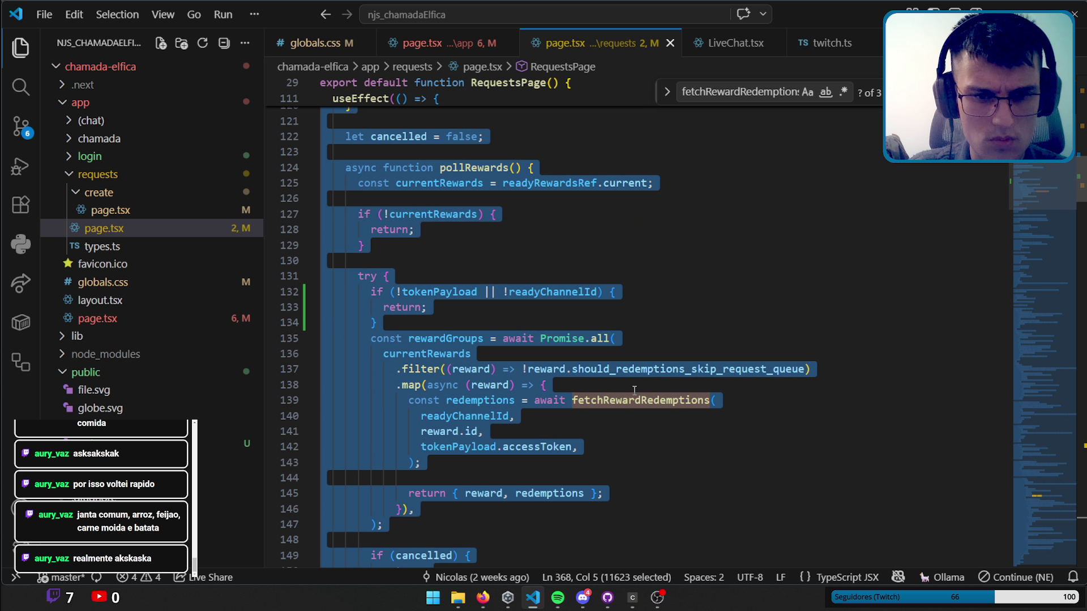
pyautogui.keyDown('ctrl'); pyautogui.click(634, 396); pyautogui.keyUp('ctrl')
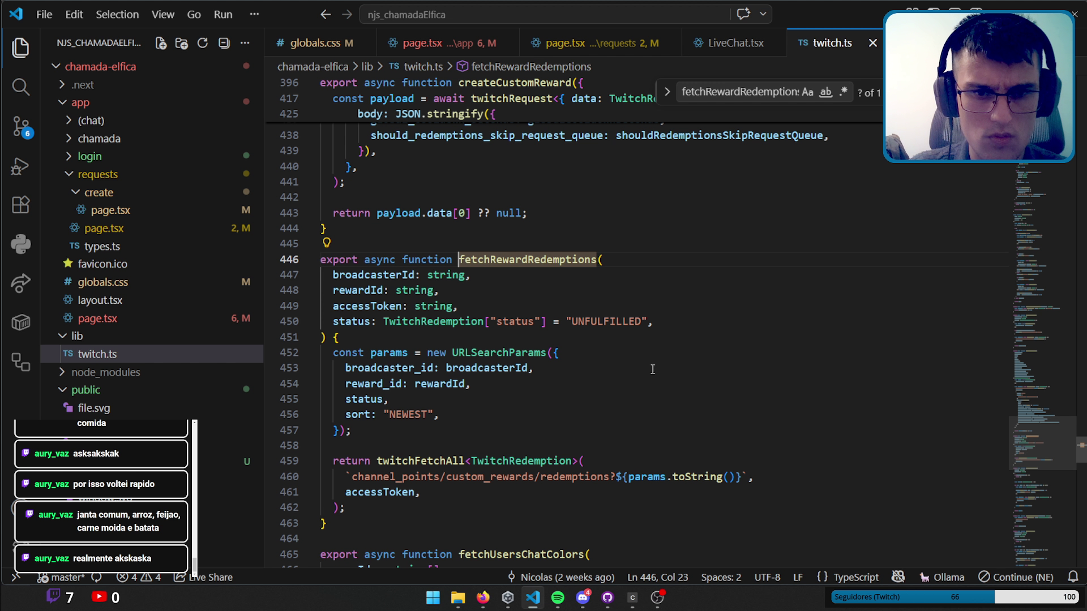
# Navigate back to and select the fetchRewardRedemptions call, ending on requests/page.tsx.
pyautogui.click(481, 38)
pyautogui.scroll(6, 622, 340)
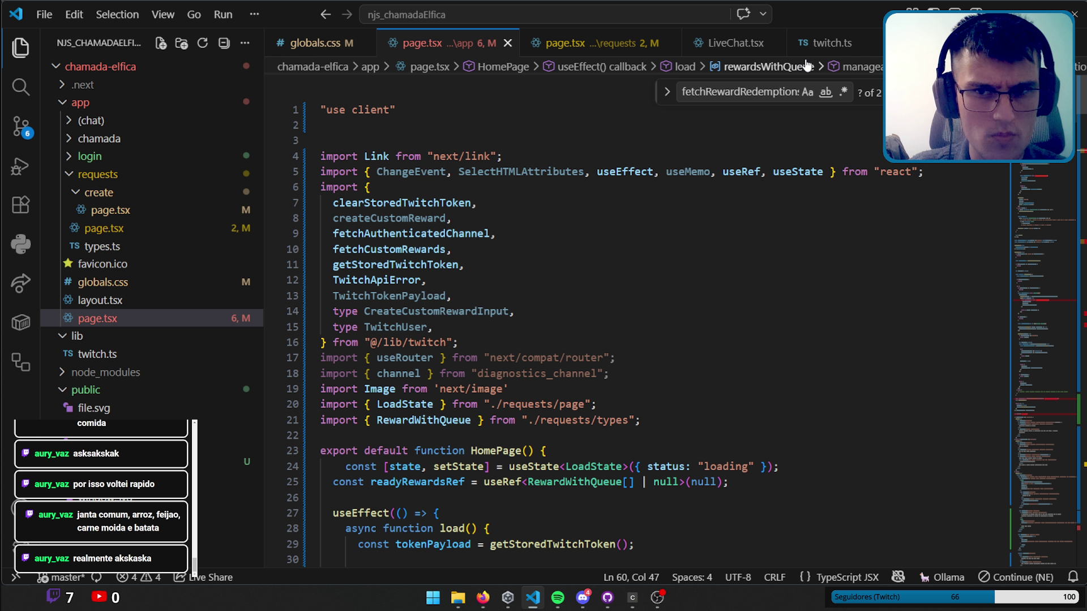
pyautogui.hotkey('alt', 'Left')
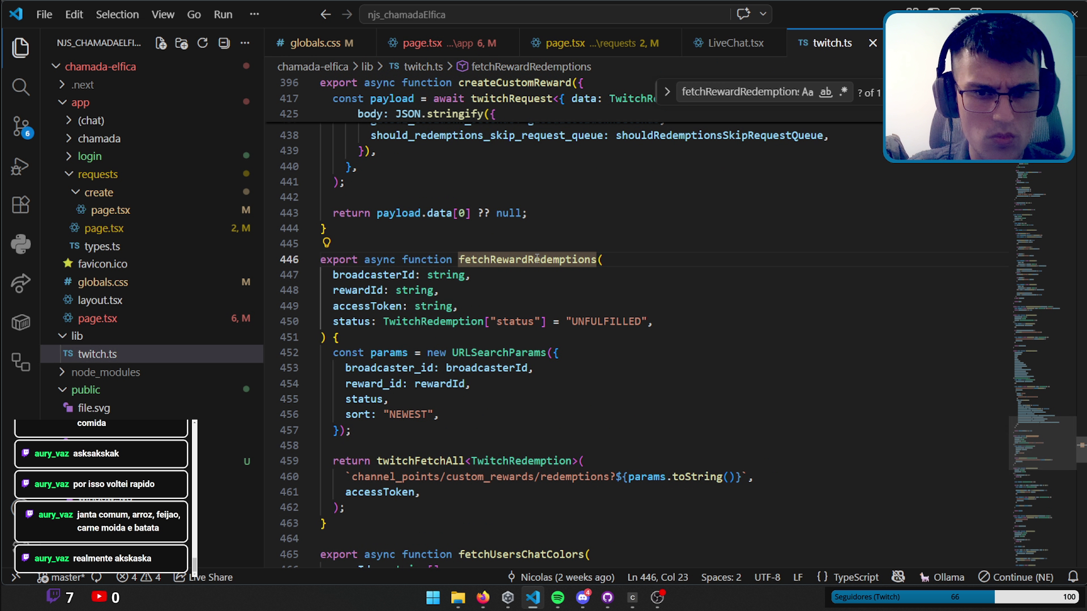
pyautogui.hotkey('alt', 'Left')
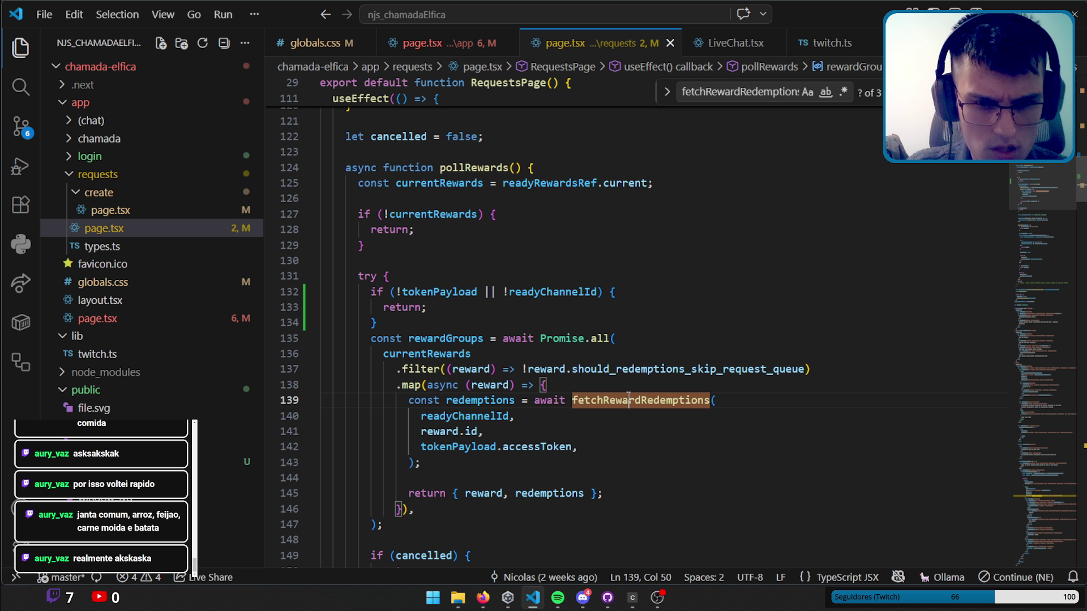
pyautogui.doubleClick(628, 400)
pyautogui.scroll(20, 981, 222)
pyautogui.scroll(5, 980, 221)
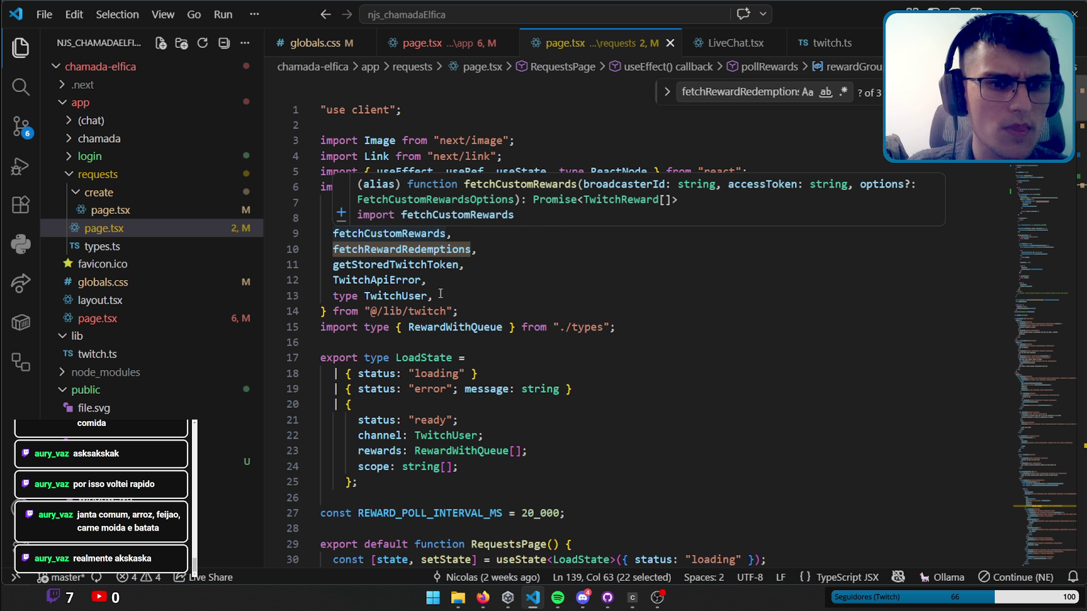
pyautogui.click(442, 51)
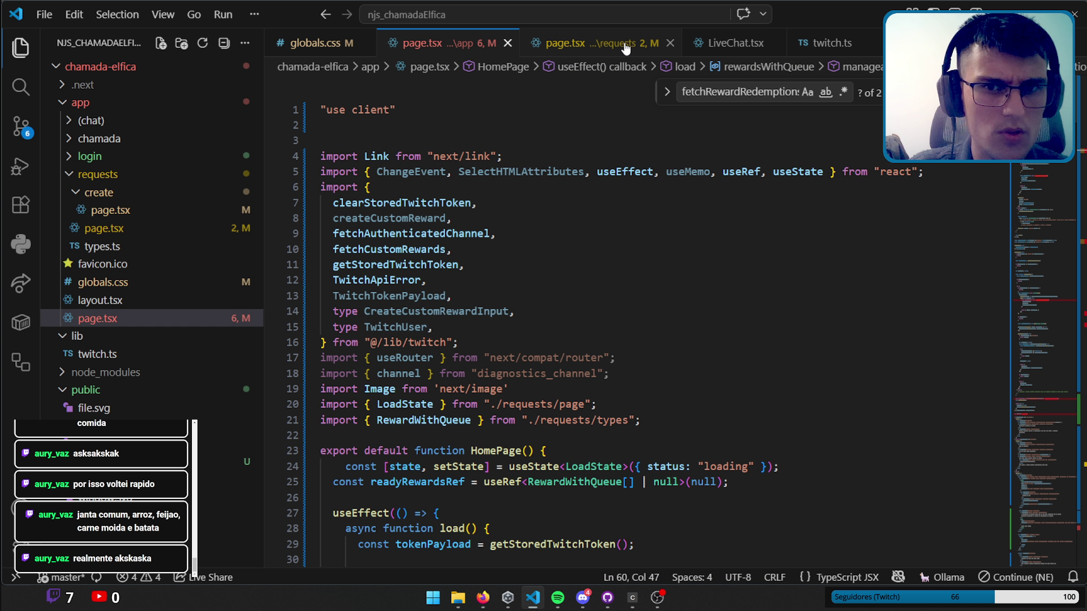
pyautogui.click(566, 43)
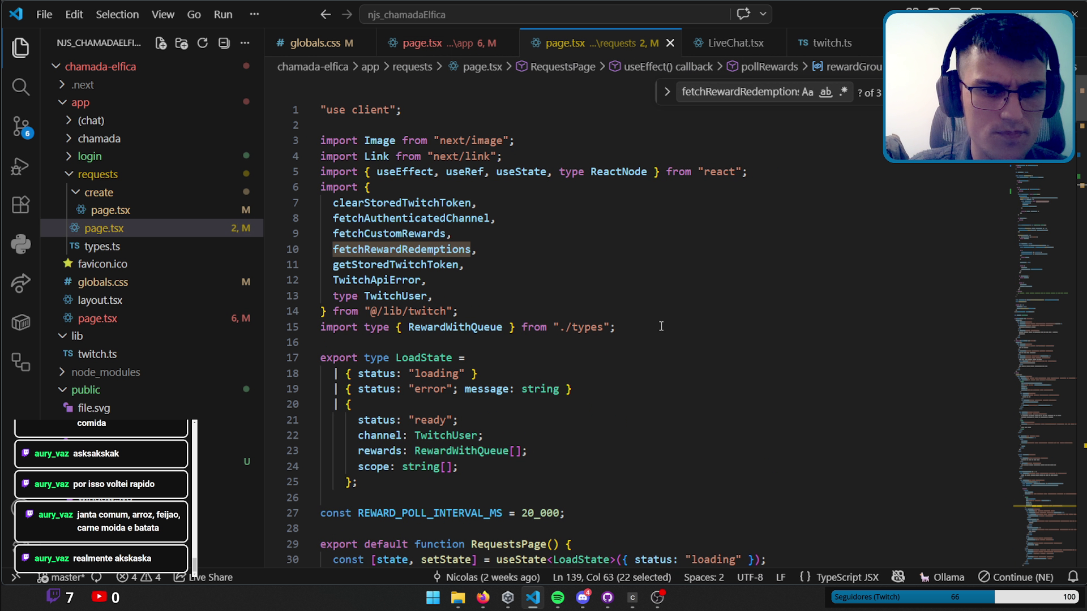
# Try replacing HomePage's imports with the requests page's import block, then undo it.
pyautogui.moveTo(662, 327); pyautogui.dragTo(321, 124)
pyautogui.hotkey('ctrl', 'c')
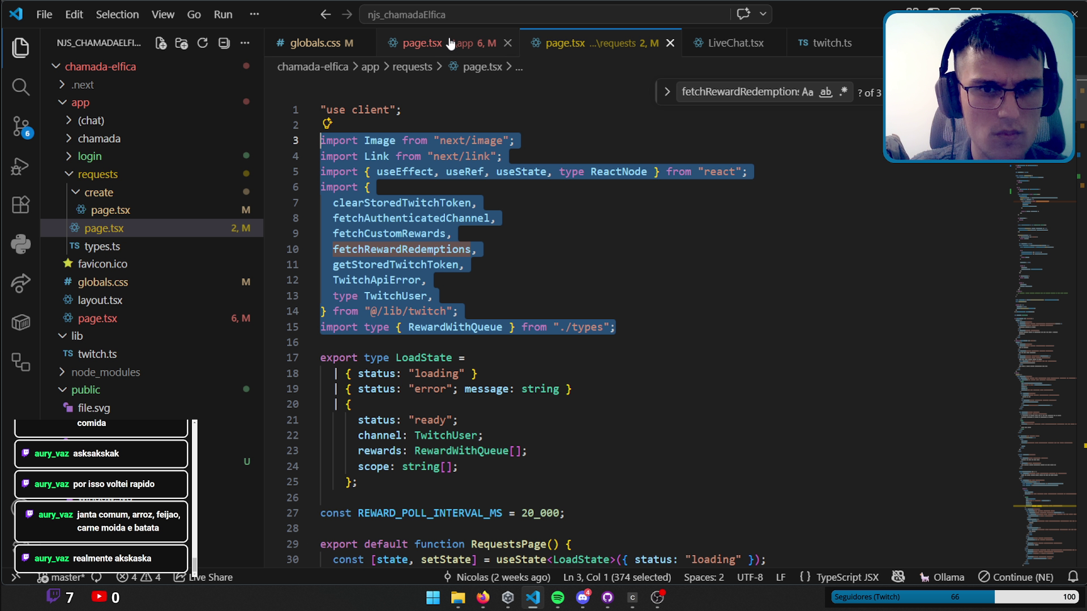
pyautogui.hotkey('ctrl', 'Tab')
pyautogui.moveTo(654, 431); pyautogui.dragTo(321, 202)
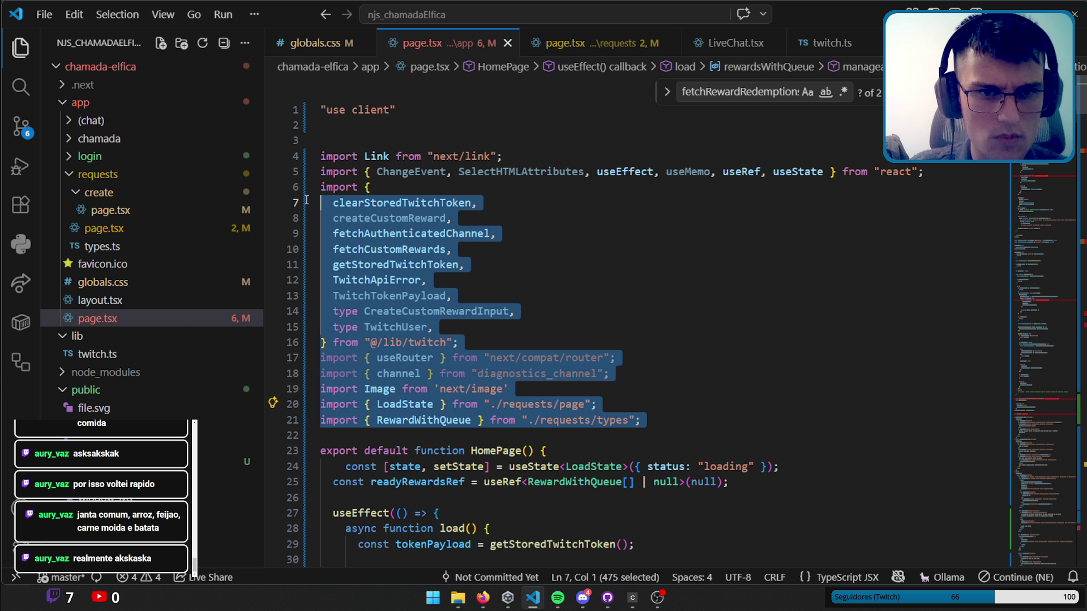
pyautogui.moveTo(664, 375)
pyautogui.mouseDown()
pyautogui.moveTo(268, 296)
pyautogui.moveTo(266, 156)
pyautogui.mouseUp()
pyautogui.hotkey('ctrl', 'v')
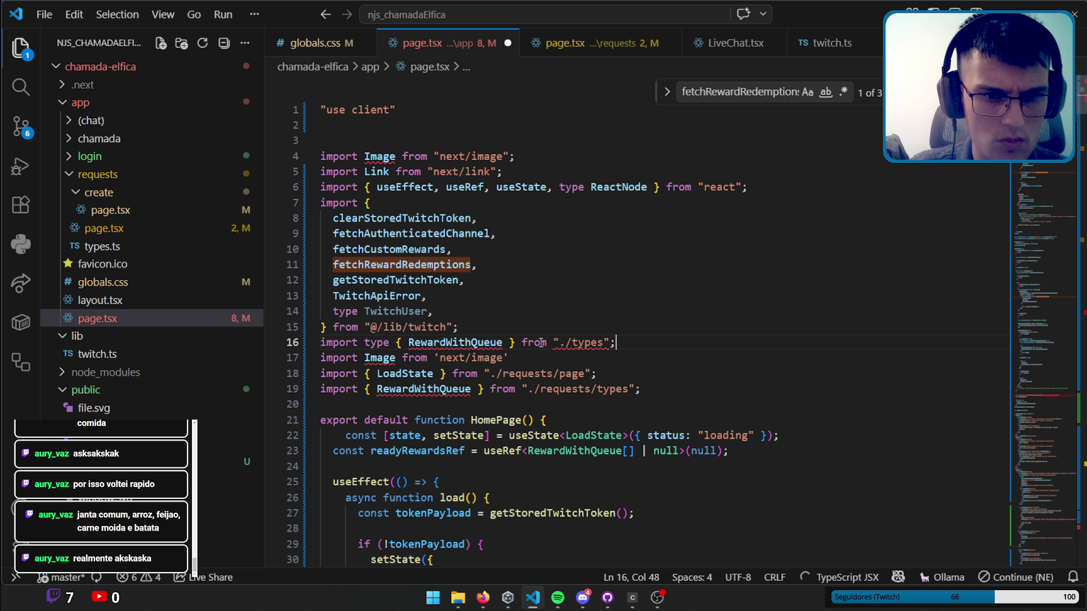
pyautogui.hotkey('ctrl', 'z')
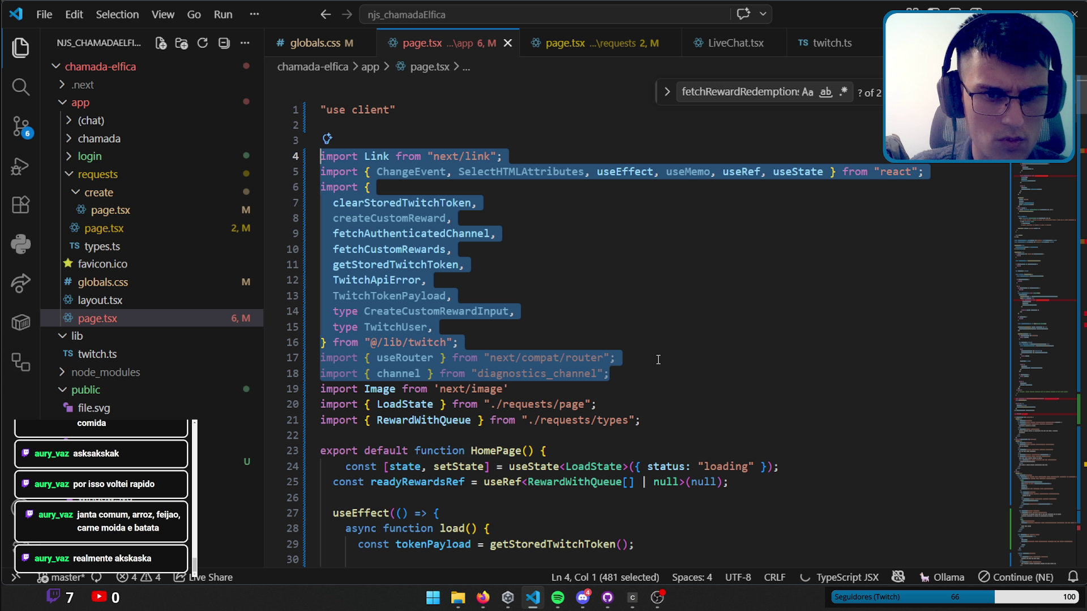
# Delete the unused createCustomReward, TwitchTokenPayload, CreateCustomRewardInput and TwitchUser imports.
pyautogui.click(608, 203)
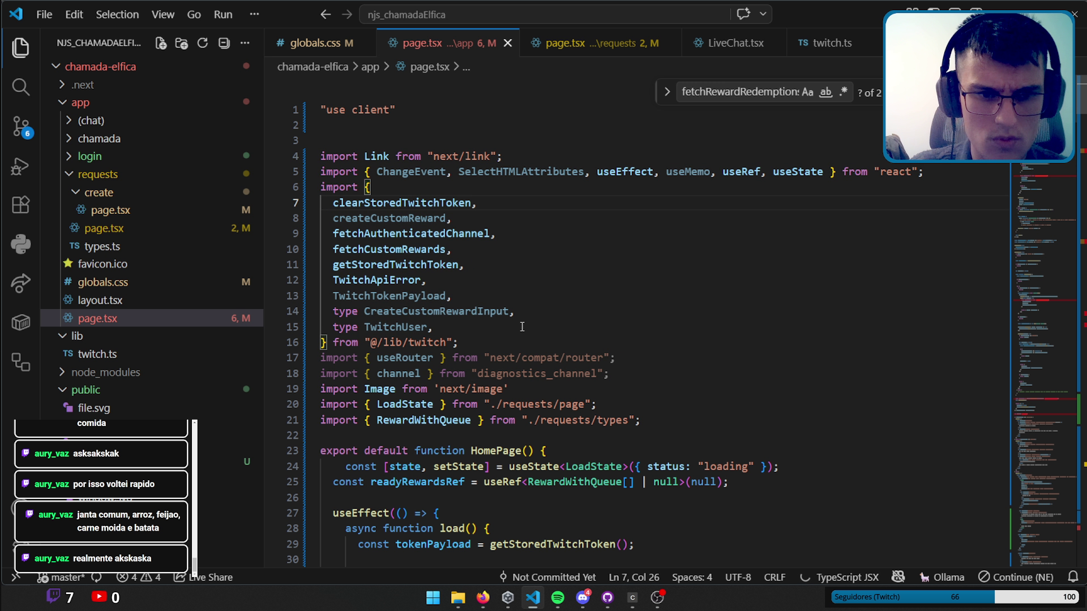
pyautogui.doubleClick(391, 218)
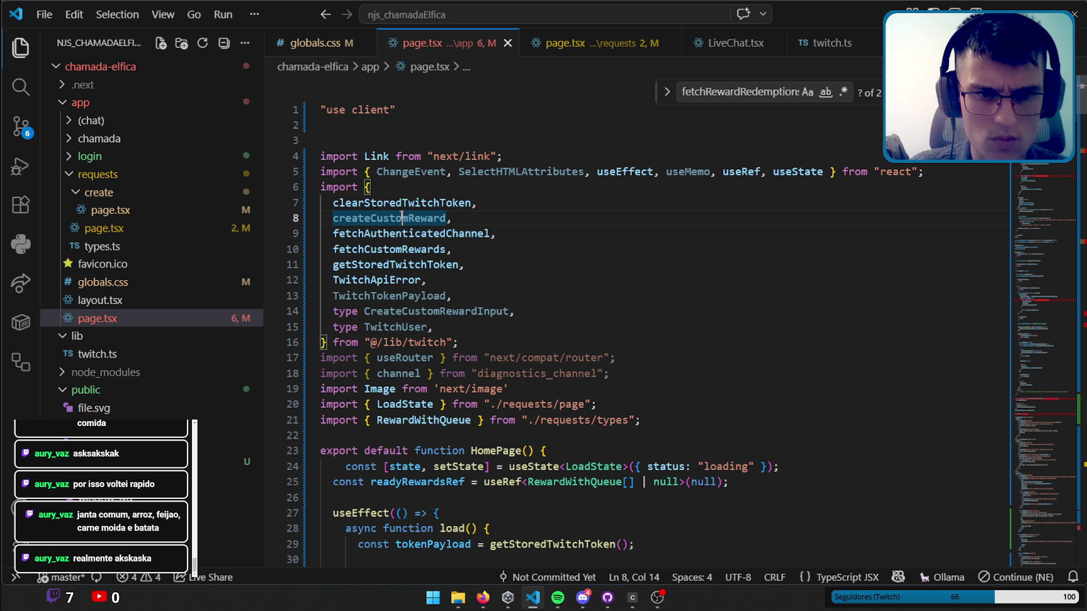
pyautogui.scroll(-10, 1036, 167)
pyautogui.scroll(10, 1036, 167)
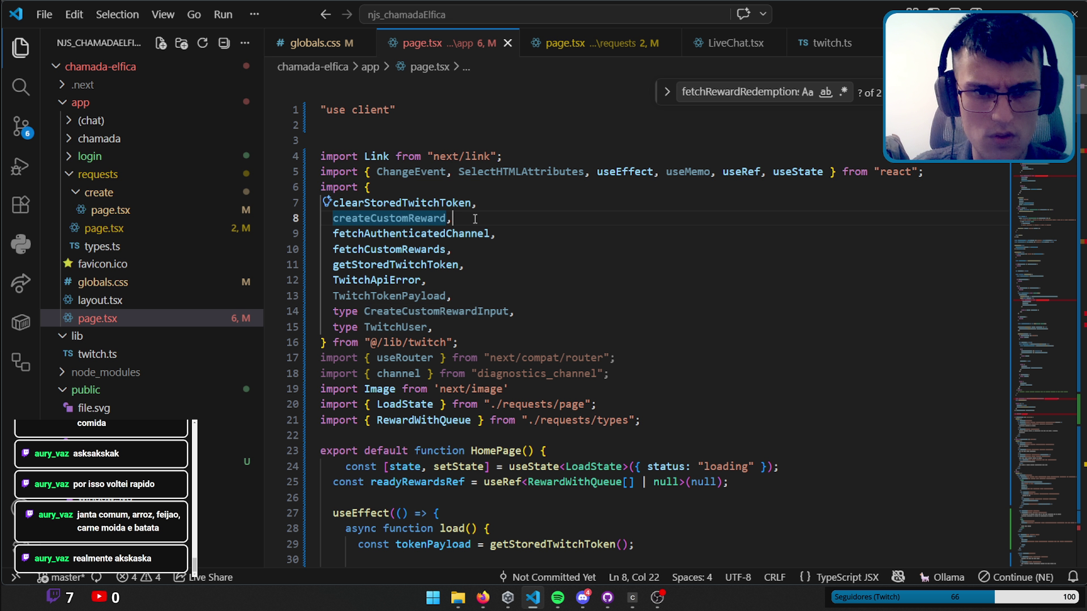
pyautogui.moveTo(467, 223); pyautogui.dragTo(479, 203)
pyautogui.press('BackSpace')
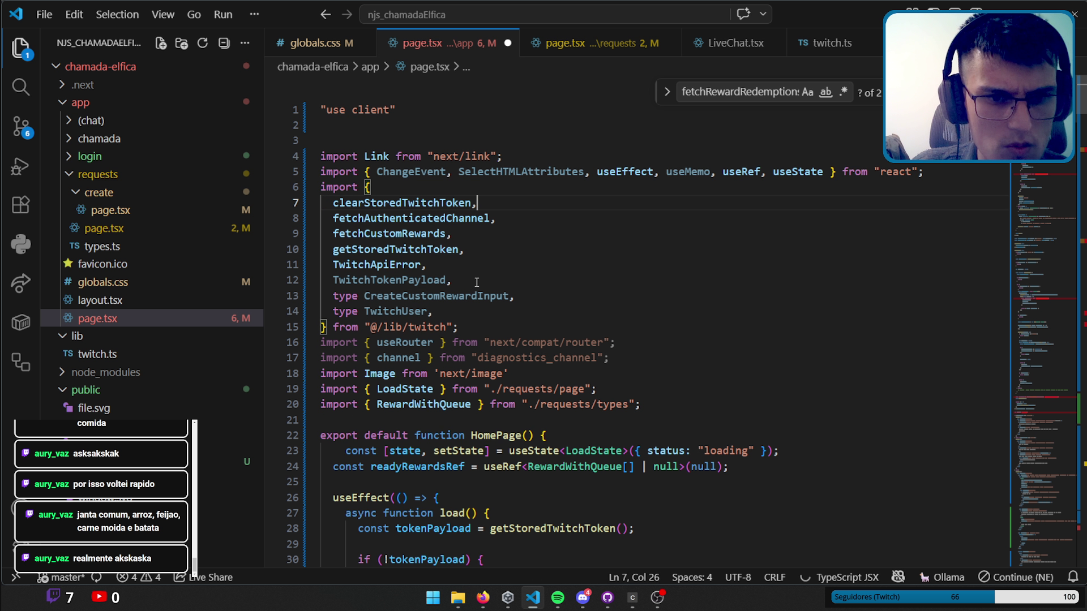
pyautogui.moveTo(479, 263); pyautogui.dragTo(480, 280)
pyautogui.press('BackSpace')
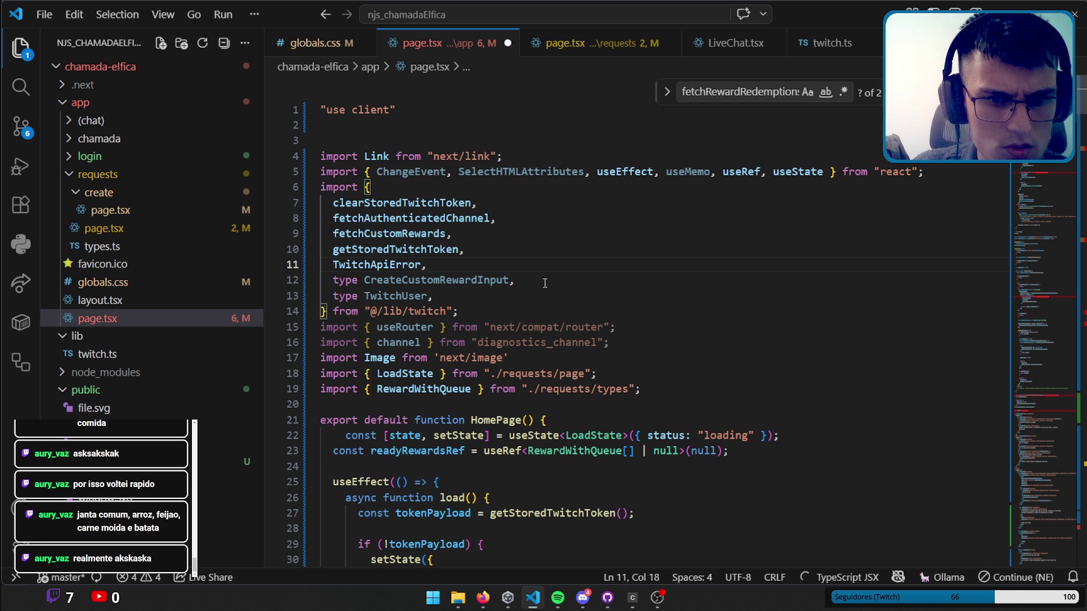
pyautogui.hotkey('shift', 'Down')
pyautogui.press('BackSpace')
pyautogui.hotkey('shift', 'Up')
pyautogui.press('BackSpace')
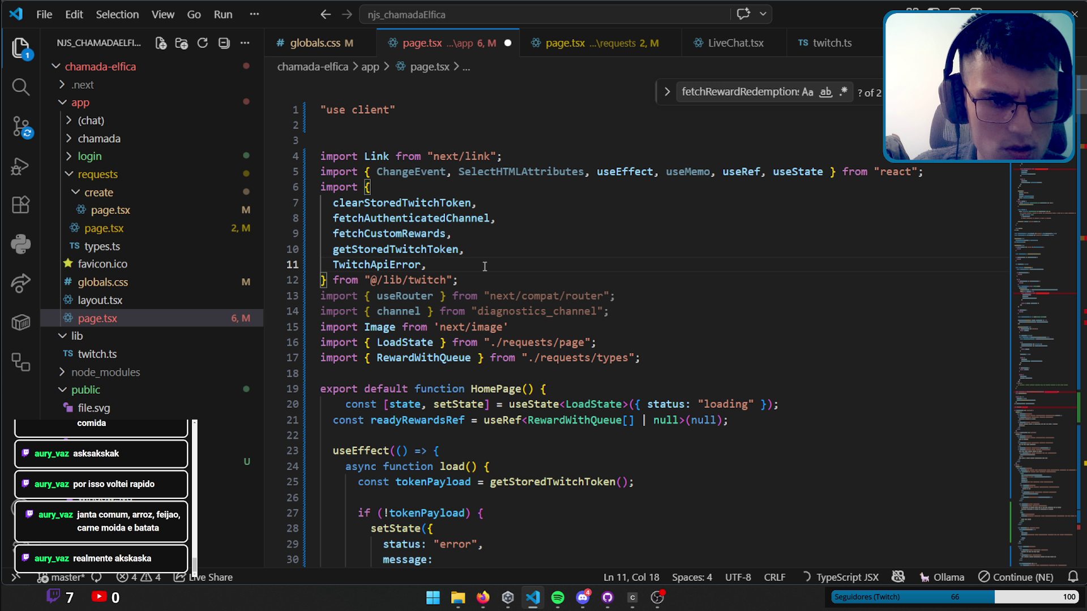
# Add fetchRewardRedemptions to the Twitch imports via Quick Fix.
pyautogui.scroll(-13, 532, 312)
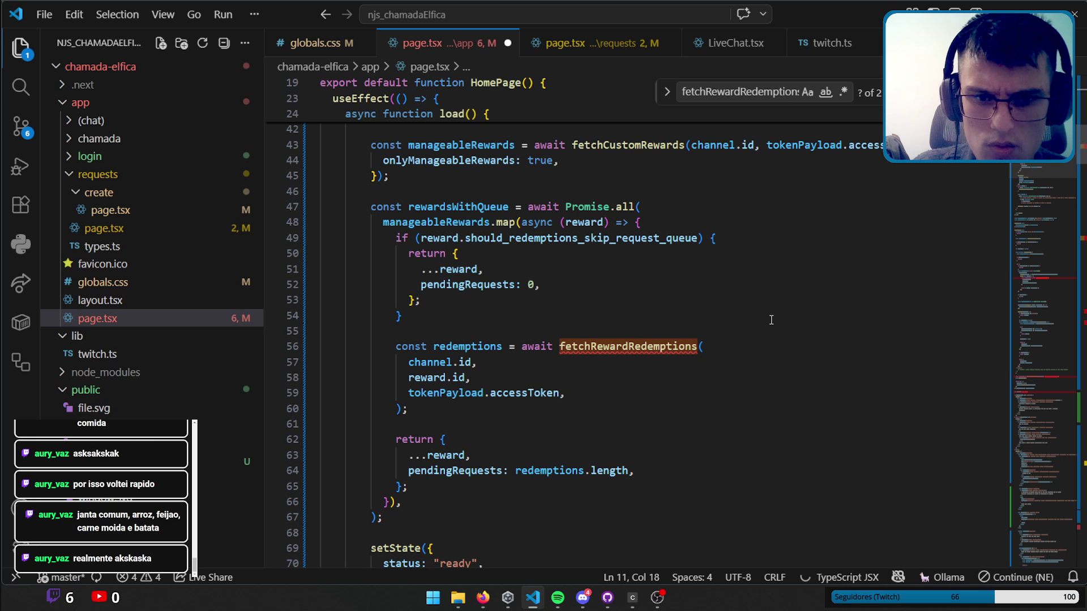
pyautogui.click(577, 355)
pyautogui.click(577, 346)
pyautogui.hotkey('ctrl', '.')
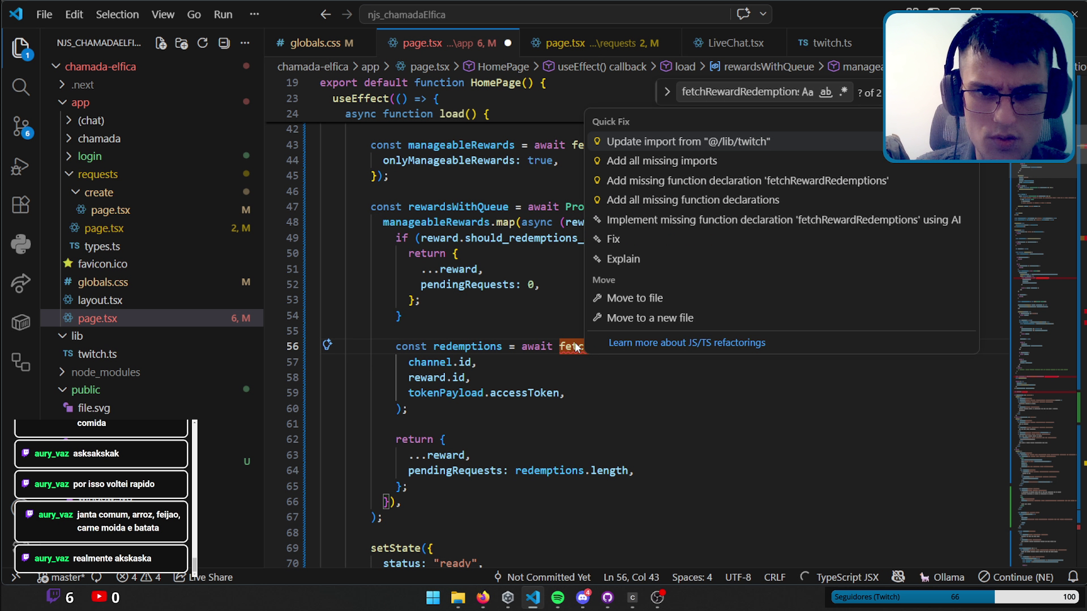
pyautogui.press('Return')
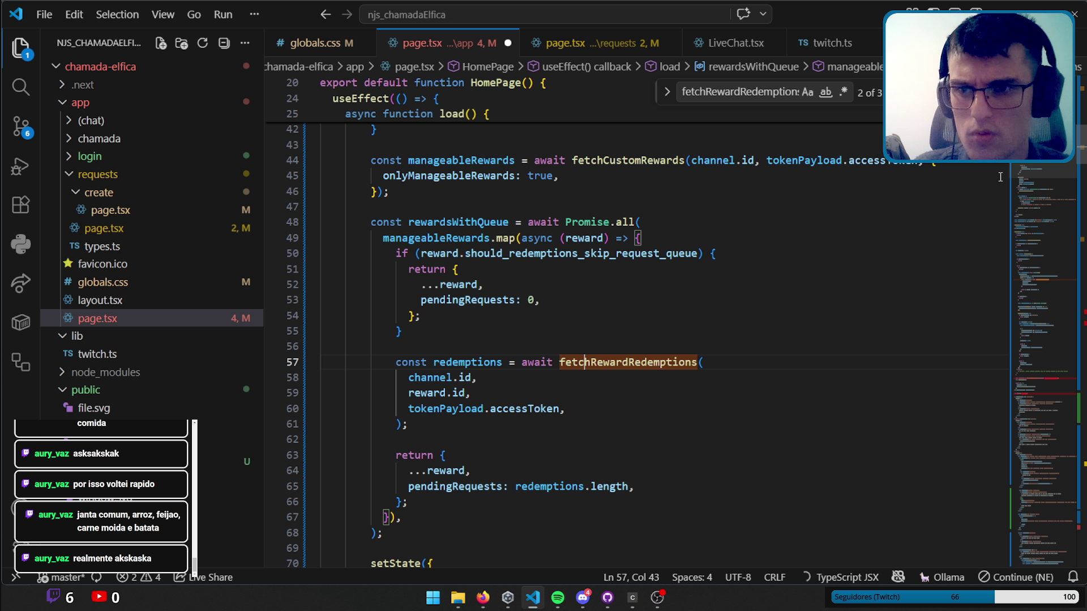
# Find where REWARD_POLL_INTERVAL_MS is defined in requests/page.tsx.
pyautogui.click(1056, 318)
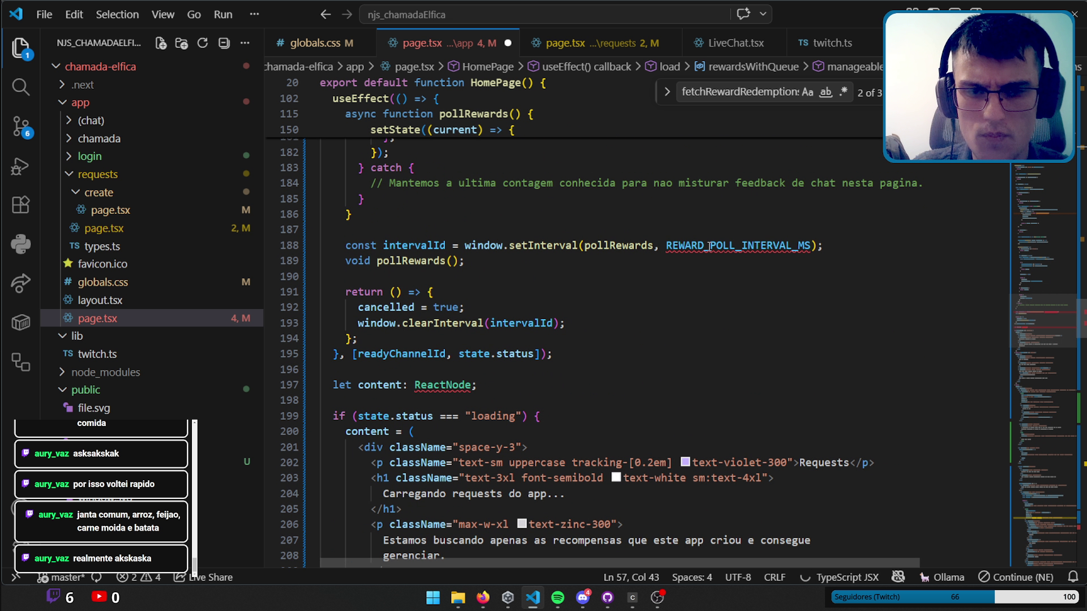
pyautogui.click(709, 246)
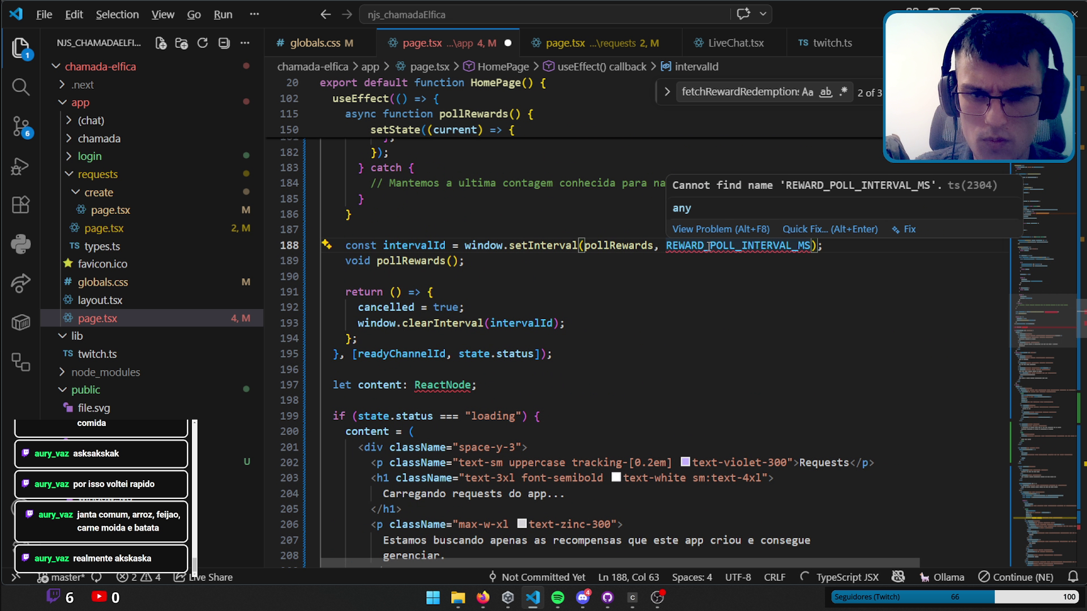
pyautogui.hotkey('alt', 'Return')
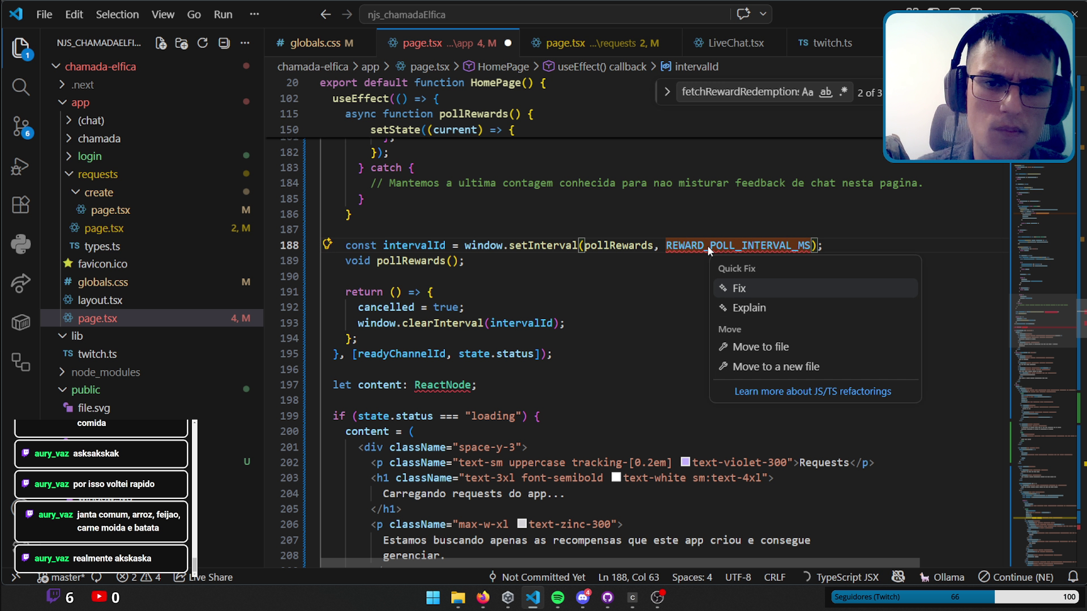
pyautogui.press('Escape')
pyautogui.doubleClick(682, 245)
pyautogui.hotkey('ctrl', 'c')
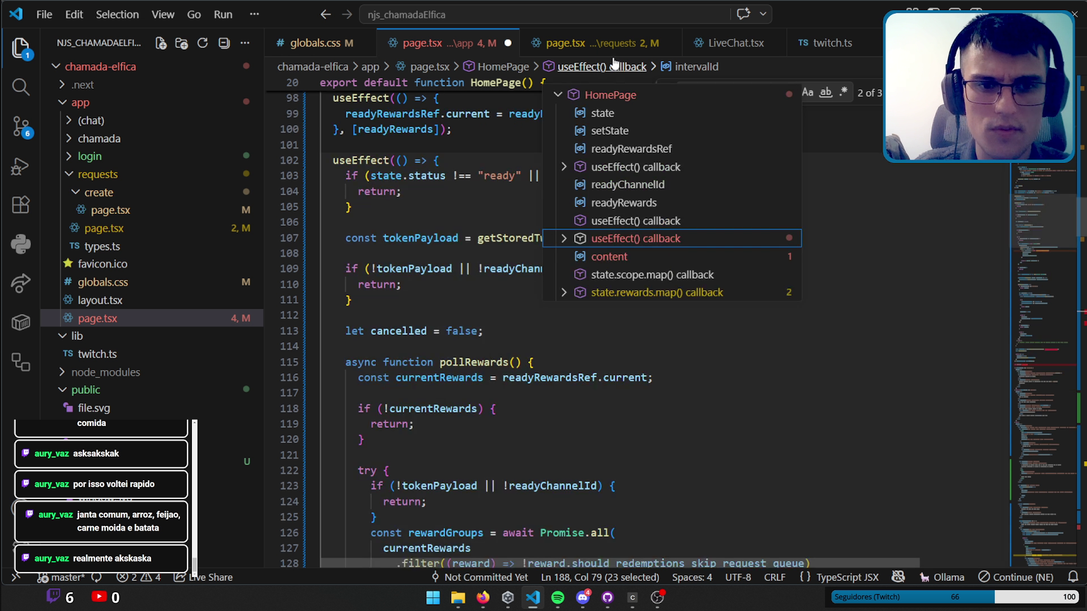
pyautogui.click(566, 43)
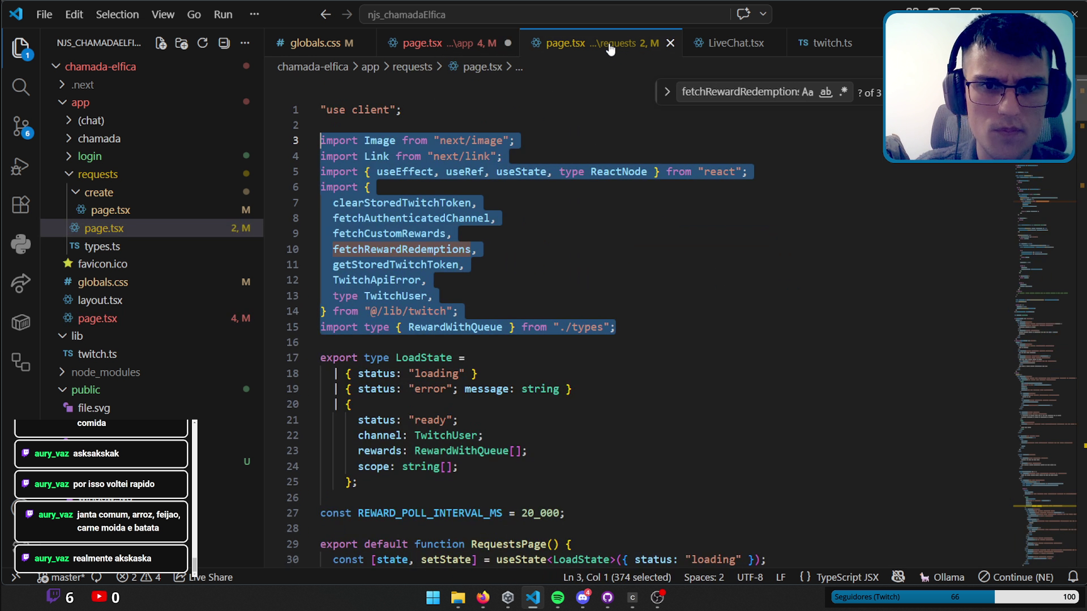
pyautogui.click(618, 259)
pyautogui.hotkey('ctrl', 'f')
pyautogui.hotkey('ctrl', 'v')
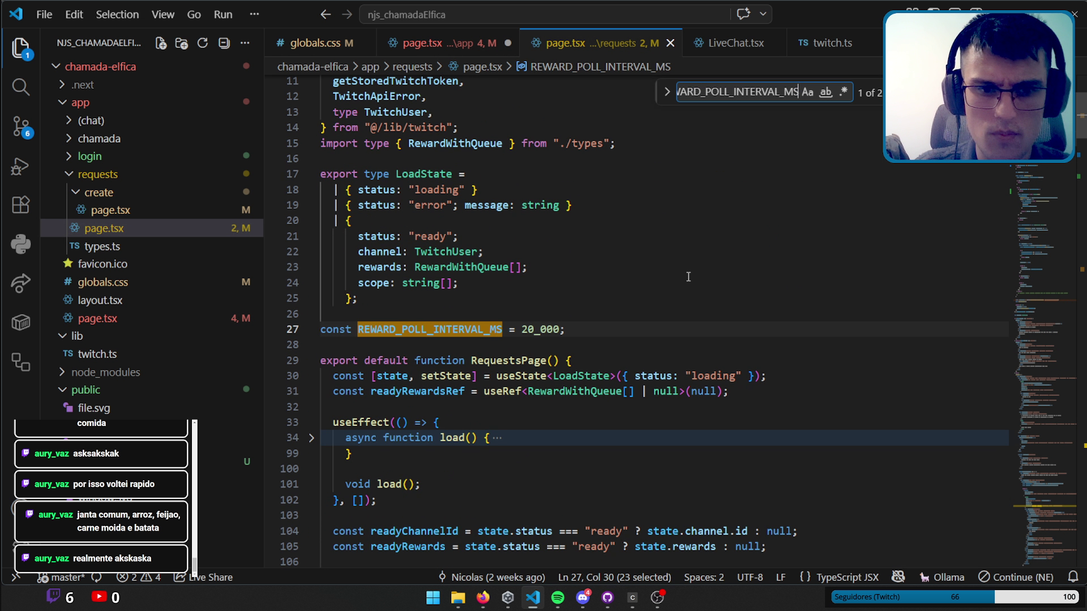
pyautogui.click(578, 325)
# Paste the REWARD_POLL_INTERVAL_MS = 20_000 constant below "use client" in app/page.tsx.
pyautogui.click(436, 43)
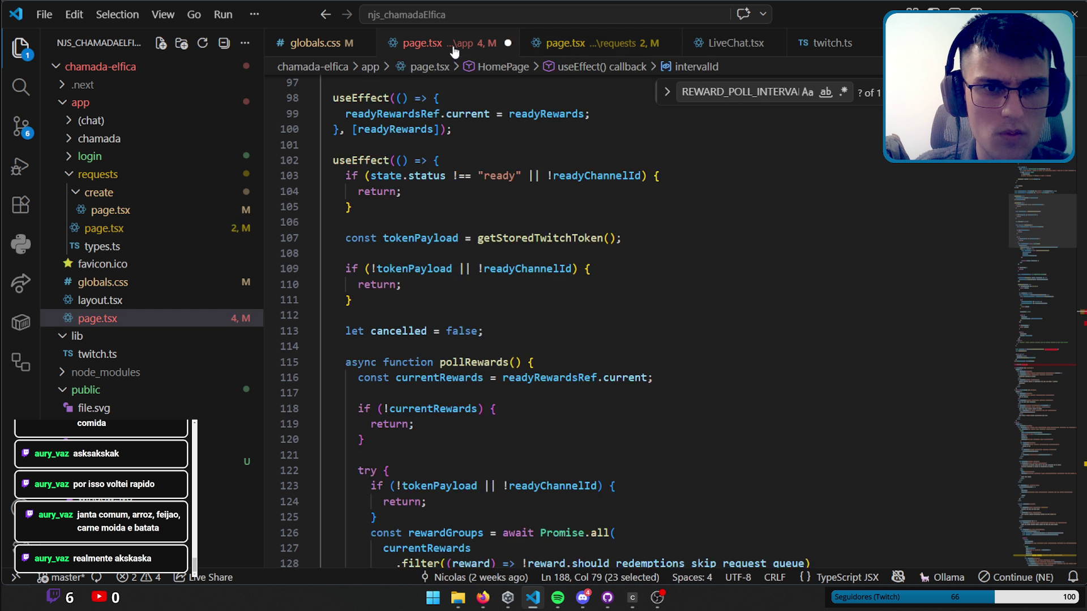
pyautogui.scroll(5, 621, 319)
pyautogui.scroll(5, 621, 319)
pyautogui.scroll(10, 621, 319)
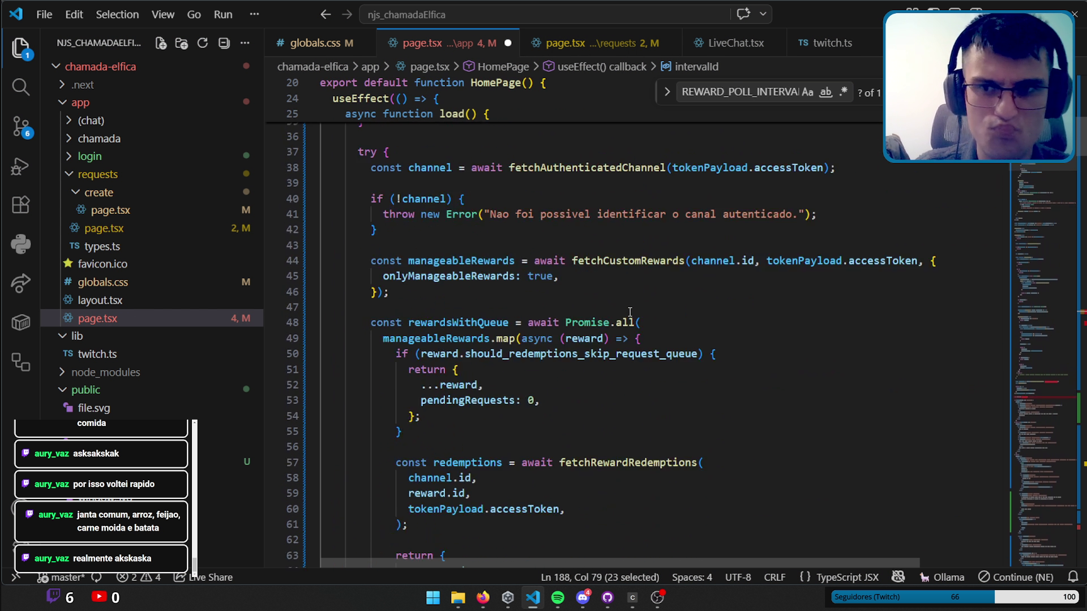
pyautogui.scroll(10, 628, 306)
pyautogui.scroll(1, 640, 289)
pyautogui.click(443, 136)
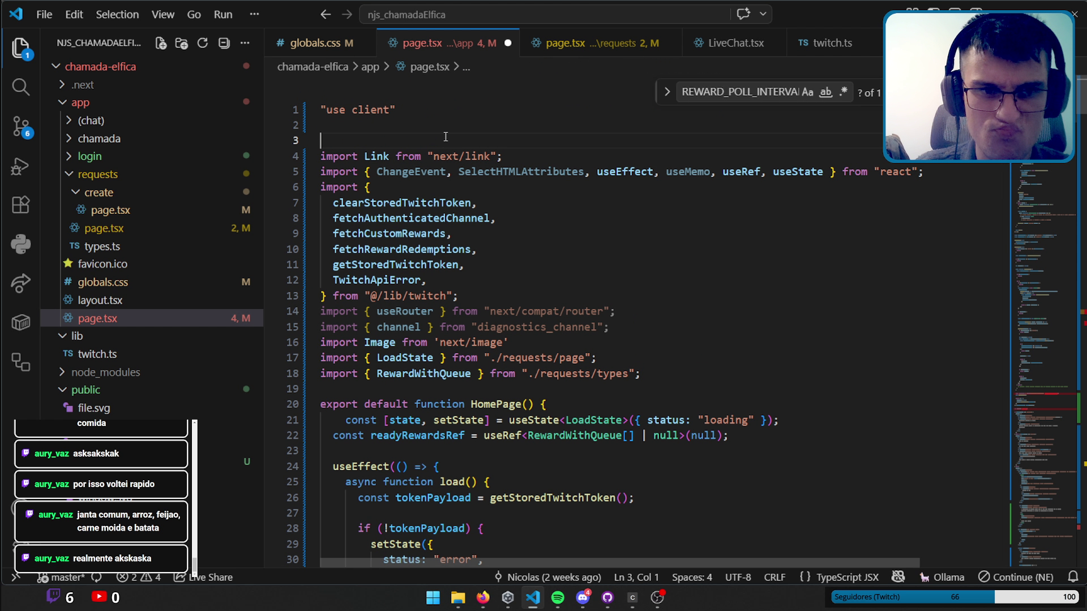
pyautogui.write('const REWARD_POLL_INTERVAL_MS = 20_000;')
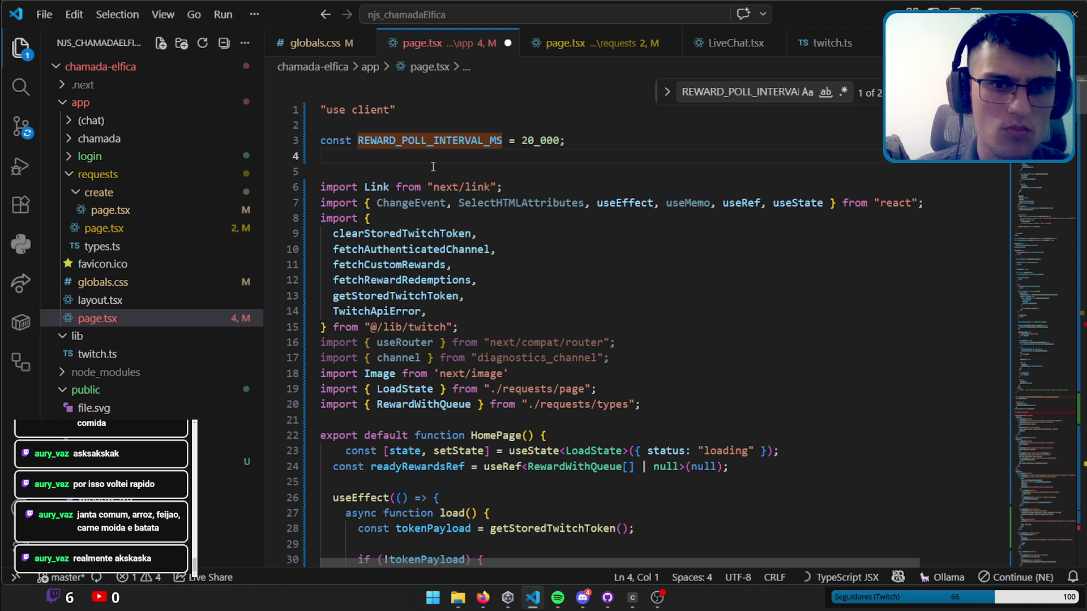
# Import ReactNode from react via Quick Fix.
pyautogui.click(1040, 363)
pyautogui.scroll(9, 1040, 358)
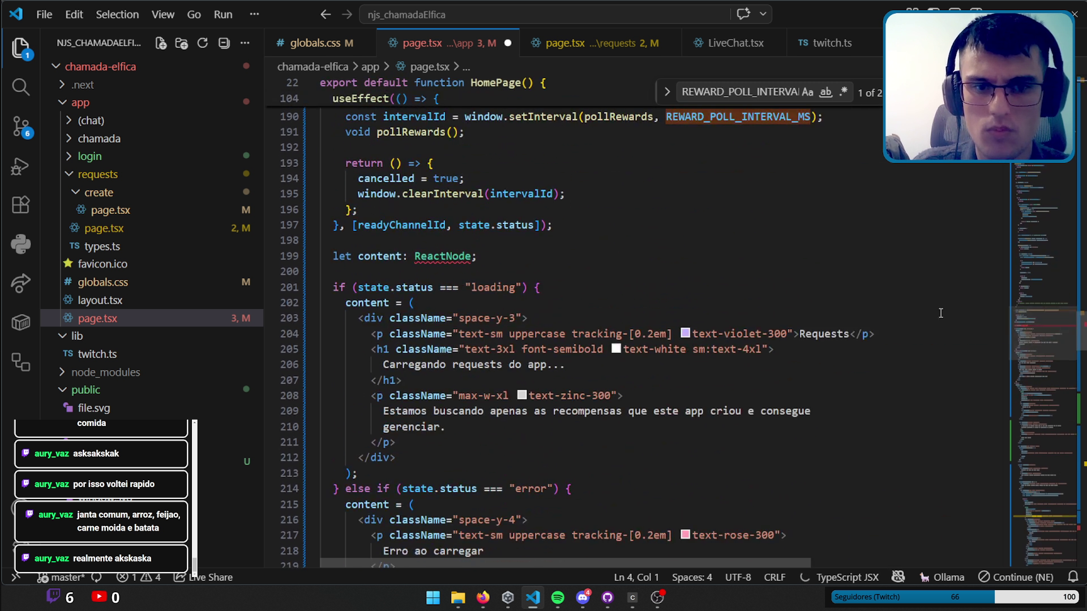
pyautogui.click(447, 258)
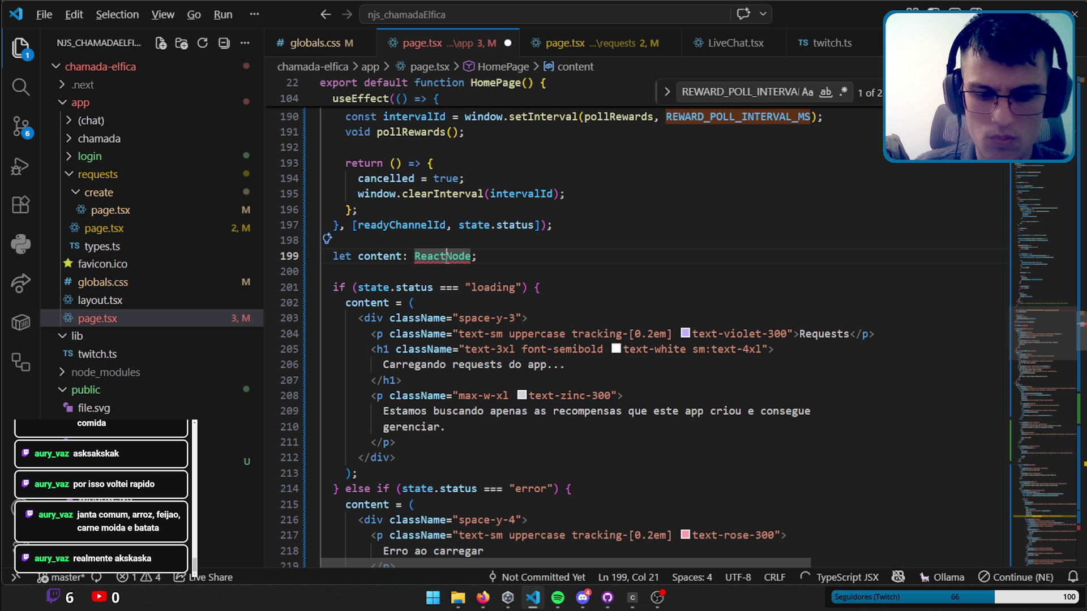
pyautogui.hotkey('ctrl', '.')
pyautogui.press('Return')
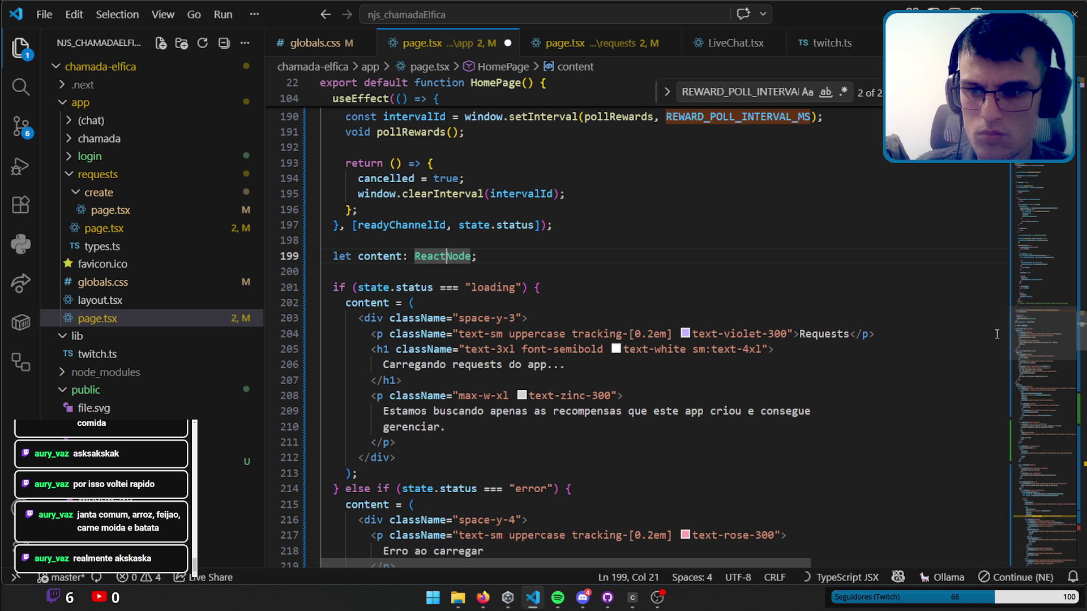
pyautogui.scroll(-20, 711, 265)
pyautogui.scroll(-15, 711, 265)
pyautogui.scroll(-5, 711, 265)
# Save app/page.tsx, add an empty line after the throw on line 43, and switch to requests/page.tsx.
pyautogui.hotkey('ctrl', 's')
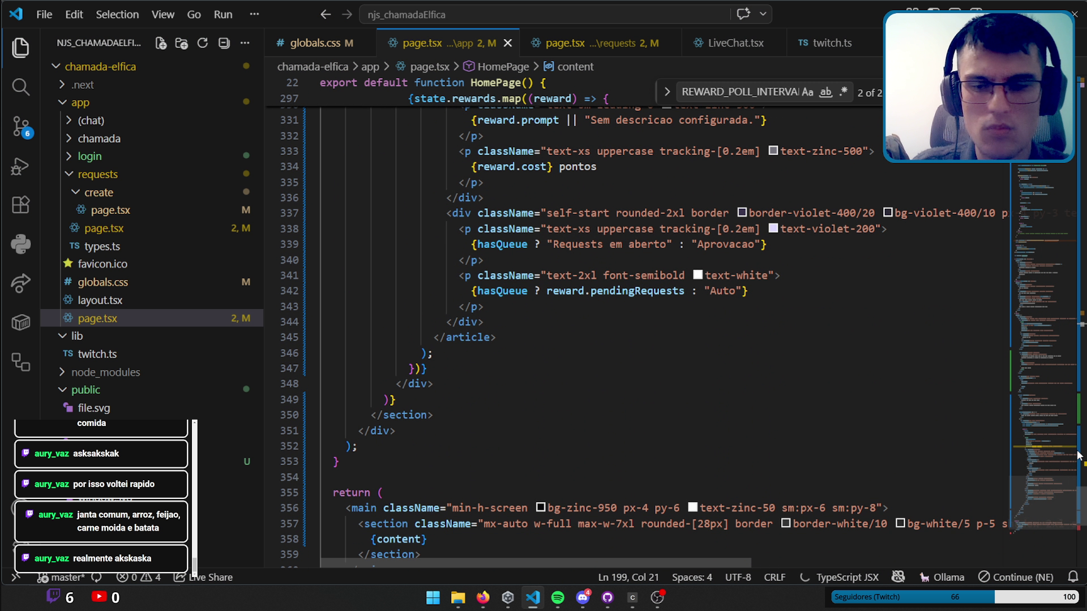
pyautogui.moveTo(1054, 505); pyautogui.dragTo(1054, 113)
pyautogui.scroll(-10, 622, 339)
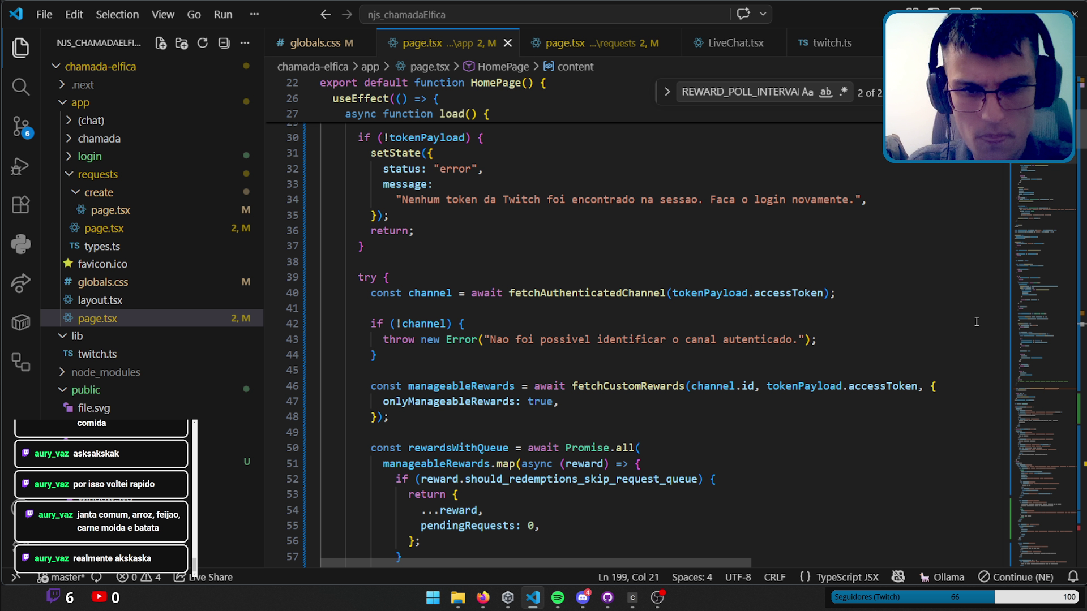
pyautogui.doubleClick(626, 288)
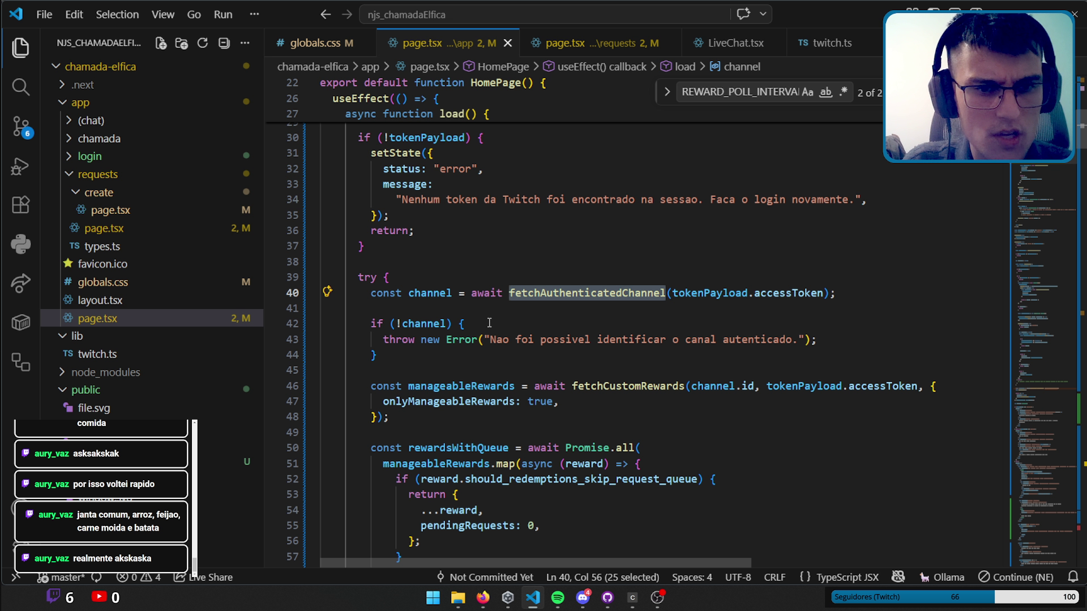
pyautogui.click(852, 343)
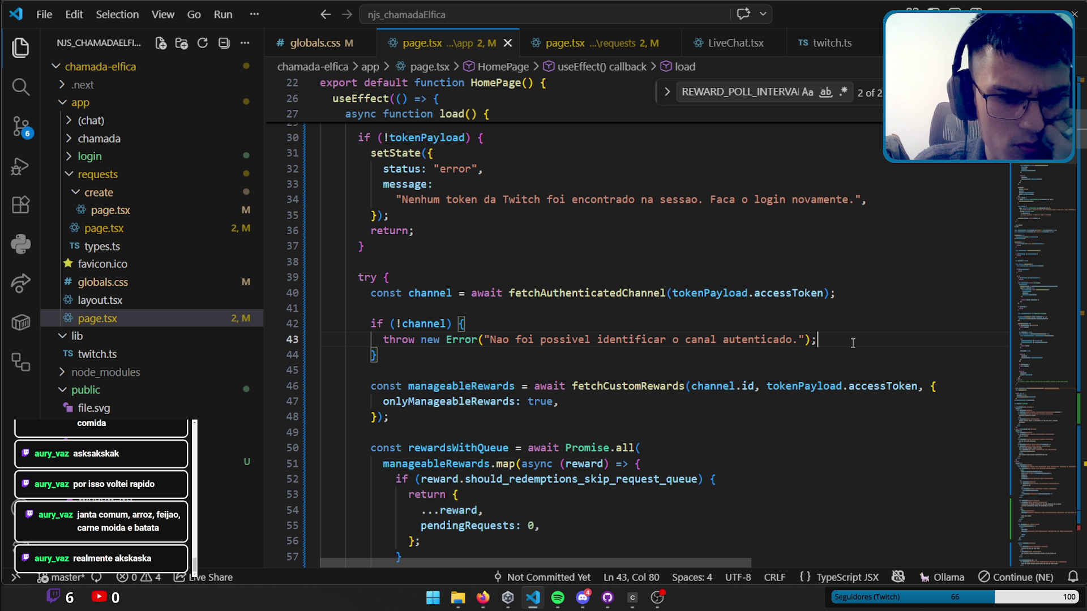
pyautogui.press('Return')
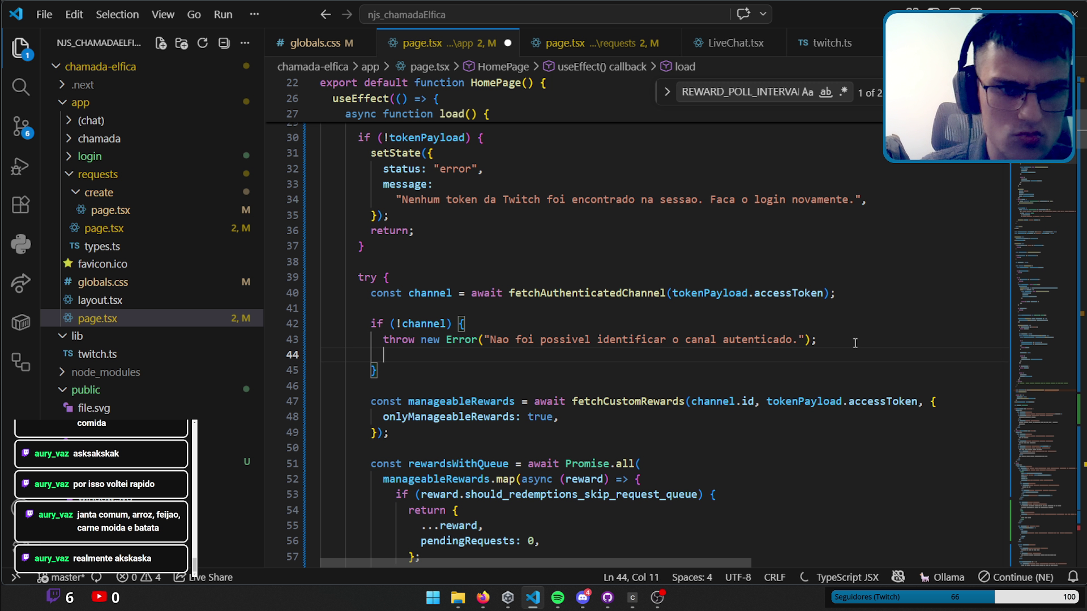
pyautogui.click(584, 52)
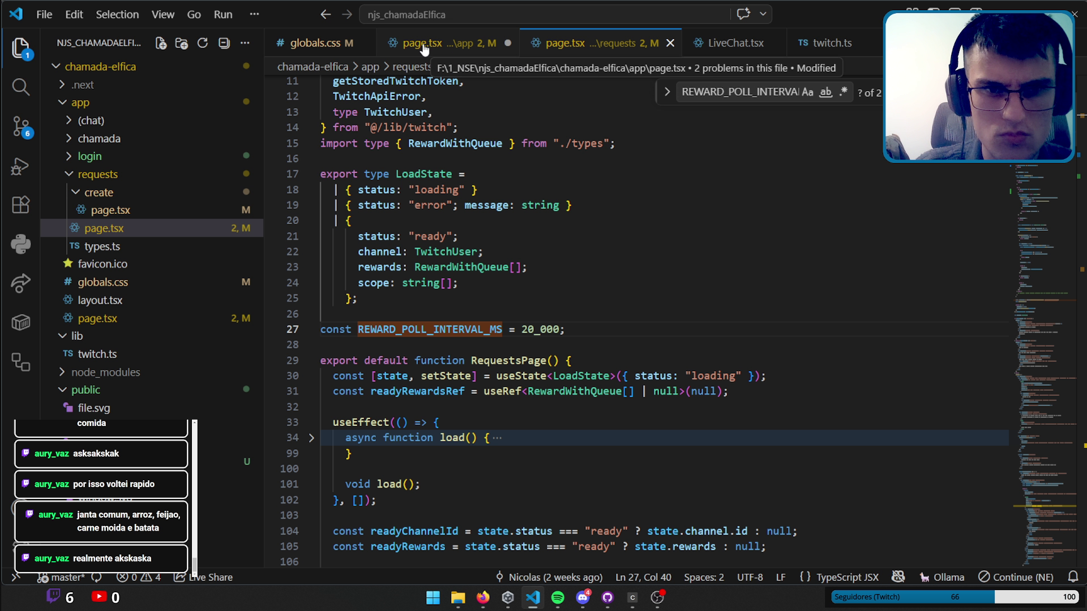
# Close twitch.ts after a glance at fetchRewardRedemptions.
pyautogui.click(823, 43)
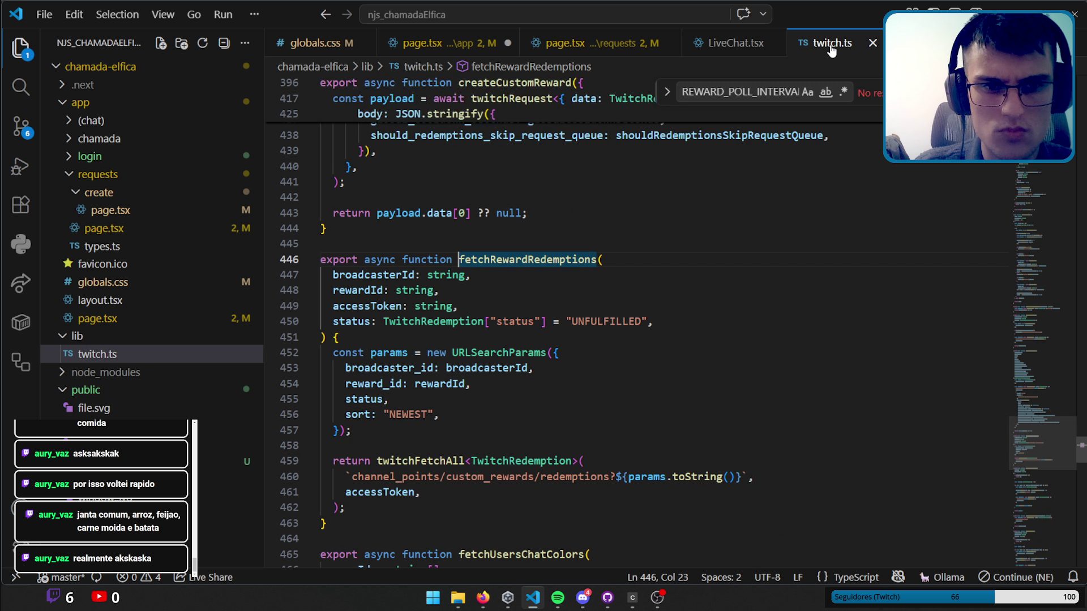
pyautogui.middleClick(822, 45)
pyautogui.scroll(-3, 807, 347)
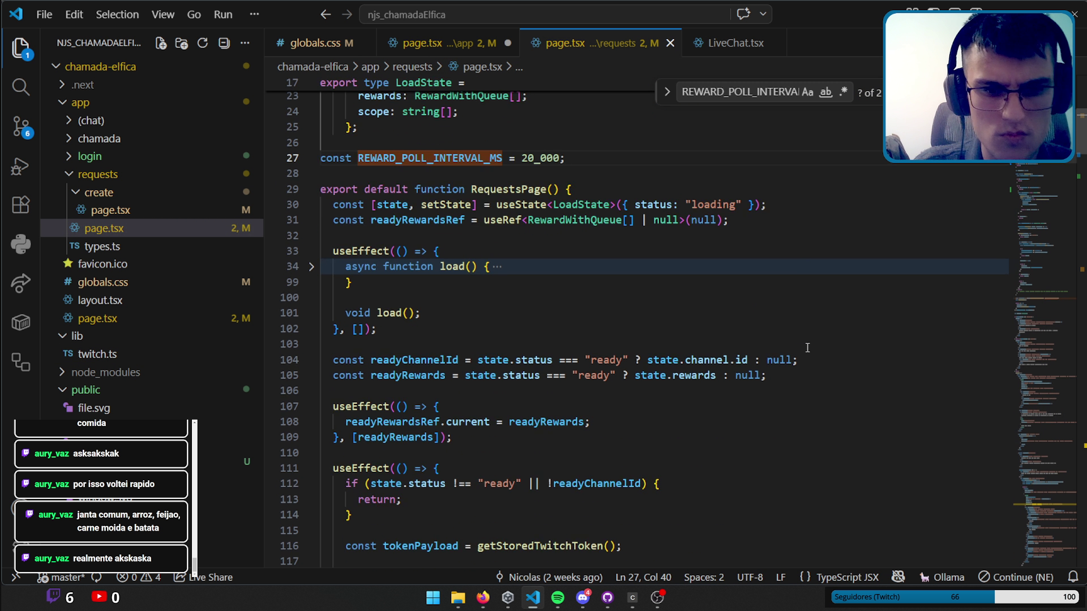
pyautogui.scroll(-2, 807, 348)
pyautogui.scroll(-3, 809, 345)
pyautogui.scroll(-5, 809, 343)
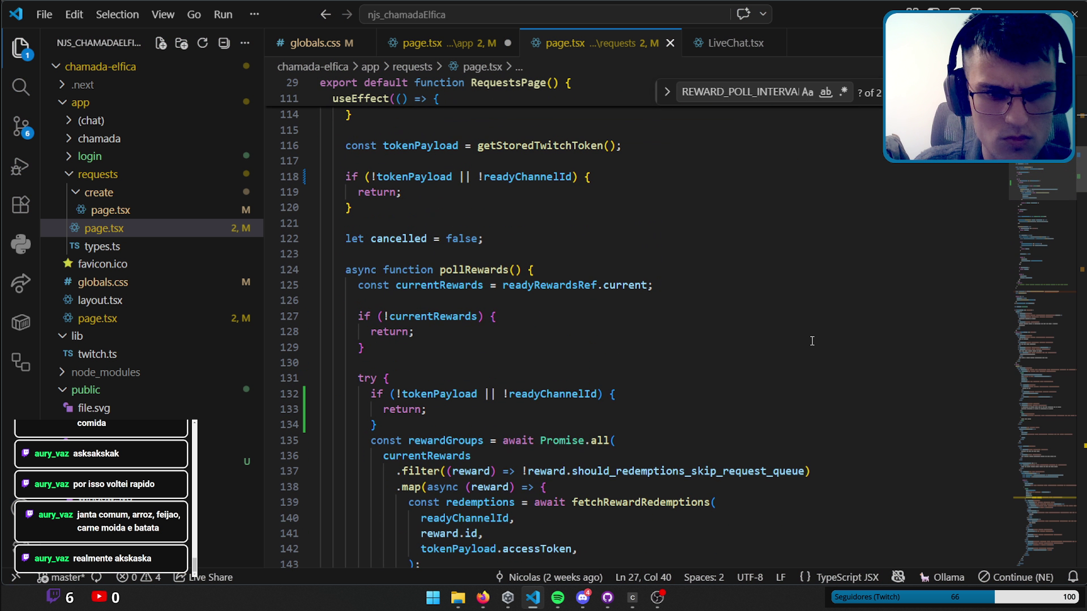
pyautogui.scroll(-3, 812, 340)
pyautogui.scroll(-1, 812, 340)
pyautogui.scroll(-4, 813, 339)
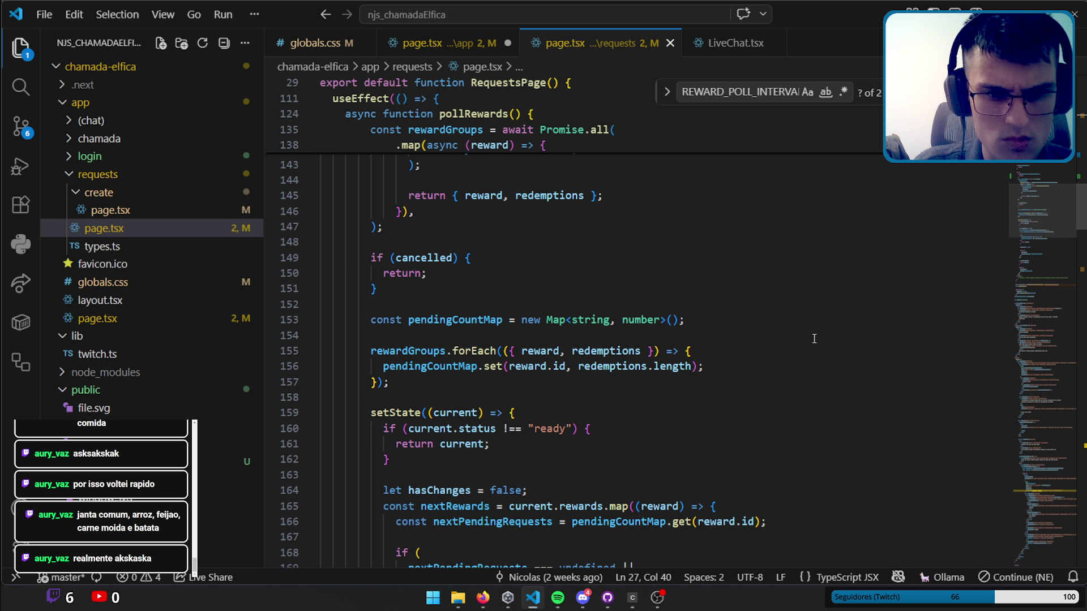
pyautogui.scroll(-2, 814, 338)
pyautogui.scroll(-3, 815, 337)
pyautogui.scroll(-6, 818, 335)
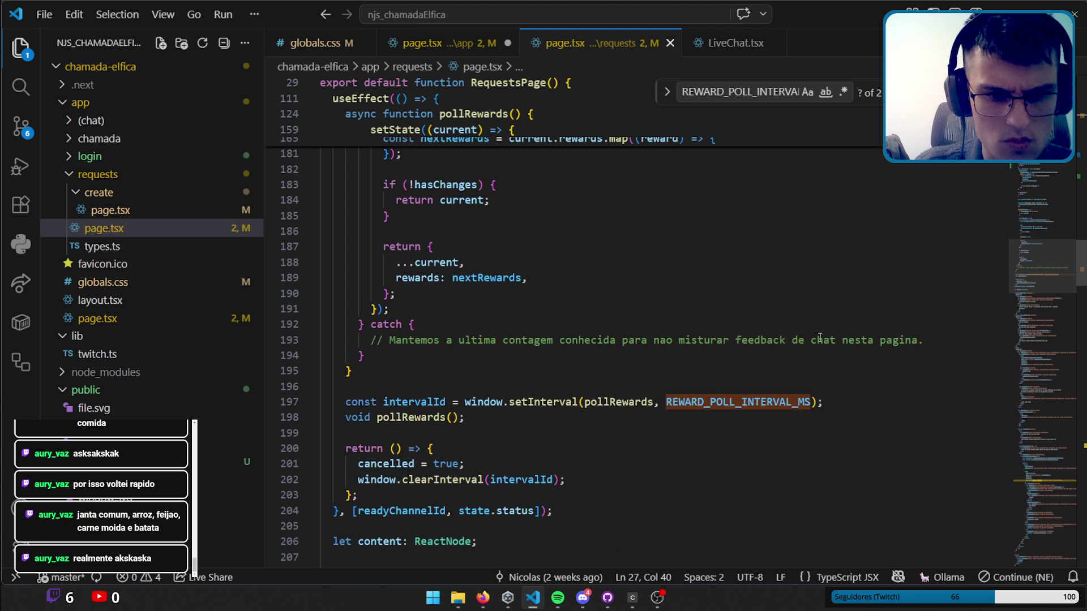
pyautogui.scroll(-5, 820, 336)
pyautogui.scroll(-5, 824, 337)
pyautogui.scroll(-4, 824, 337)
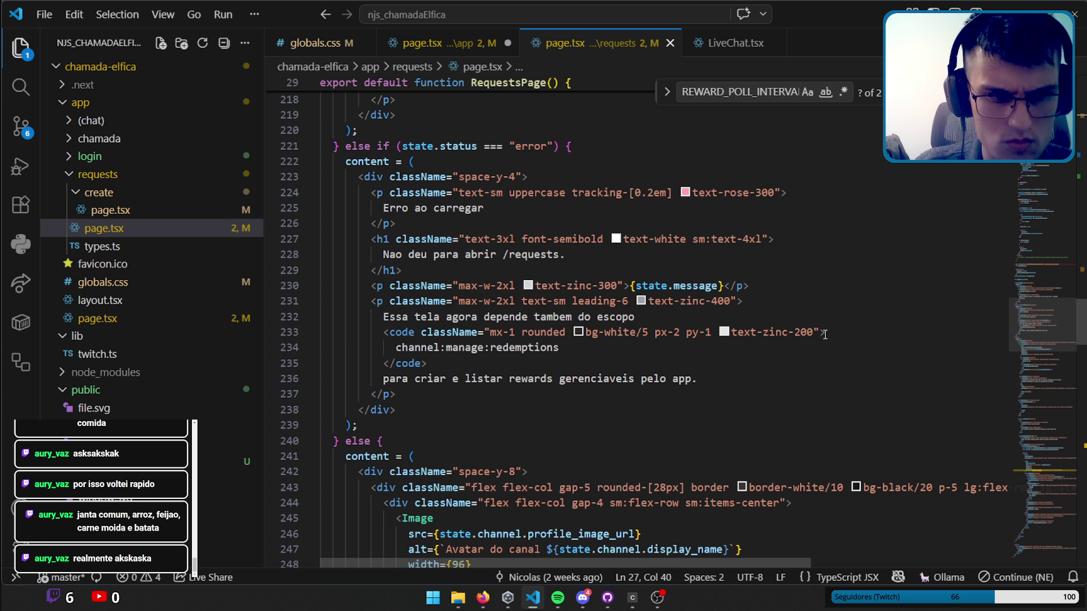
# Open requests/create/page.tsx, look through it, then return to the requests page.tsx.
pyautogui.click(125, 211)
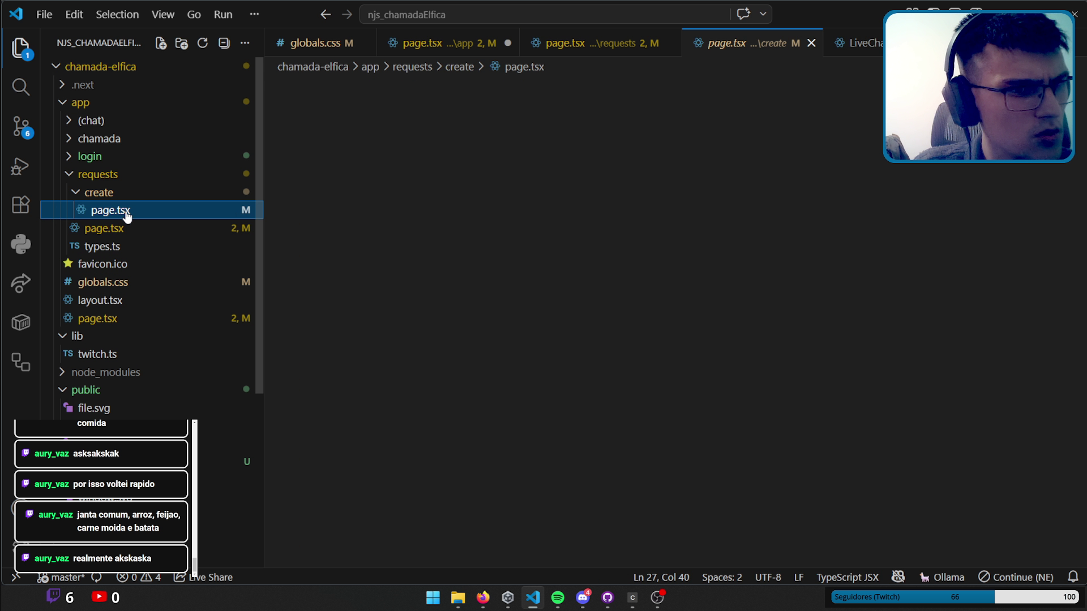
pyautogui.scroll(-5, 619, 234)
pyautogui.scroll(-4, 625, 316)
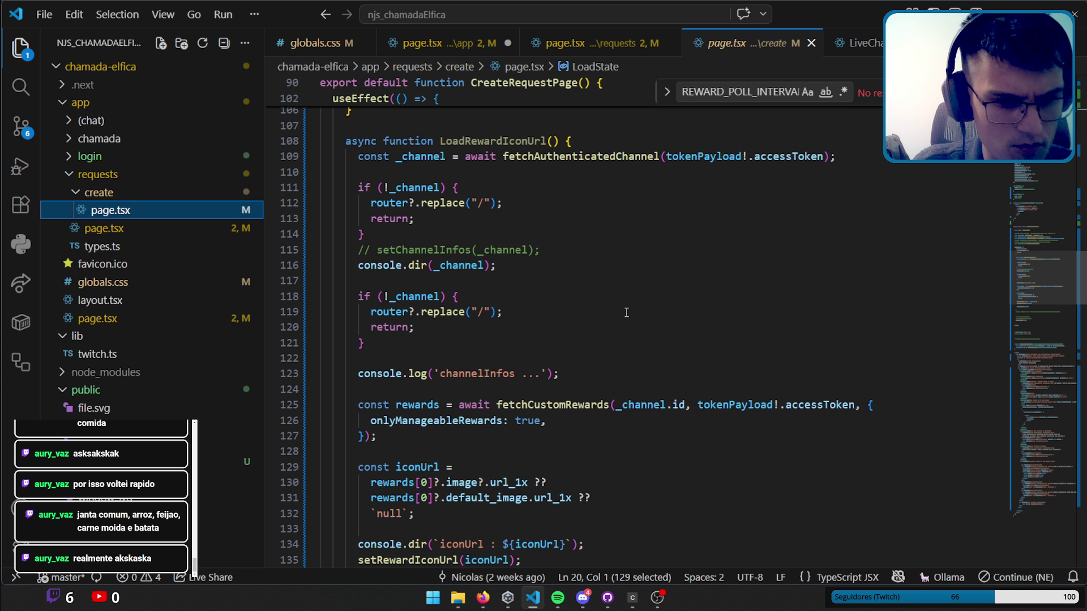
pyautogui.scroll(-2, 626, 313)
pyautogui.scroll(-2, 623, 310)
pyautogui.scroll(-4, 609, 302)
pyautogui.scroll(-4, 609, 301)
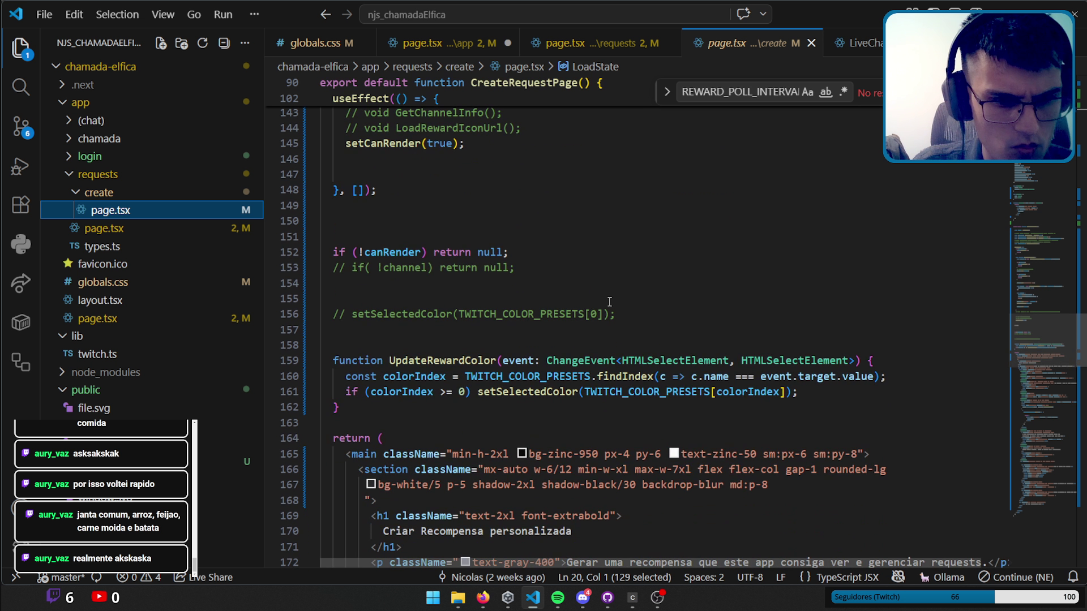
pyautogui.scroll(-3, 609, 302)
pyautogui.scroll(-4, 609, 302)
pyautogui.scroll(-4, 609, 302)
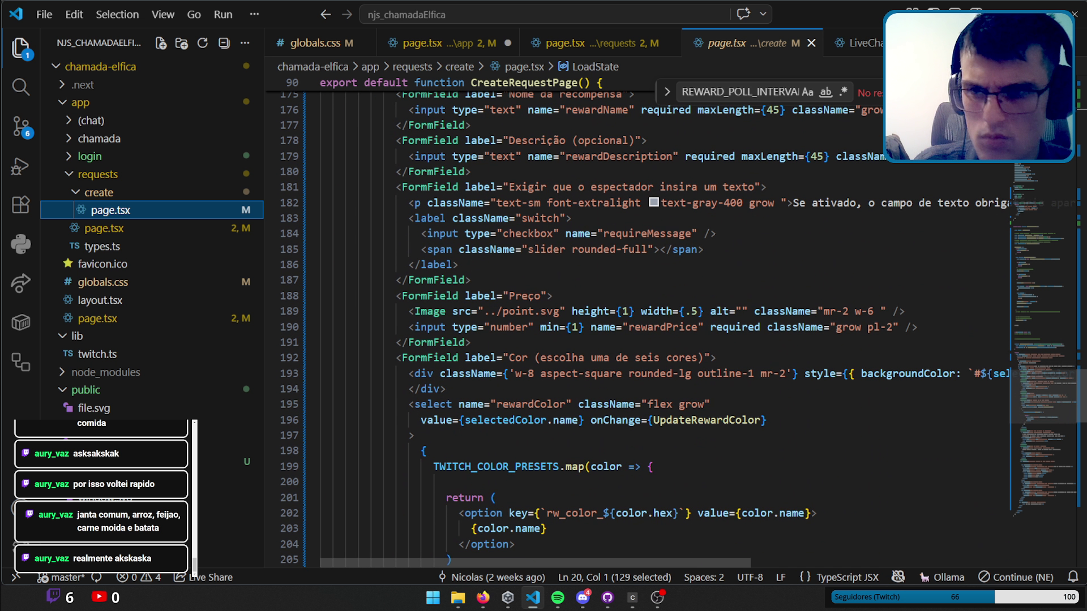
pyautogui.moveTo(1038, 158)
pyautogui.mouseDown()
pyautogui.moveTo(1061, 287)
pyautogui.moveTo(1069, 281)
pyautogui.moveTo(1071, 509)
pyautogui.moveTo(1071, 147)
pyautogui.mouseUp()
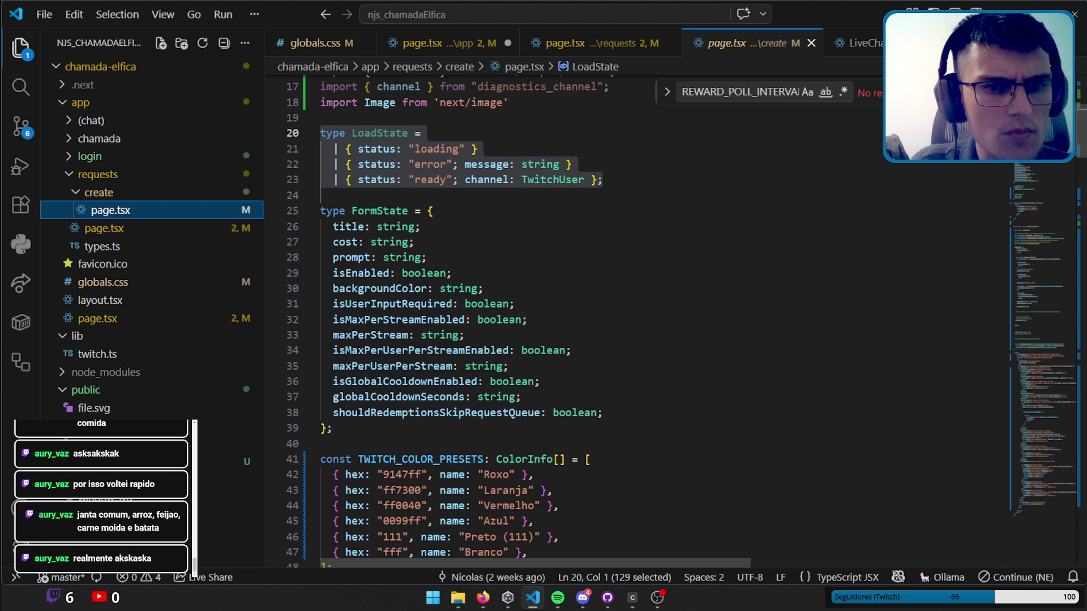
pyautogui.moveTo(1072, 147)
pyautogui.mouseDown()
pyautogui.moveTo(1072, 317)
pyautogui.moveTo(1071, 278)
pyautogui.mouseUp()
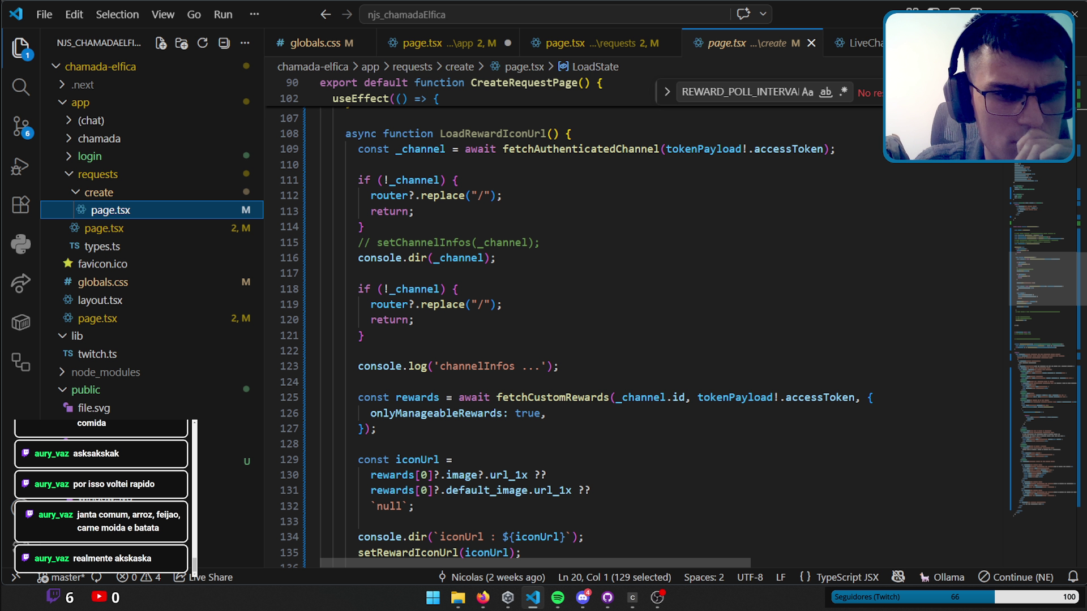
pyautogui.moveTo(1071, 279); pyautogui.dragTo(1071, 187)
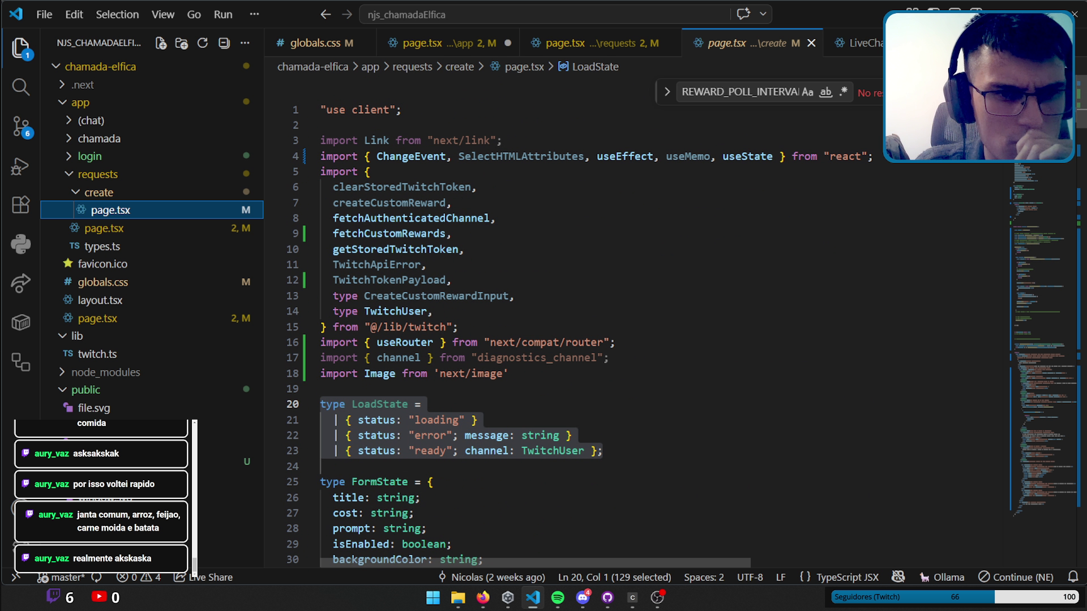
pyautogui.click(554, 45)
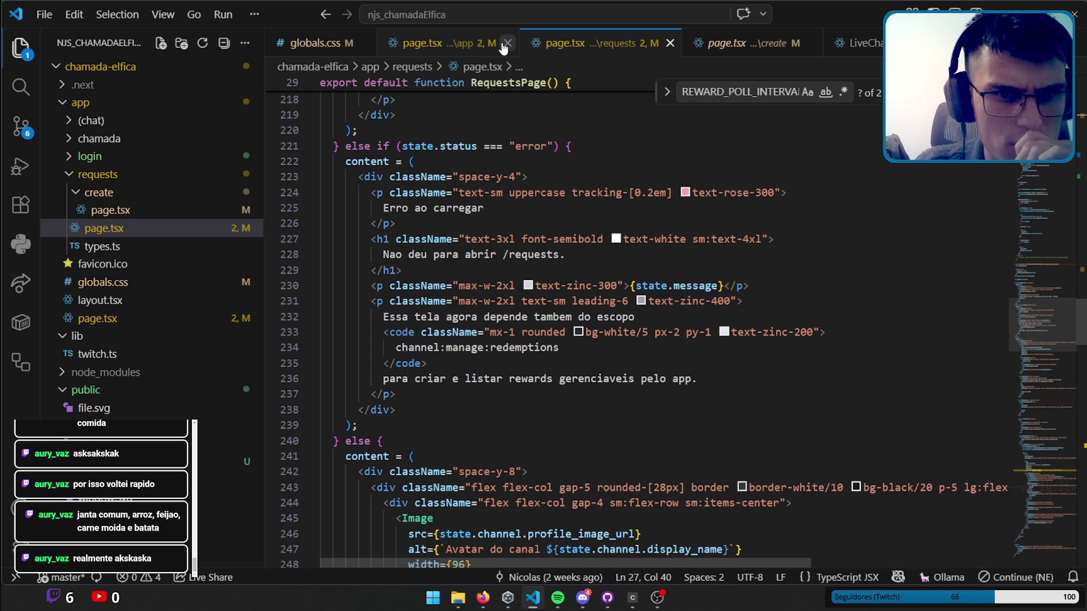
# Type a stray 'router' on line 44 of app/page.tsx, then move to the create request page.tsx.
pyautogui.click(436, 45)
pyautogui.write('route')
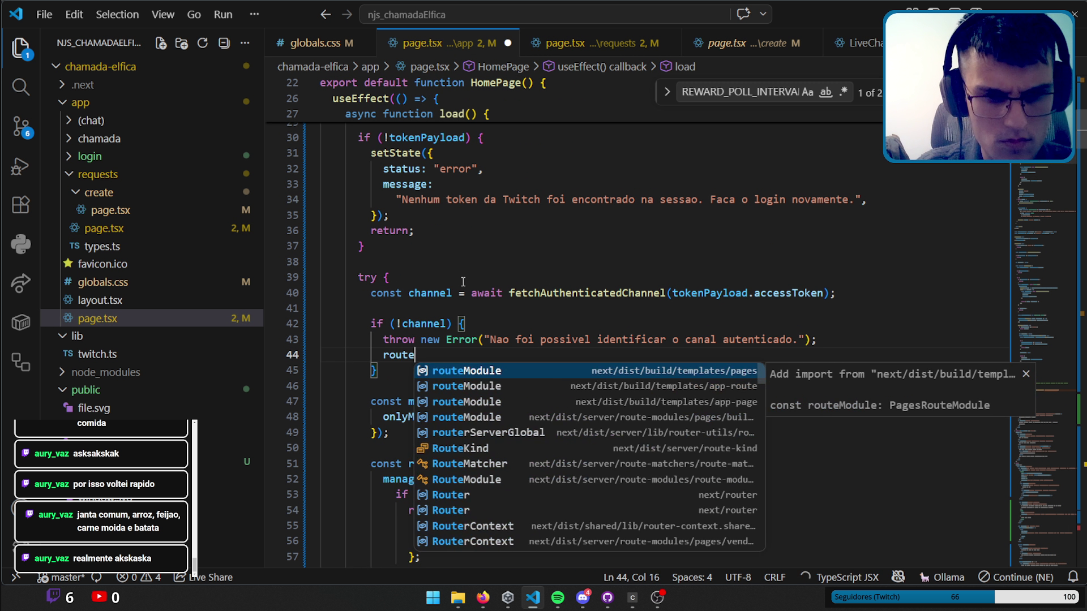
pyautogui.write('r')
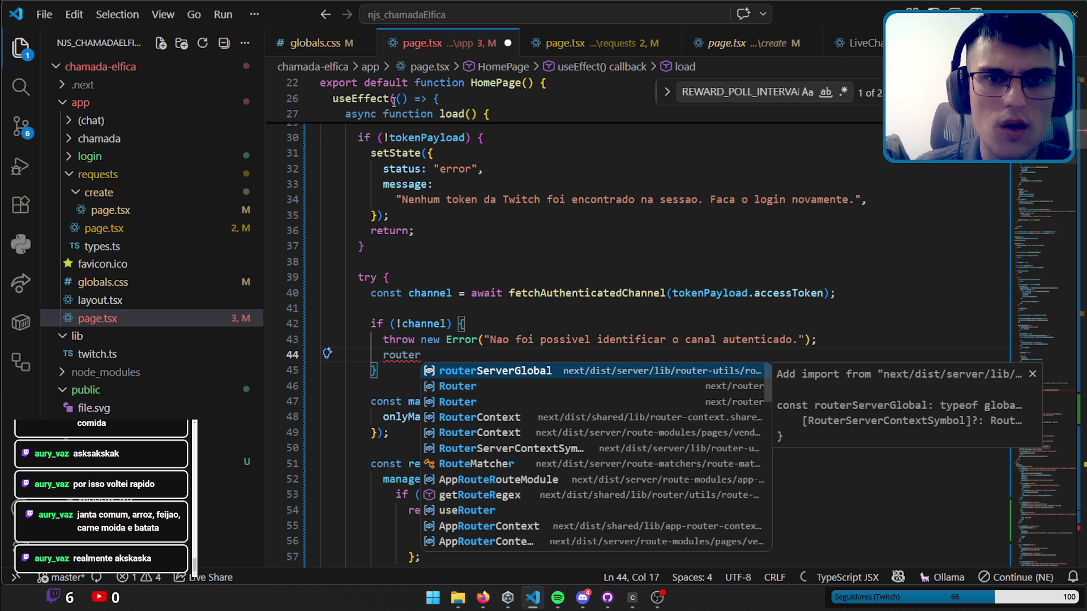
pyautogui.click(566, 43)
pyautogui.hotkey('ctrl', 'pagedown')
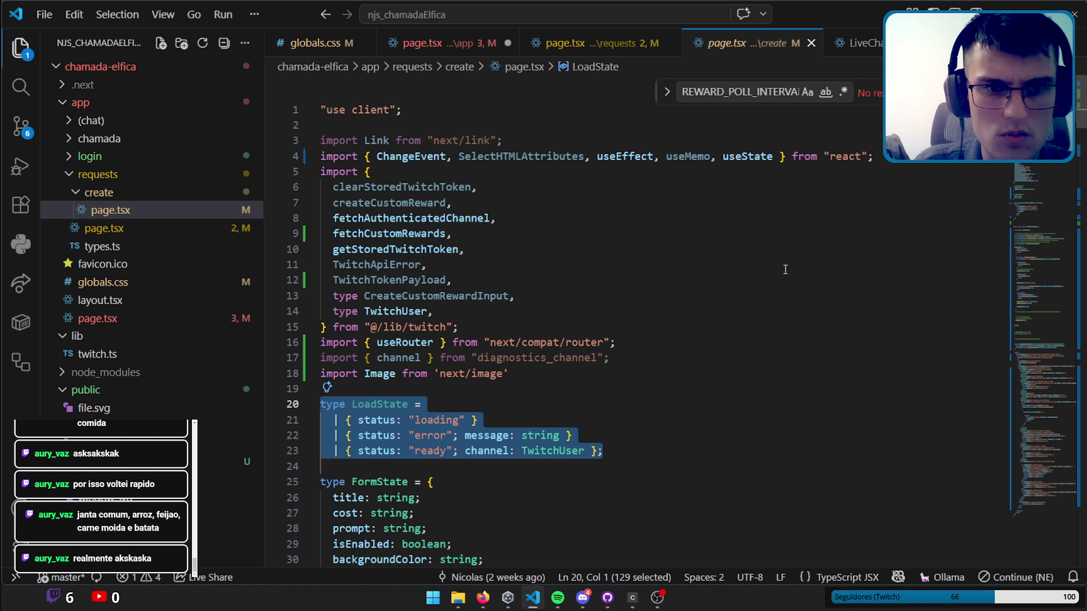
# Scroll through the create request page.tsx code.
pyautogui.scroll(-3, 704, 270)
pyautogui.scroll(-1, 707, 267)
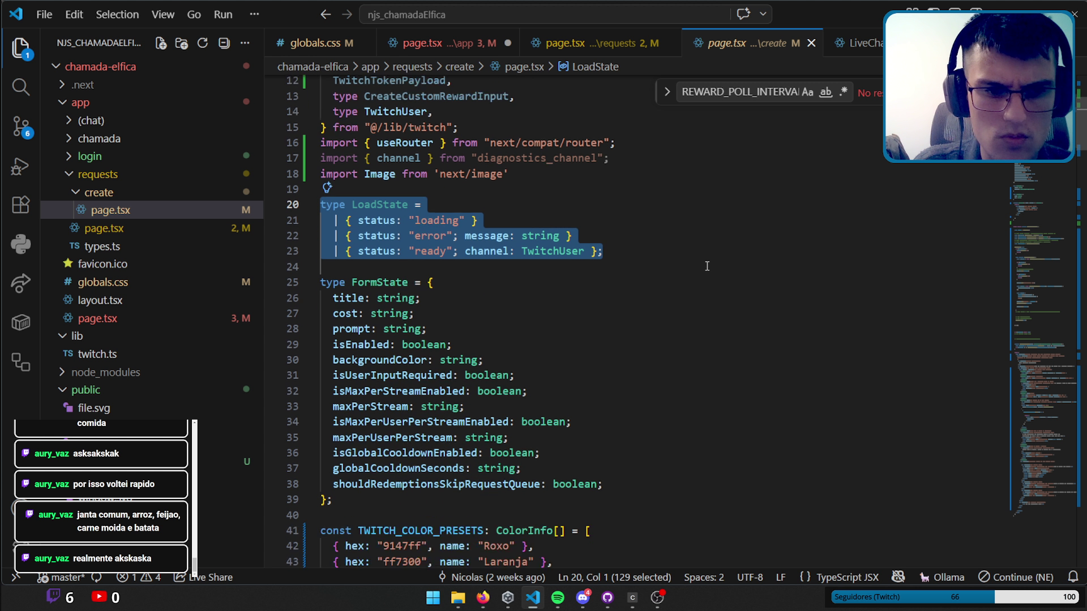
pyautogui.scroll(-5, 712, 265)
pyautogui.scroll(-2, 717, 263)
pyautogui.scroll(-4, 717, 263)
pyautogui.scroll(-4, 1048, 199)
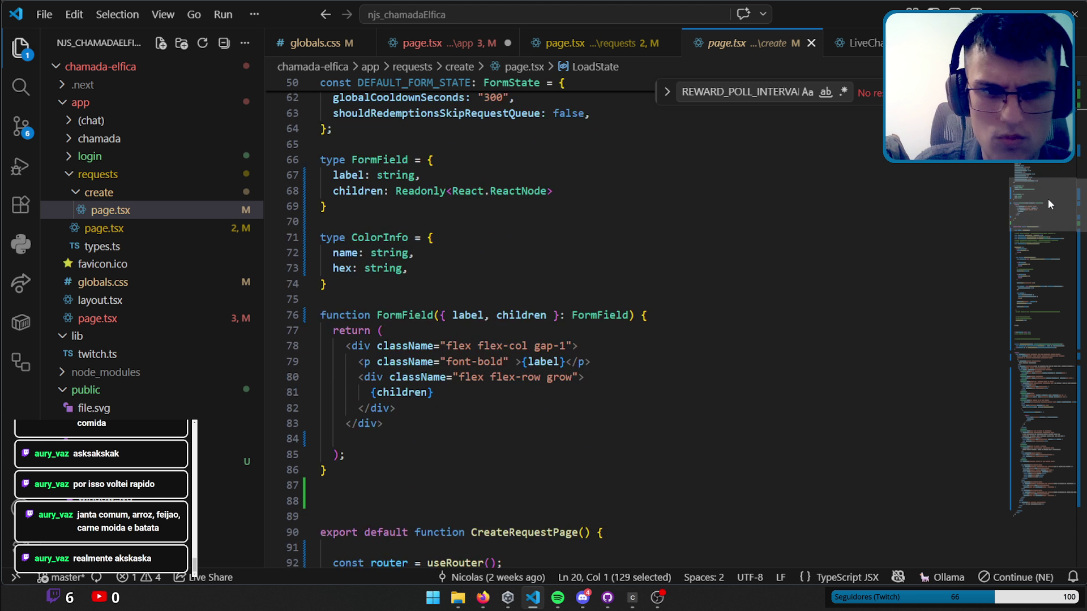
pyautogui.moveTo(1048, 200); pyautogui.dragTo(1075, 372)
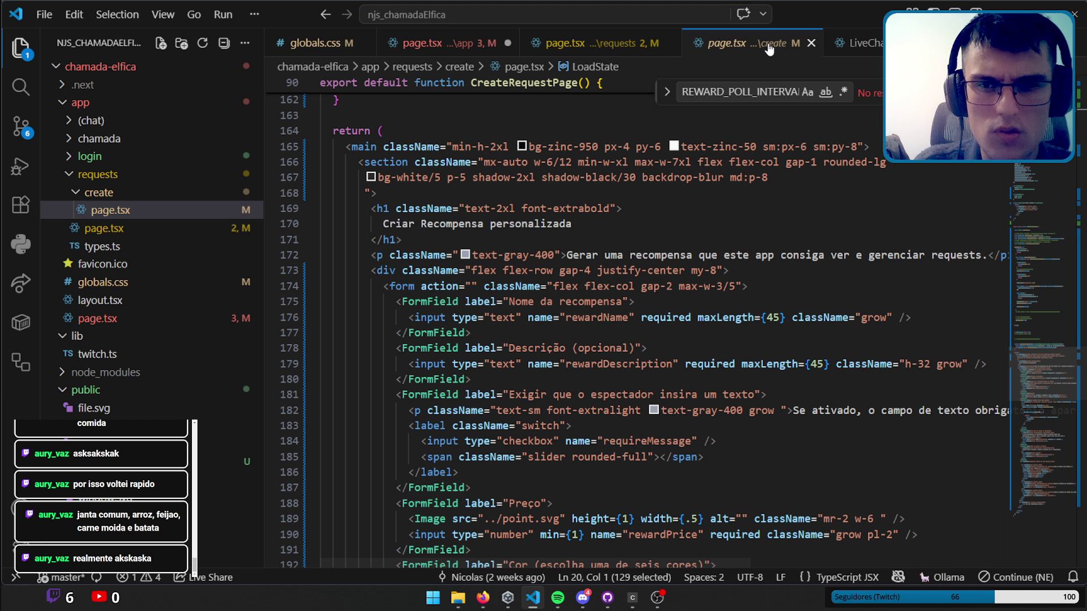
# Close the create request page.tsx and delete the stray 'router' from line 44 of app/page.tsx.
pyautogui.click(614, 45)
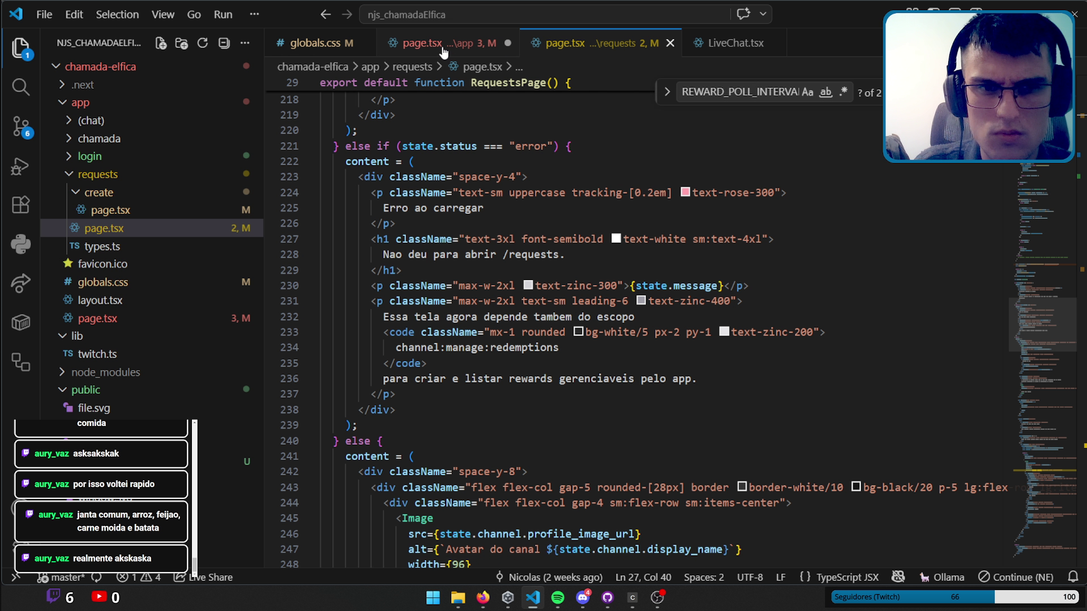
pyautogui.hotkey('ctrl', 'Tab')
pyautogui.hotkey('ctrl', 'BackSpace')
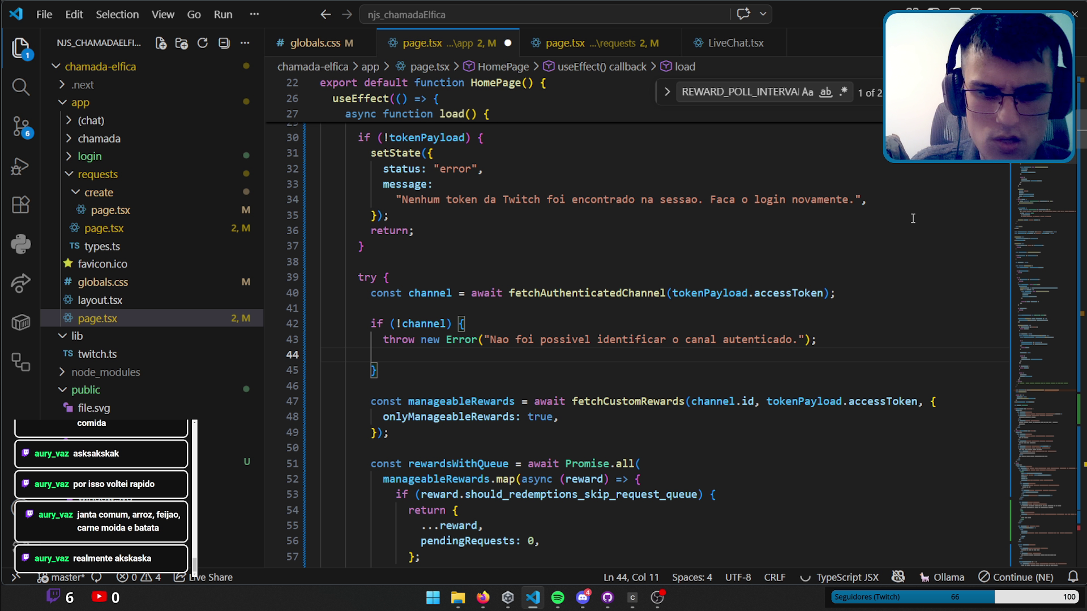
pyautogui.click(1029, 448)
pyautogui.moveTo(1029, 448)
pyautogui.mouseDown()
pyautogui.moveTo(1039, 497)
pyautogui.moveTo(1058, 239)
pyautogui.moveTo(1024, 224)
pyautogui.moveTo(1024, 135)
pyautogui.mouseUp()
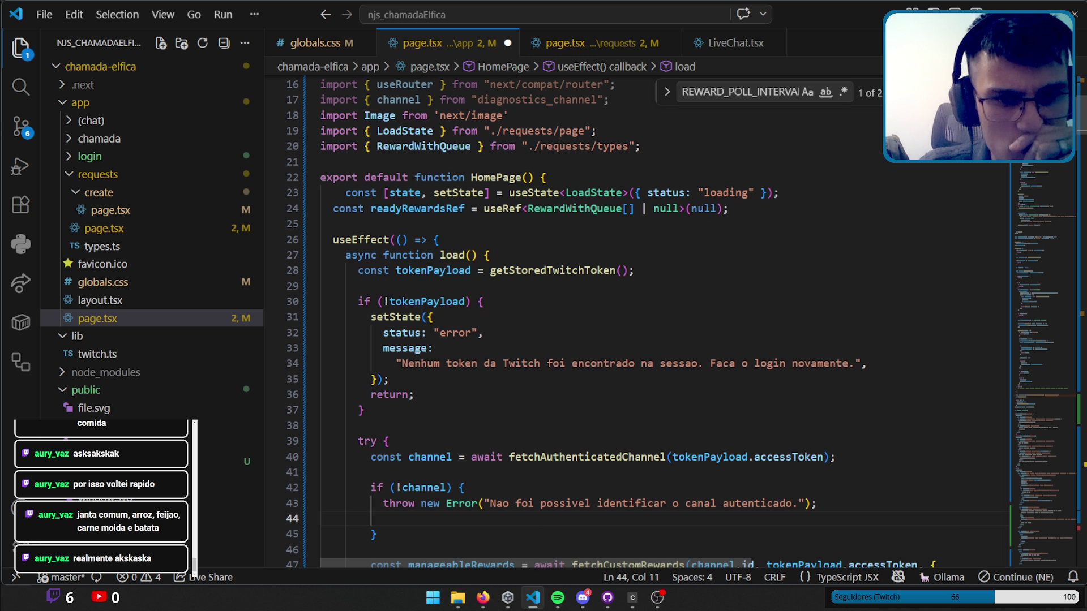
pyautogui.doubleClick(435, 210)
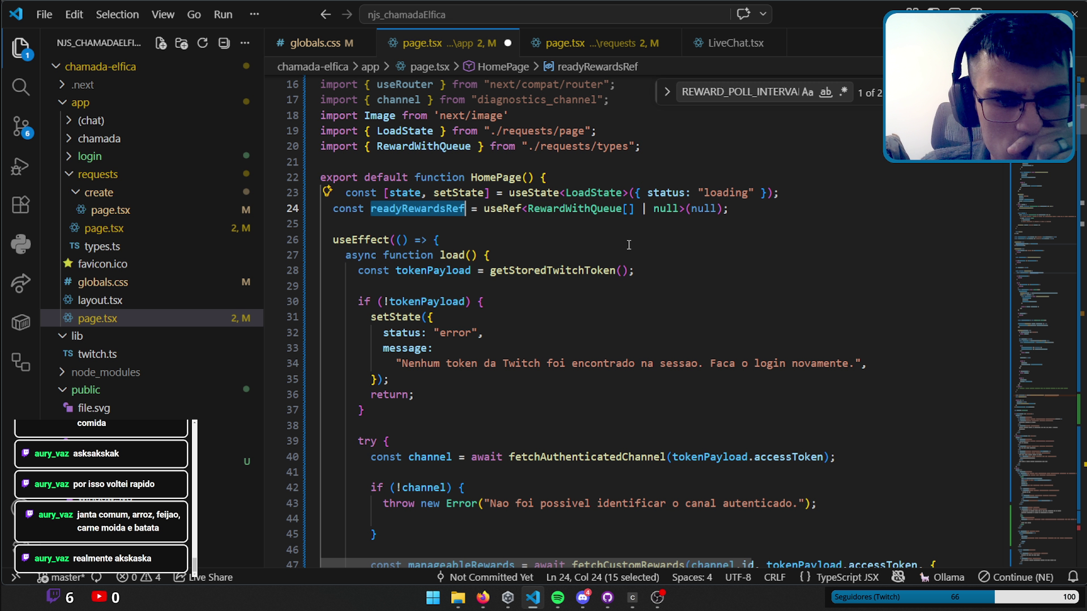
pyautogui.scroll(-1, 630, 243)
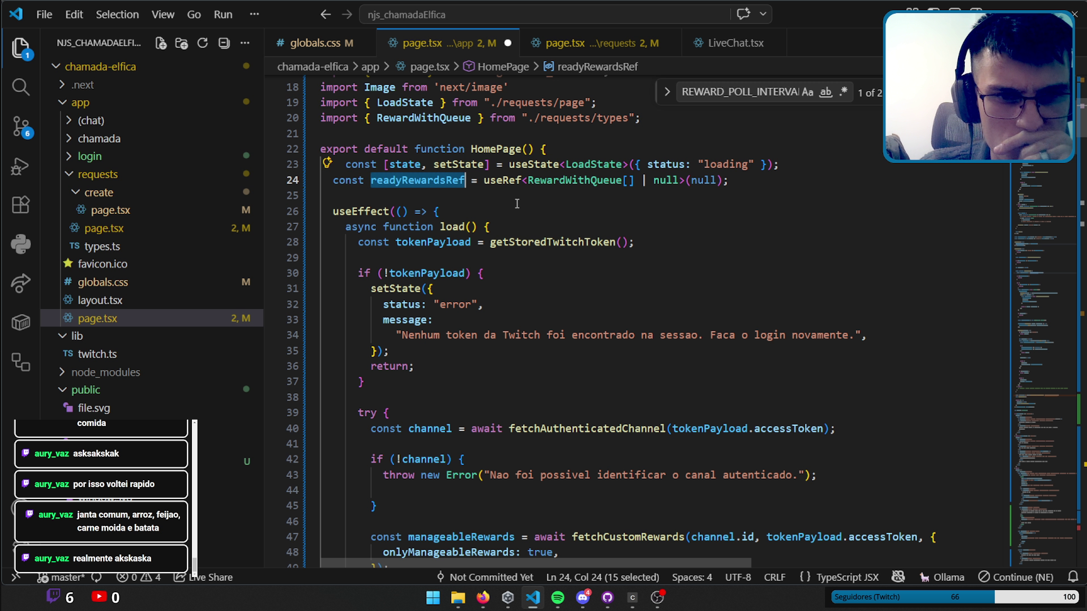
pyautogui.click(339, 164)
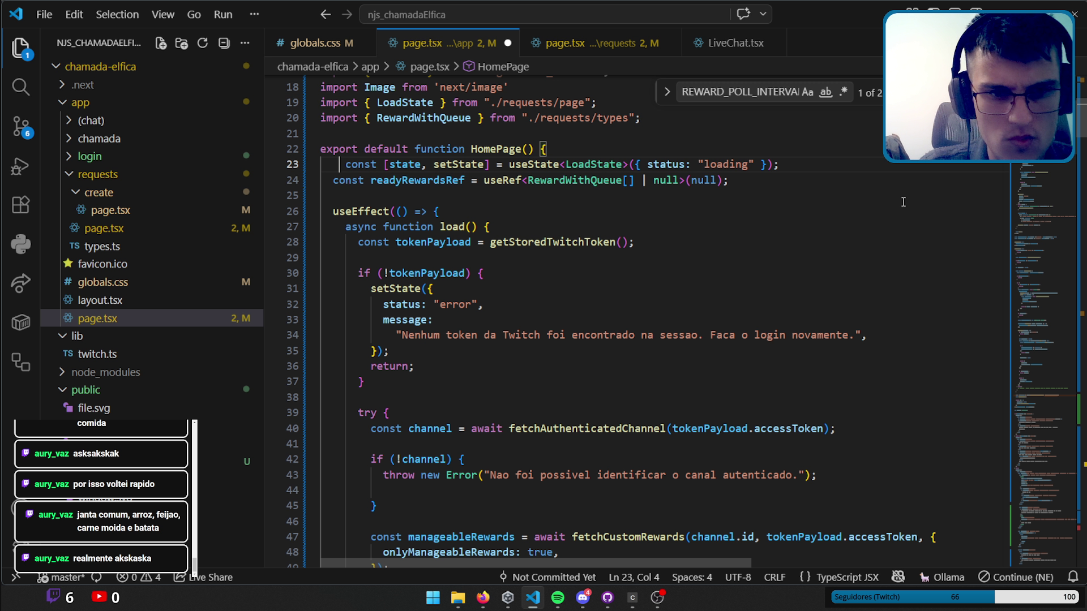
pyautogui.moveTo(1039, 396)
pyautogui.mouseDown()
pyautogui.moveTo(1042, 500)
pyautogui.moveTo(1044, 203)
pyautogui.mouseUp()
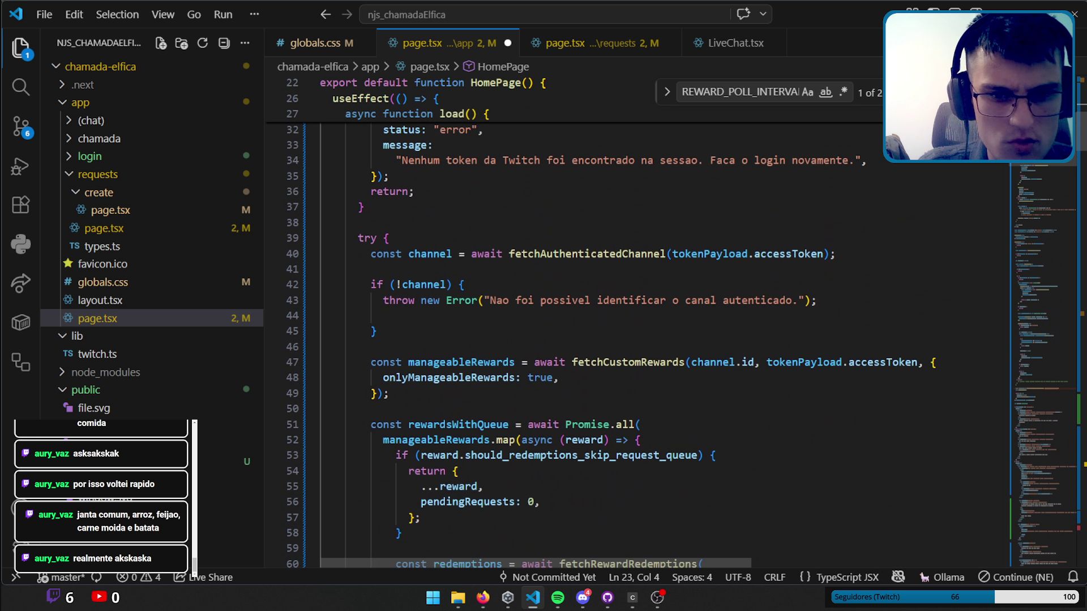
pyautogui.scroll(5, 622, 323)
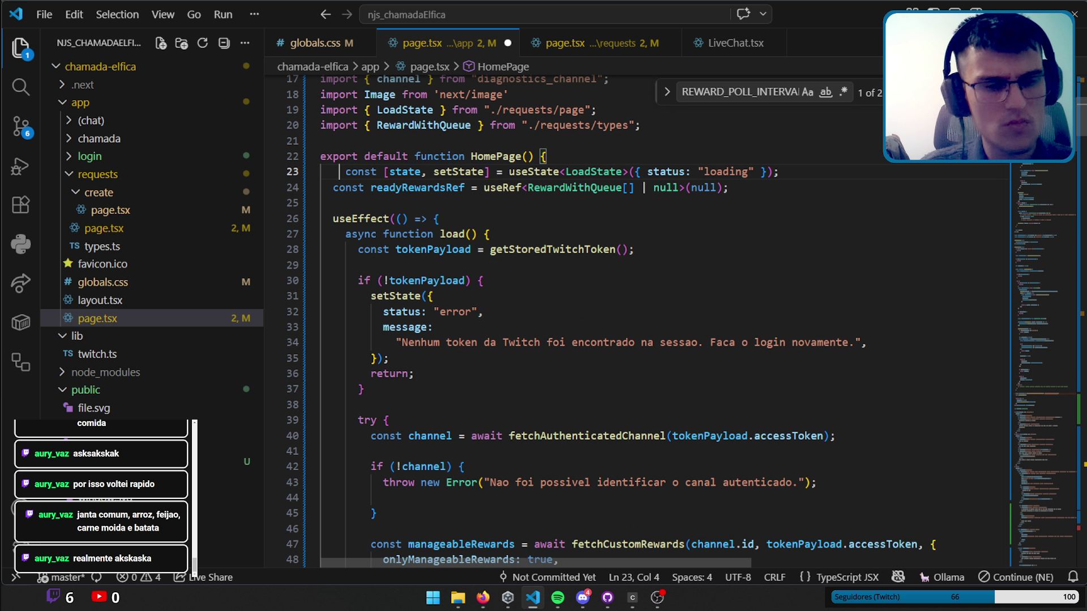
pyautogui.click(453, 233)
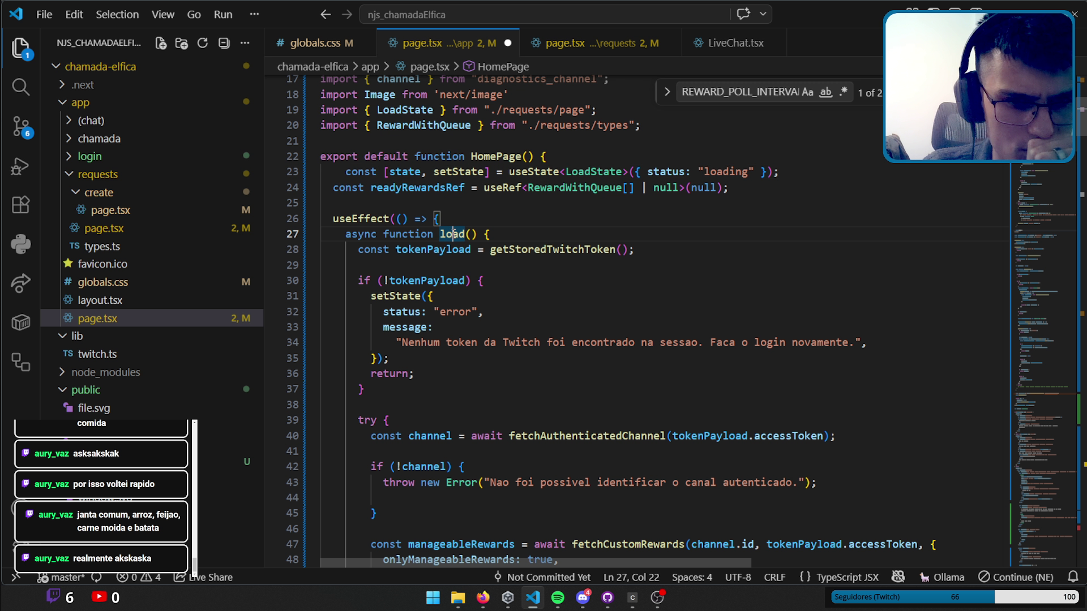
pyautogui.doubleClick(550, 249)
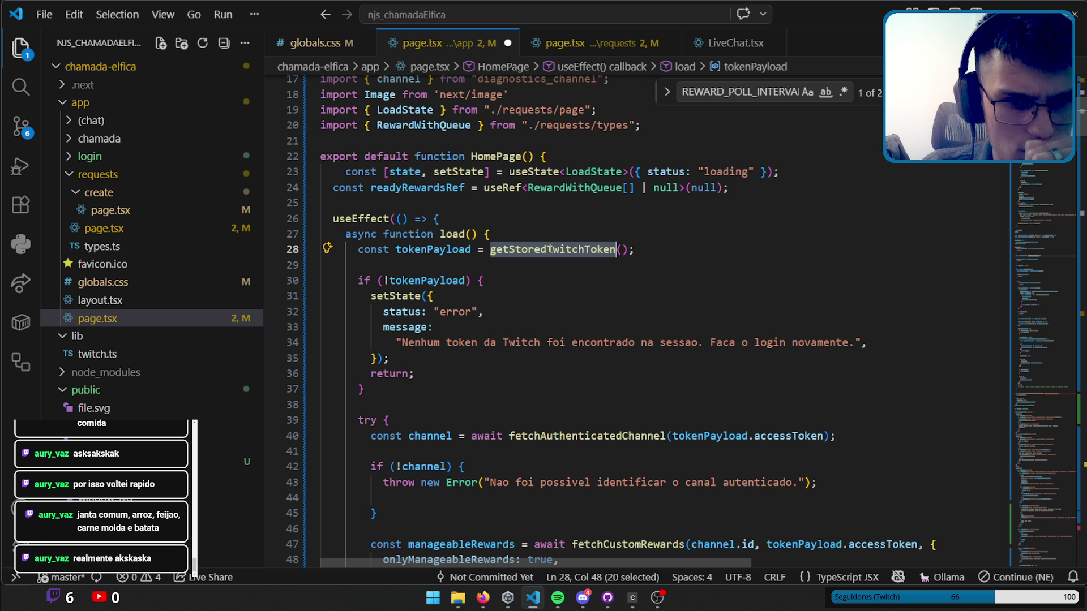
pyautogui.doubleClick(452, 250)
pyautogui.doubleClick(546, 250)
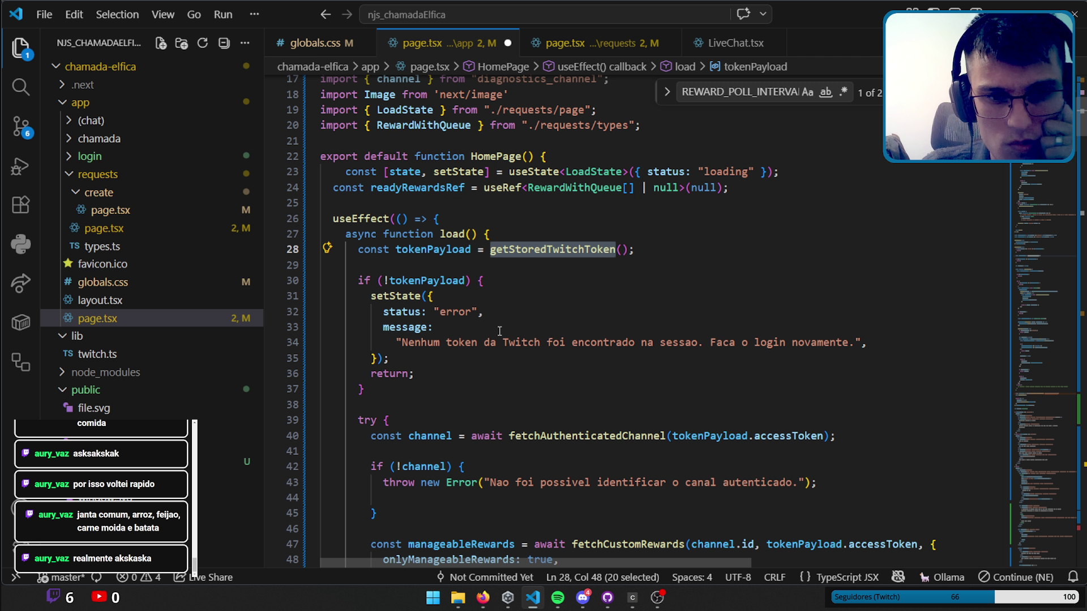
pyautogui.doubleClick(401, 311)
pyautogui.doubleClick(401, 296)
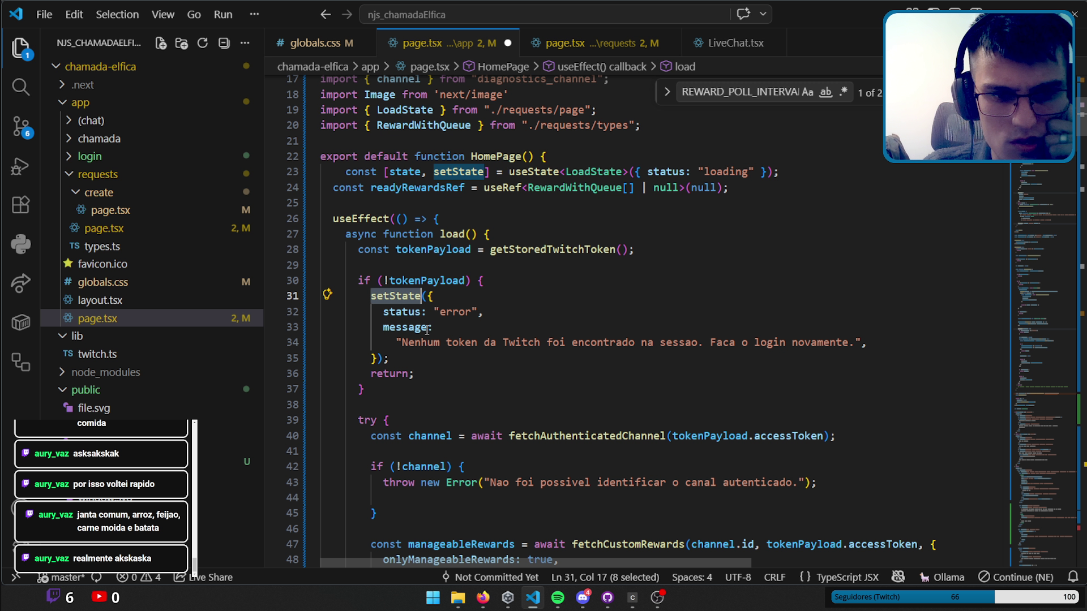
pyautogui.moveTo(396, 342); pyautogui.dragTo(905, 340)
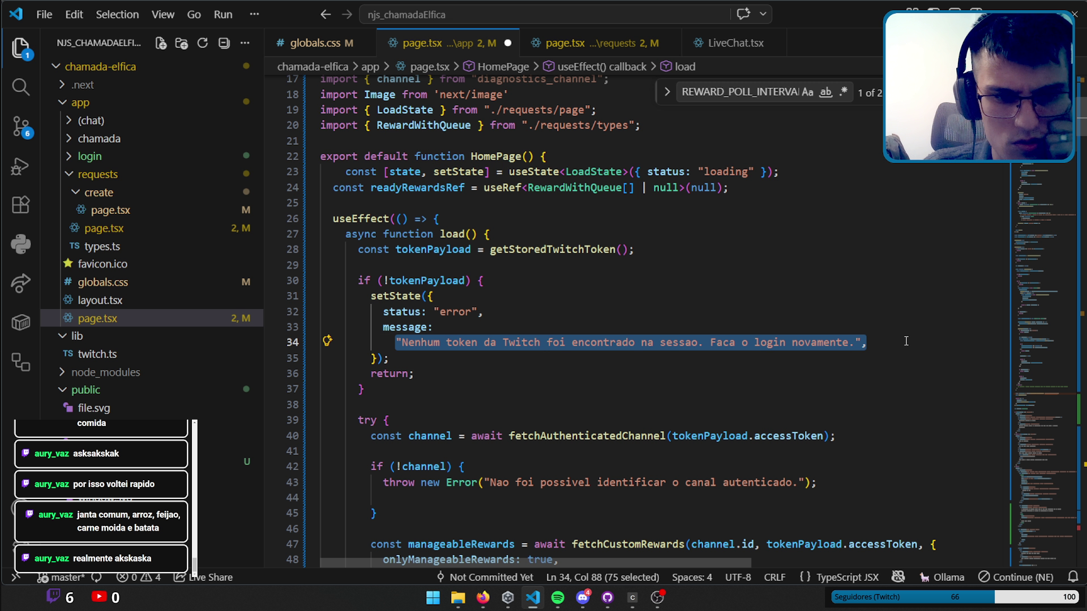
pyautogui.scroll(-2, 537, 386)
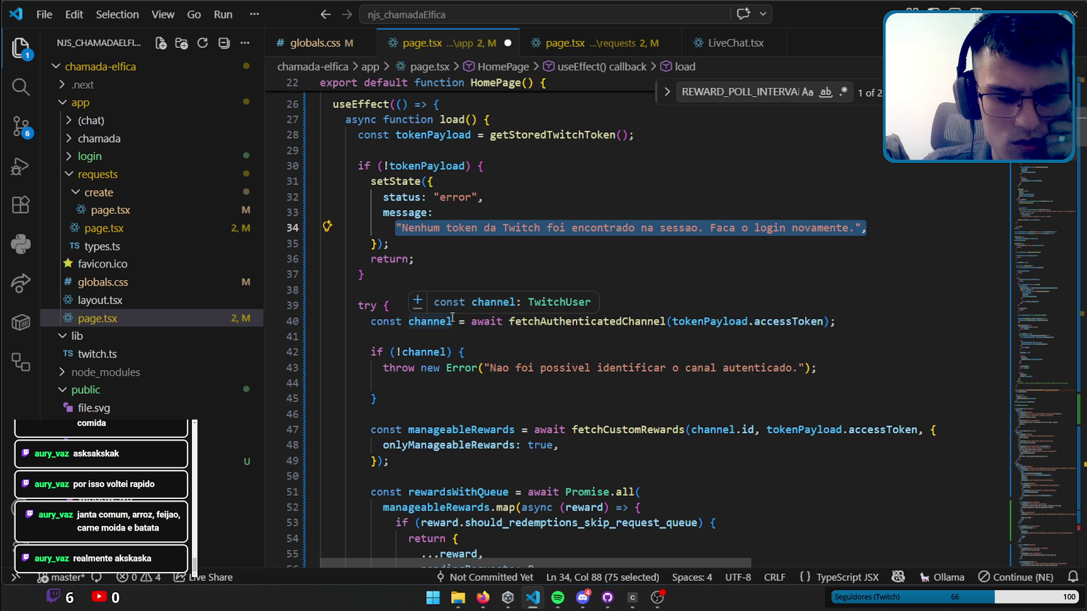
pyautogui.click(404, 276)
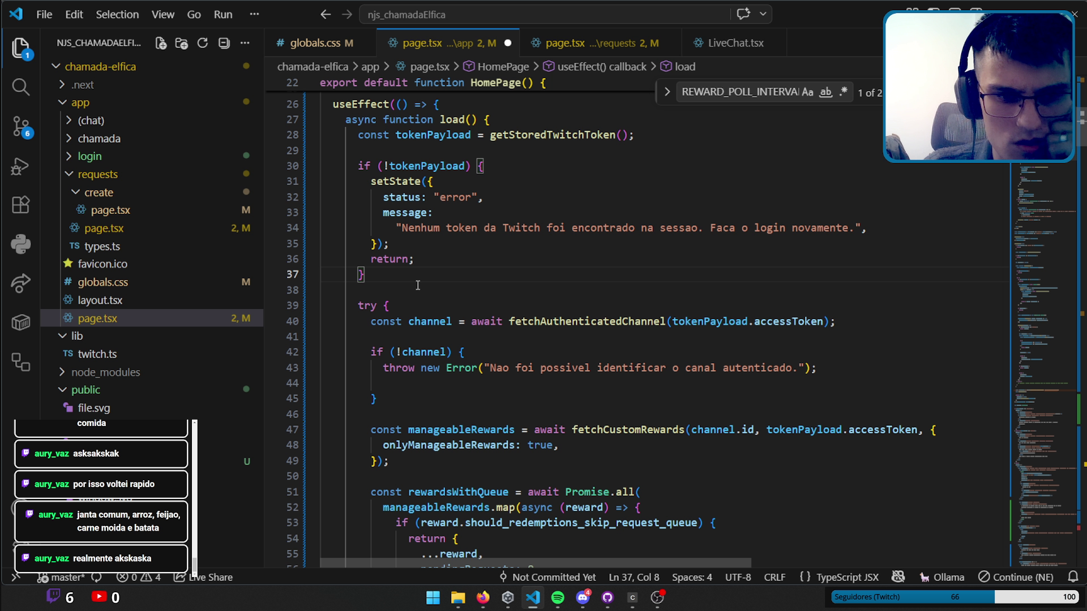
pyautogui.click(425, 321)
pyautogui.doubleClick(588, 321)
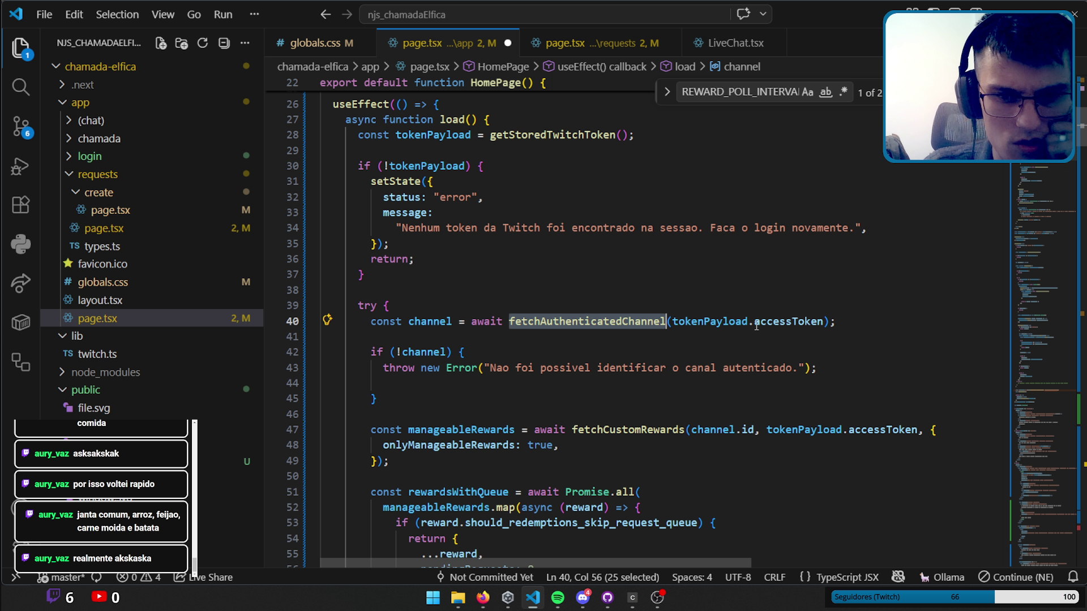
pyautogui.scroll(-2, 502, 310)
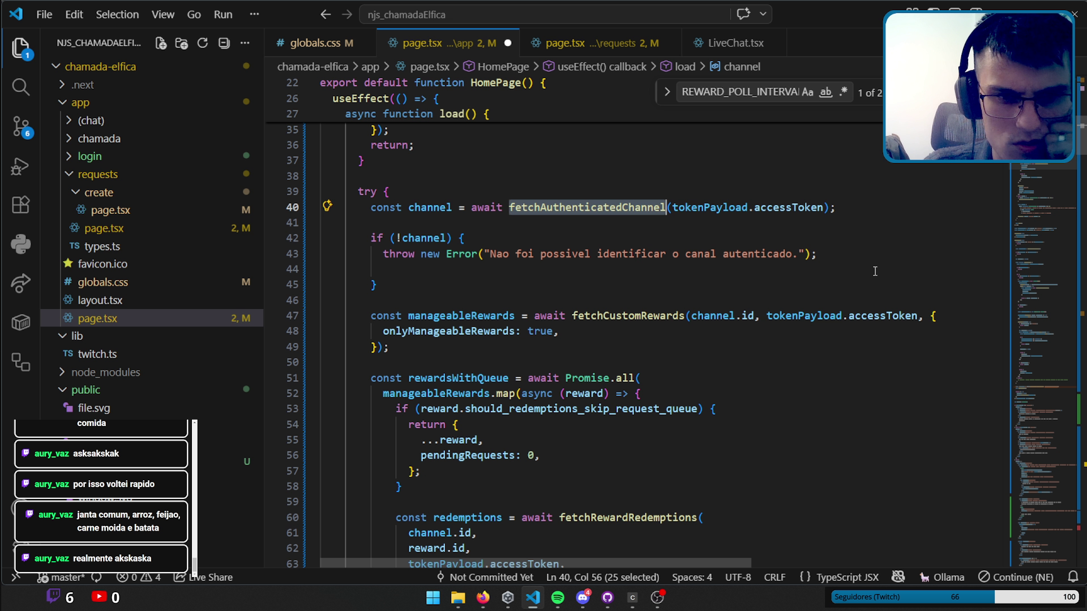
pyautogui.scroll(3, 615, 298)
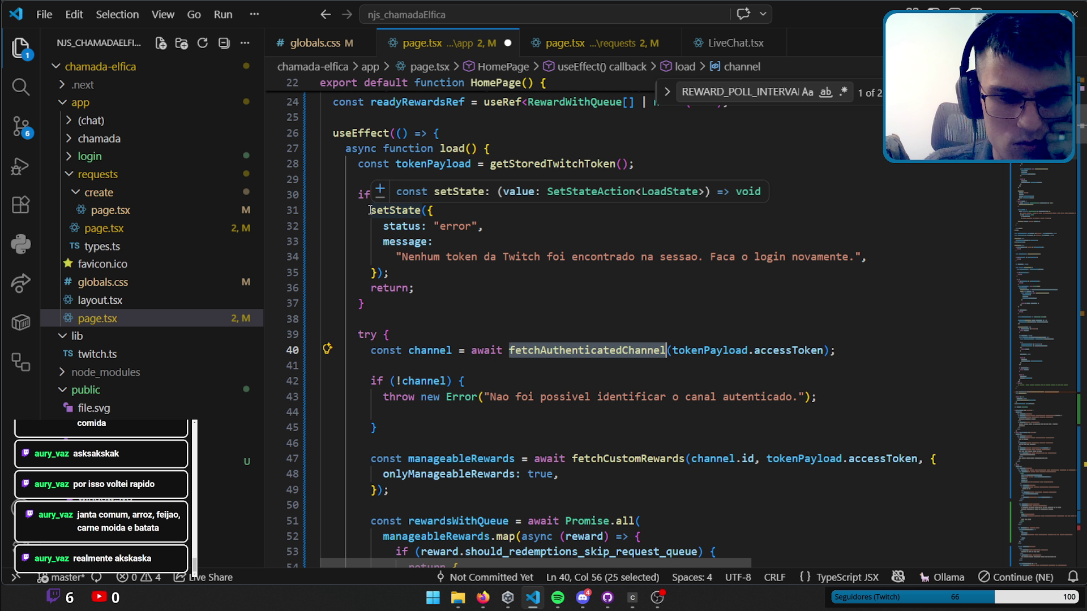
# Copy the missing-token setState error block into the if (!channel) check.
pyautogui.moveTo(370, 210); pyautogui.dragTo(390, 273)
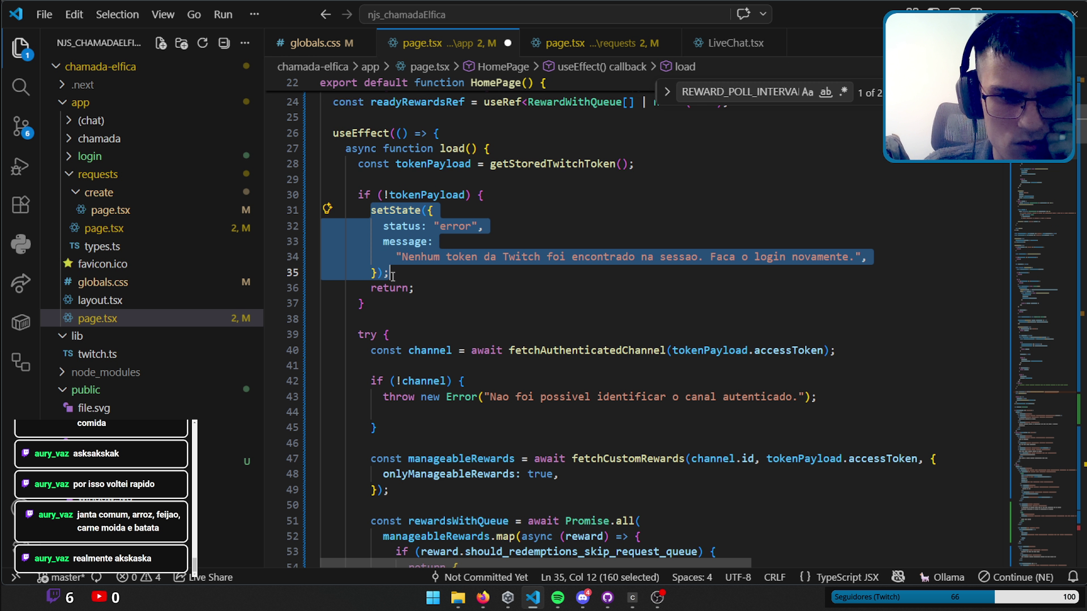
pyautogui.hotkey('ctrl', 'c')
pyautogui.click(404, 406)
pyautogui.press('Return')
pyautogui.hotkey('ctrl', 'v')
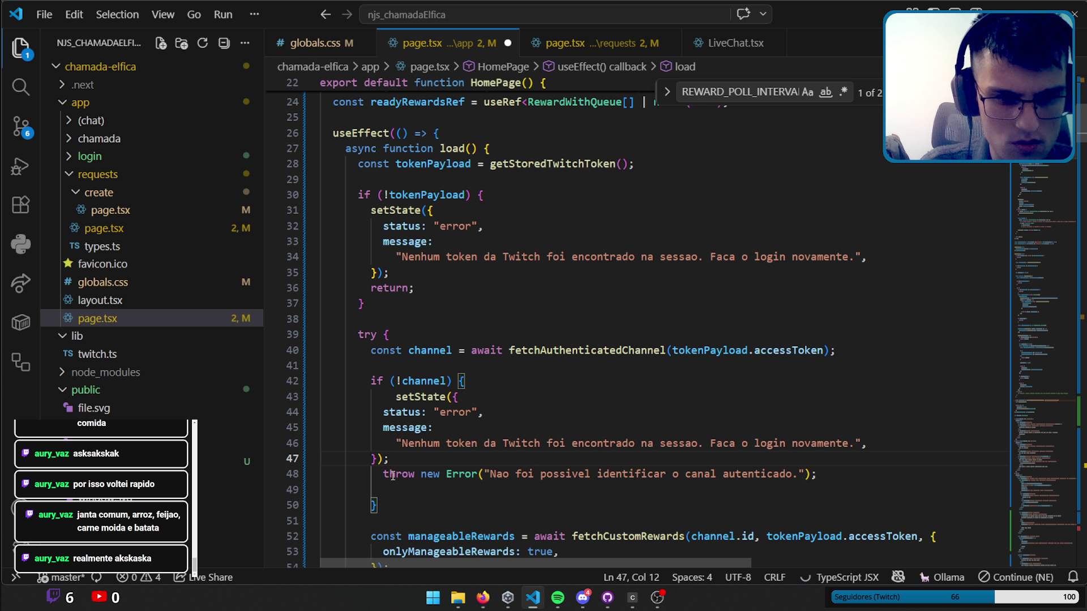
# Use the message 'Nao foi possivel identificar o canal autenticado.' and replace the throw with return;.
pyautogui.moveTo(384, 474); pyautogui.dragTo(817, 474)
pyautogui.moveTo(490, 475); pyautogui.dragTo(794, 473)
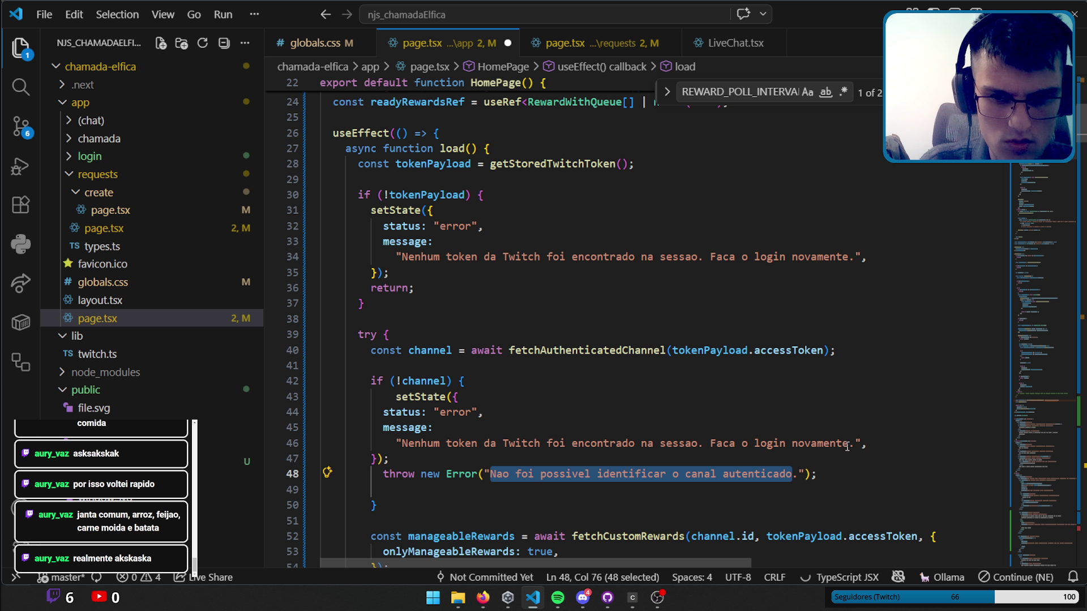
pyautogui.hotkey('ctrl', 'c')
pyautogui.moveTo(847, 443)
pyautogui.mouseDown()
pyautogui.moveTo(401, 443)
pyautogui.moveTo(818, 474)
pyautogui.mouseUp()
pyautogui.hotkey('ctrl', 'v')
pyautogui.press('BackSpace')
pyautogui.write('retu')
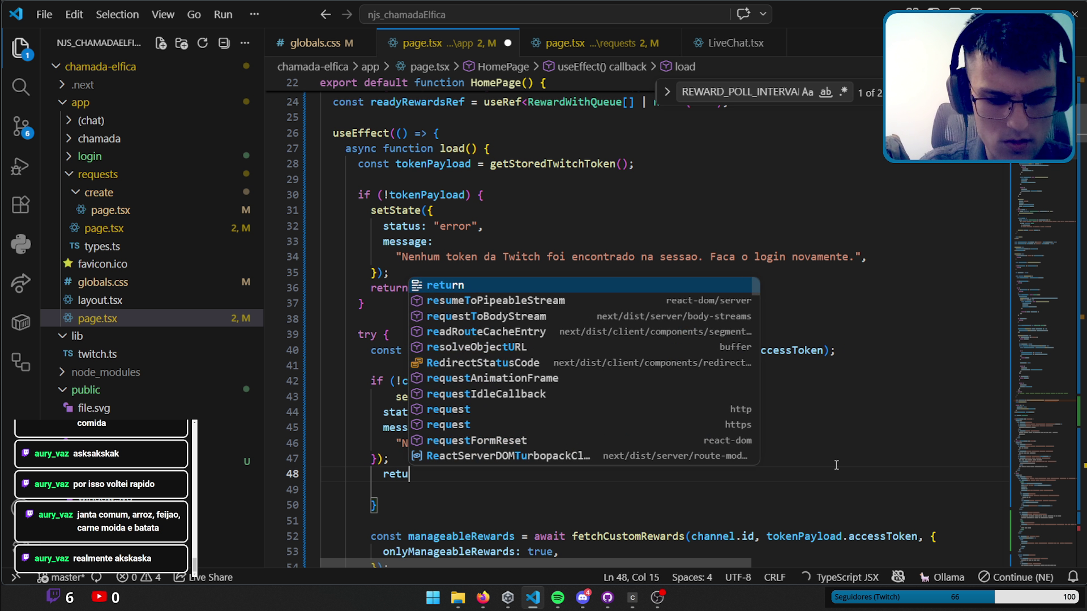
pyautogui.press('BackSpace')
pyautogui.write('urn;')
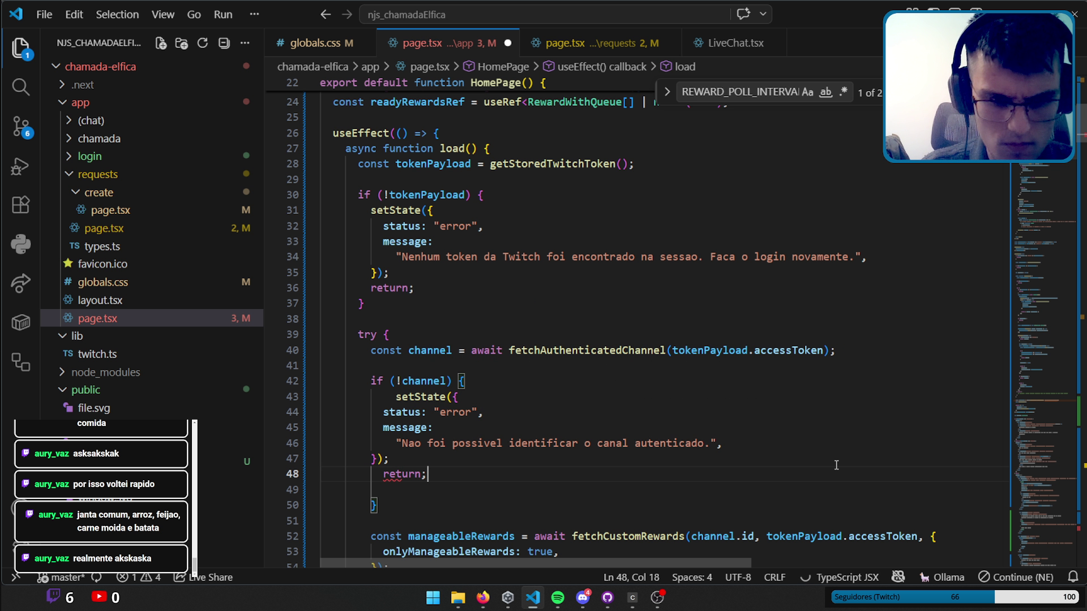
# Insert a blank line between the setState block and return;.
pyautogui.scroll(-2, 602, 394)
pyautogui.scroll(-1, 603, 394)
pyautogui.click(391, 316)
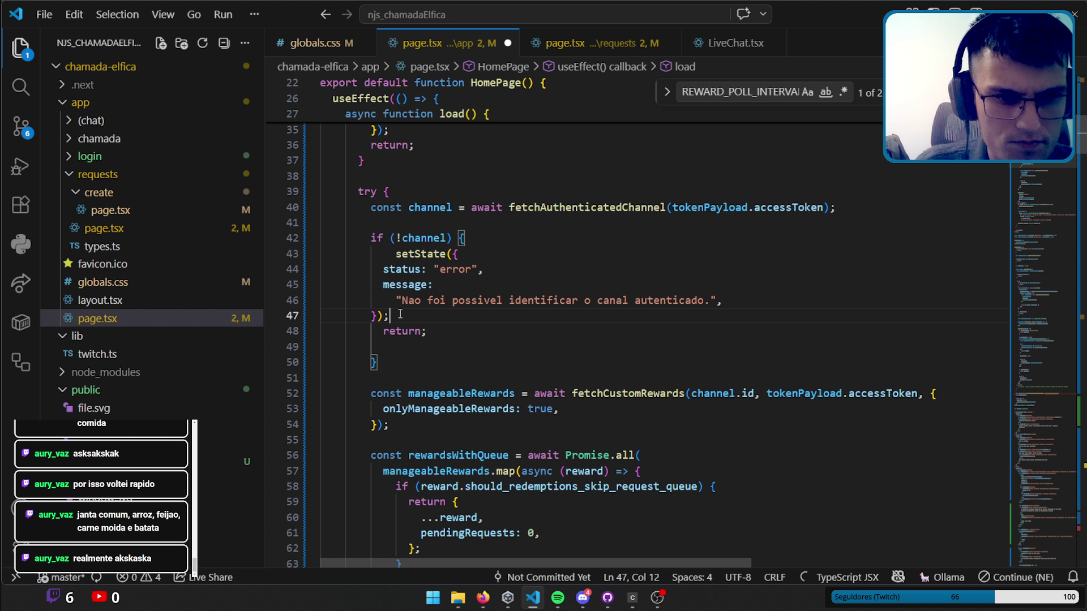
pyautogui.press('Return')
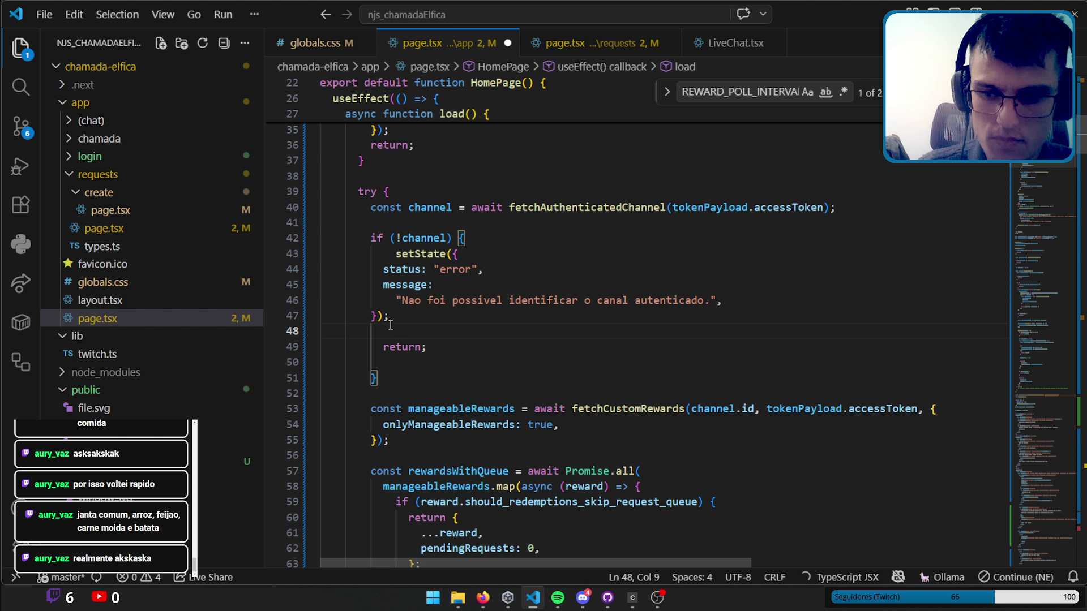
pyautogui.scroll(-3, 470, 265)
pyautogui.scroll(-1, 481, 267)
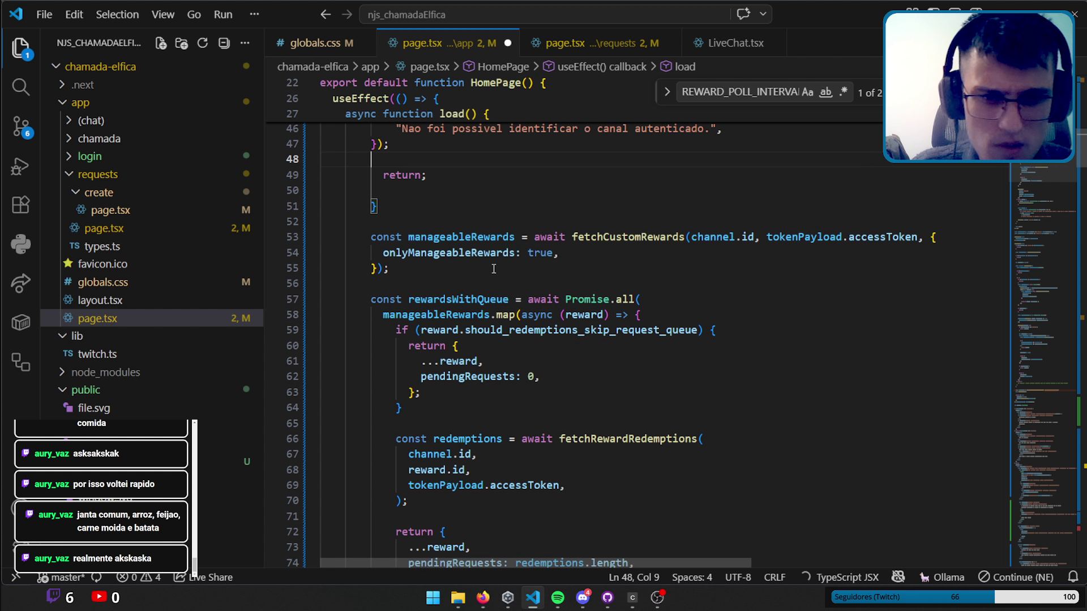
# Delete the rewardsWithQueue Promise.all redemption-counting block.
pyautogui.doubleClick(475, 299)
pyautogui.press('Home')
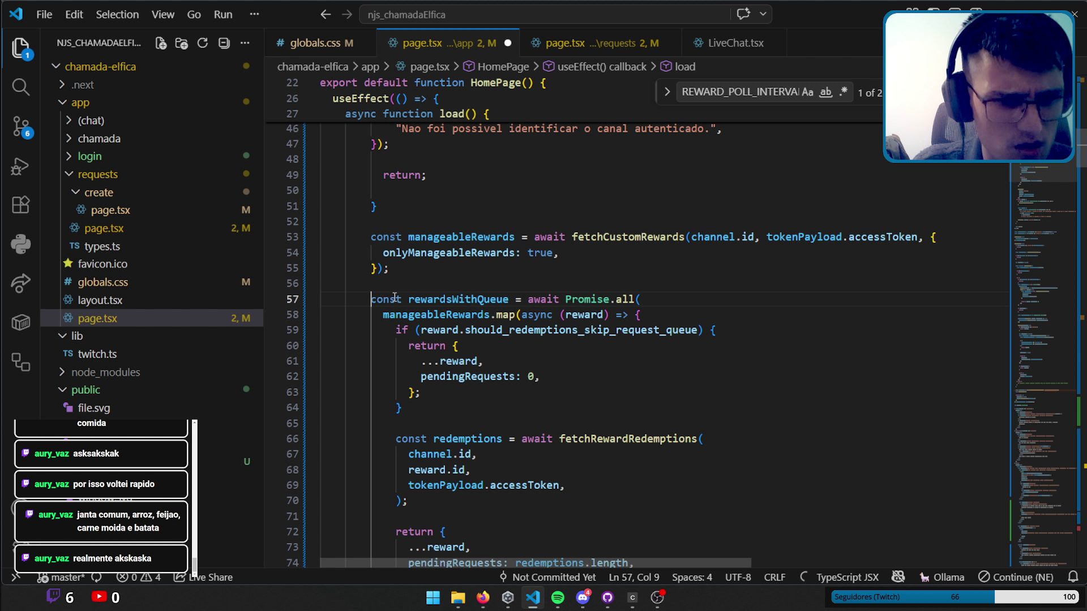
pyautogui.scroll(-5, 429, 351)
pyautogui.scroll(-1, 428, 352)
pyautogui.keyDown('shift'); pyautogui.click(428, 351); pyautogui.keyUp('shift')
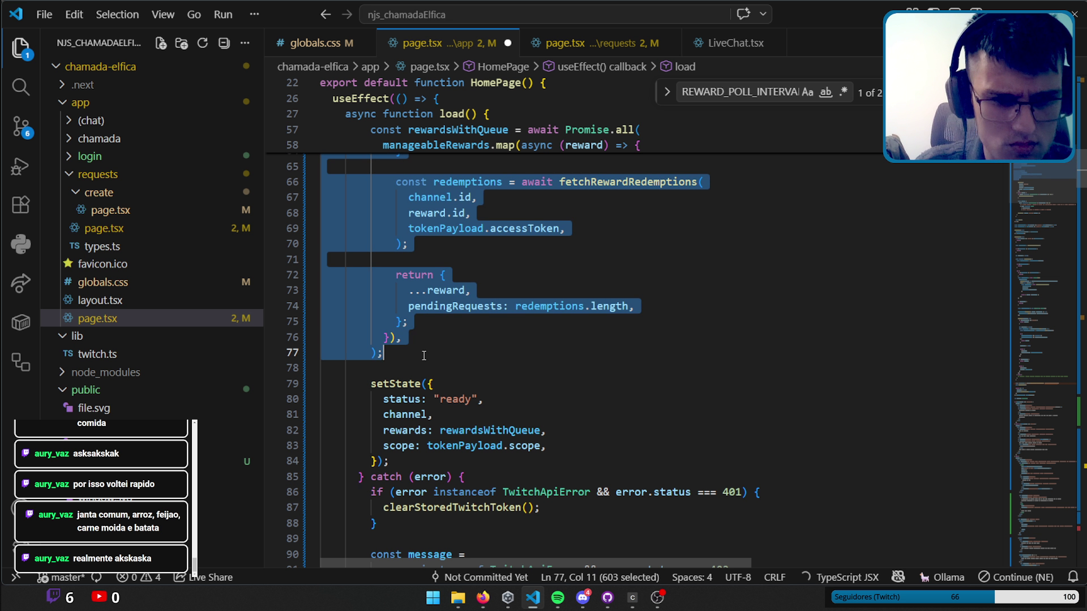
pyautogui.press('BackSpace')
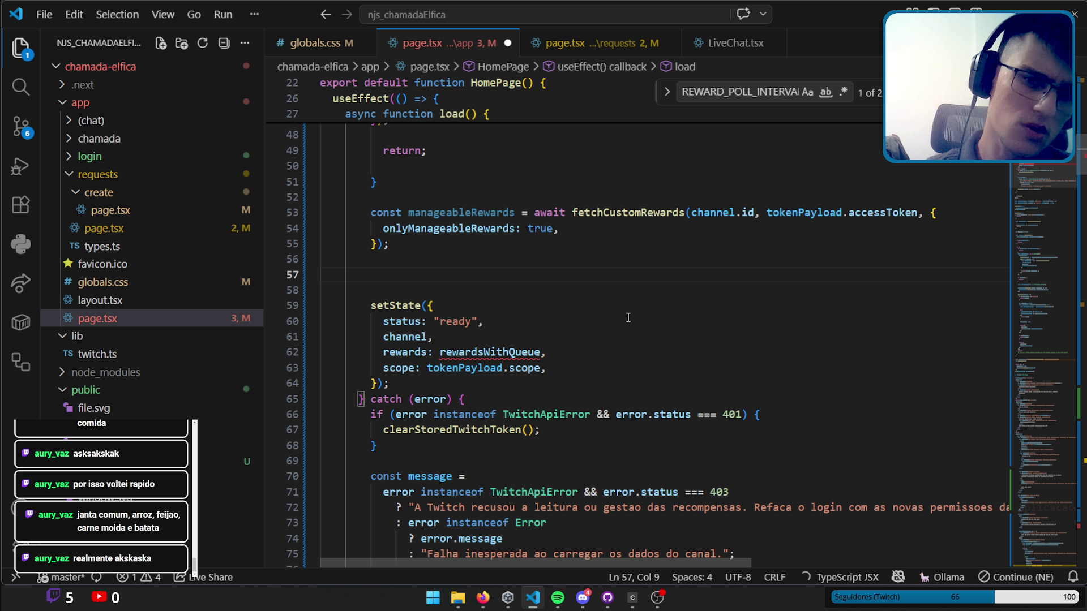
pyautogui.press('Escape')
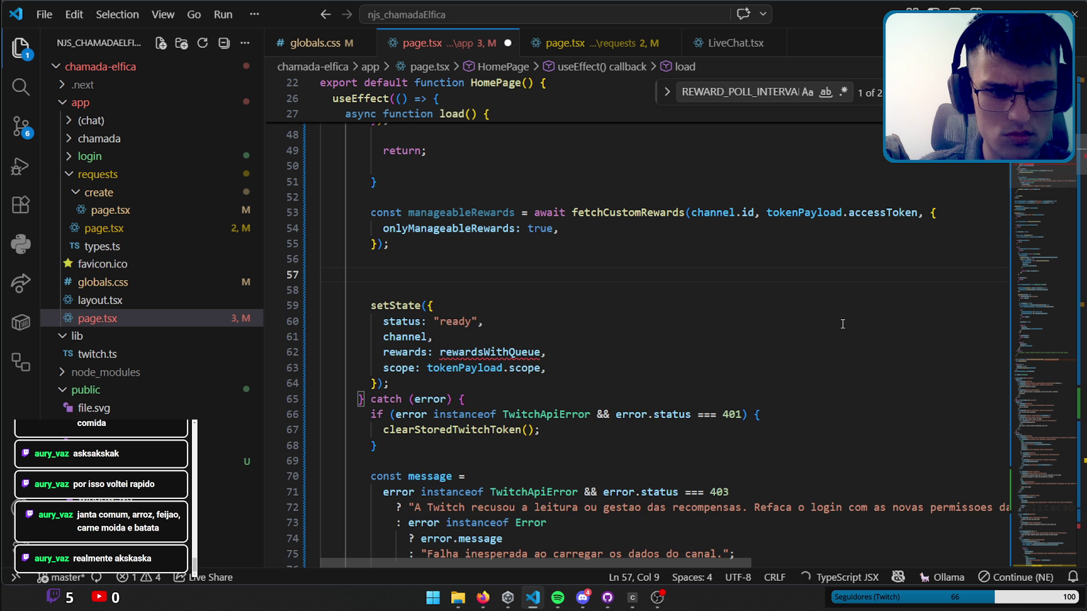
# Replace rewardsWithQueue in the ready setState with an empty array [].
pyautogui.doubleClick(492, 352)
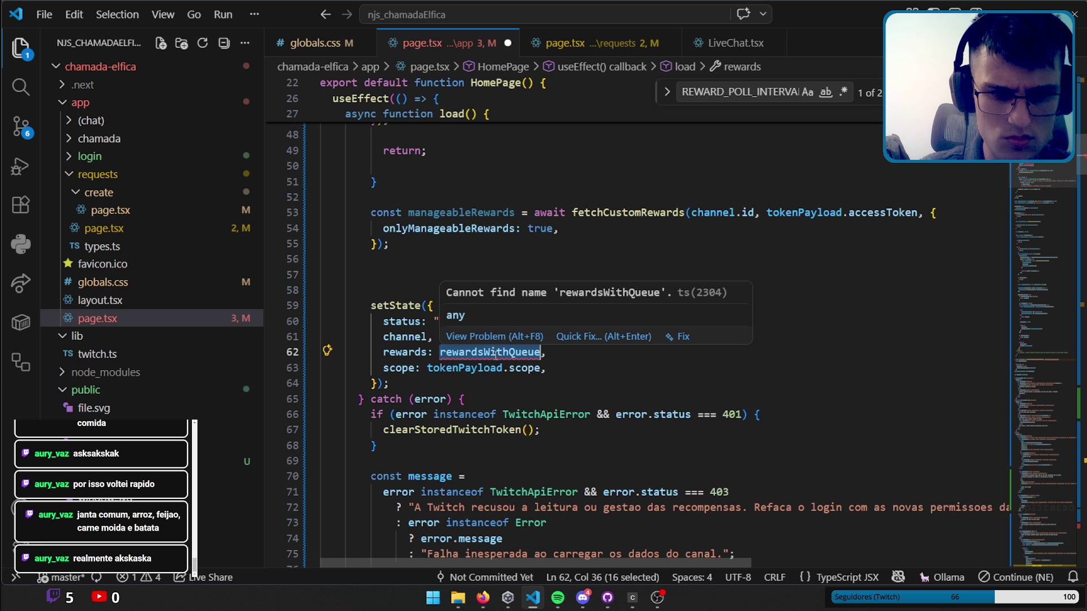
pyautogui.press('BackSpace')
pyautogui.write('[')
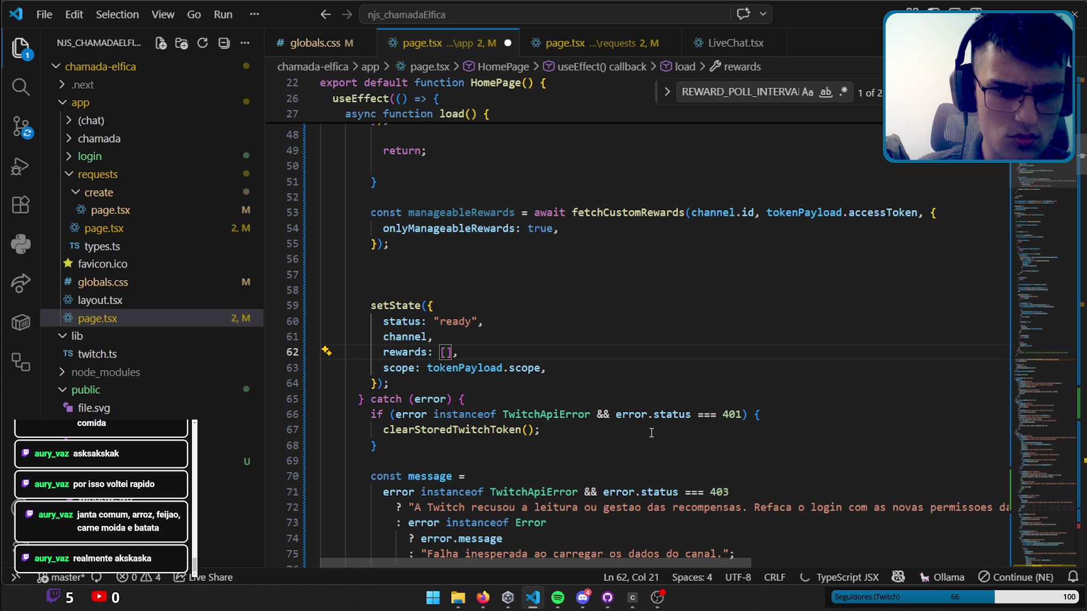
pyautogui.press('End')
pyautogui.press('Down')
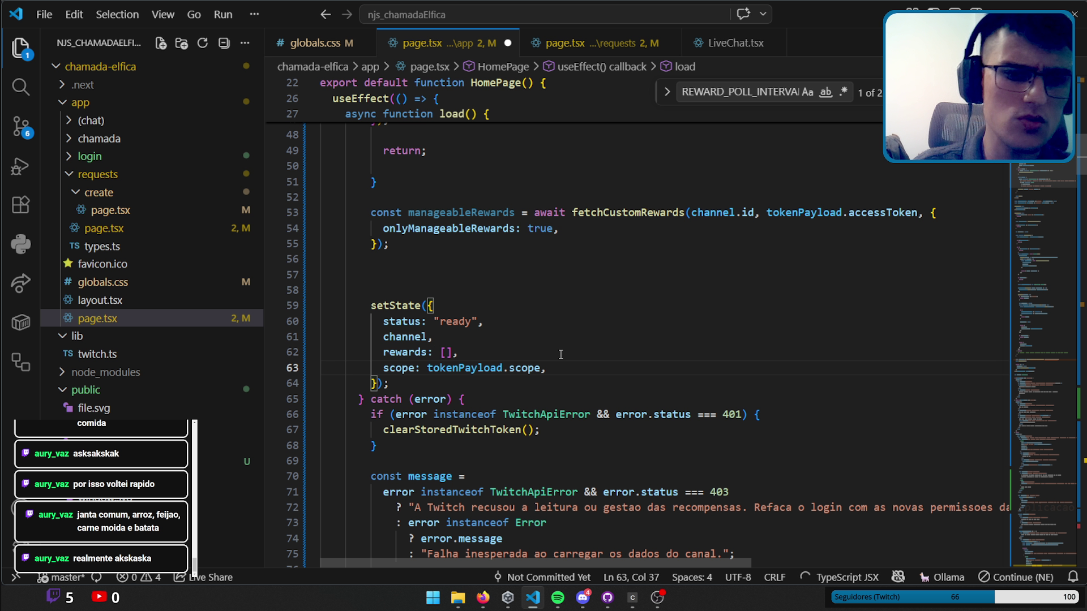
pyautogui.scroll(-2, 575, 328)
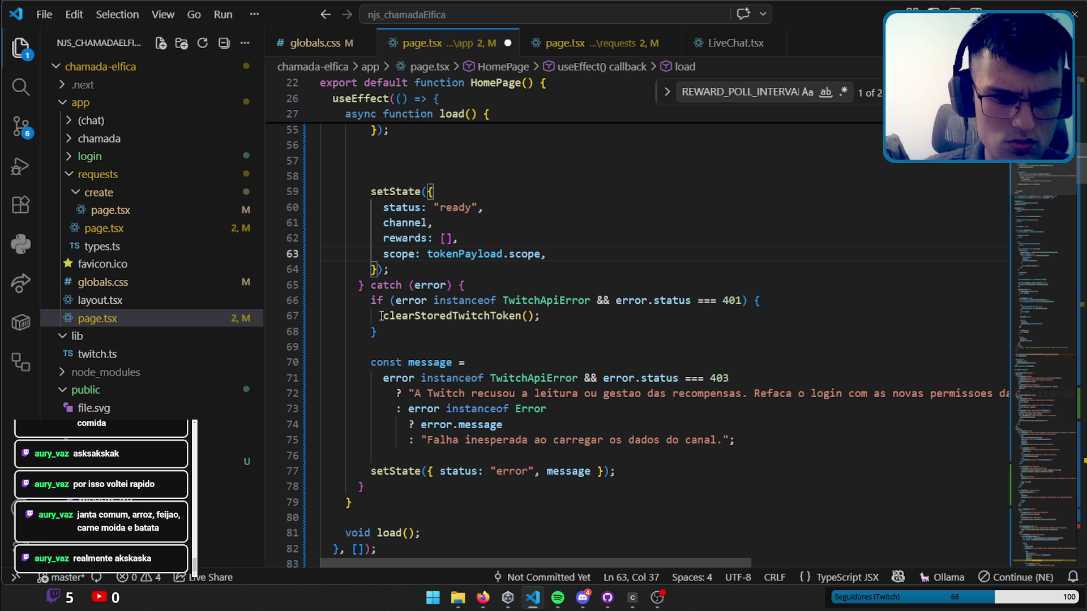
pyautogui.click(434, 362)
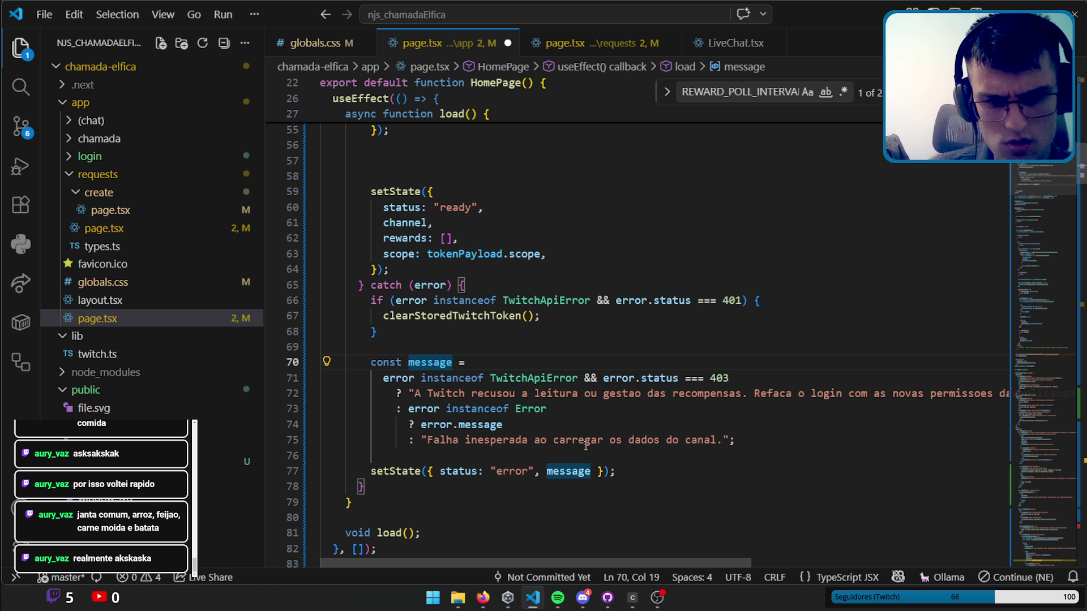
pyautogui.scroll(-1, 613, 445)
pyautogui.scroll(-1, 655, 405)
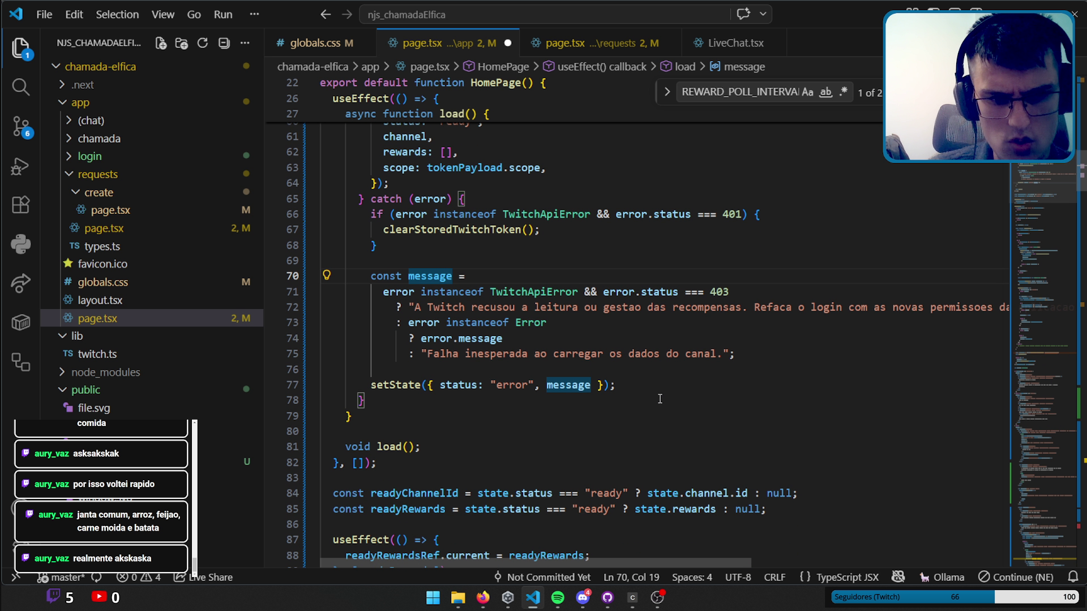
pyautogui.scroll(-2, 660, 399)
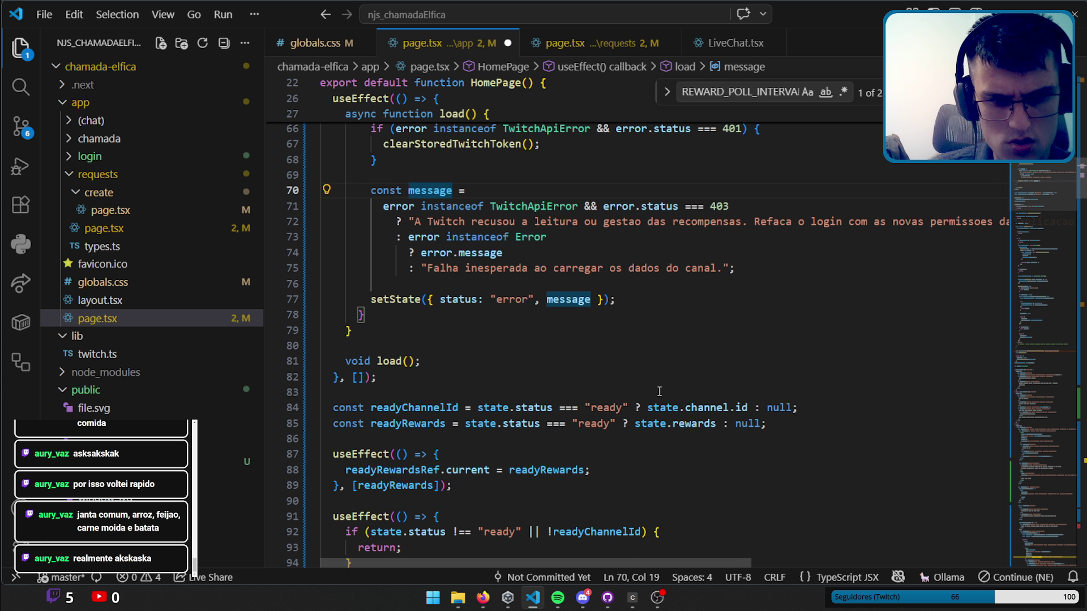
pyautogui.doubleClick(436, 411)
pyautogui.scroll(-1, 520, 350)
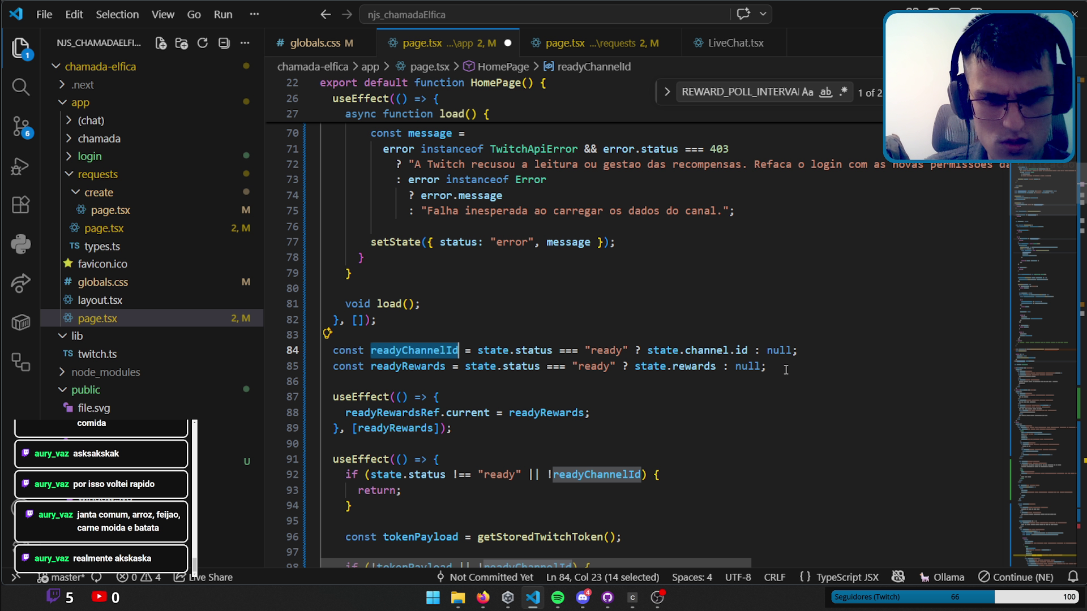
pyautogui.scroll(-4, 735, 351)
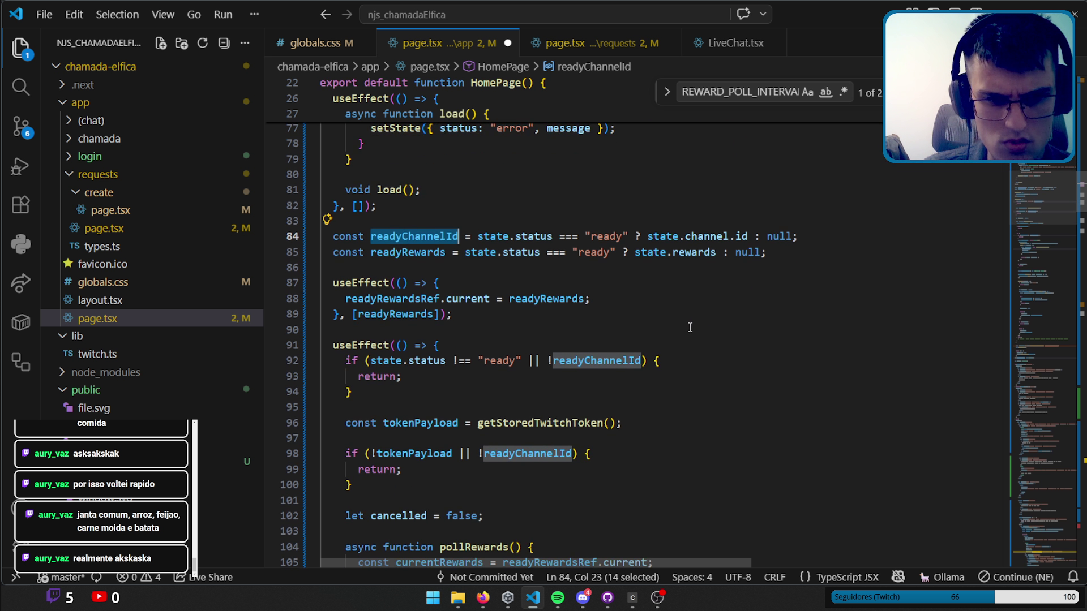
pyautogui.scroll(-1, 694, 328)
pyautogui.scroll(-1, 693, 328)
pyautogui.scroll(-3, 693, 328)
pyautogui.scroll(-2, 694, 328)
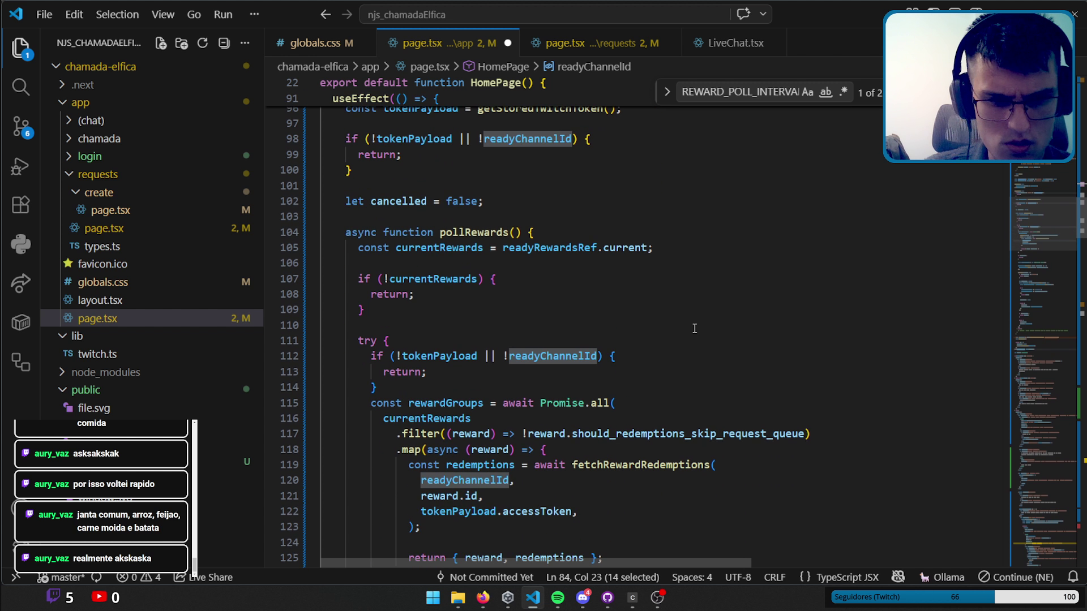
pyautogui.scroll(-1, 695, 326)
pyautogui.scroll(-1, 697, 323)
pyautogui.scroll(-1, 697, 322)
pyautogui.scroll(3, 702, 317)
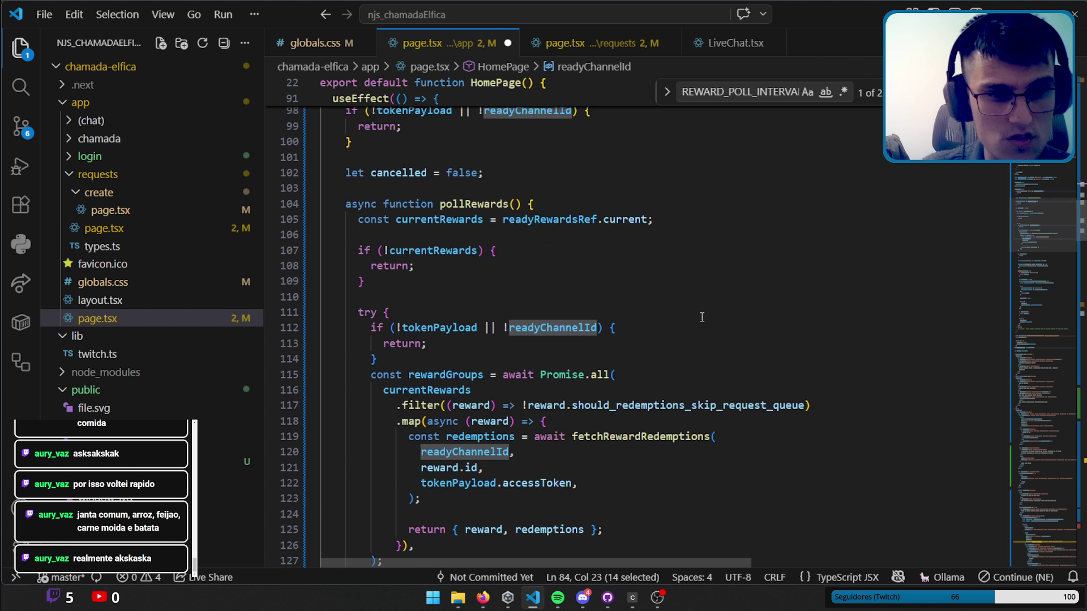
pyautogui.scroll(2, 694, 317)
pyautogui.scroll(-3, 689, 318)
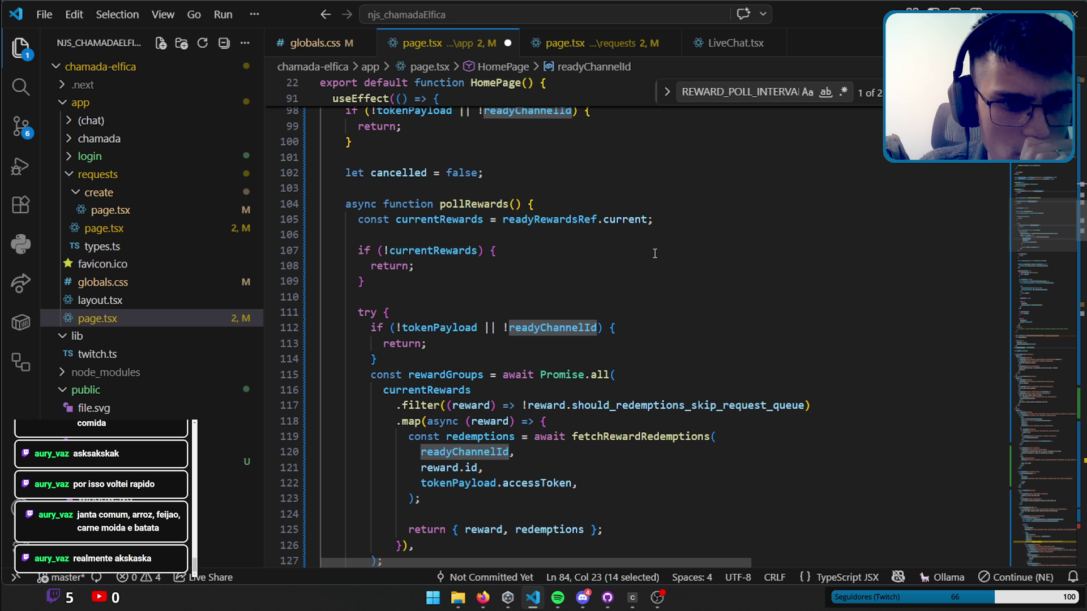
pyautogui.scroll(-2, 654, 252)
pyautogui.scroll(-2, 655, 249)
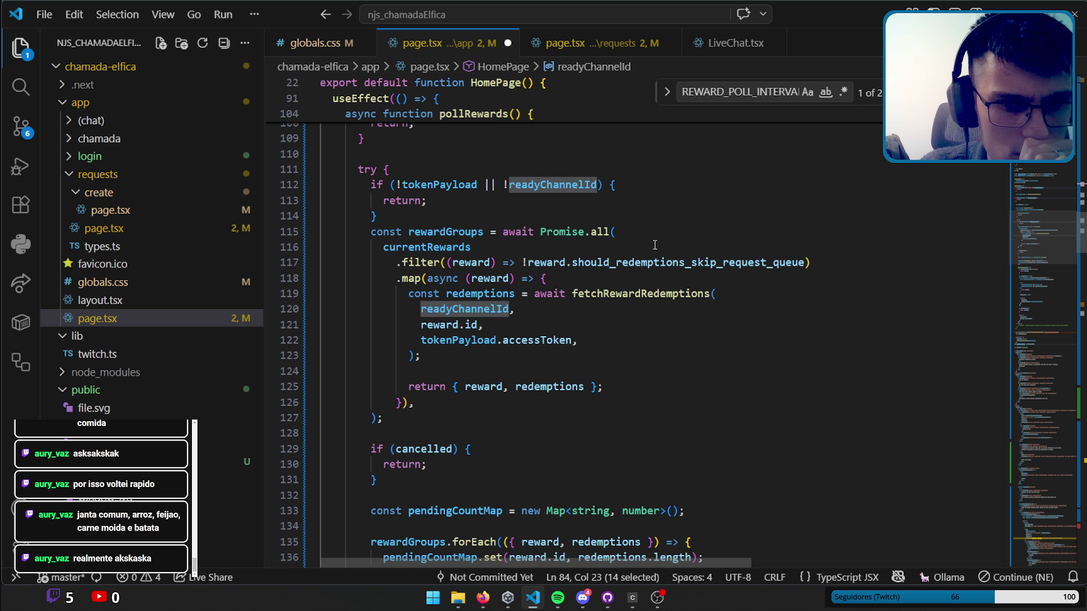
pyautogui.scroll(-2, 655, 245)
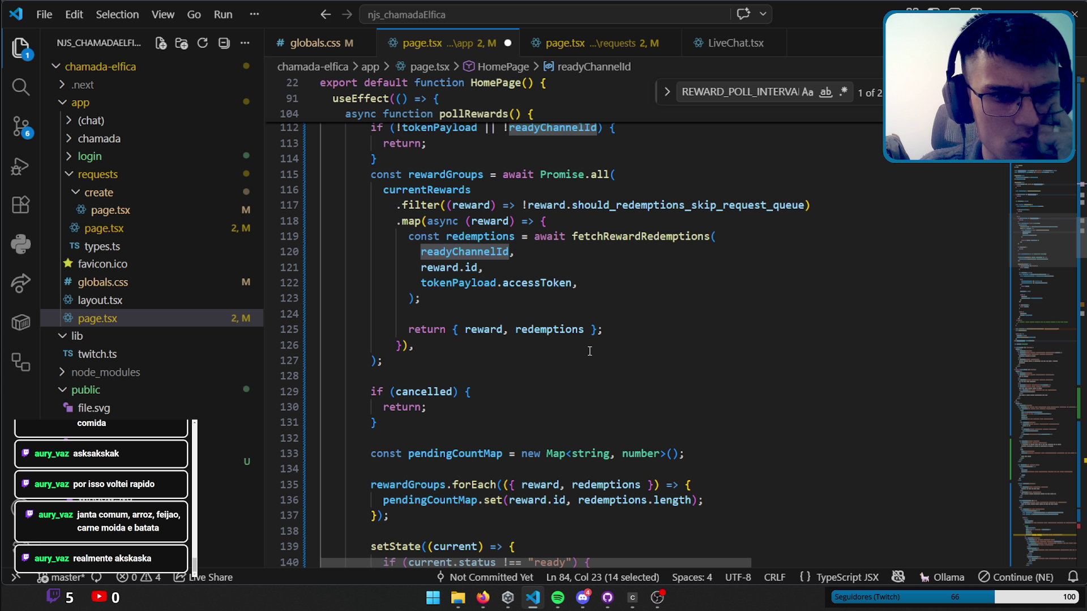
pyautogui.scroll(-2, 631, 310)
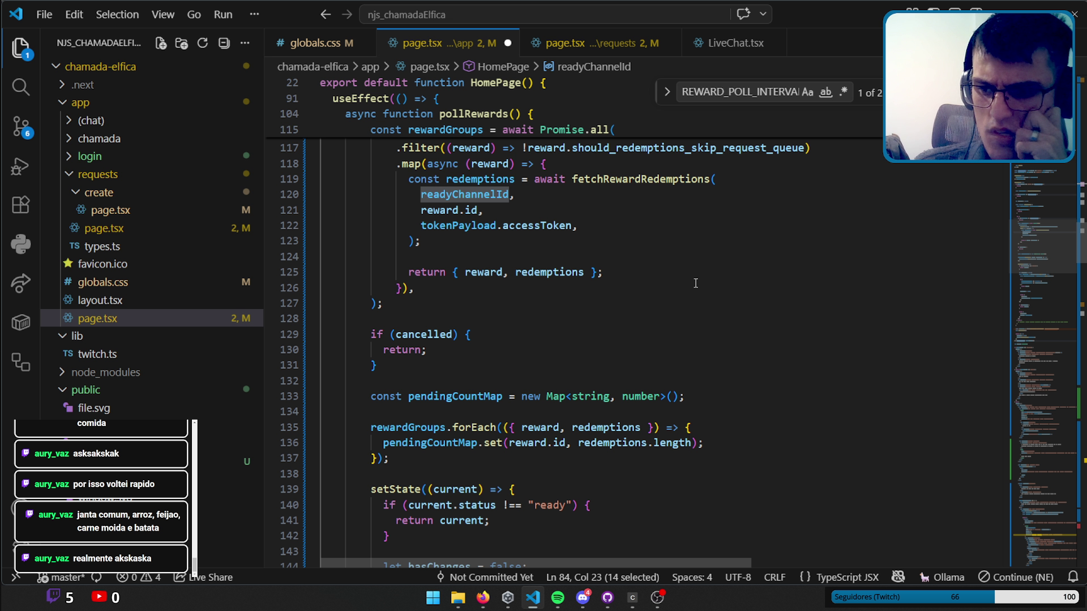
pyautogui.scroll(-1, 695, 283)
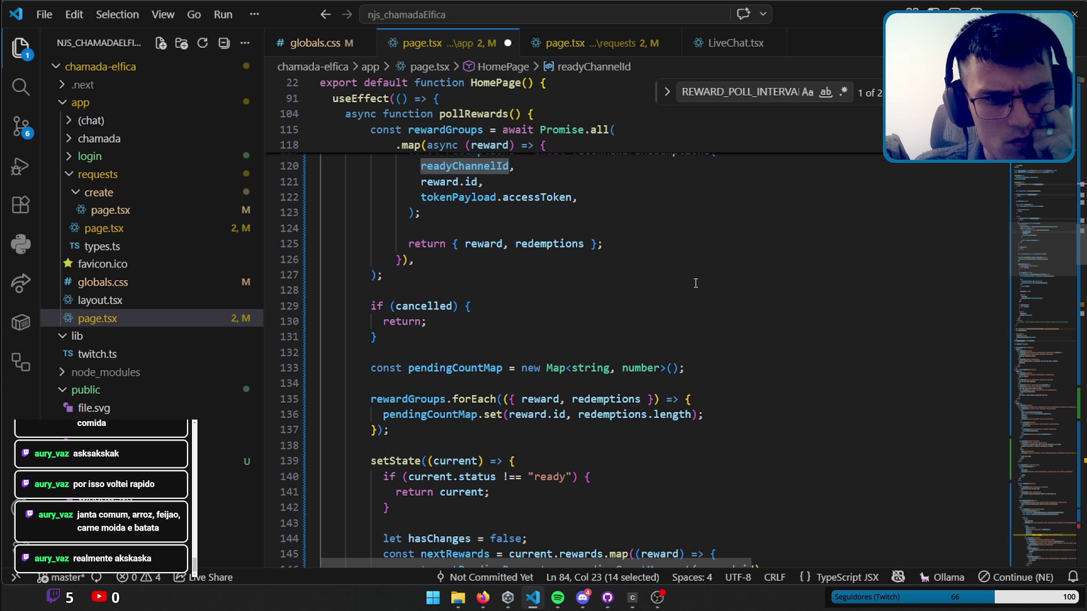
pyautogui.click(634, 598)
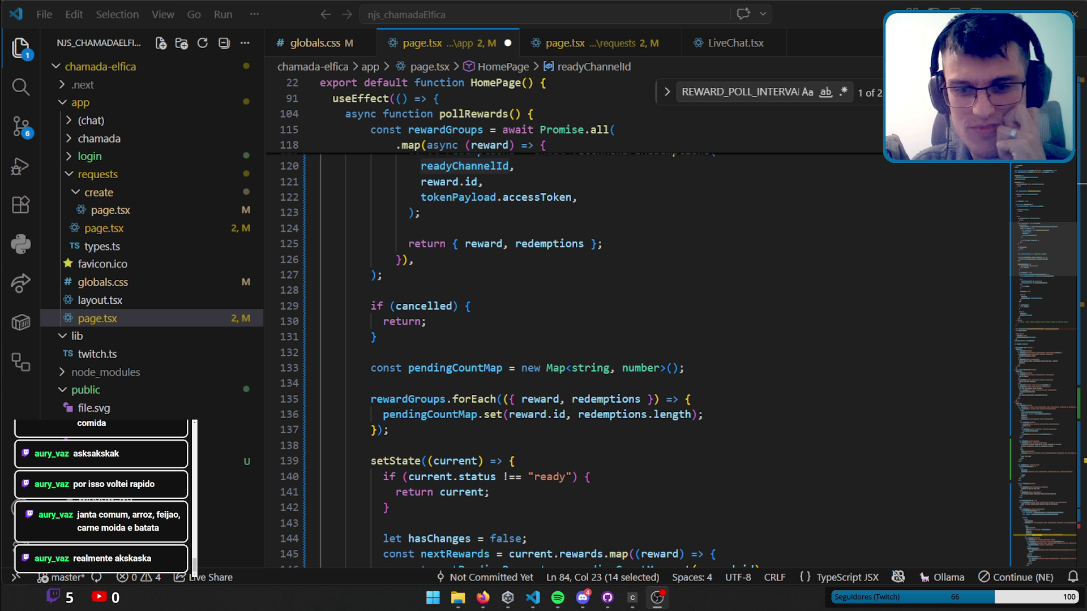
pyautogui.hotkey('alt', 'Tab')
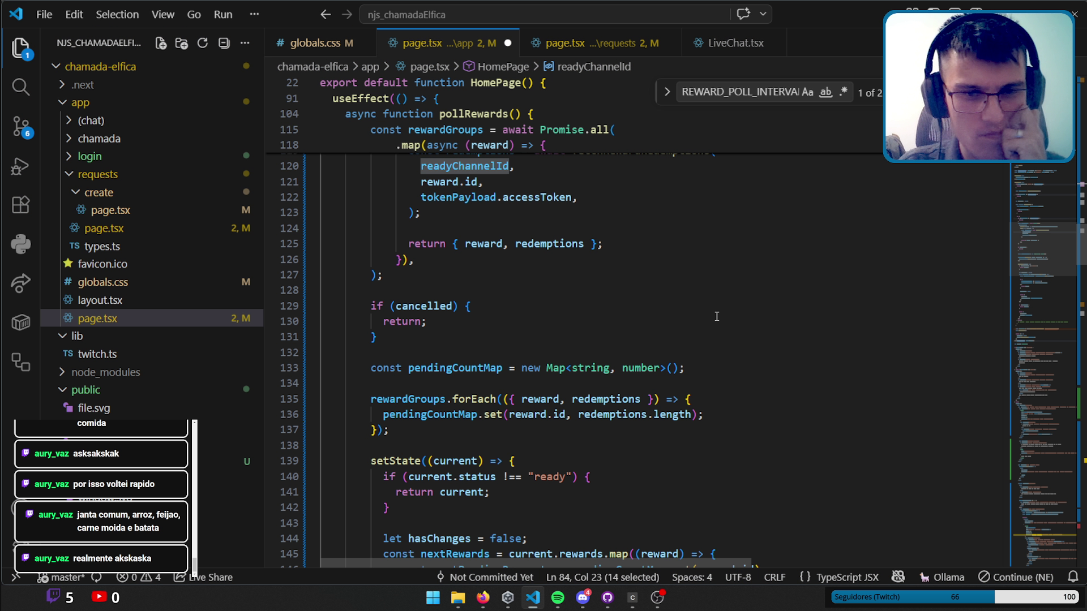
pyautogui.scroll(-2, 707, 292)
pyautogui.scroll(-2, 707, 293)
pyautogui.scroll(-2, 709, 294)
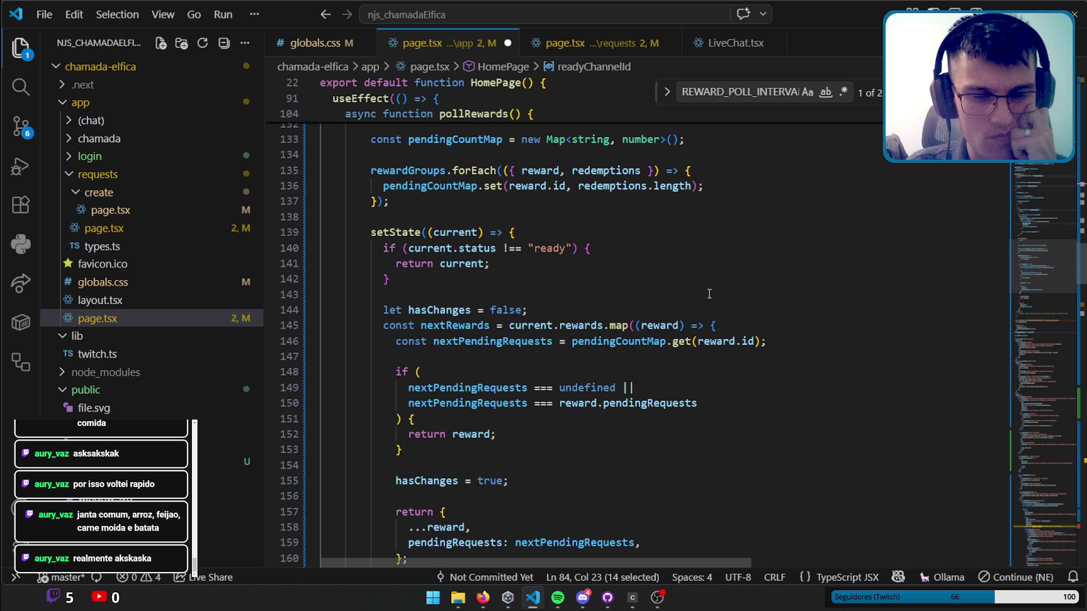
pyautogui.scroll(2, 710, 293)
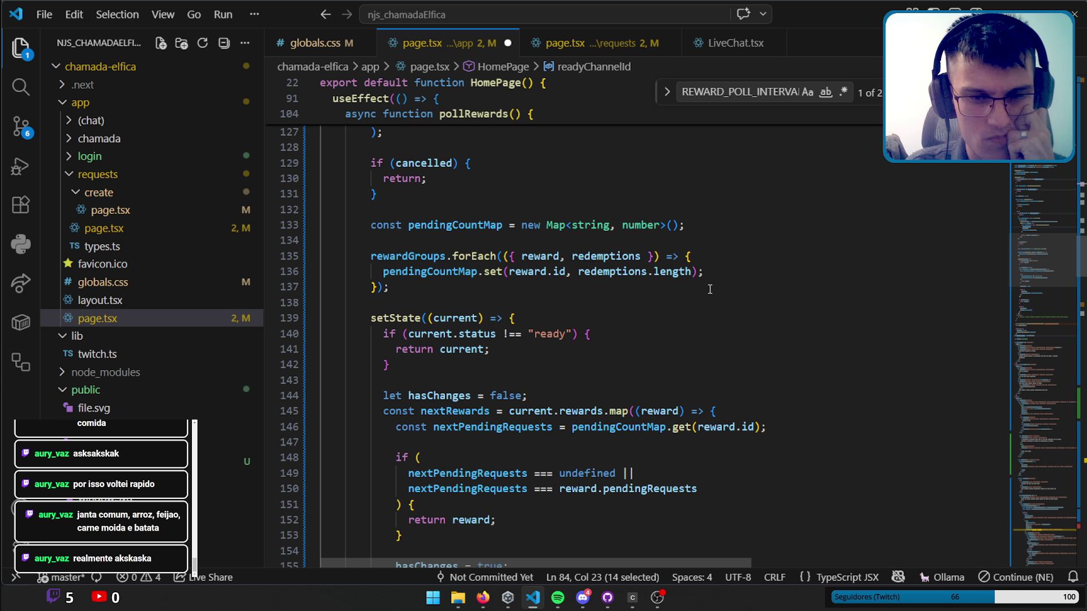
pyautogui.scroll(4, 730, 311)
pyautogui.scroll(-1, 752, 333)
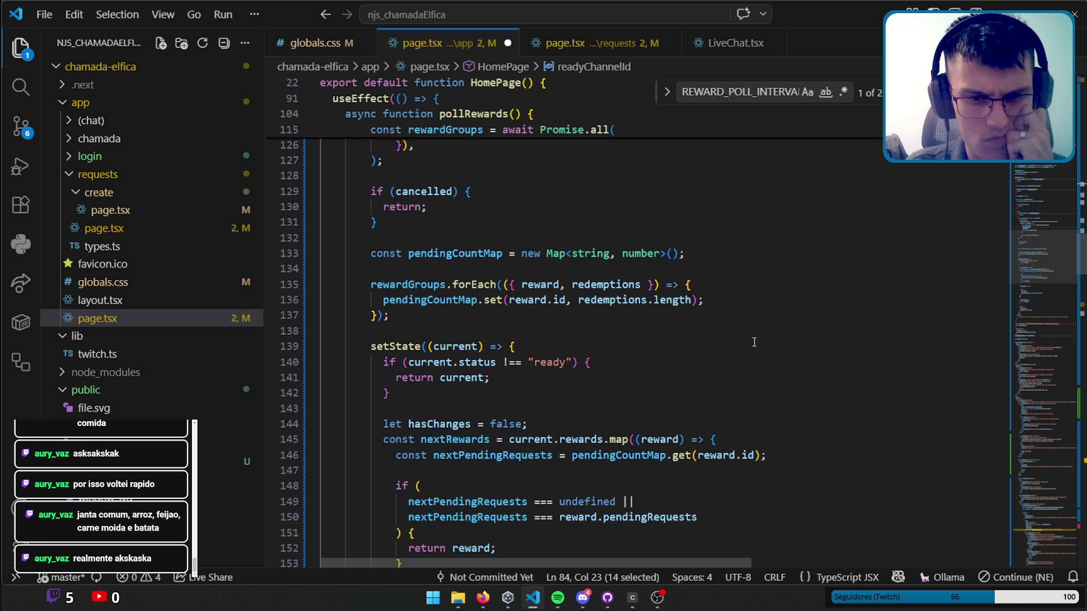
pyautogui.scroll(-3, 751, 333)
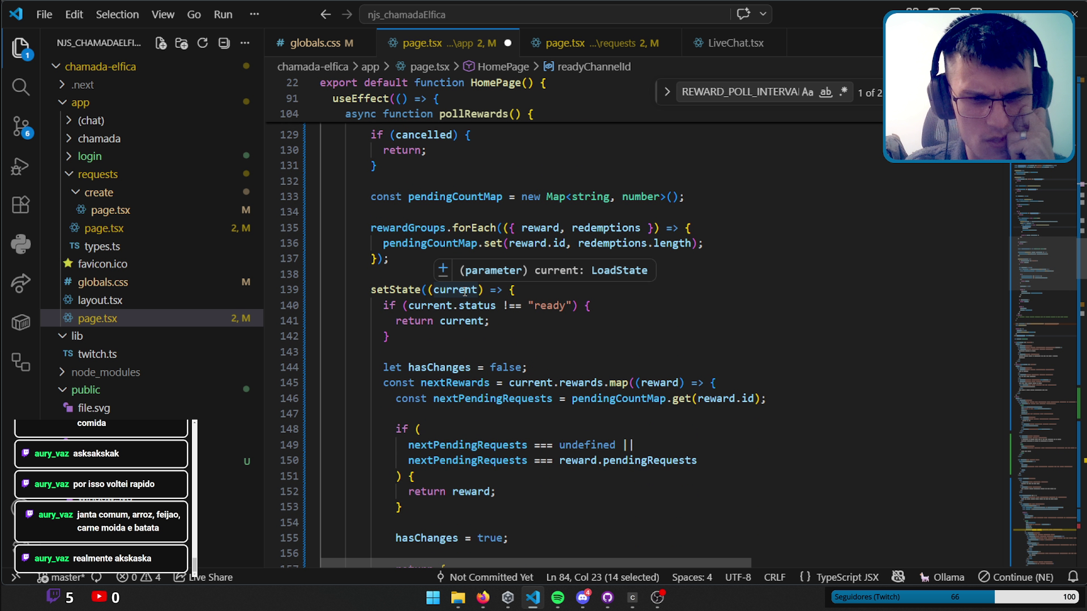
pyautogui.scroll(-2, 843, 317)
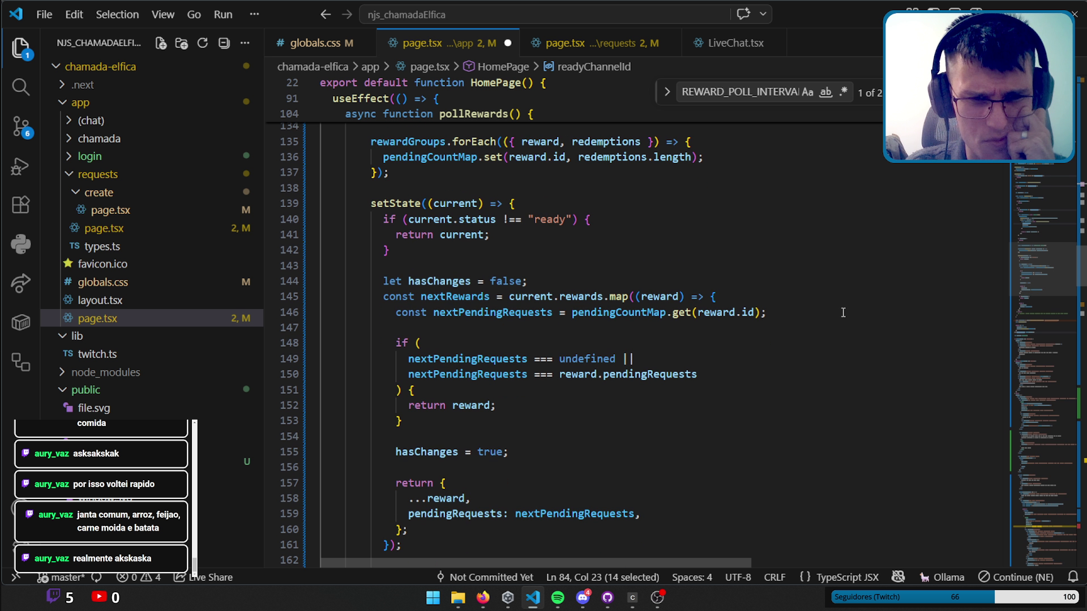
pyautogui.scroll(-2, 843, 313)
pyautogui.scroll(-2, 843, 313)
pyautogui.scroll(-2, 842, 311)
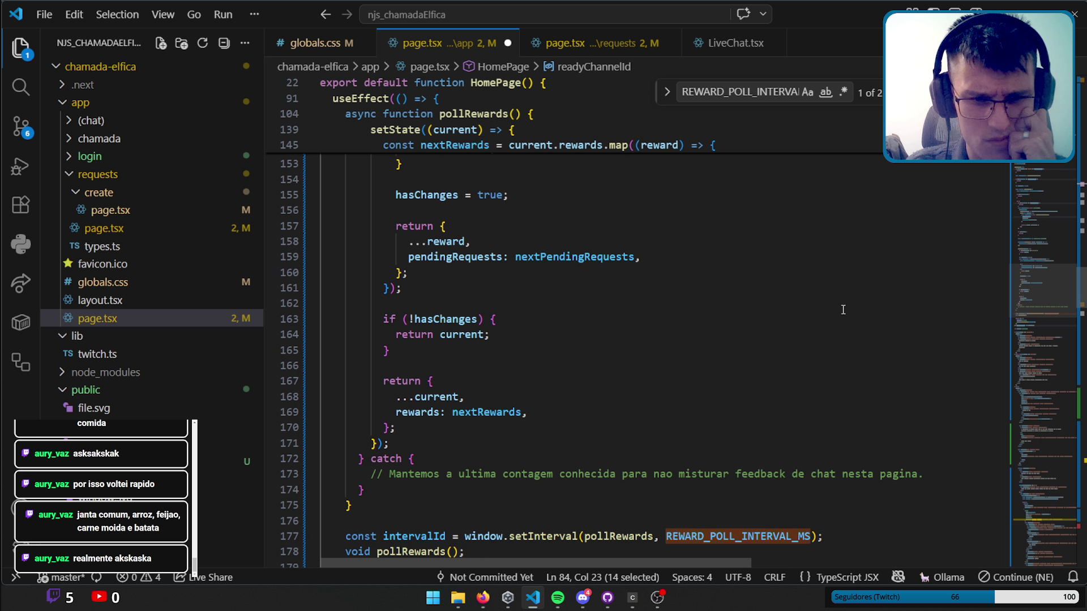
pyautogui.scroll(-1, 842, 309)
pyautogui.scroll(3, 842, 306)
pyautogui.scroll(3, 846, 306)
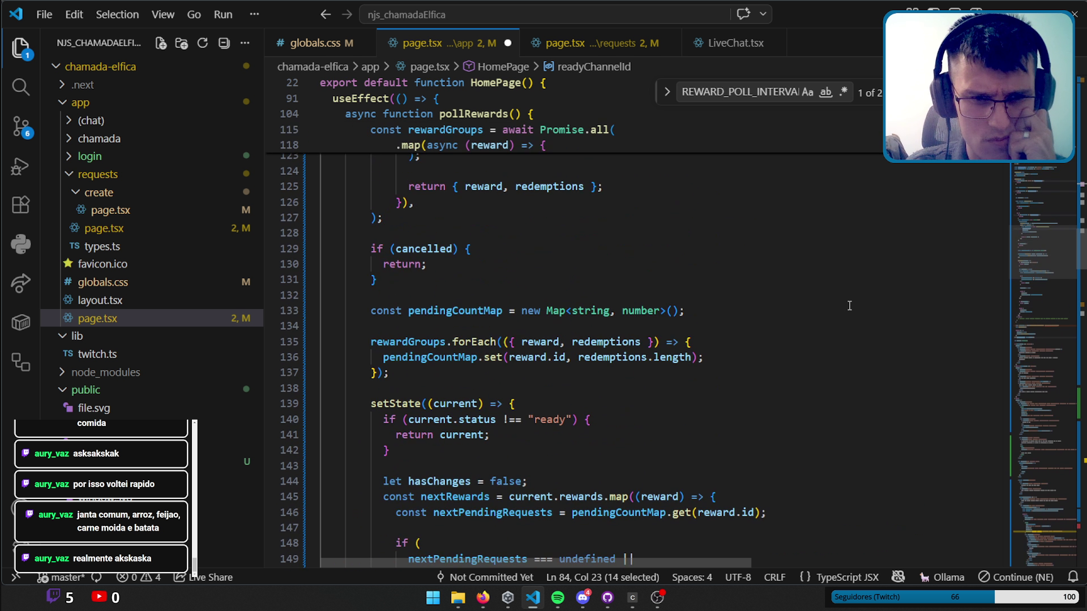
pyautogui.scroll(3, 850, 305)
pyautogui.scroll(2, 851, 306)
pyautogui.scroll(3, 852, 307)
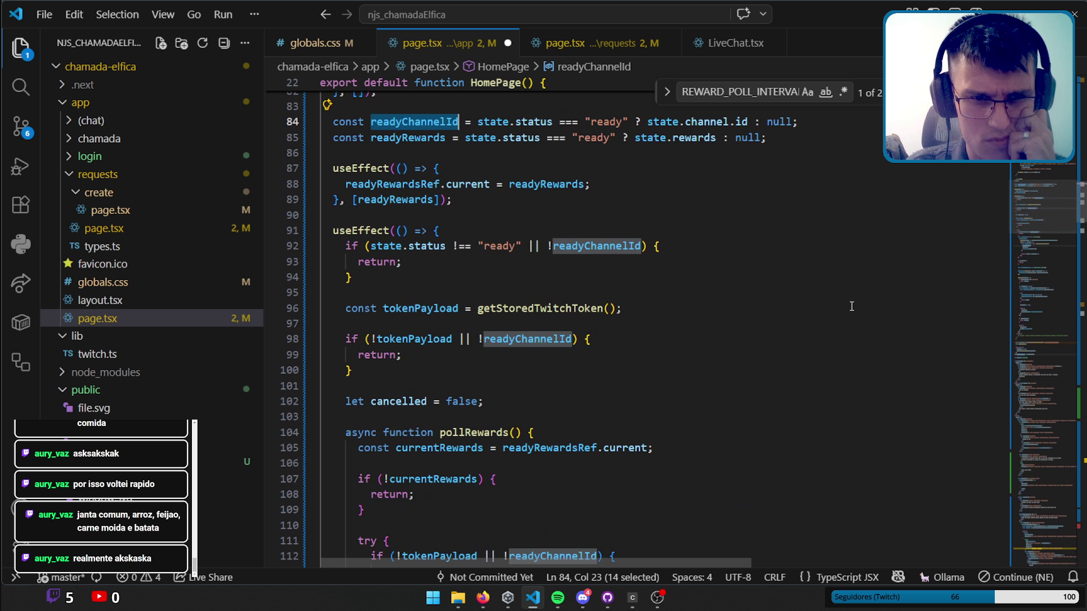
pyautogui.scroll(2, 853, 307)
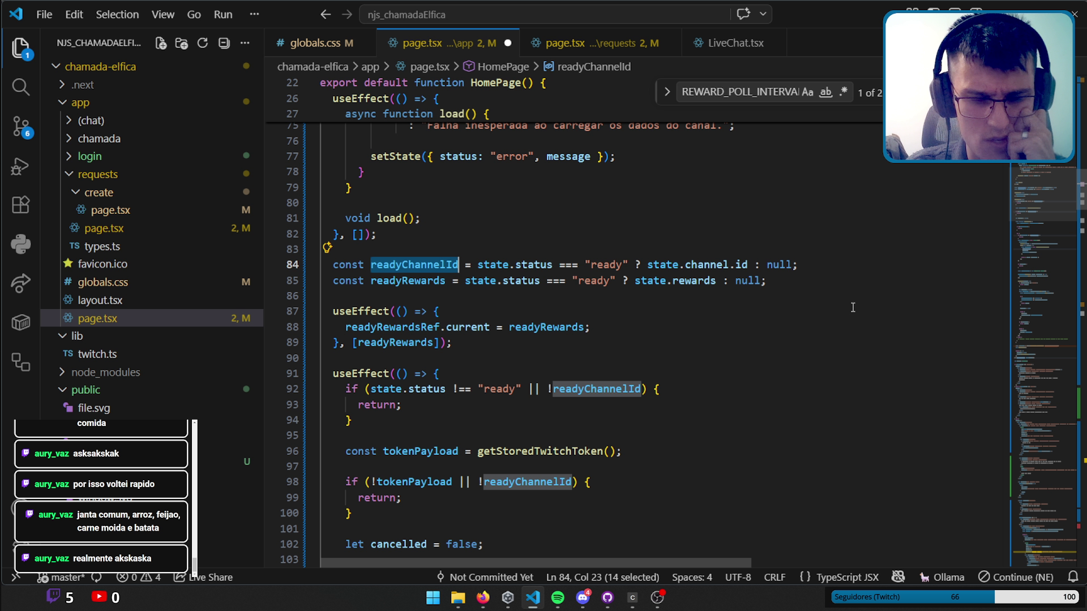
pyautogui.doubleClick(395, 343)
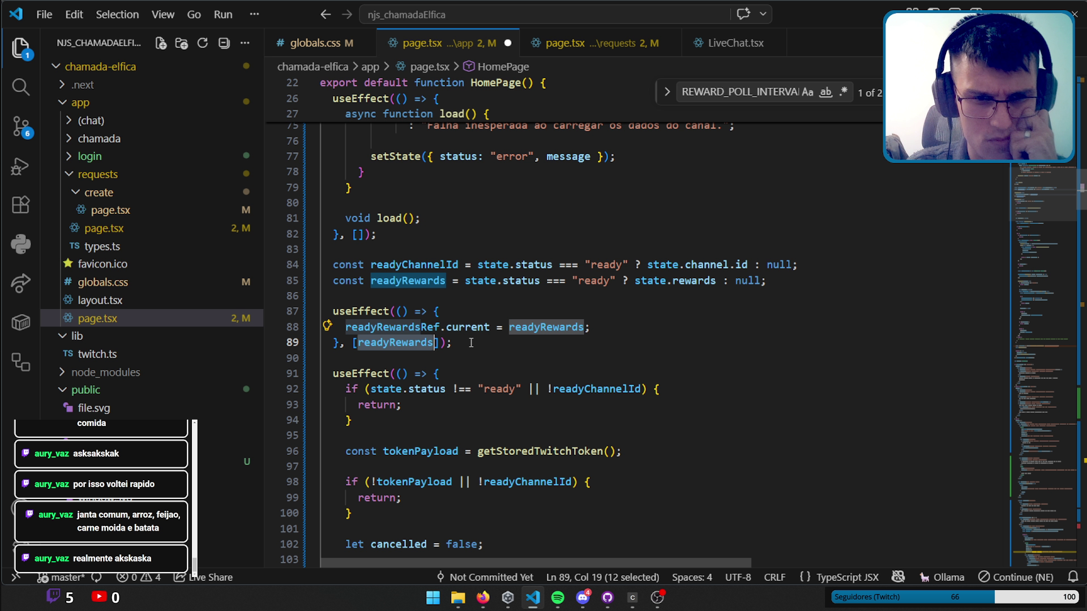
pyautogui.doubleClick(425, 328)
pyautogui.scroll(-3, 552, 335)
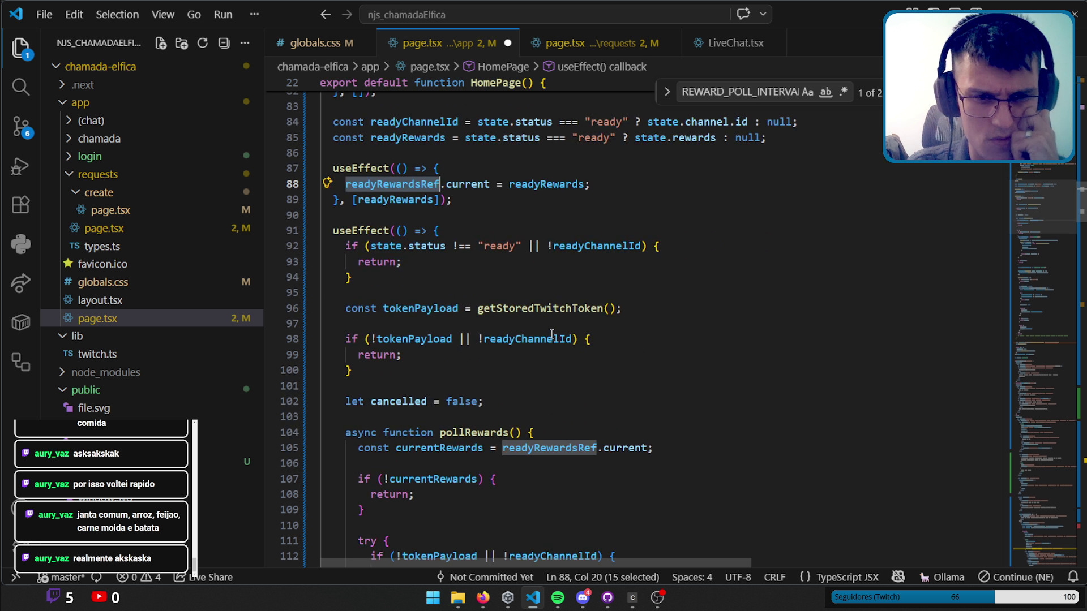
pyautogui.scroll(-1, 551, 334)
pyautogui.scroll(-5, 554, 334)
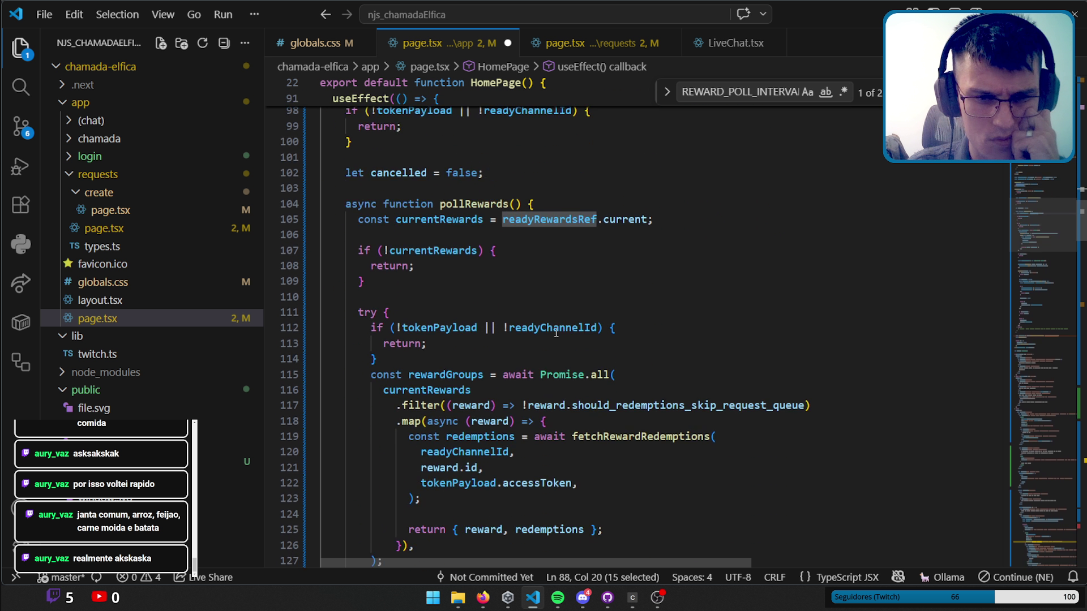
pyautogui.scroll(-1, 554, 334)
pyautogui.scroll(2, 556, 328)
pyautogui.scroll(5, 558, 323)
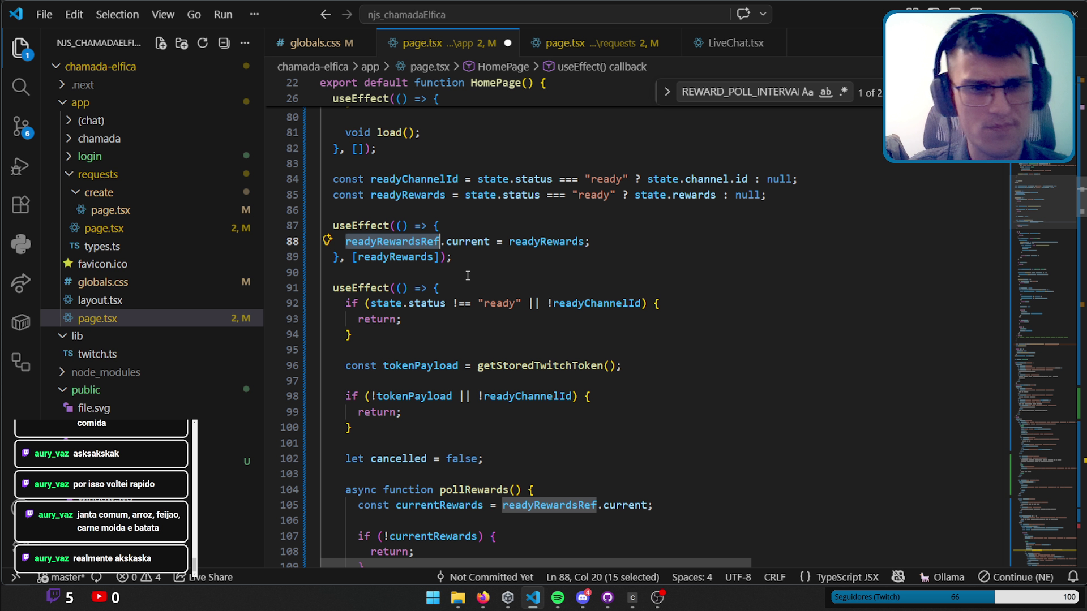
# Delete the readyRewardsRef sync useEffect on lines 86–89, then fold and unfold the next useEffect.
pyautogui.moveTo(458, 257); pyautogui.dragTo(471, 213)
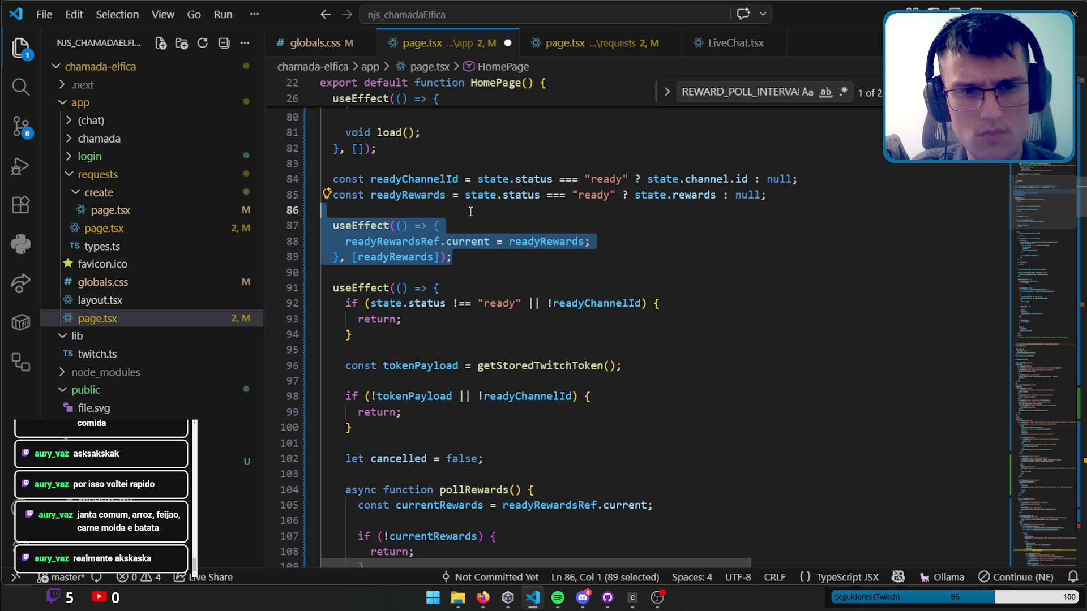
pyautogui.press('Delete')
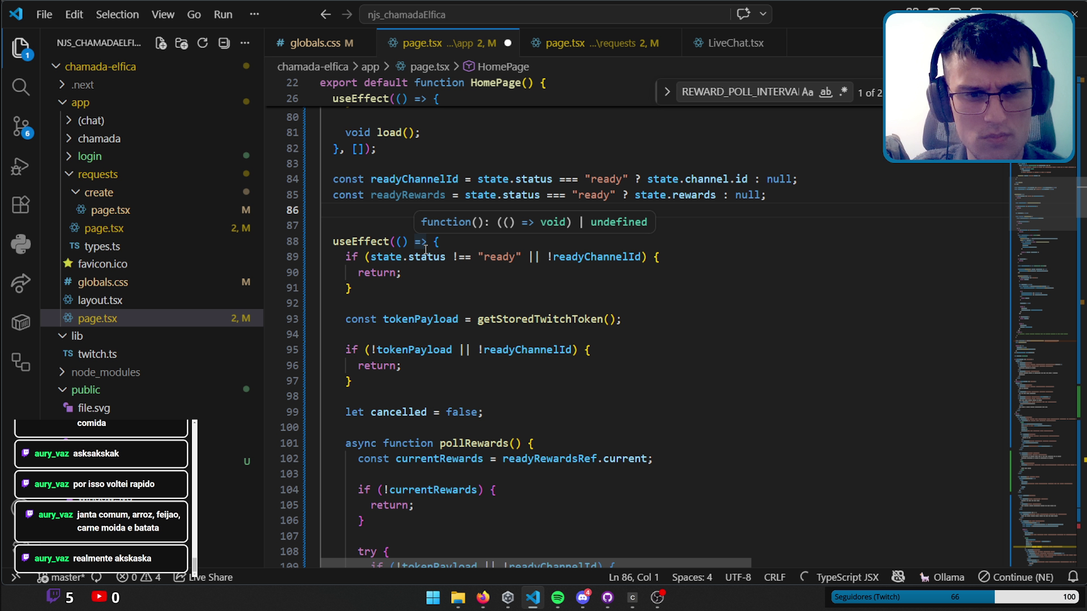
pyautogui.click(311, 242)
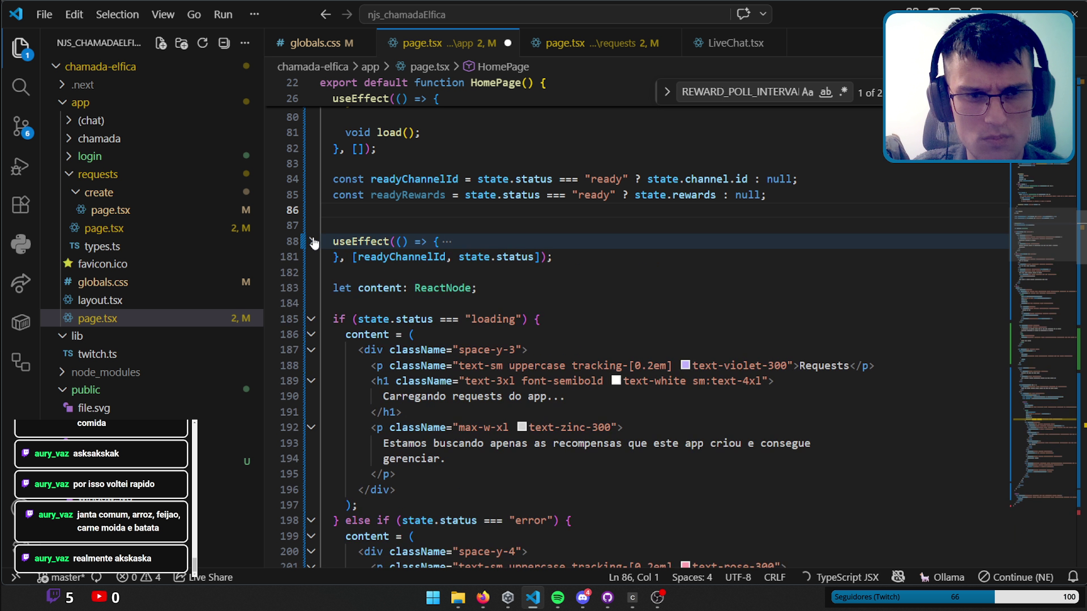
pyautogui.click(312, 241)
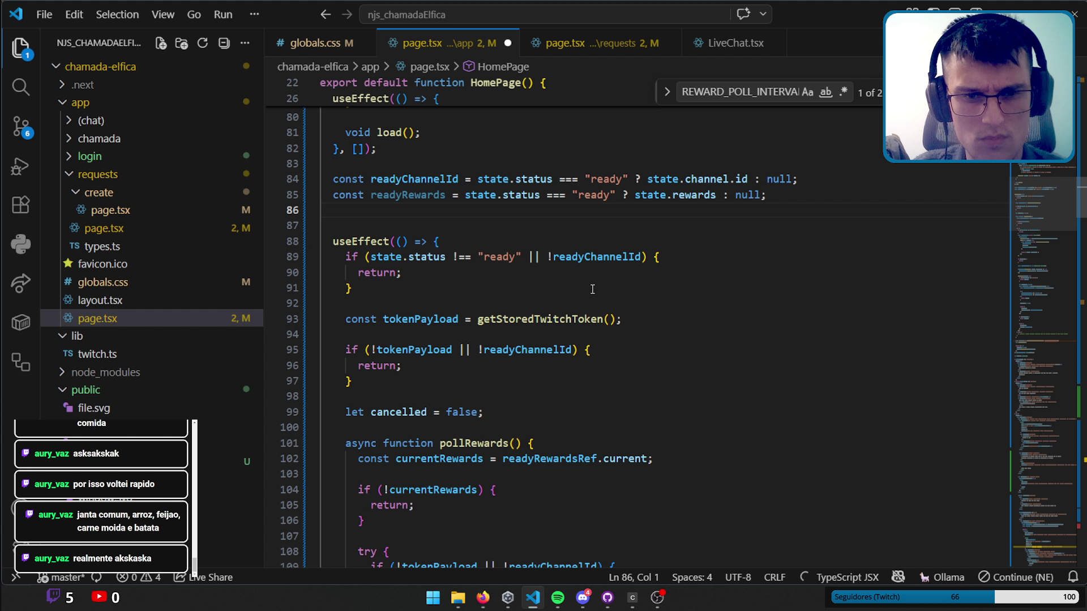
pyautogui.doubleClick(580, 318)
pyautogui.scroll(3, 1041, 203)
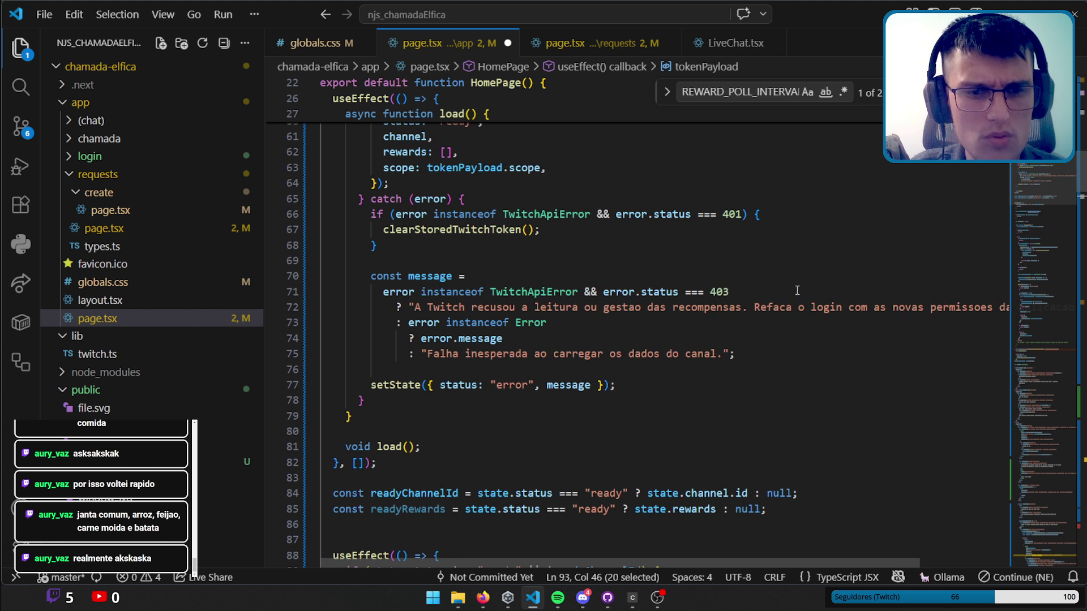
pyautogui.scroll(5, 1039, 196)
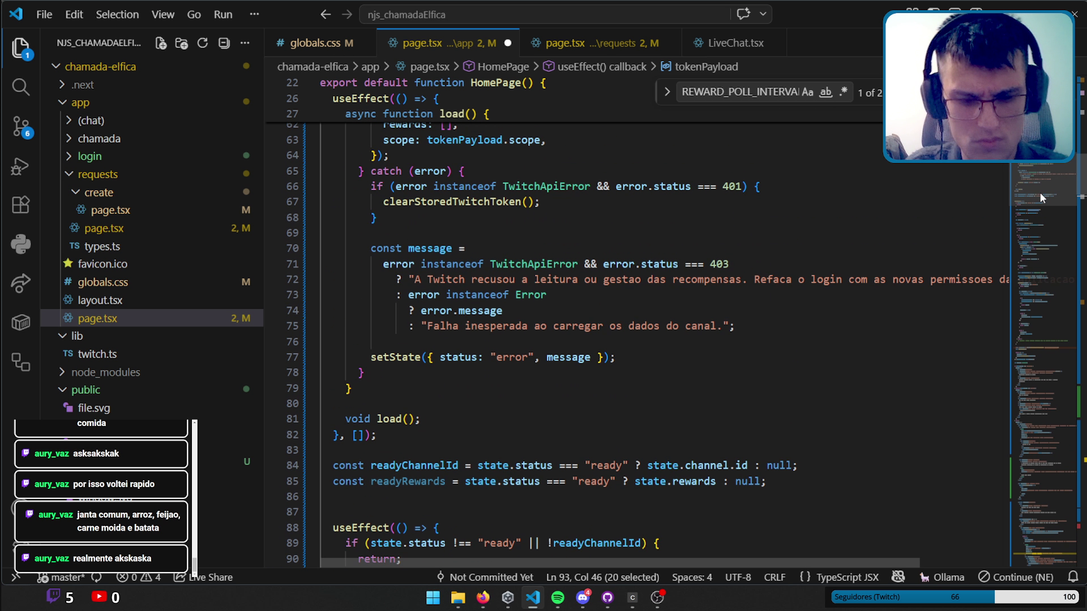
pyautogui.hotkey('ctrl', 'f')
pyautogui.scroll(10, 1039, 191)
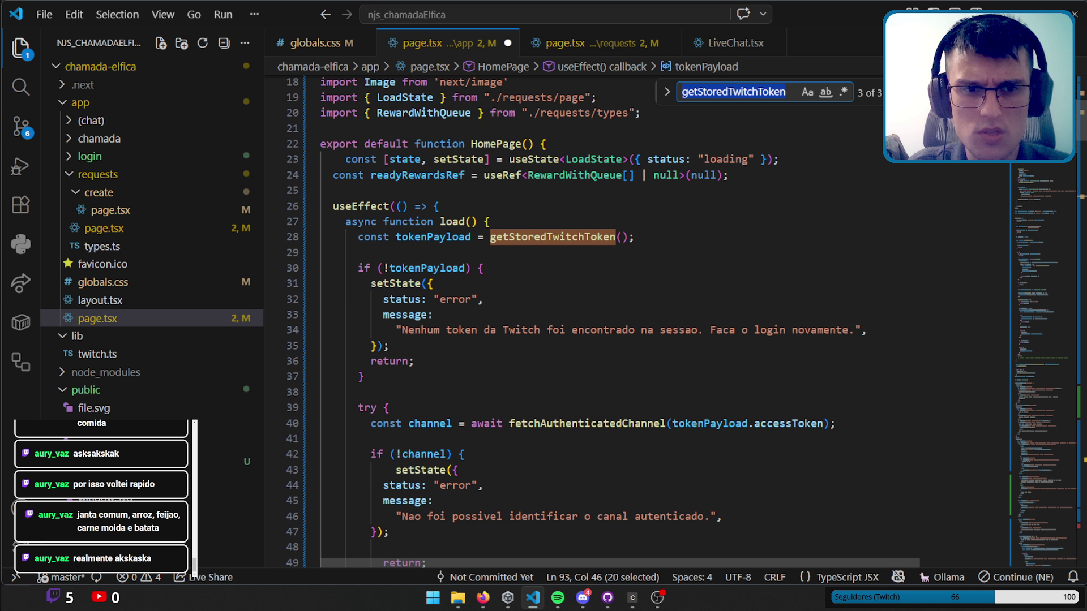
pyautogui.scroll(-6, 1039, 165)
pyautogui.scroll(-12, 1040, 198)
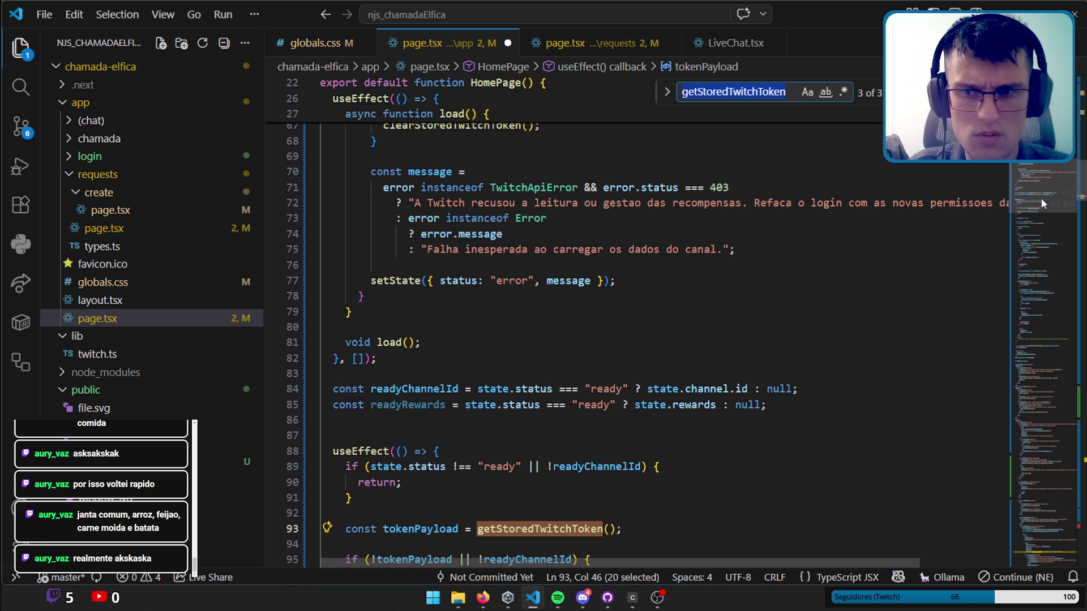
pyautogui.scroll(12, 1041, 203)
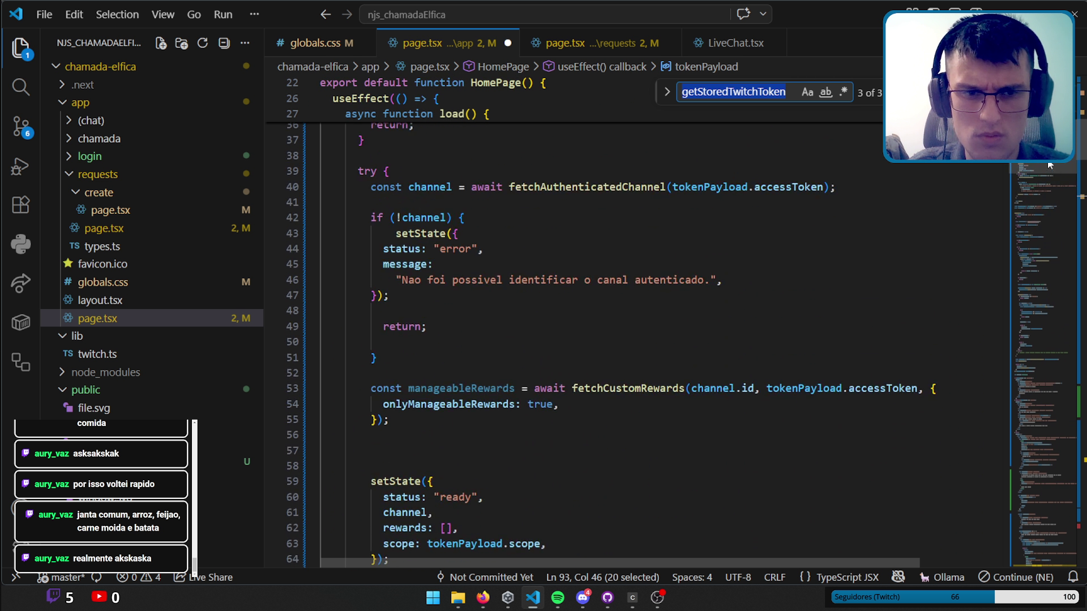
pyautogui.scroll(6, 1041, 203)
pyautogui.doubleClick(432, 257)
pyautogui.hotkey('ctrl', 'f')
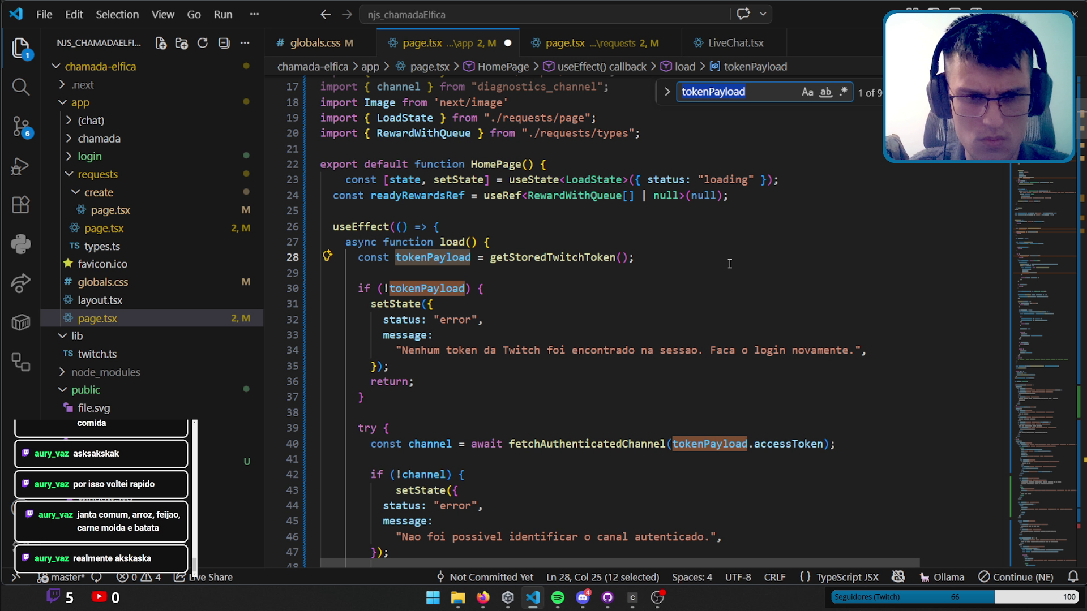
pyautogui.scroll(-8, 728, 262)
pyautogui.scroll(-3, 687, 262)
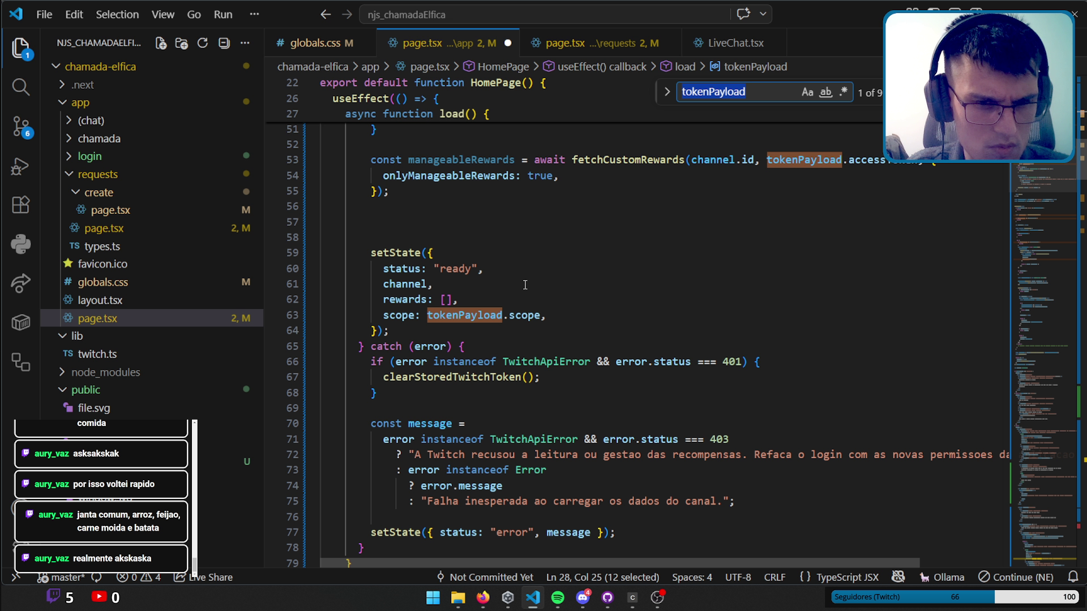
pyautogui.keyDown('ctrl'); pyautogui.click(416, 254); pyautogui.keyUp('ctrl')
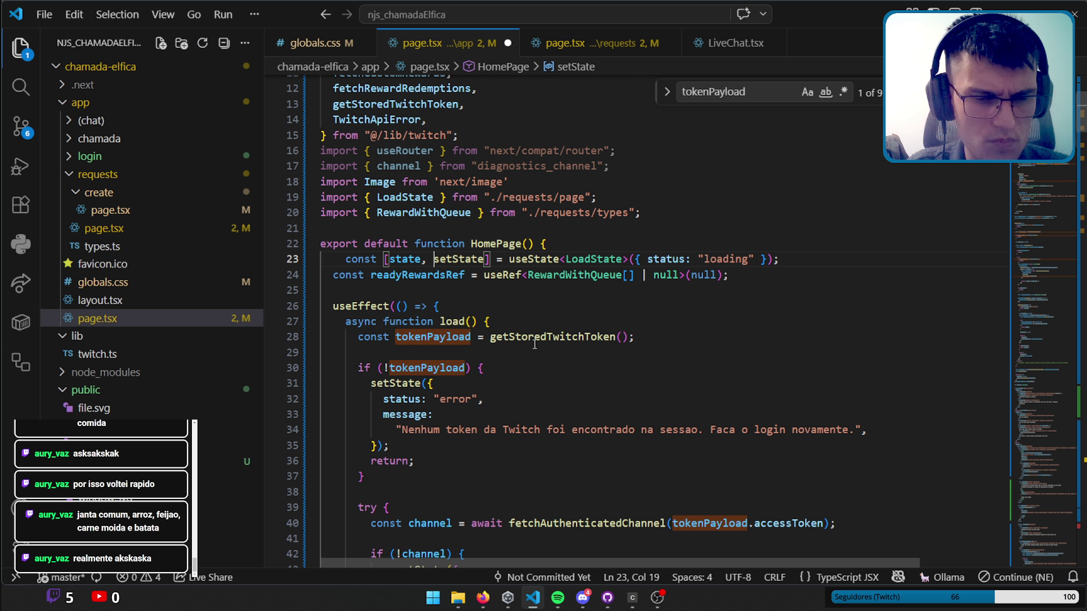
pyautogui.hotkey('alt', 'Left')
pyautogui.scroll(-1, 636, 306)
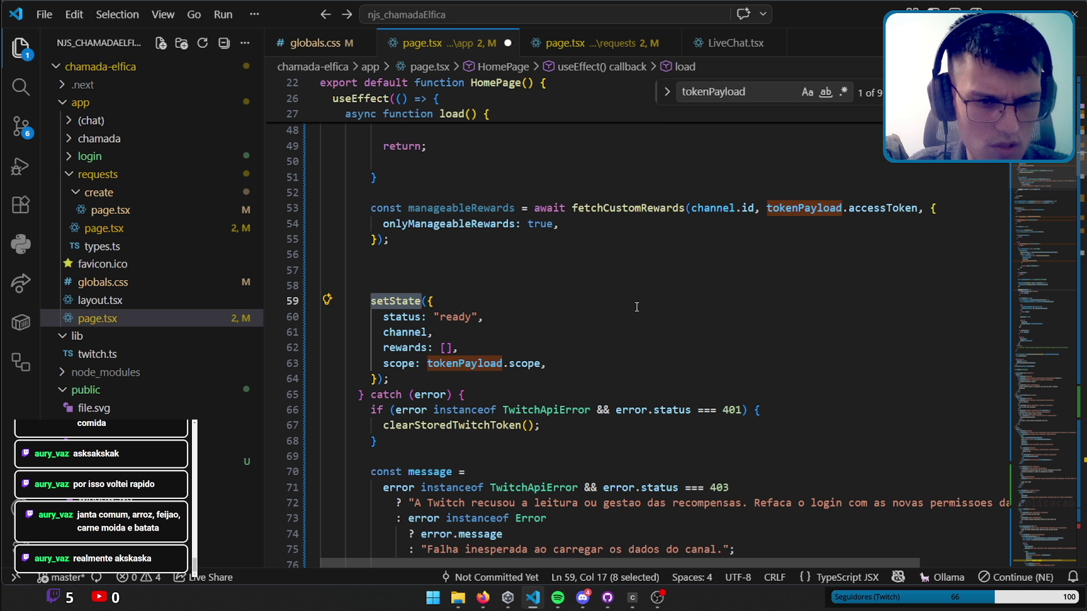
pyautogui.scroll(-6, 636, 307)
pyautogui.scroll(-3, 643, 307)
pyautogui.scroll(-2, 643, 307)
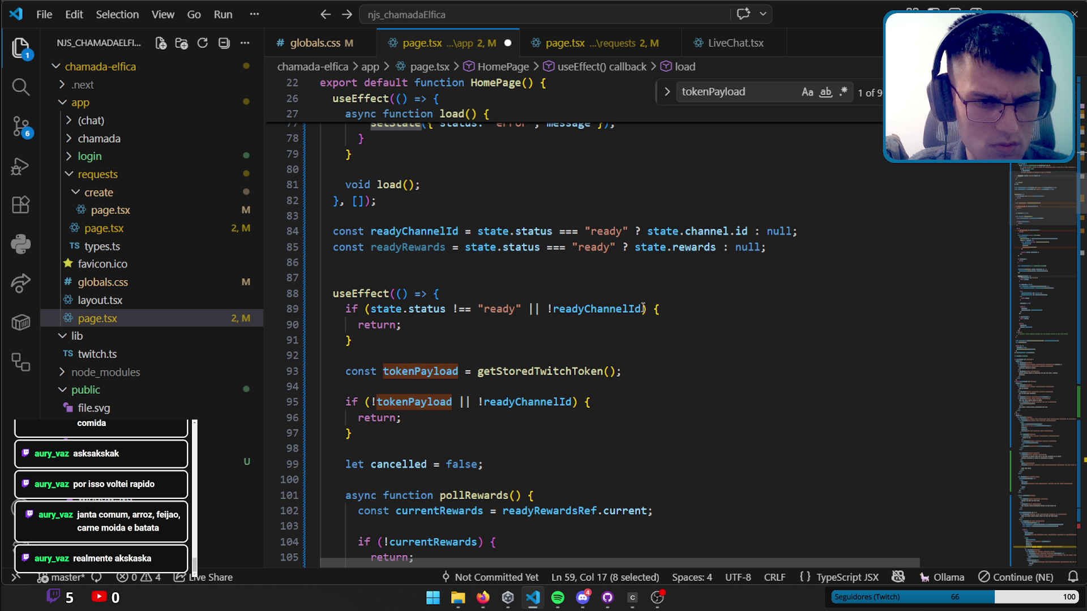
pyautogui.scroll(-1, 642, 307)
pyautogui.scroll(-6, 641, 307)
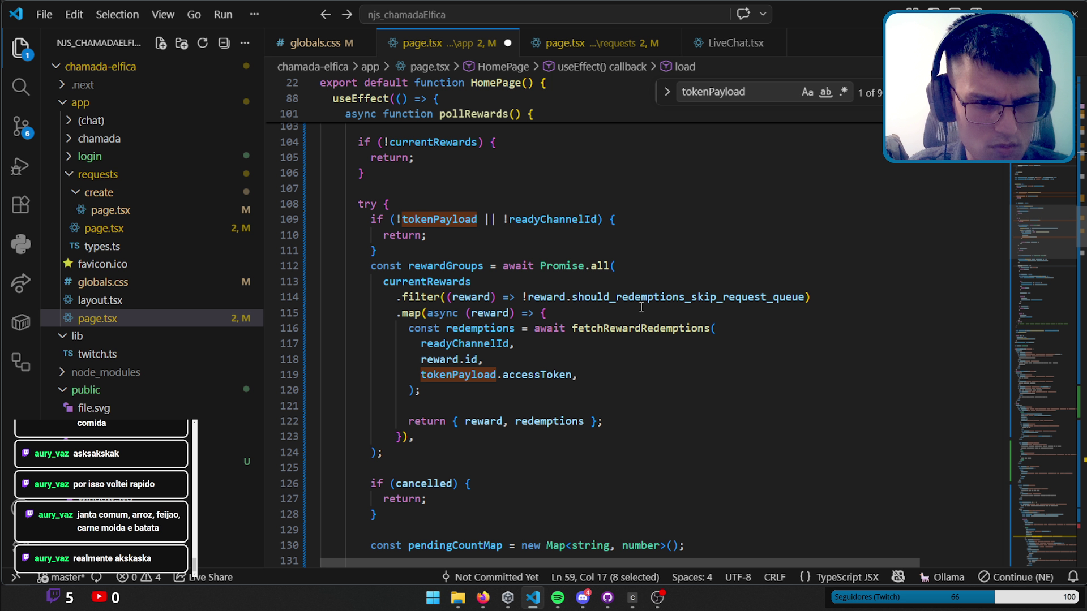
pyautogui.scroll(-5, 641, 307)
pyautogui.scroll(-3, 641, 307)
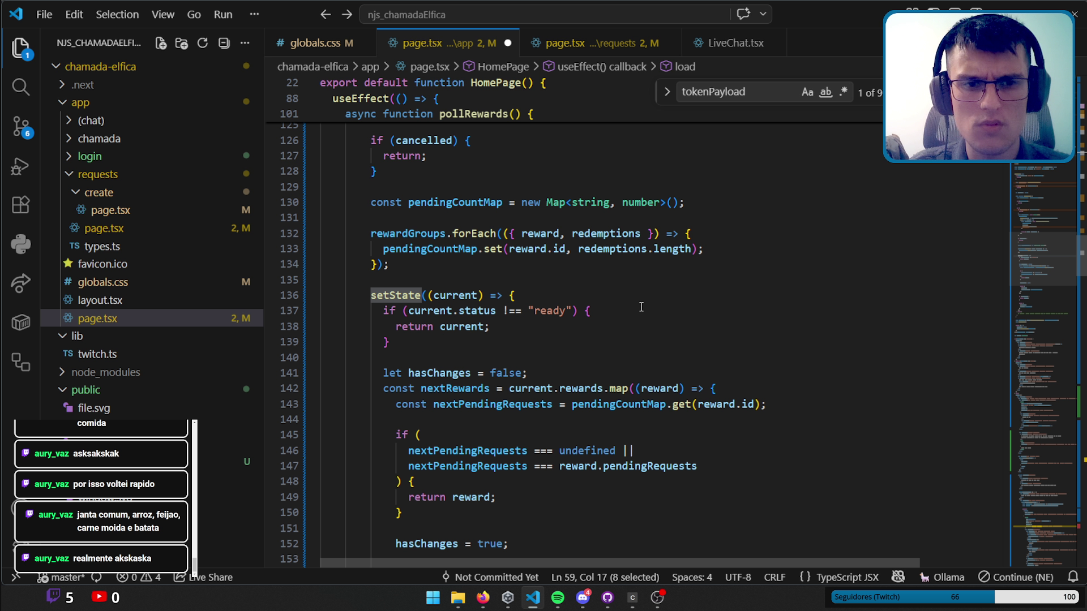
pyautogui.scroll(-5, 641, 307)
pyautogui.scroll(-7, 641, 306)
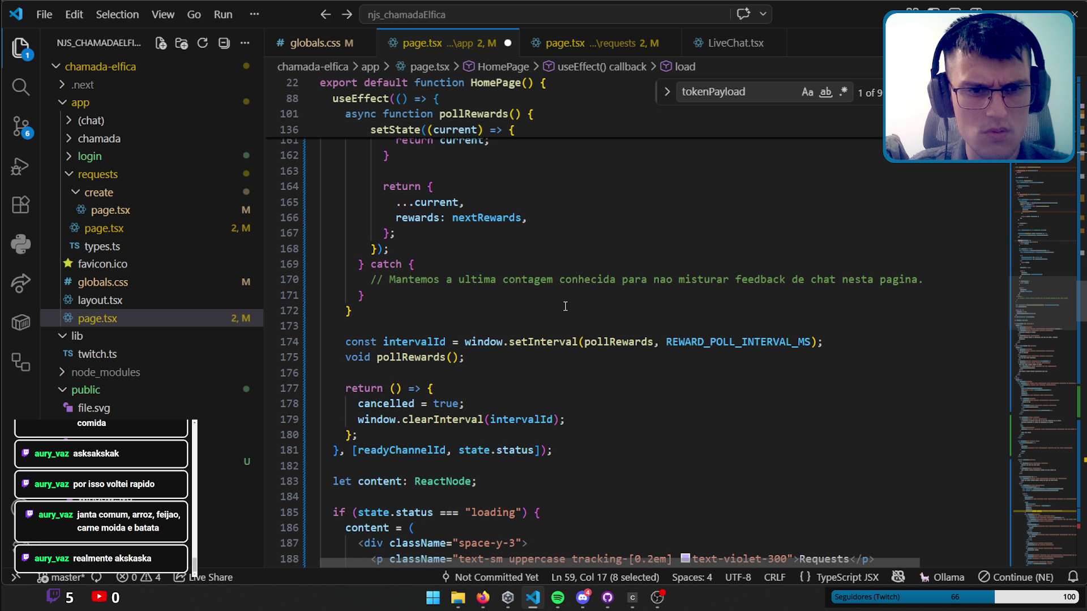
pyautogui.click(638, 306)
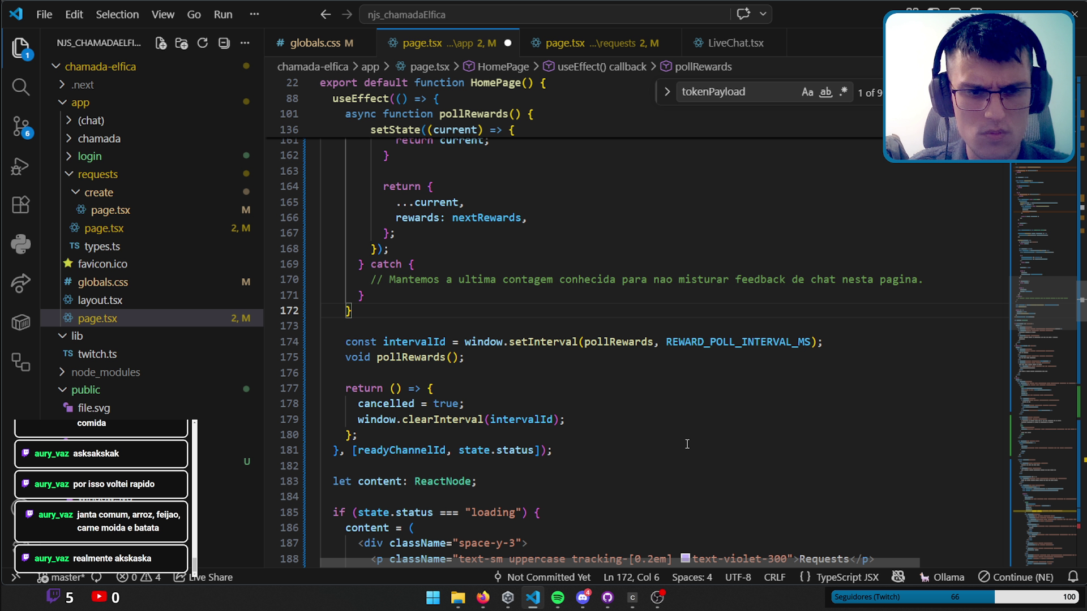
pyautogui.click(601, 449)
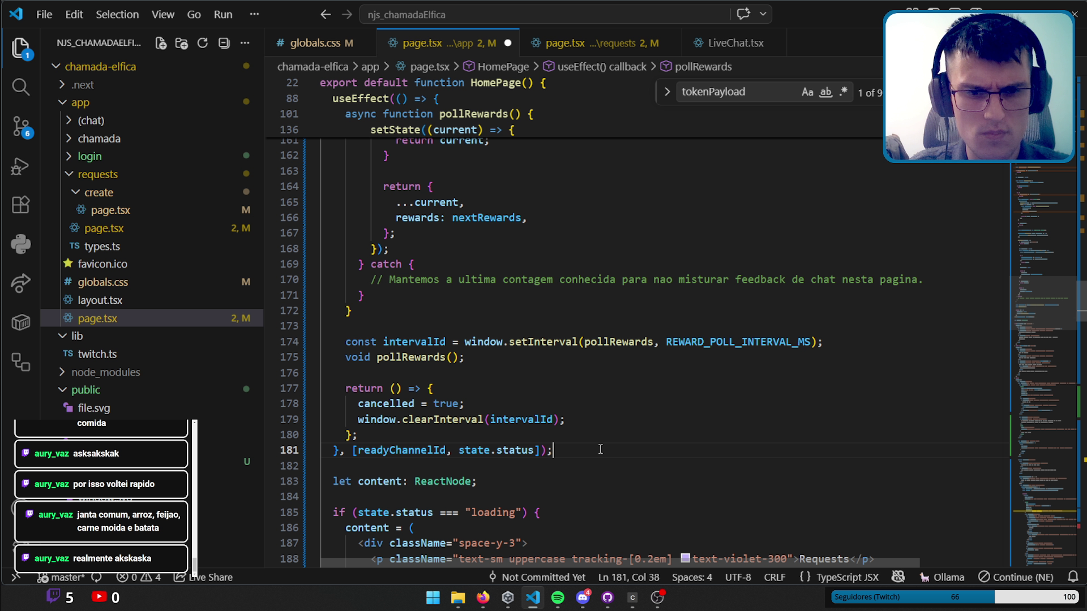
pyautogui.doubleClick(421, 450)
pyautogui.scroll(8, 668, 298)
pyautogui.scroll(8, 668, 299)
pyautogui.scroll(4, 668, 298)
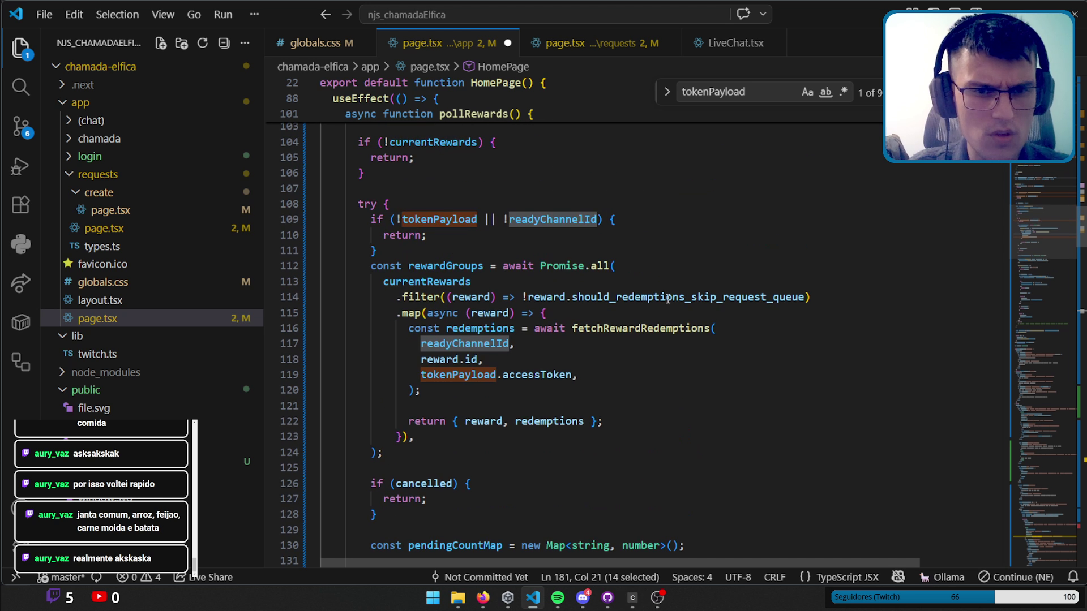
pyautogui.scroll(1, 730, 372)
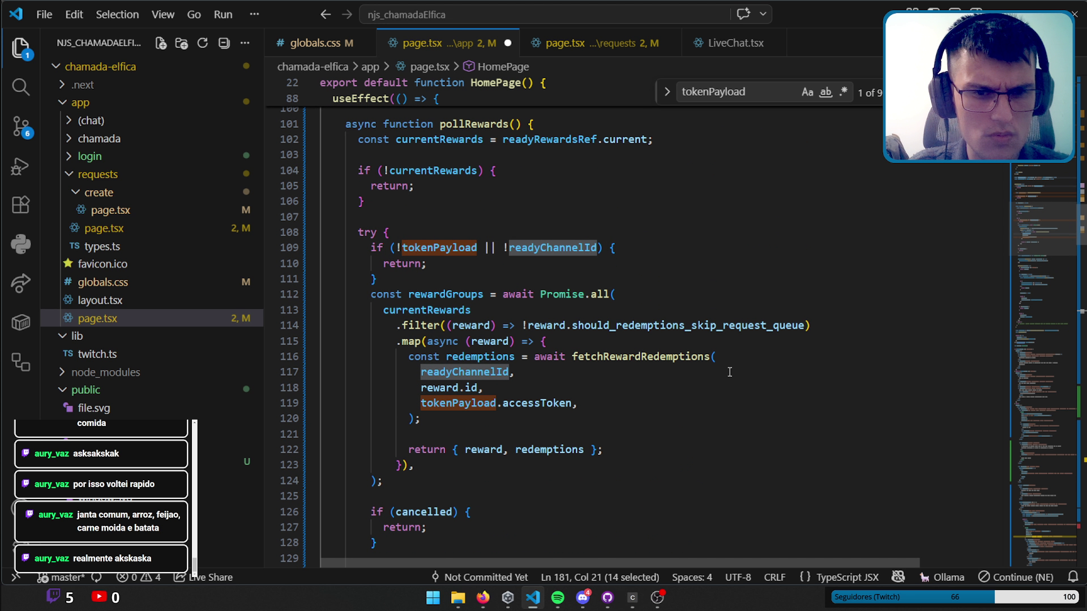
pyautogui.scroll(2, 730, 372)
pyautogui.scroll(3, 731, 373)
pyautogui.scroll(5, 733, 373)
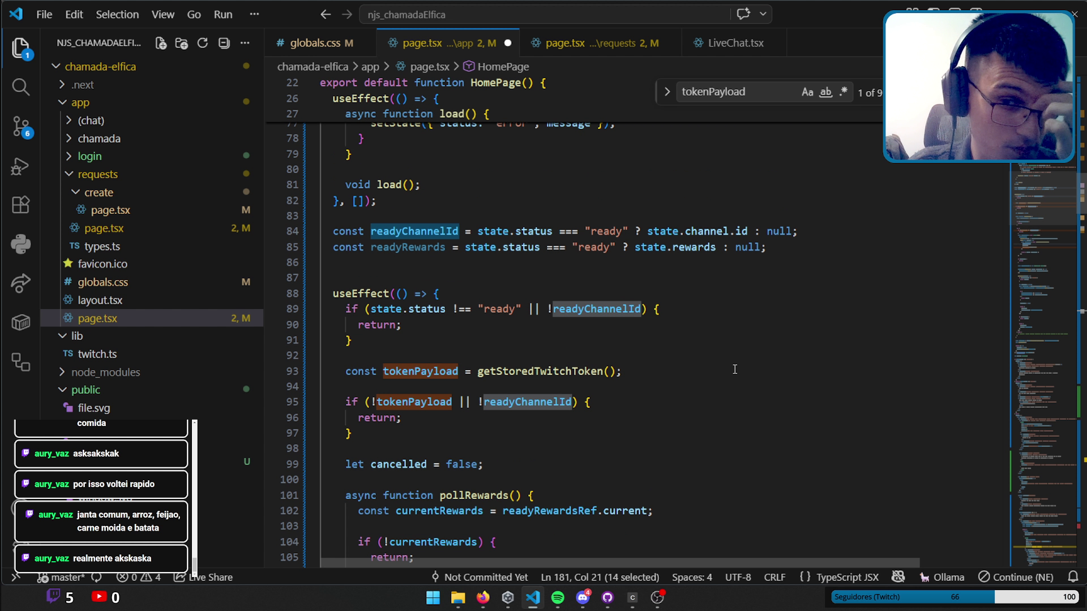
pyautogui.scroll(-3, 668, 317)
pyautogui.scroll(-2, 626, 310)
pyautogui.scroll(3, 626, 310)
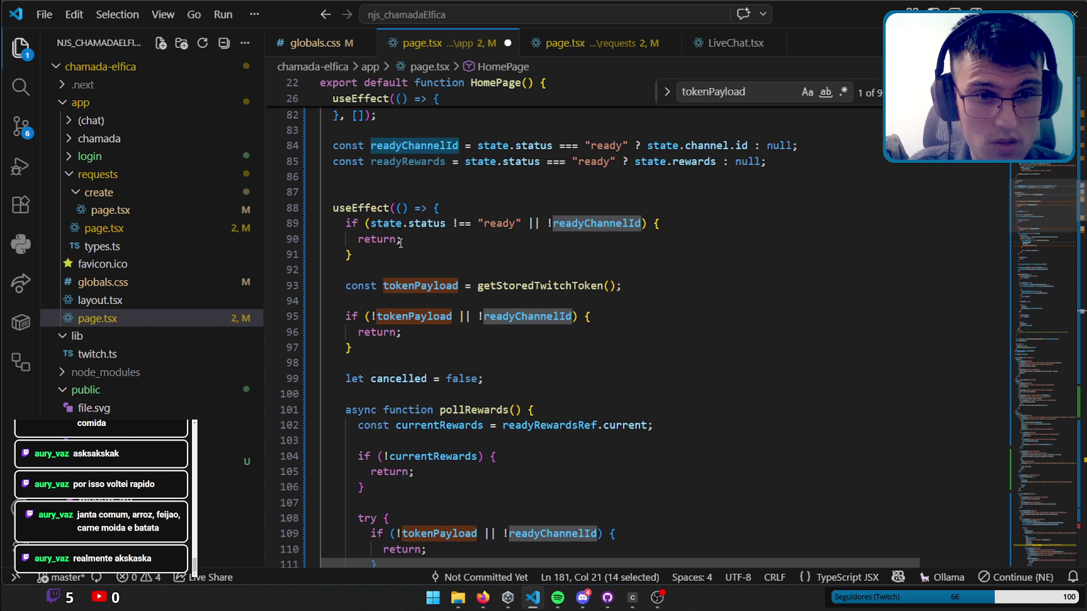
pyautogui.click(334, 207)
pyautogui.scroll(-6, 492, 303)
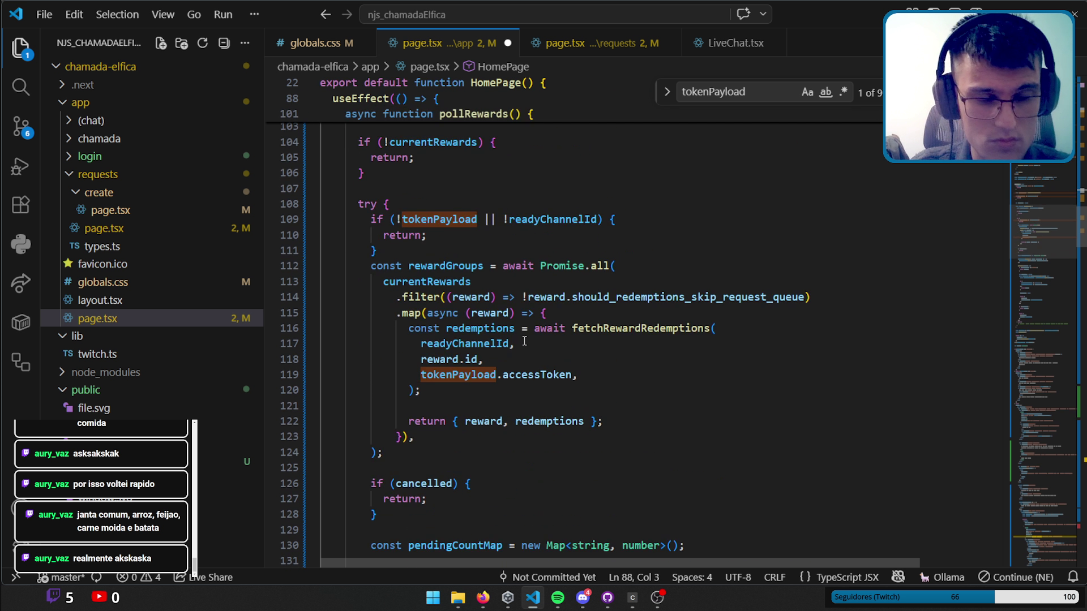
pyautogui.scroll(-6, 496, 314)
pyautogui.scroll(-6, 501, 328)
pyautogui.scroll(-7, 505, 347)
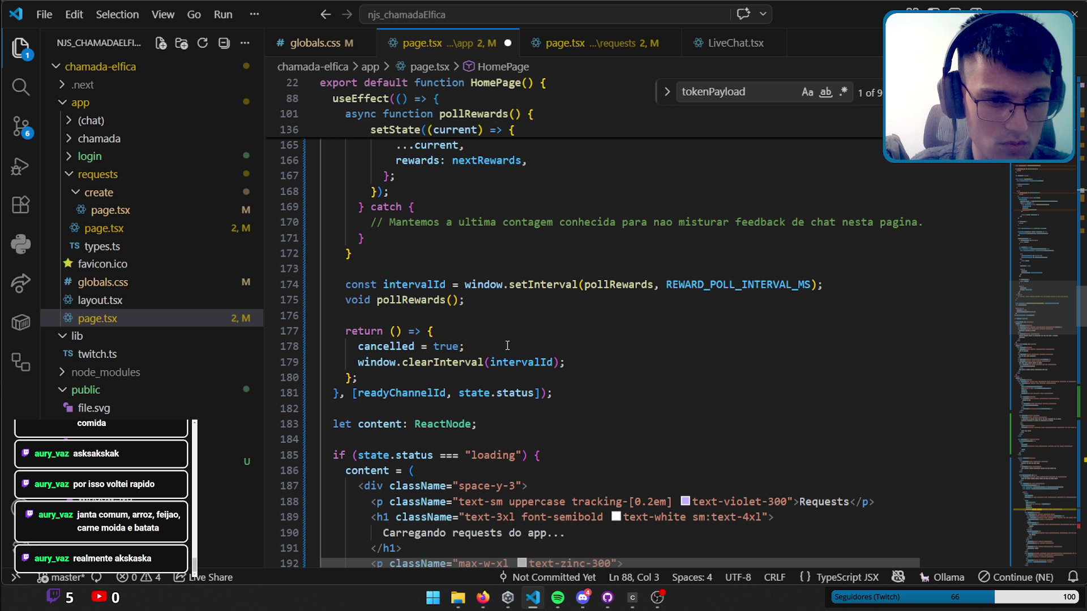
pyautogui.scroll(-2, 500, 339)
# Delete the polling useEffect on lines 88–181, remove leftover blank lines, and save page.tsx.
pyautogui.keyDown('shift'); pyautogui.click(598, 339); pyautogui.keyUp('shift')
pyautogui.press('BackSpace')
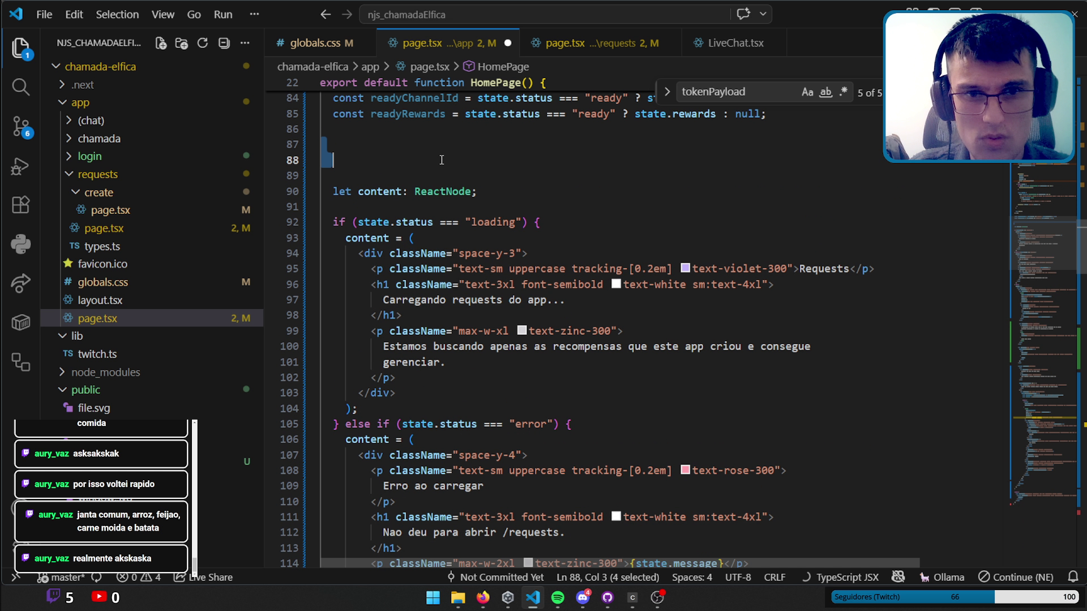
pyautogui.click(800, 112)
pyautogui.press('Delete')
pyautogui.press('Delete')
pyautogui.scroll(1, 791, 128)
pyautogui.hotkey('ctrl', 's')
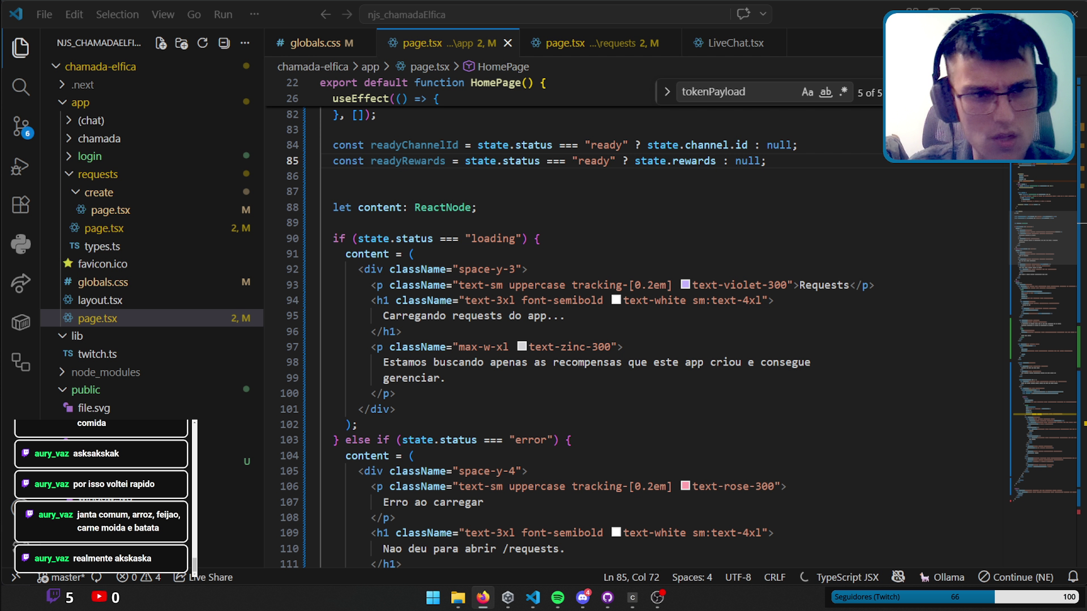
pyautogui.hotkey('alt', 'Tab')
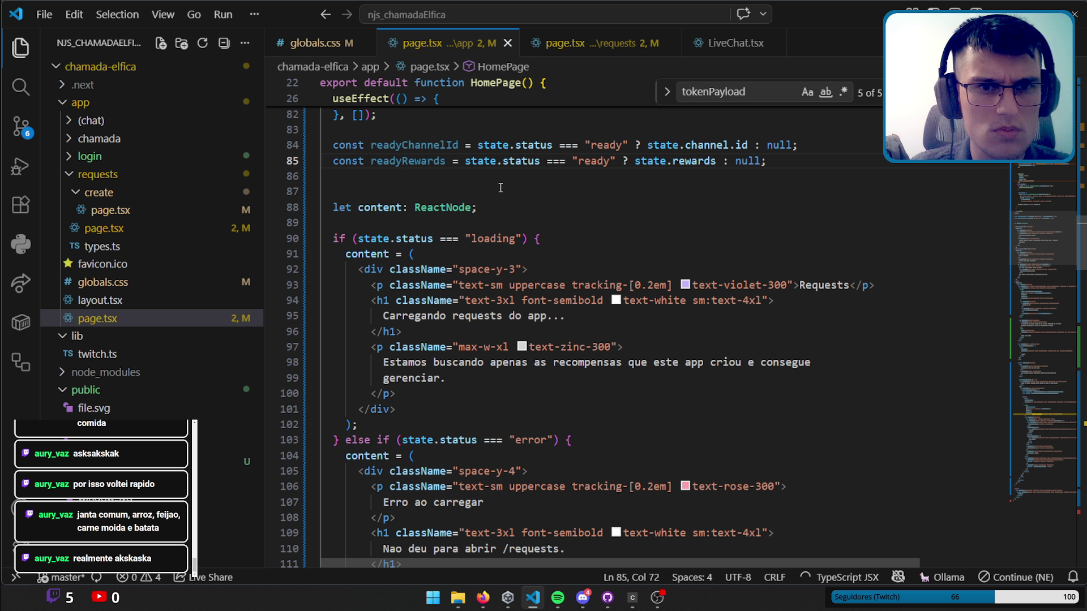
pyautogui.moveTo(1026, 251); pyautogui.dragTo(1045, 321)
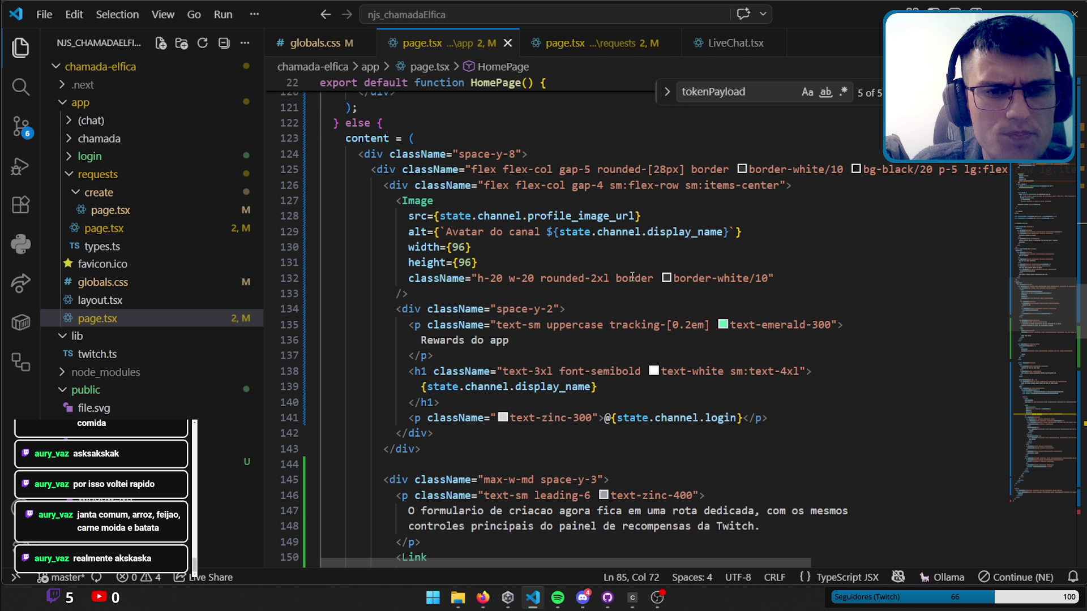
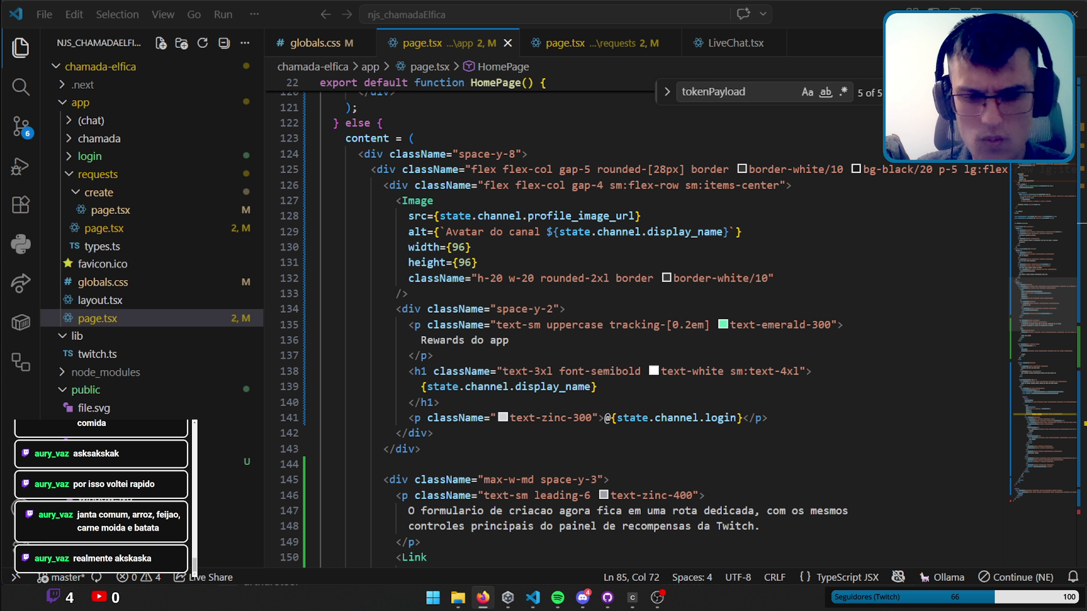
# Set aside the HomePage code in VS Code and switch to the browser's Live Server dashboard.
pyautogui.click(533, 597)
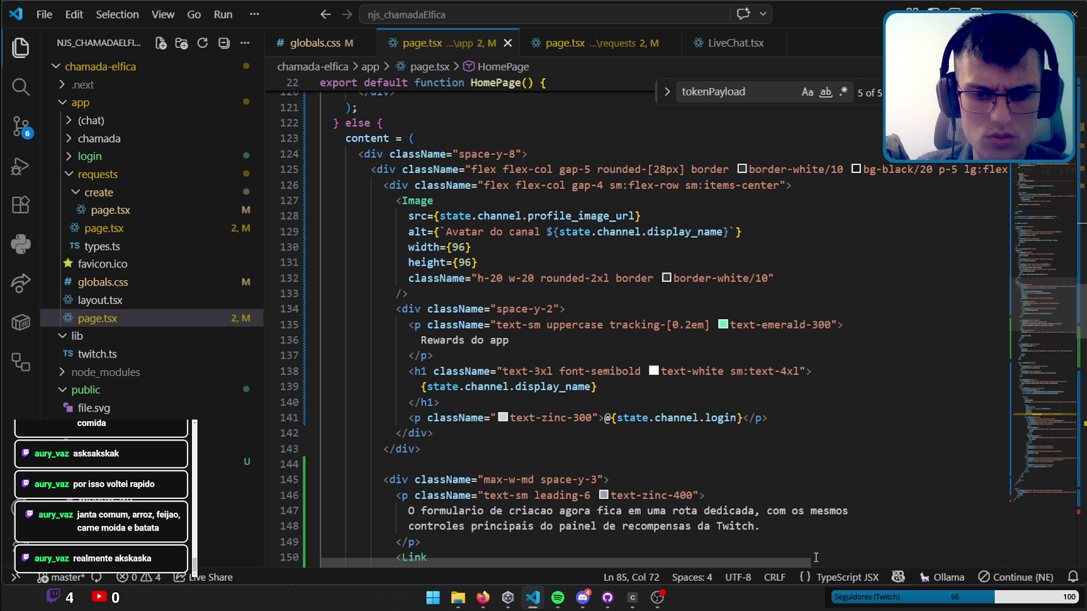
pyautogui.moveTo(605, 220)
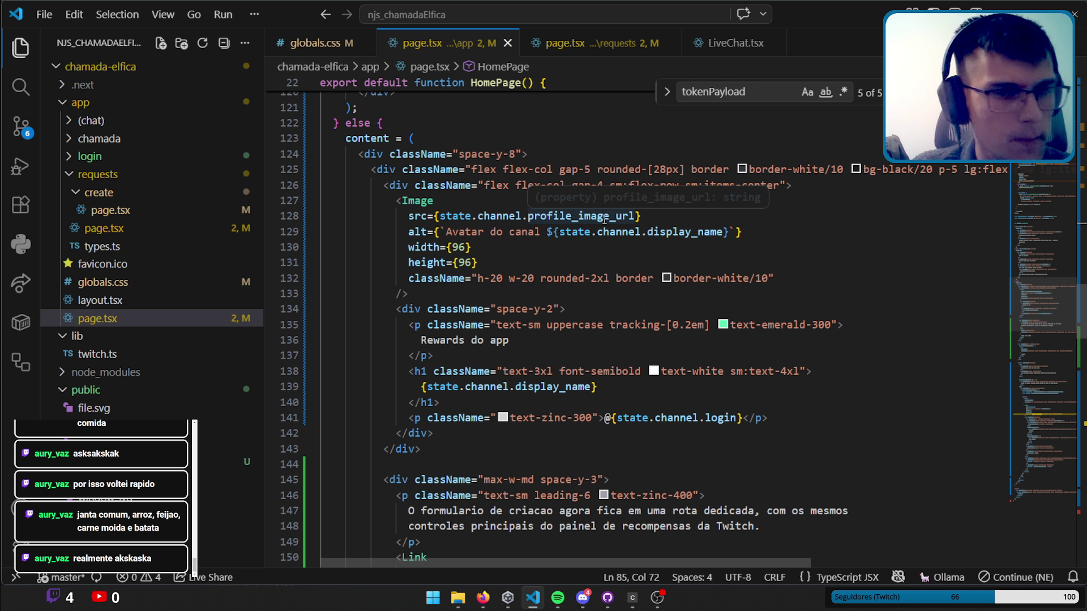
pyautogui.hotkey('alt', 'Tab')
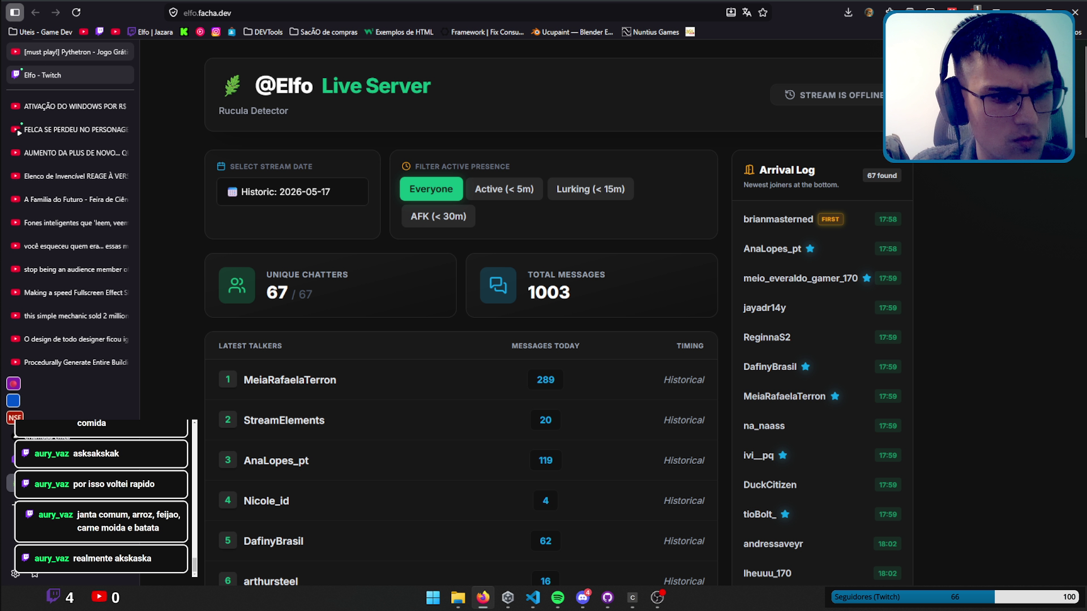
# Compare the localhost:3000 rewards app with the Live Server dashboard, ending on localhost:3000.
pyautogui.click(12, 459)
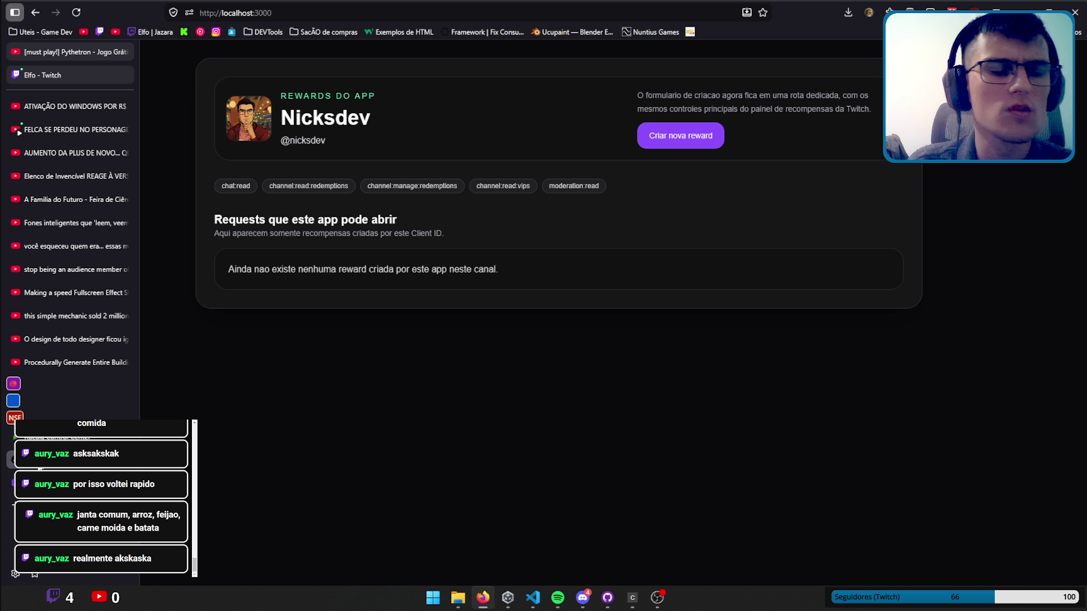
pyautogui.click(12, 437)
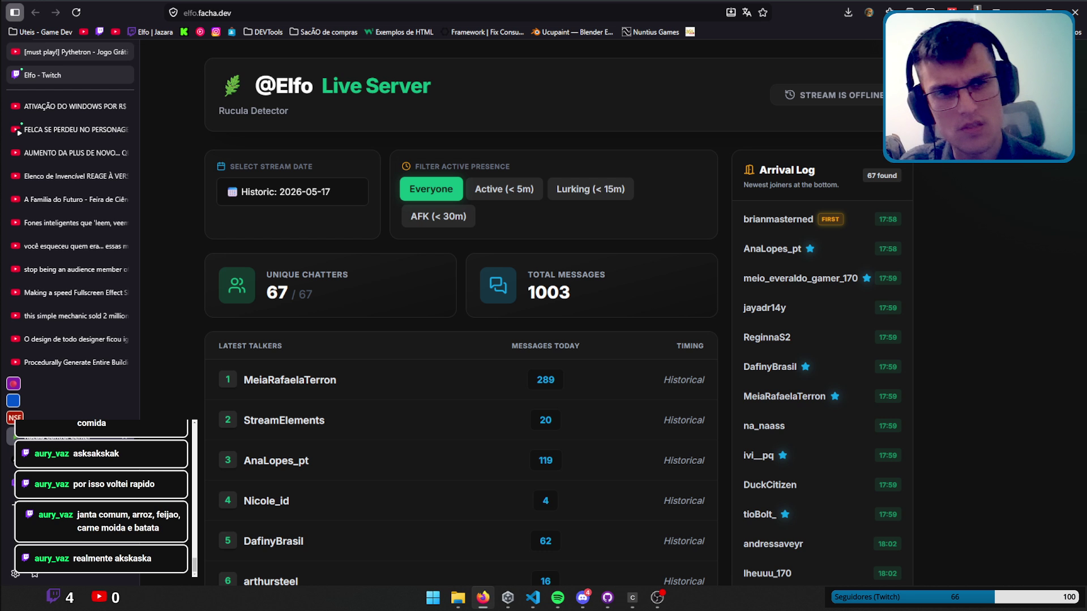
pyautogui.click(12, 460)
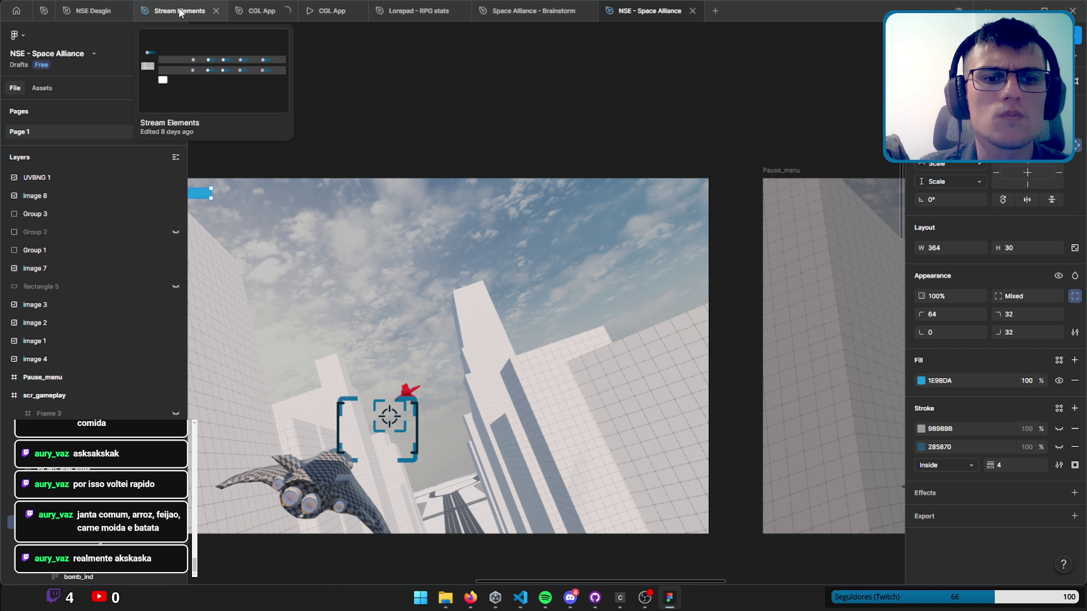
# Open the Stream Elements design file in Figma.
pyautogui.click(180, 12)
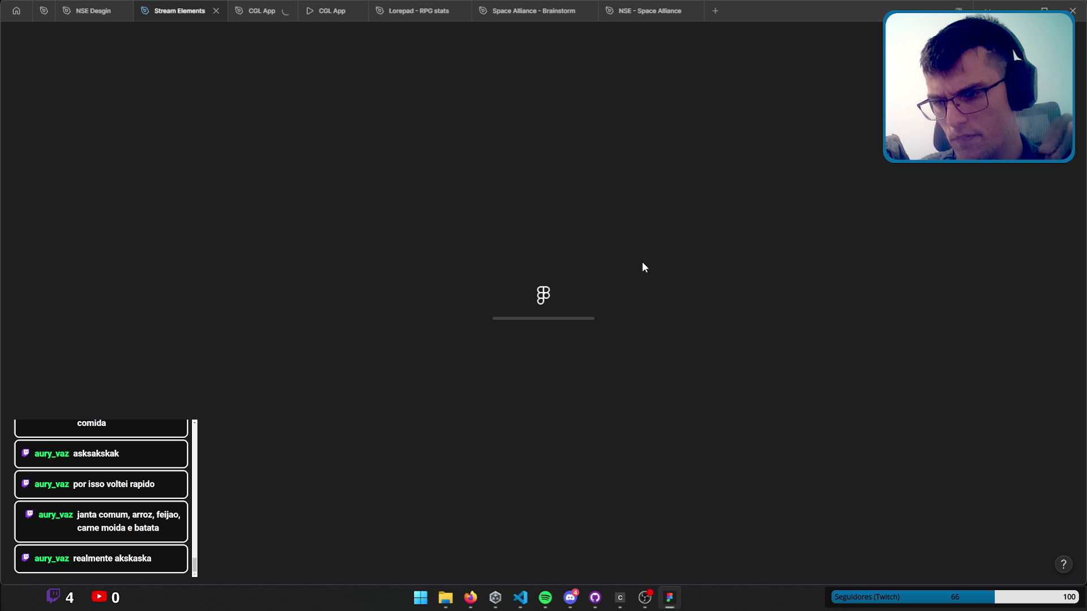
pyautogui.scroll(-5, 594, 256)
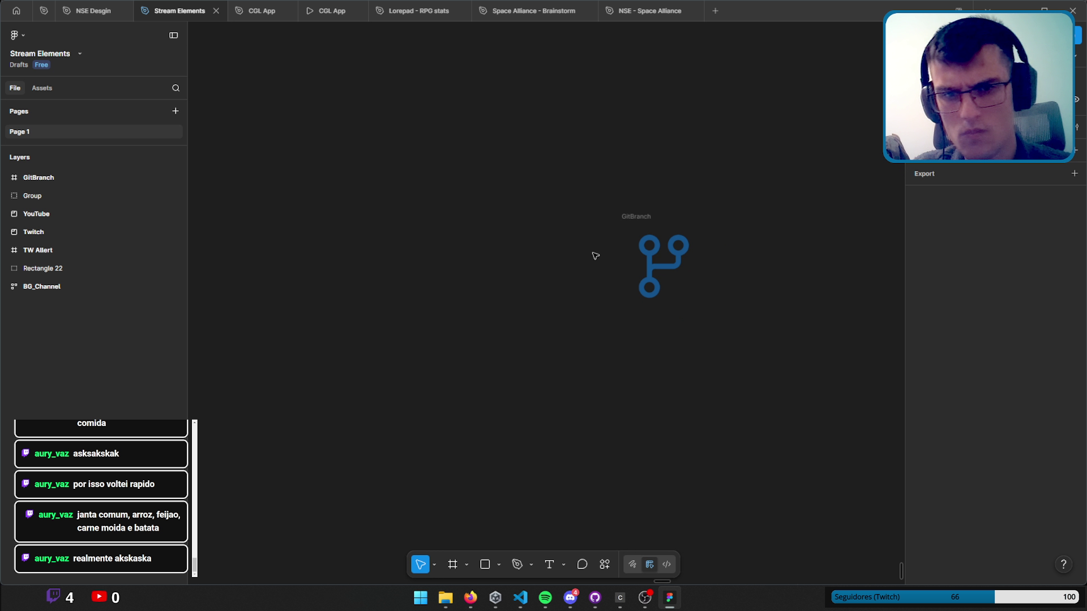
pyautogui.scroll(-3, 591, 258)
pyautogui.scroll(-3, 589, 182)
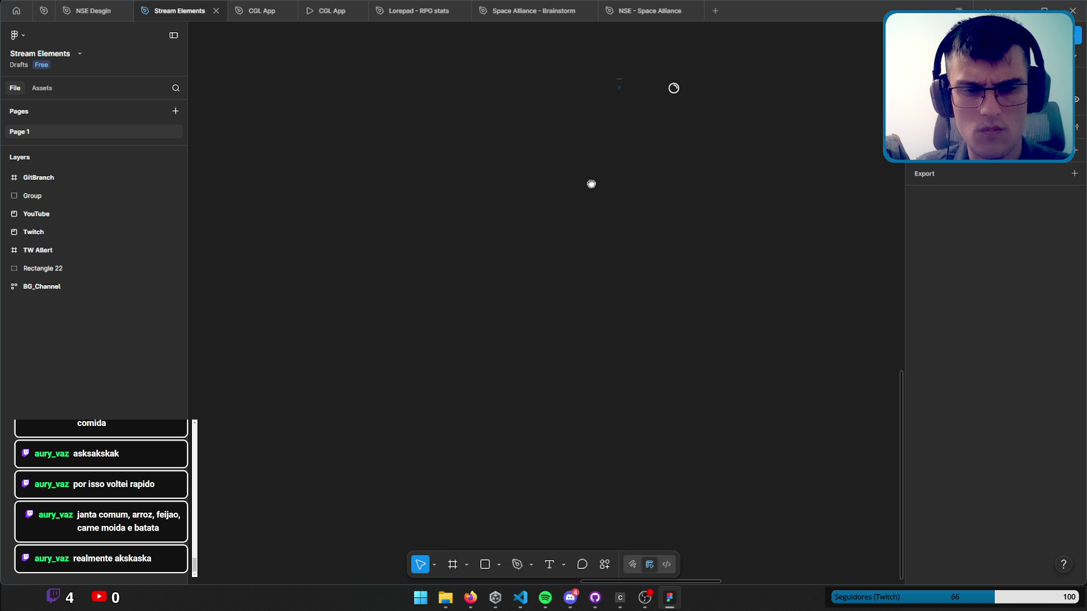
pyautogui.scroll(-2, 366, 298)
pyautogui.scroll(-2, 379, 303)
# Create a new frame sized to the Slide 16:9 preset, 1920×1080.
pyautogui.click(451, 564)
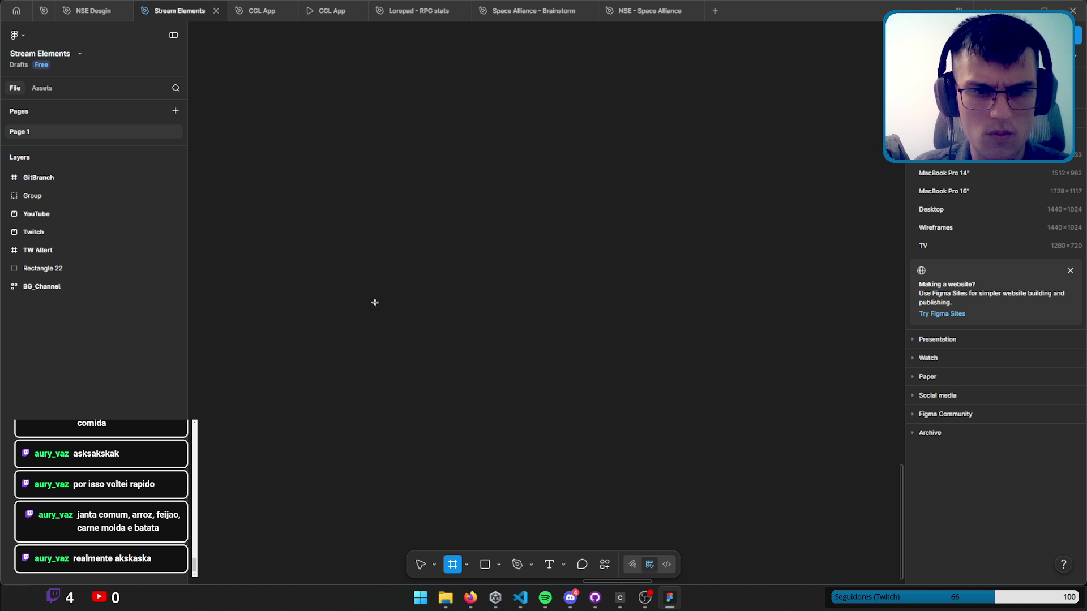
pyautogui.click(373, 297)
pyautogui.click(962, 144)
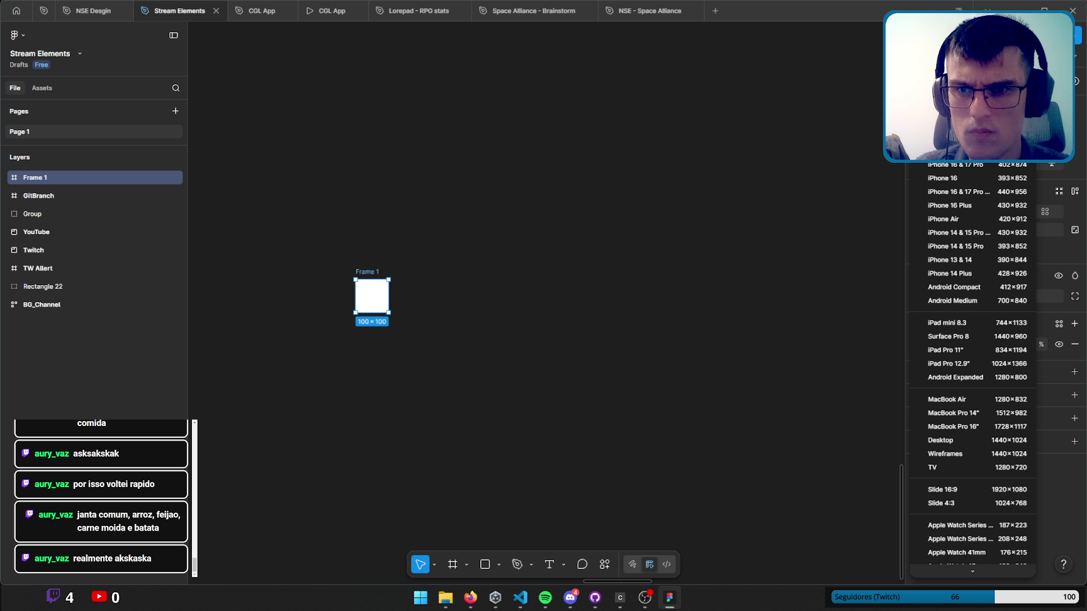
pyautogui.click(962, 490)
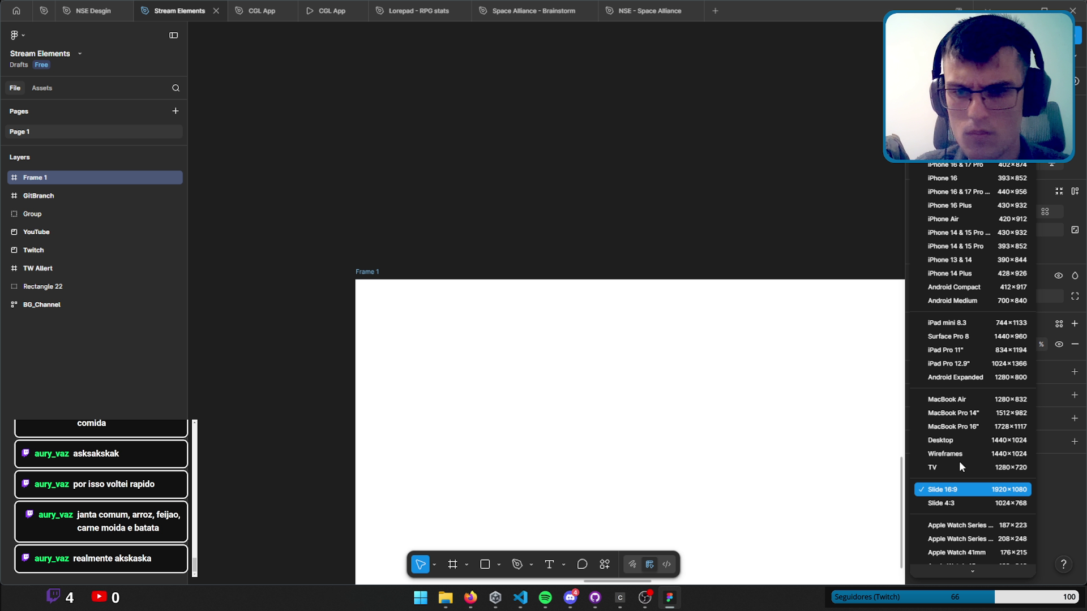
pyautogui.scroll(3, 386, 50)
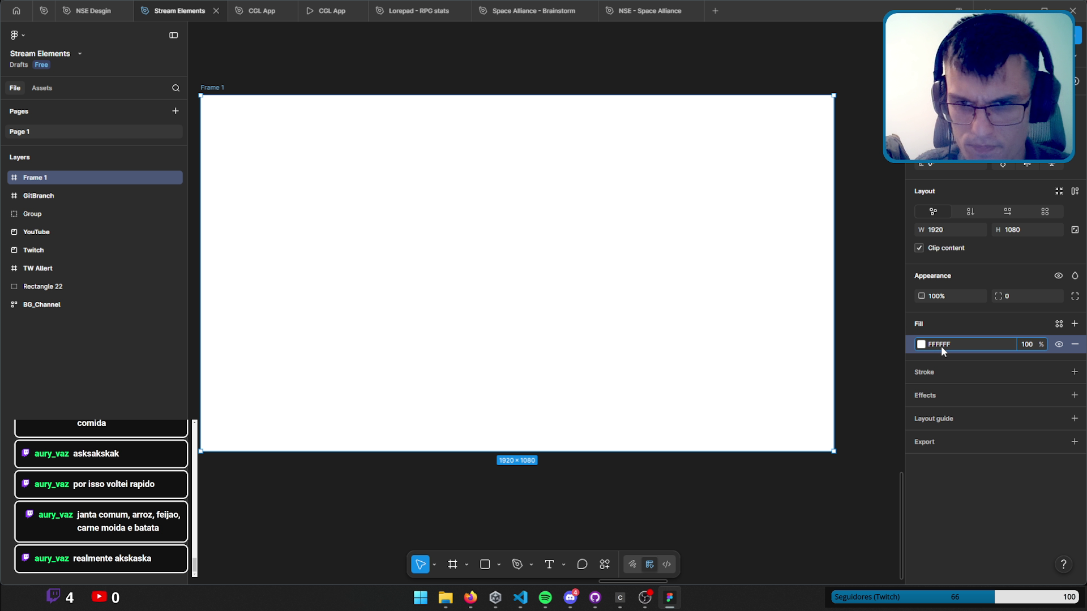
# Fill Frame 1 with near-black 111111 and reposition it in view.
pyautogui.click(941, 345)
pyautogui.write('111111')
pyautogui.press('Return')
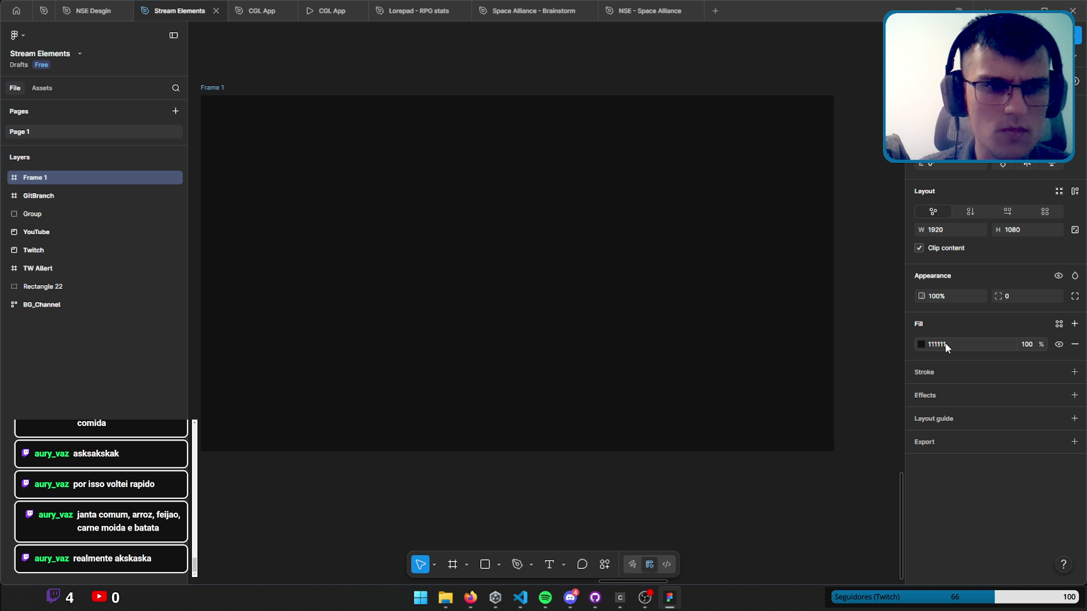
pyautogui.hscroll(-3, 481, 268)
pyautogui.click(464, 121)
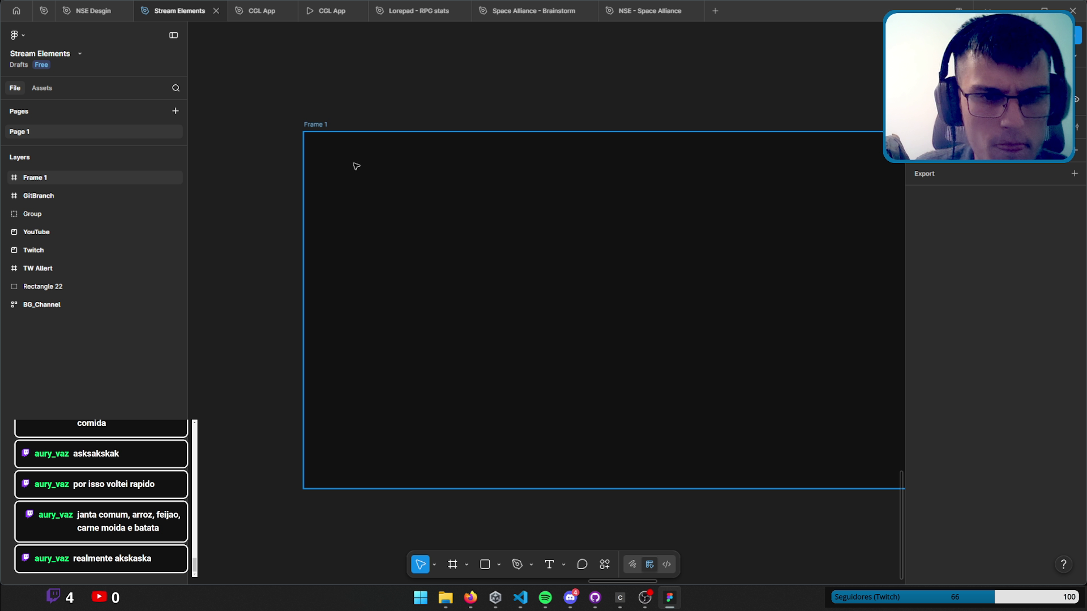
pyautogui.hscroll(1, 396, 170)
pyautogui.moveTo(433, 177); pyautogui.dragTo(381, 194)
pyautogui.click(381, 195)
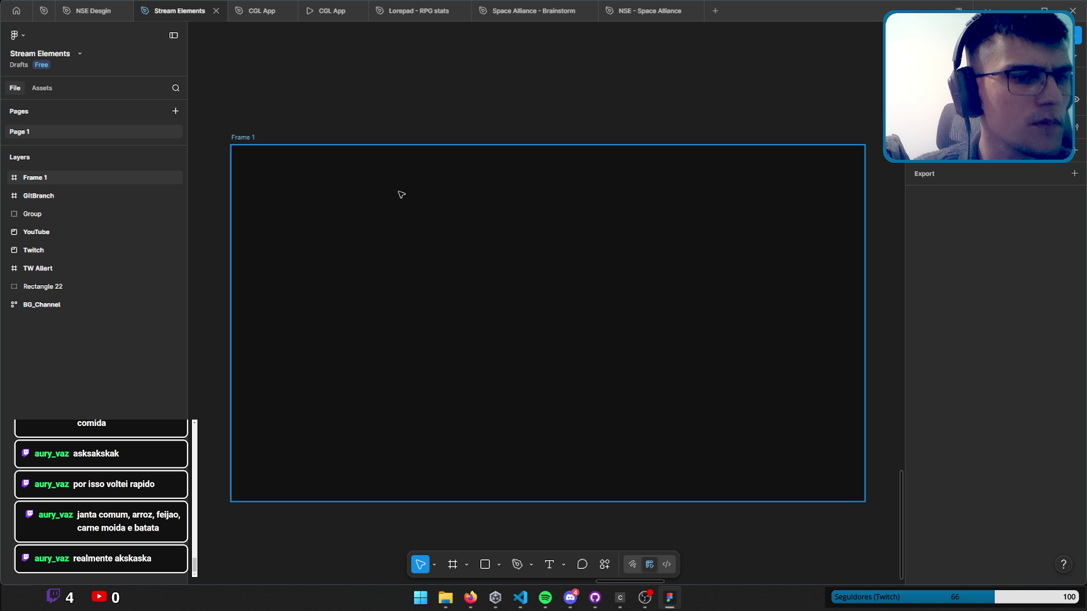
# Draw a rectangle at Frame 1's top-left and size it 96×96 with locked proportions.
pyautogui.click(474, 537)
pyautogui.press('r')
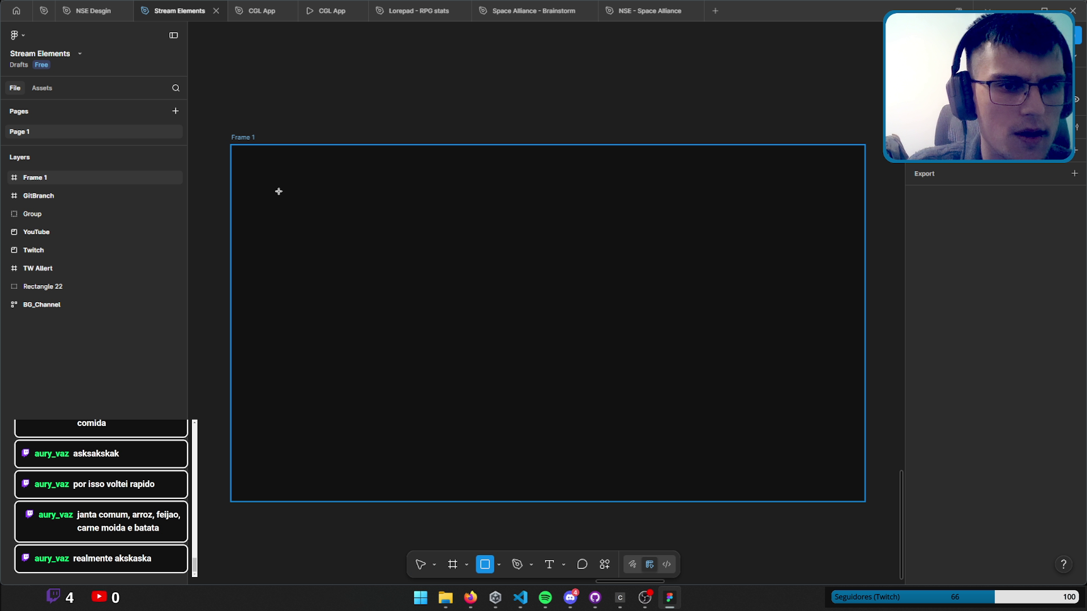
pyautogui.moveTo(244, 154); pyautogui.dragTo(293, 204)
pyautogui.click(1074, 248)
pyautogui.click(1030, 249)
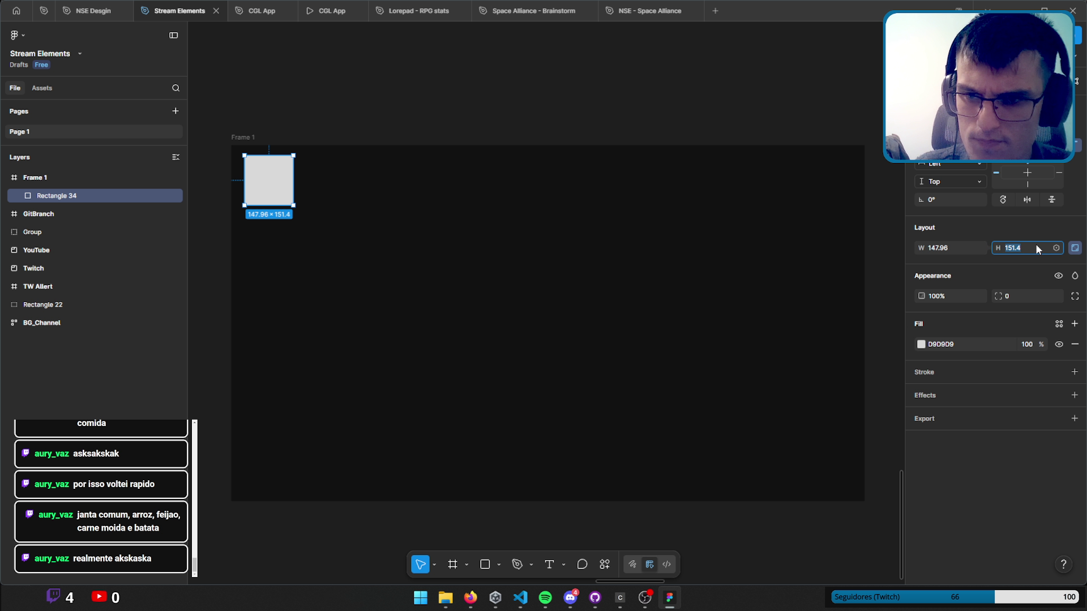
pyautogui.click(1075, 248)
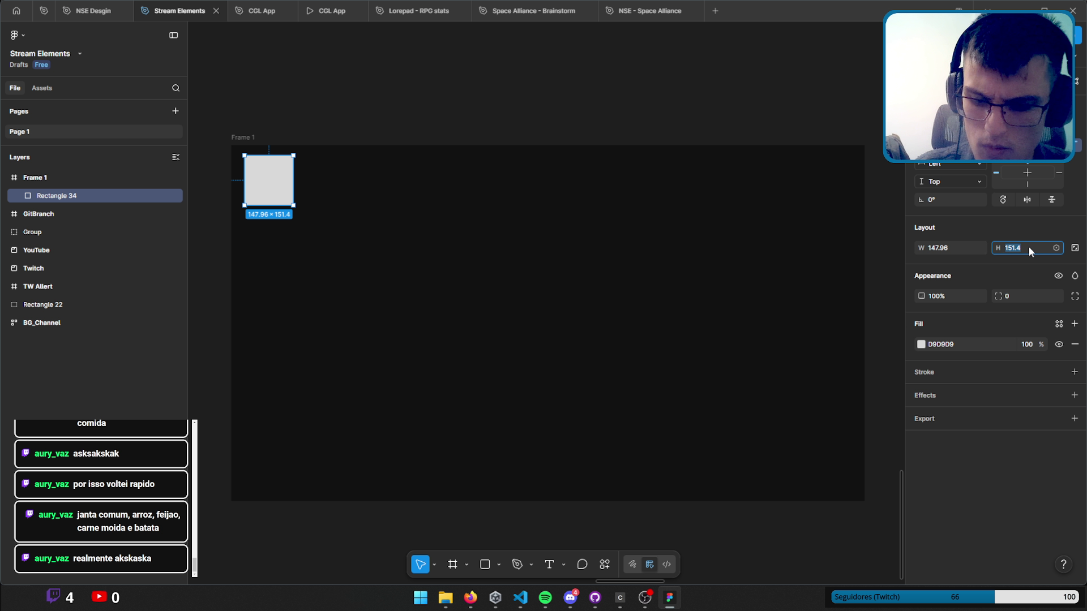
pyautogui.write('144')
pyautogui.click(968, 248)
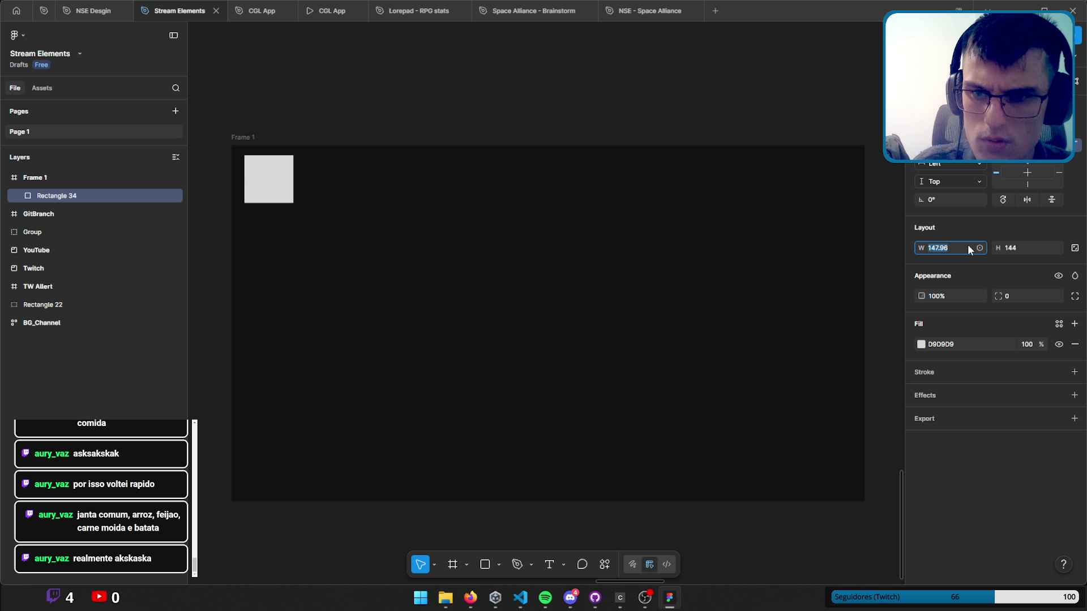
pyautogui.write('144')
pyautogui.press('Return')
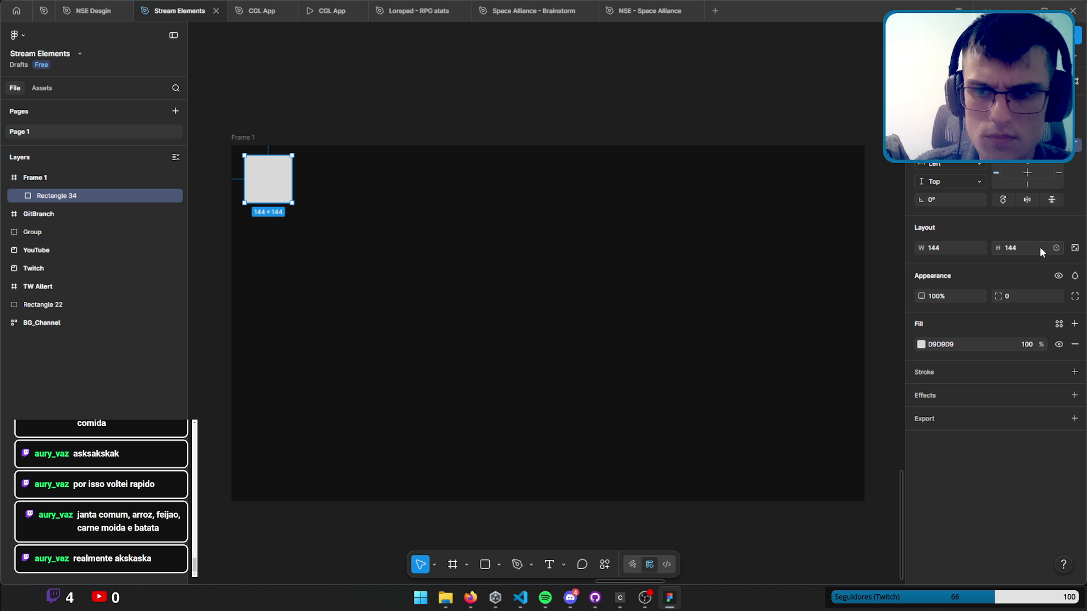
pyautogui.click(1075, 248)
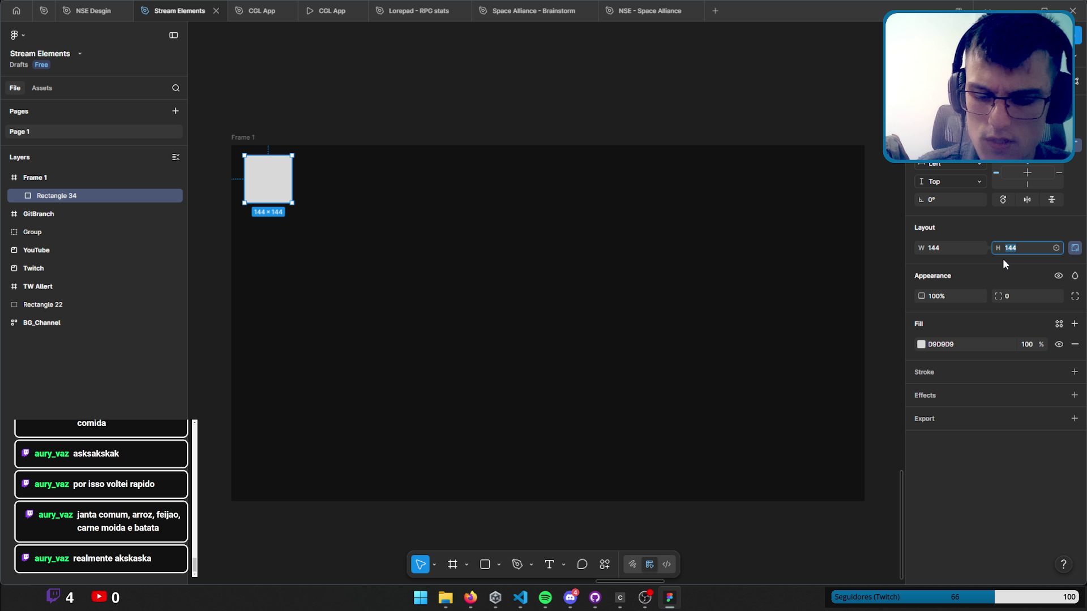
pyautogui.write('96')
pyautogui.press('Return')
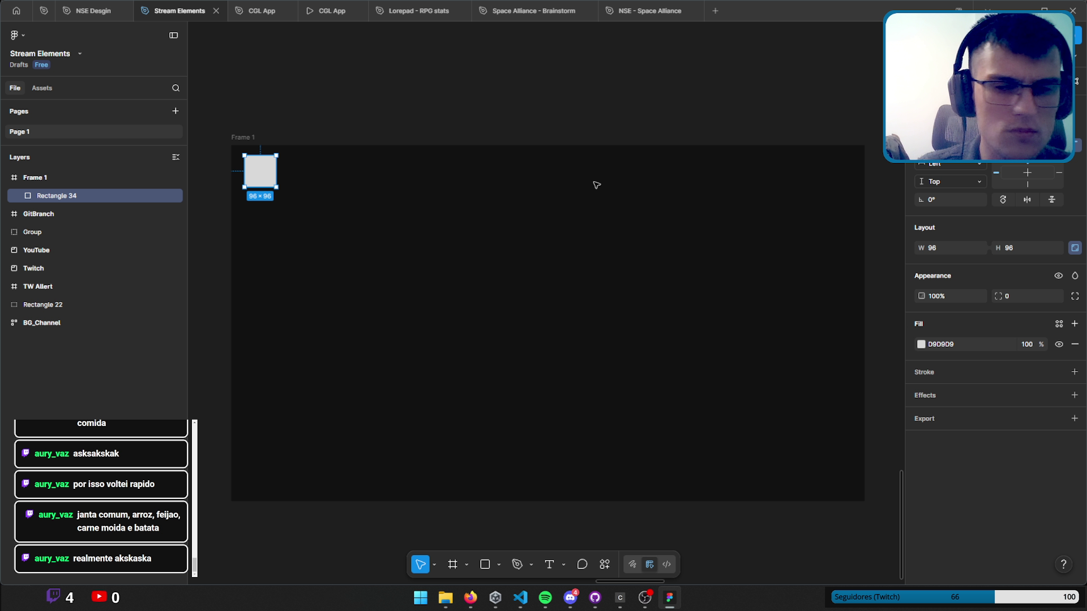
# Give the rectangle a corner radius of 12 and zoom to fit Frame 1.
pyautogui.click(1005, 296)
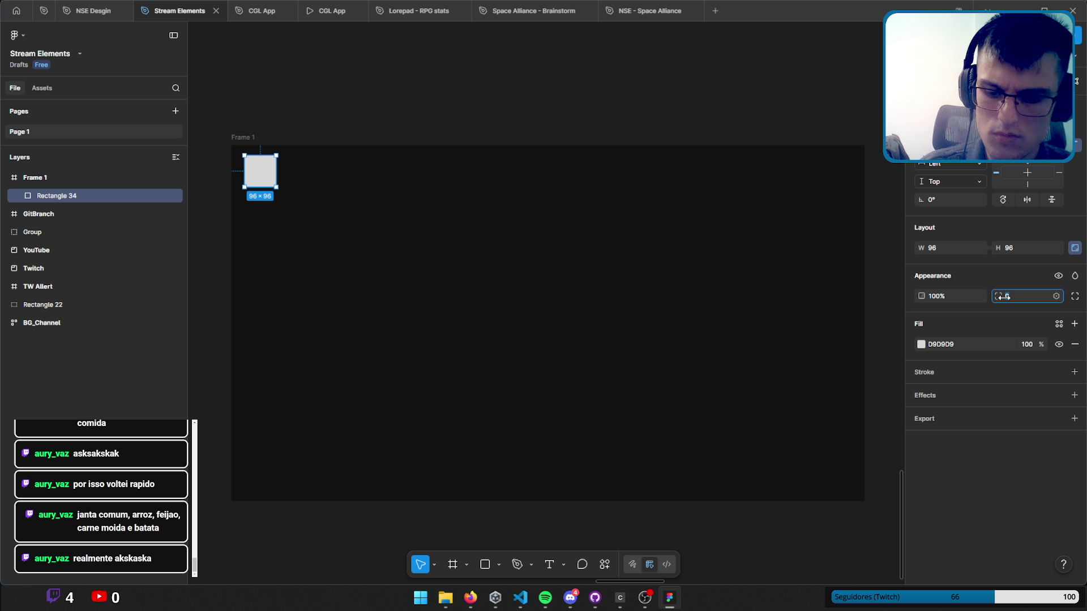
pyautogui.write('12')
pyautogui.press('Return')
pyautogui.click(373, 226)
pyautogui.hotkey('shift', '2')
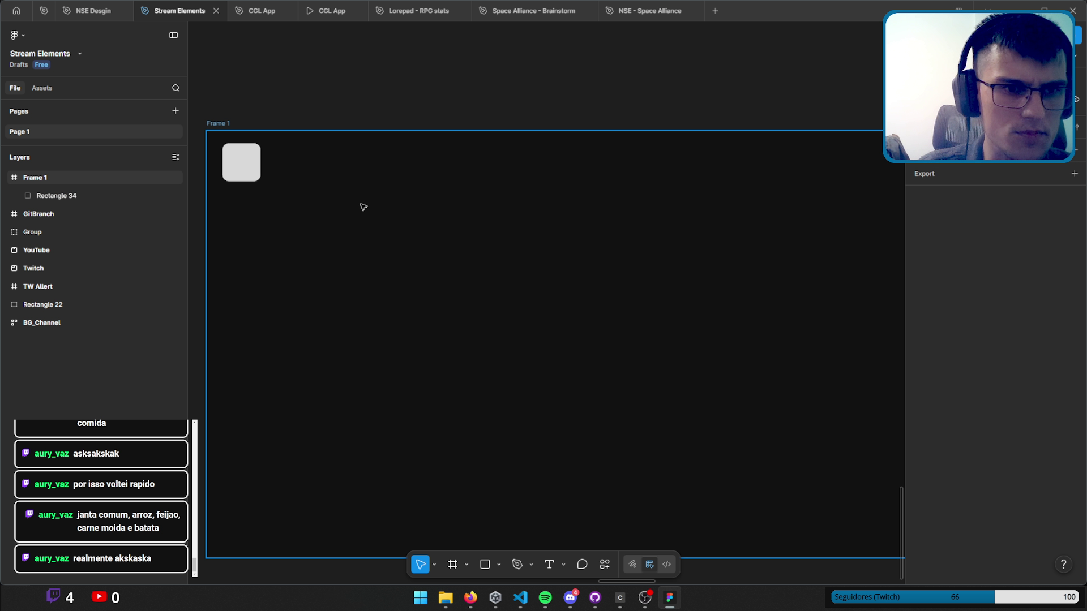
pyautogui.scroll(2, 363, 207)
pyautogui.hscroll(-2, 363, 208)
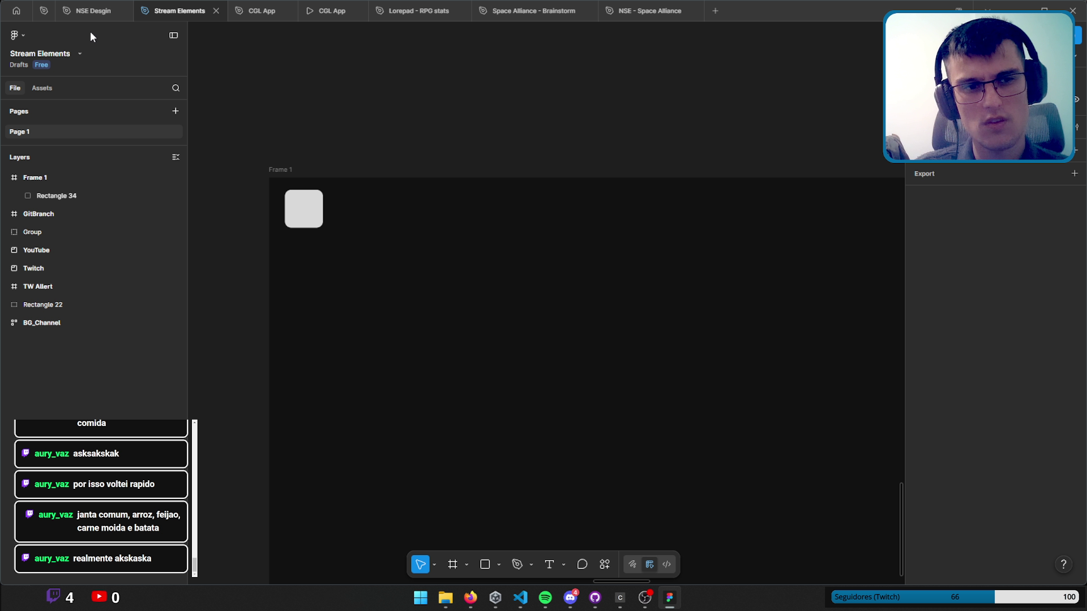
# Shrink Rectangle 34 to a 64×64 square.
pyautogui.click(304, 209)
pyautogui.click(1028, 245)
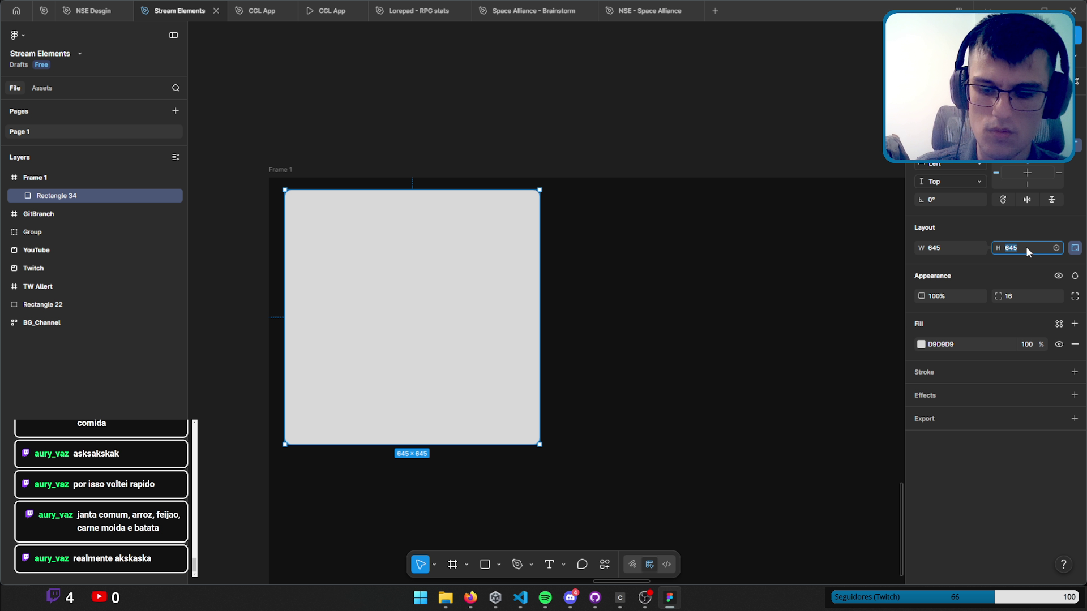
pyautogui.write('64')
pyautogui.press('Return')
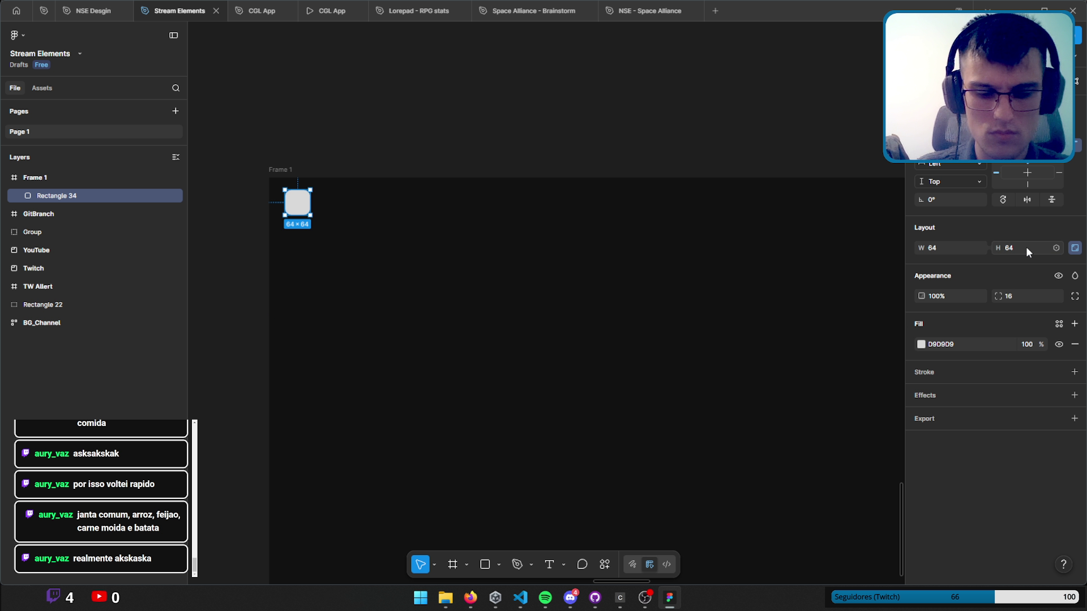
pyautogui.press('Escape')
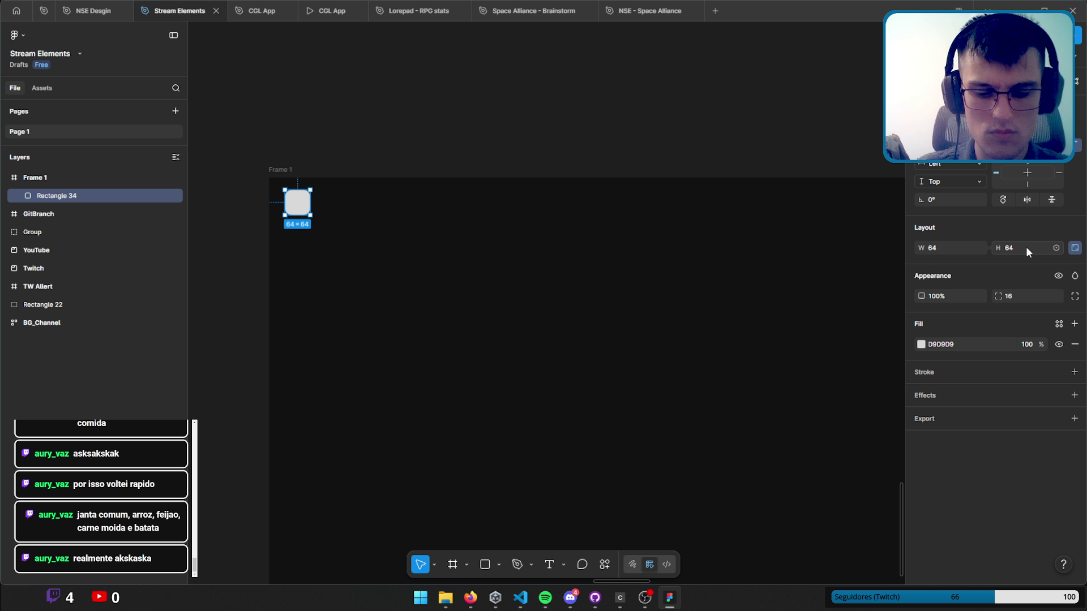
# Resize the square to 80×80.
pyautogui.click(1024, 248)
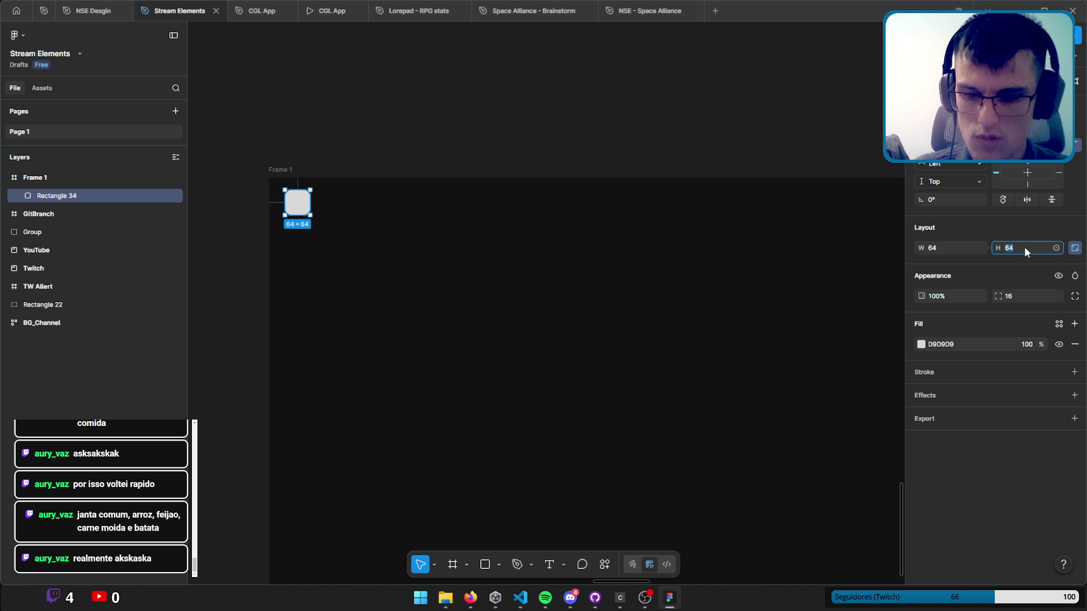
pyautogui.write('80')
pyautogui.press('Return')
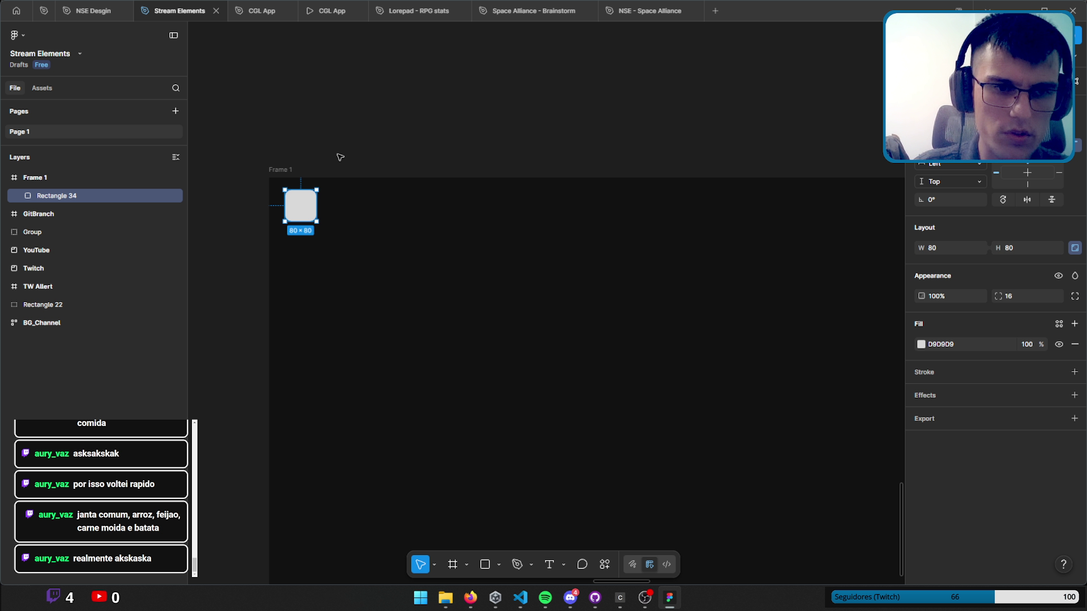
pyautogui.scroll(2, 408, 232)
pyautogui.hscroll(-2, 674, 245)
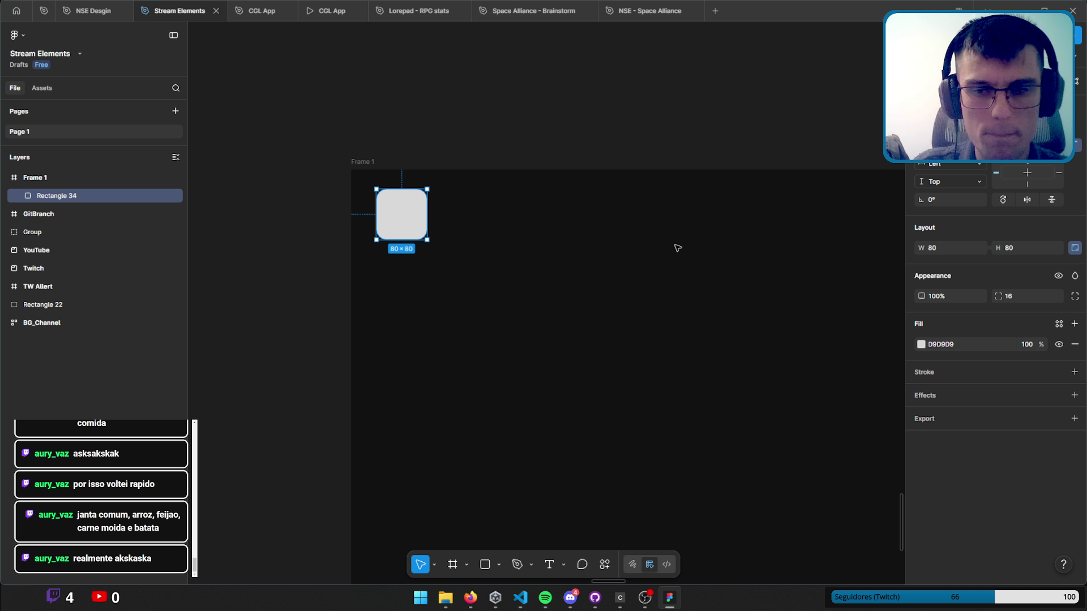
pyautogui.scroll(2, 462, 182)
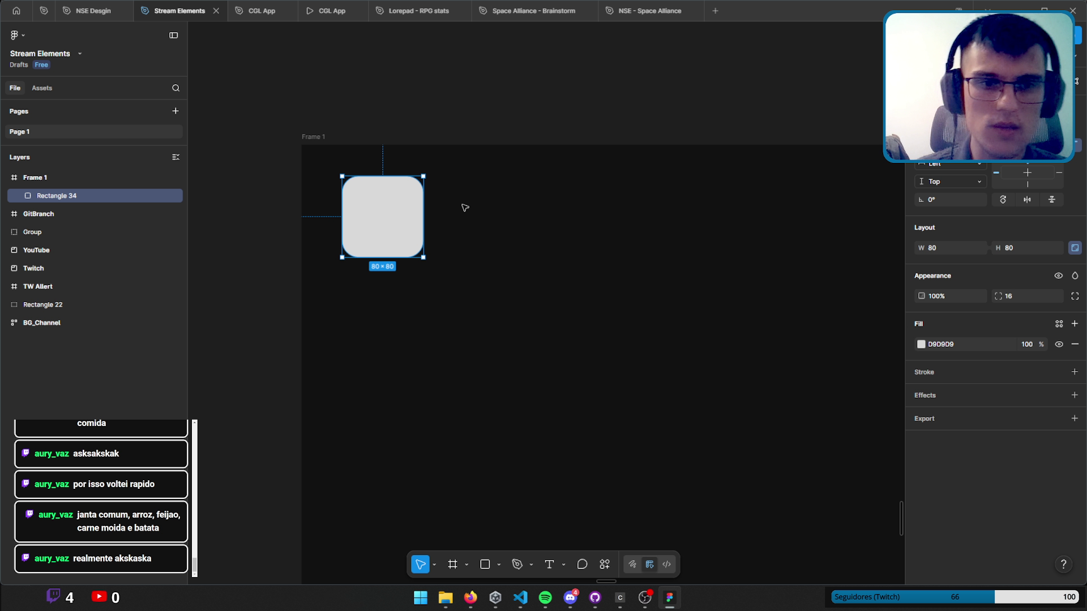
# Duplicate the square to its right, undoing an accidental resize of the copy.
pyautogui.moveTo(396, 223); pyautogui.dragTo(496, 221)
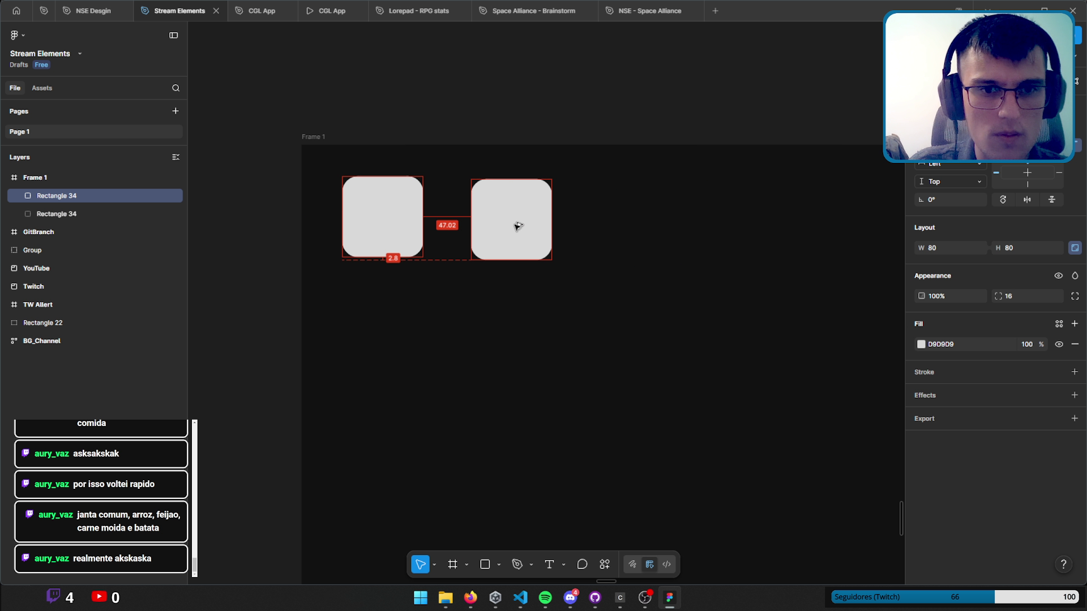
pyautogui.moveTo(522, 256); pyautogui.dragTo(499, 212)
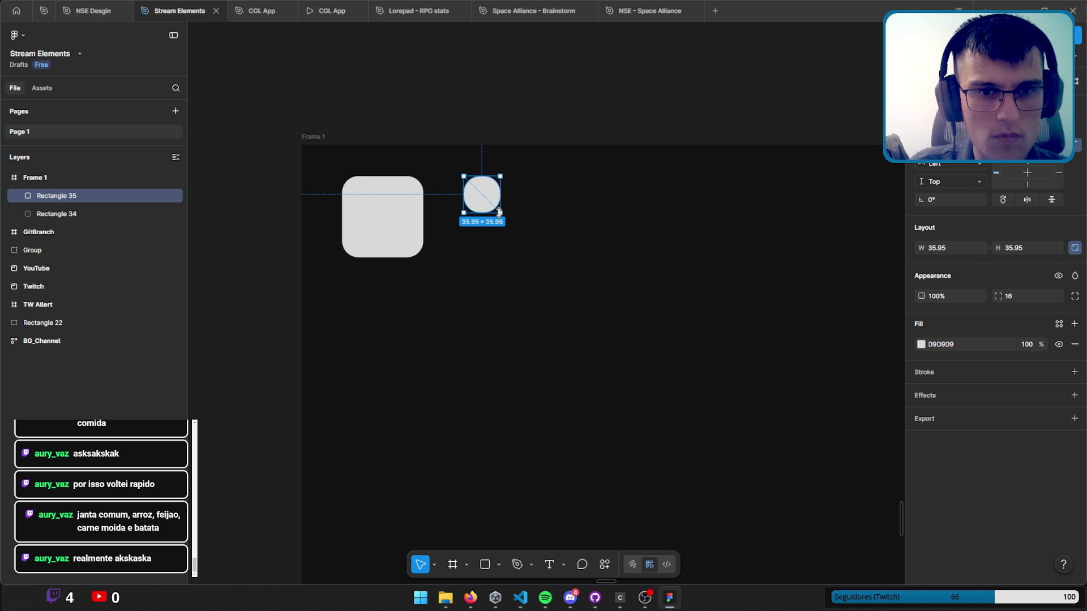
pyautogui.hotkey('ctrl', 'z')
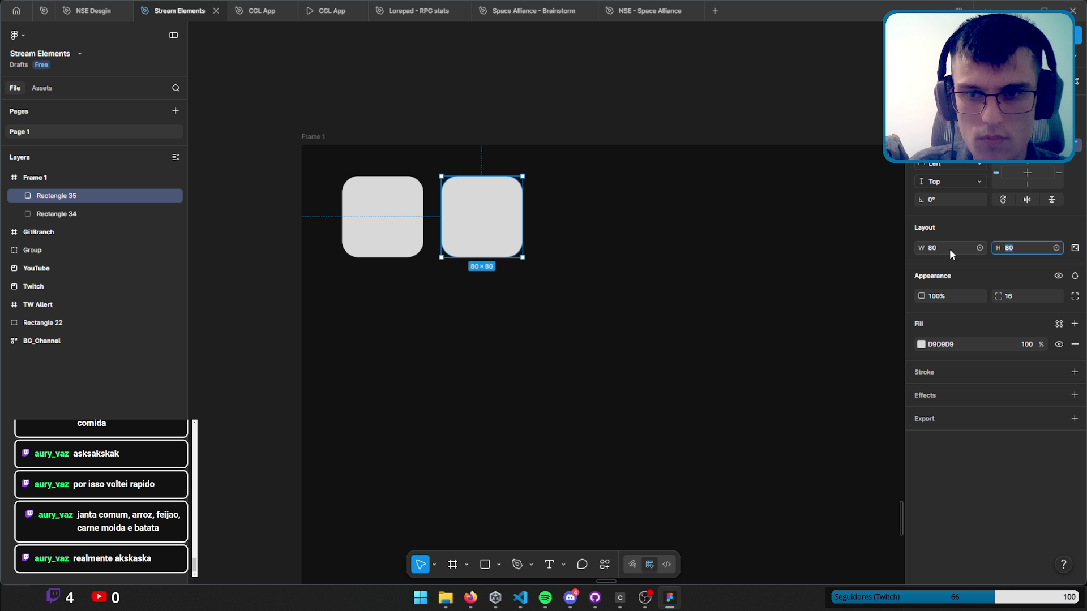
pyautogui.click(949, 249)
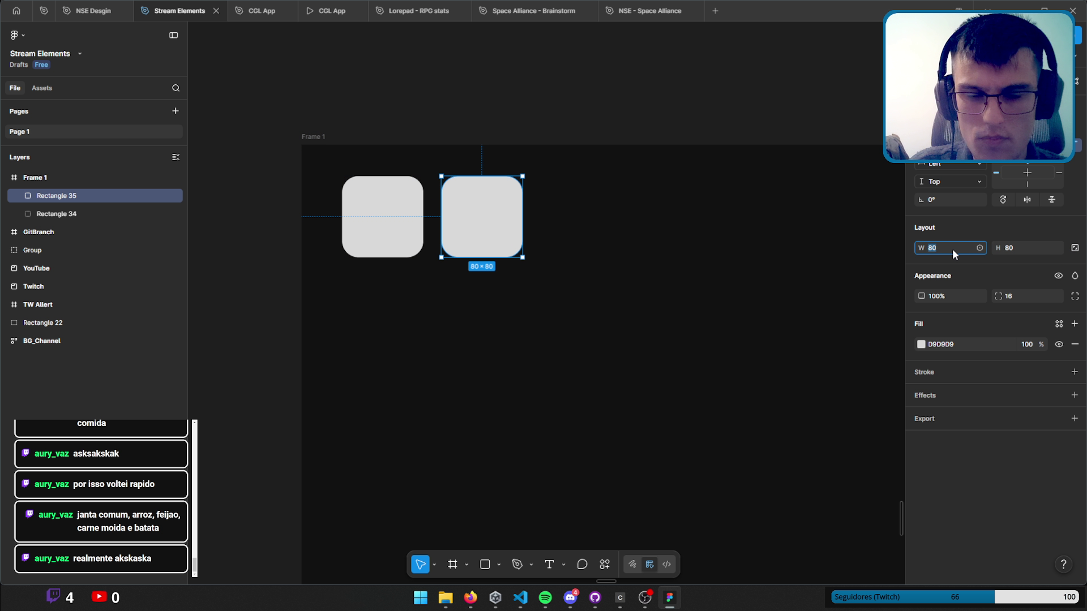
pyautogui.click(1025, 248)
# Make the original square 96×96 at full opacity and move it back into the frame's corner.
pyautogui.click(396, 230)
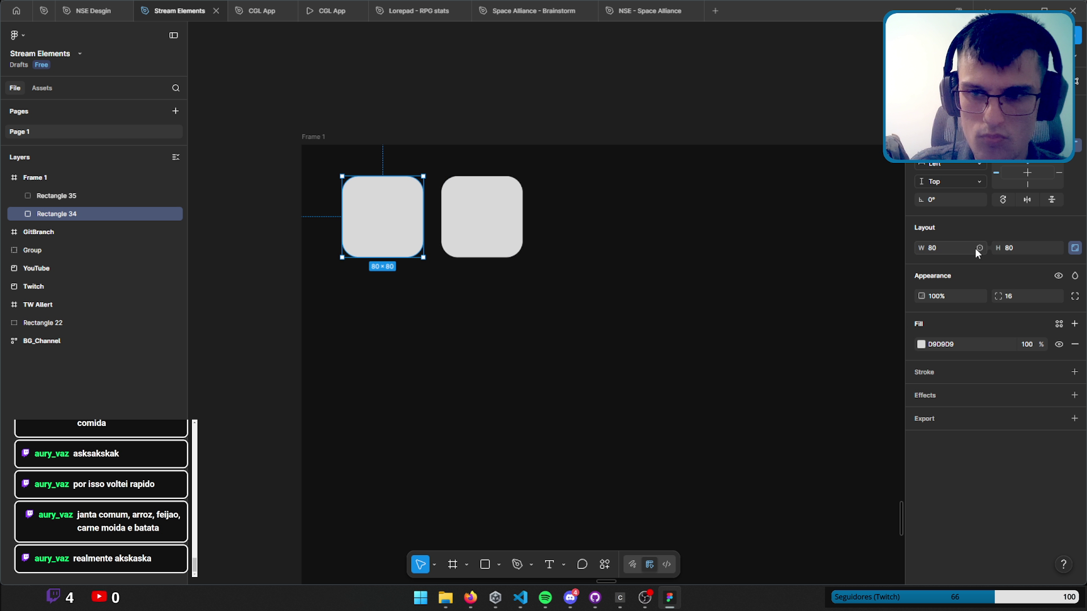
pyautogui.write('96')
pyautogui.press('Return')
pyautogui.press('7')
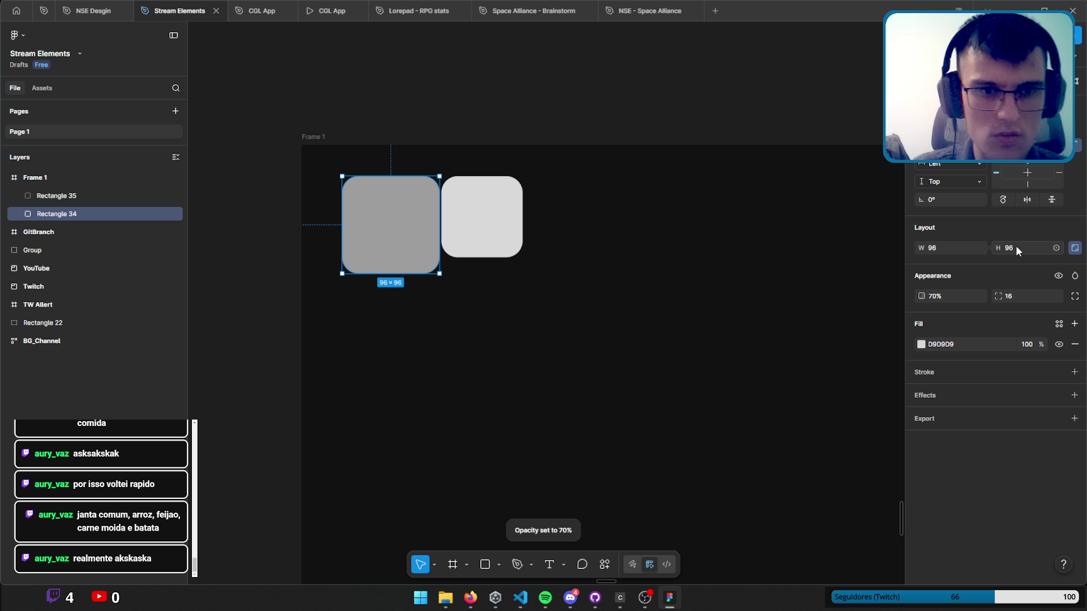
pyautogui.press('0')
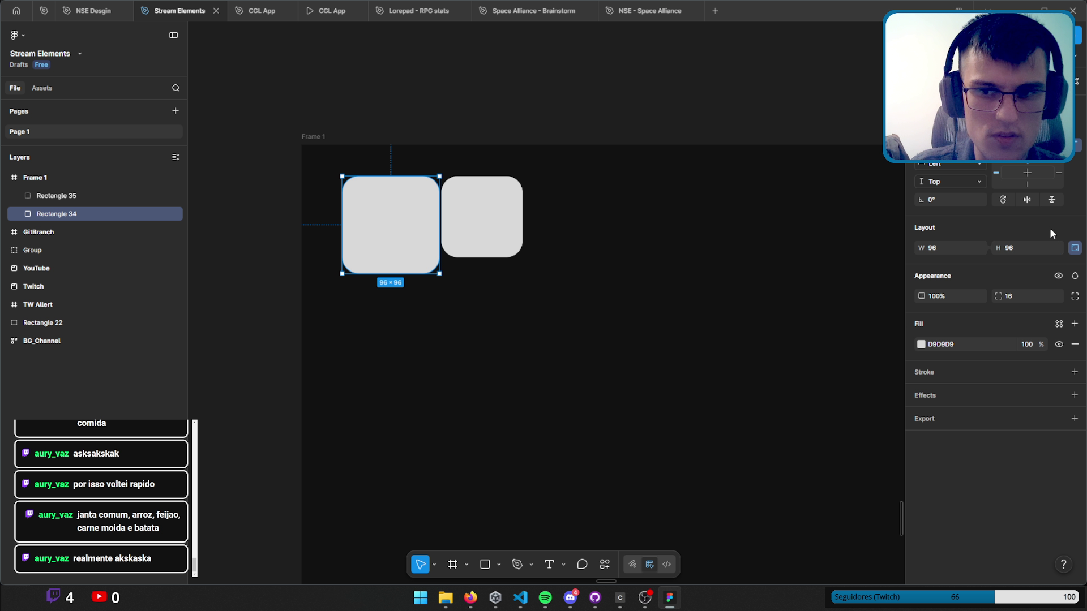
pyautogui.moveTo(393, 245)
pyautogui.mouseDown()
pyautogui.moveTo(368, 238)
pyautogui.moveTo(382, 248)
pyautogui.mouseUp()
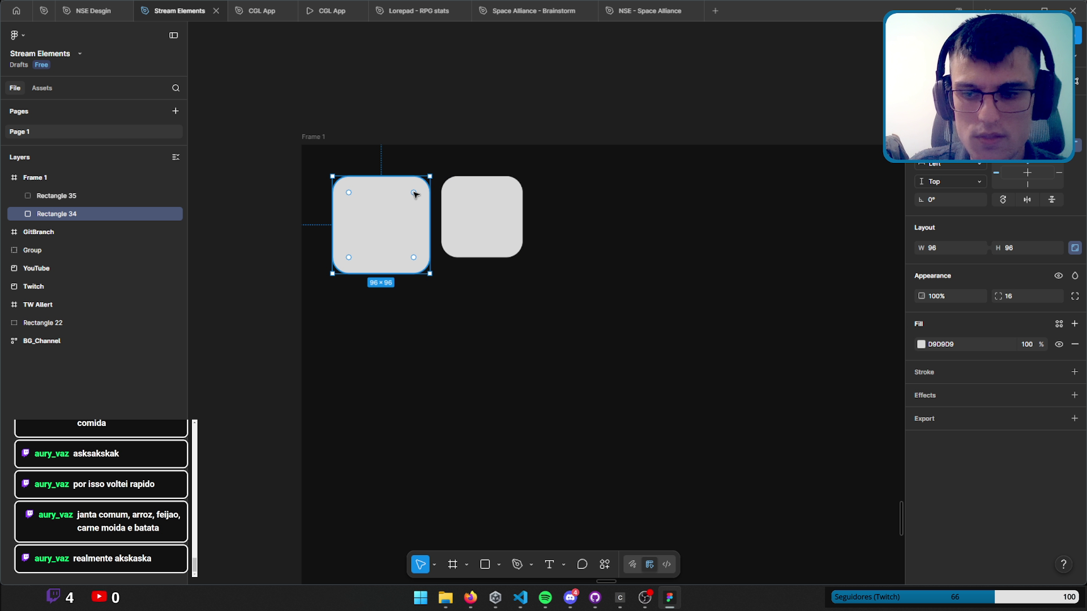
# Set the copy's height to 48 and stretch it into a wide bar.
pyautogui.click(498, 220)
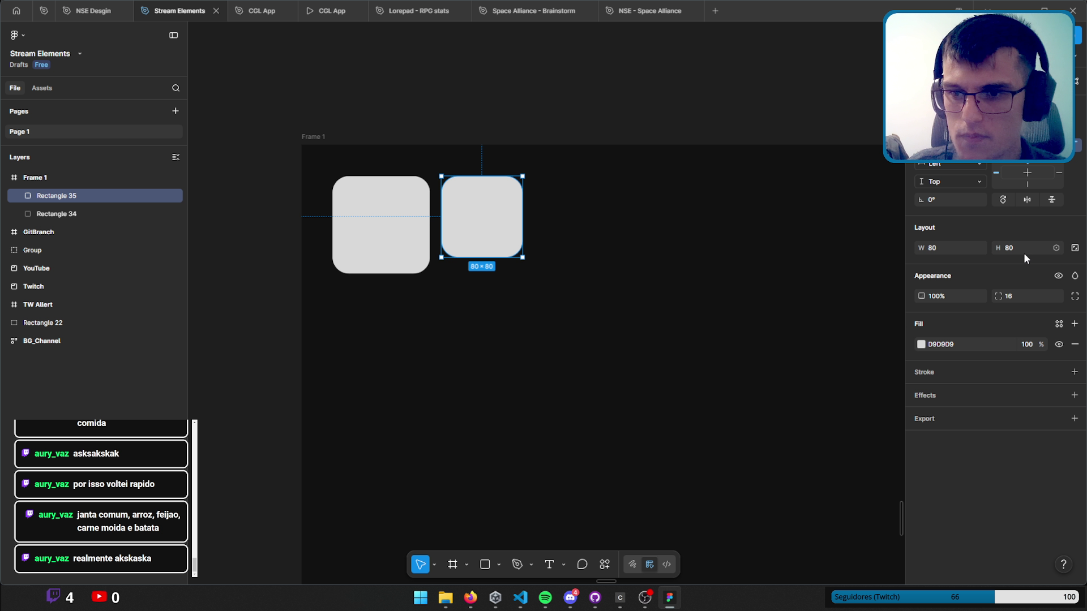
pyautogui.write('48')
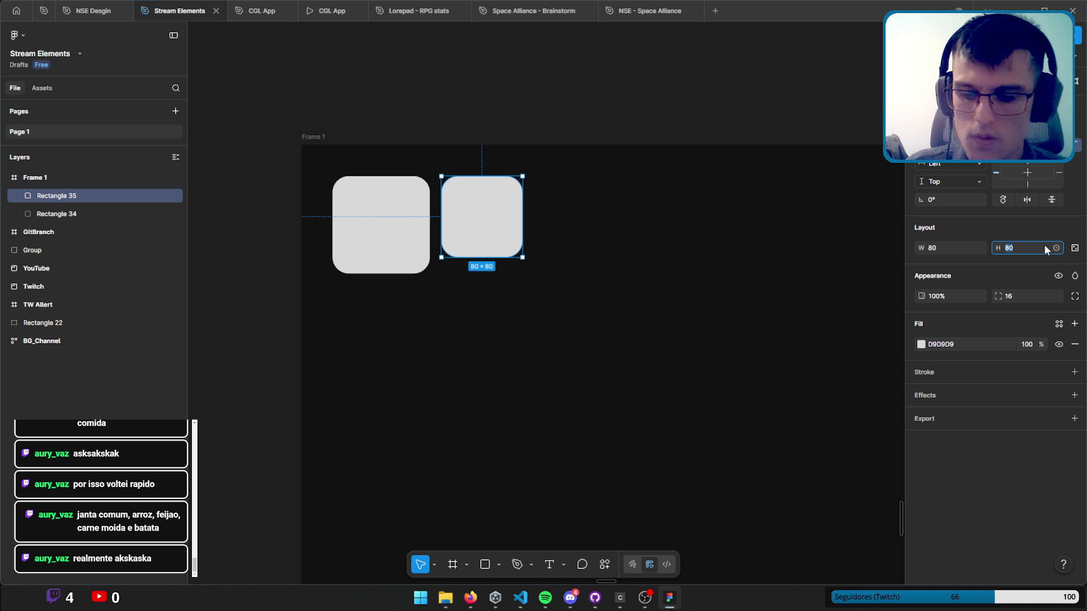
pyautogui.press('Return')
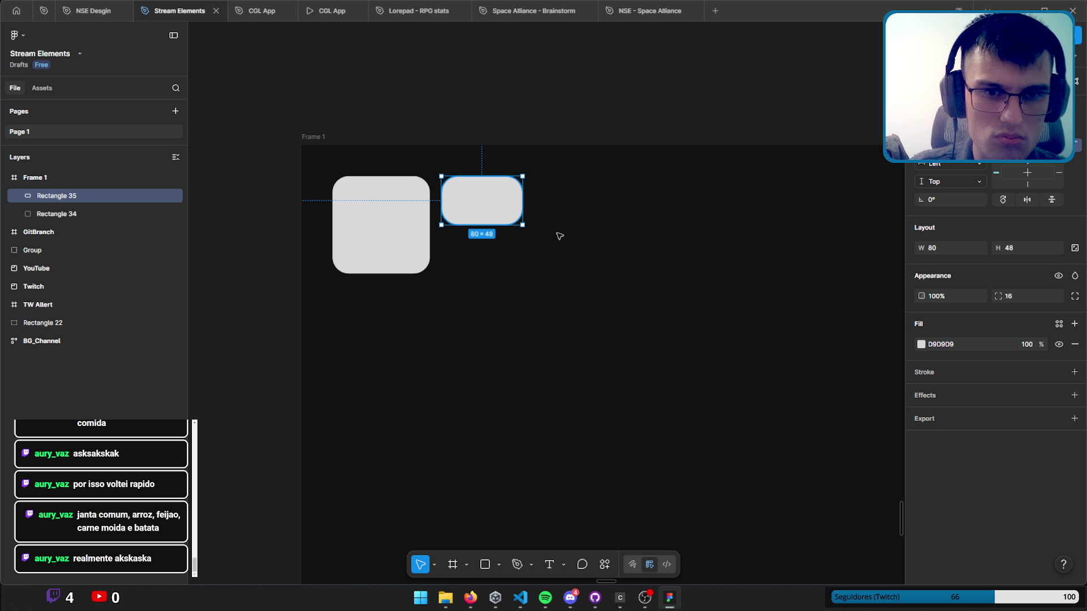
pyautogui.hscroll(3, 435, 195)
pyautogui.moveTo(411, 198)
pyautogui.mouseDown()
pyautogui.moveTo(704, 210)
pyautogui.moveTo(692, 211)
pyautogui.mouseUp()
# Duplicate the wide bar below it and make the copy 36 tall and shorter, 220.4 wide.
pyautogui.keyDown('alt'); pyautogui.moveTo(553, 199); pyautogui.dragTo(553, 245); pyautogui.keyUp('alt')
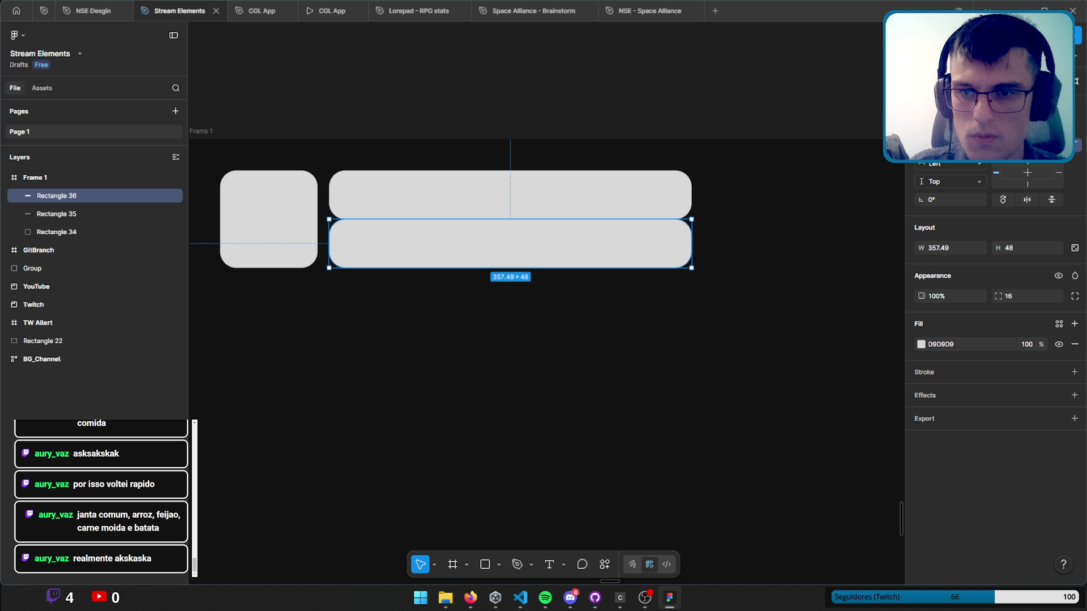
pyautogui.click(1016, 249)
pyautogui.write('40')
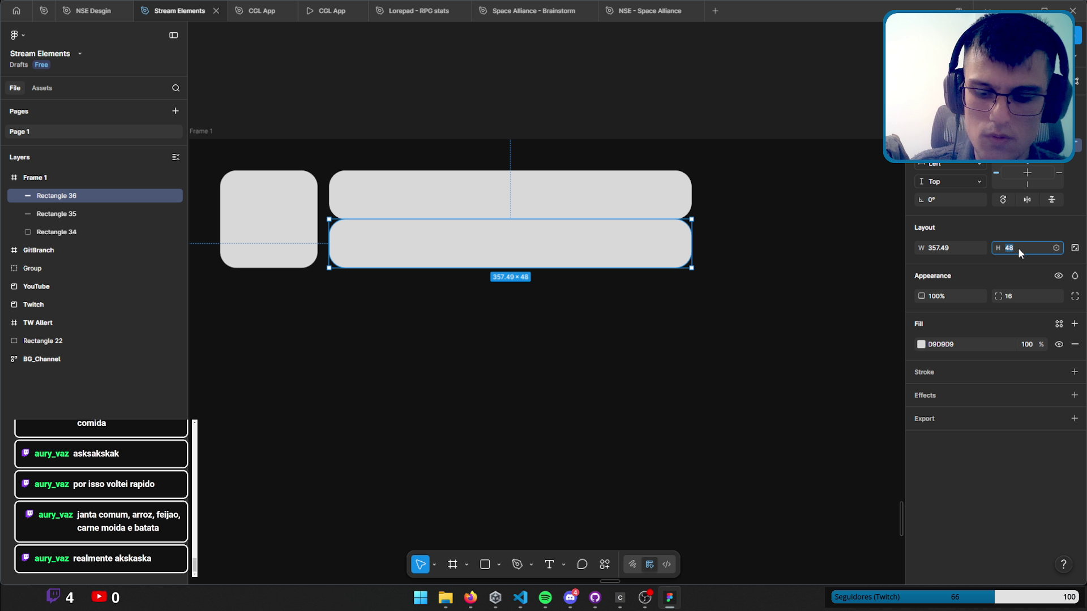
pyautogui.press('Return')
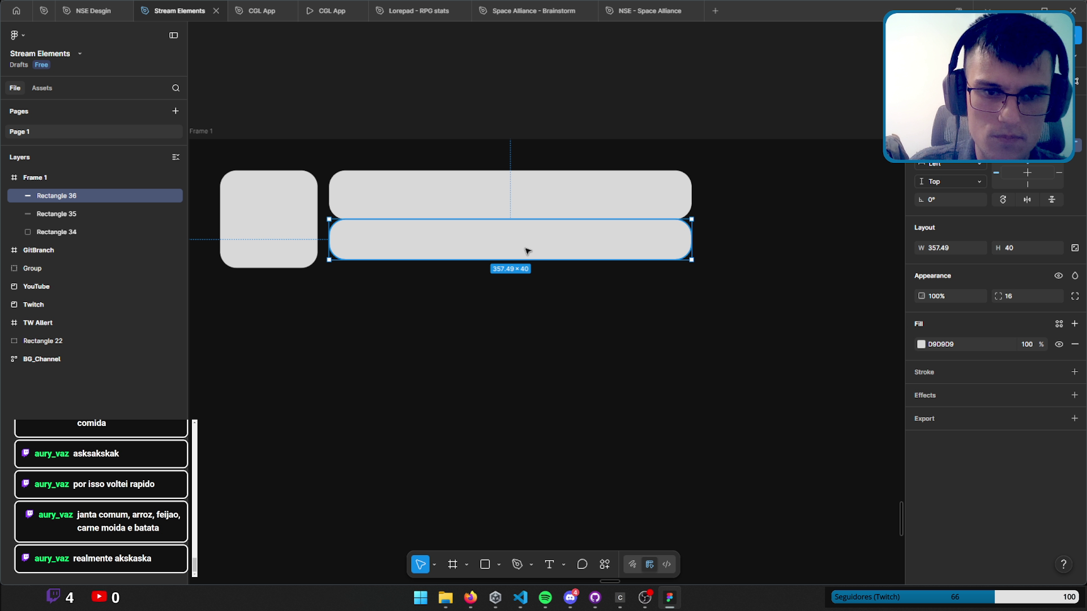
pyautogui.moveTo(691, 256); pyautogui.dragTo(552, 260)
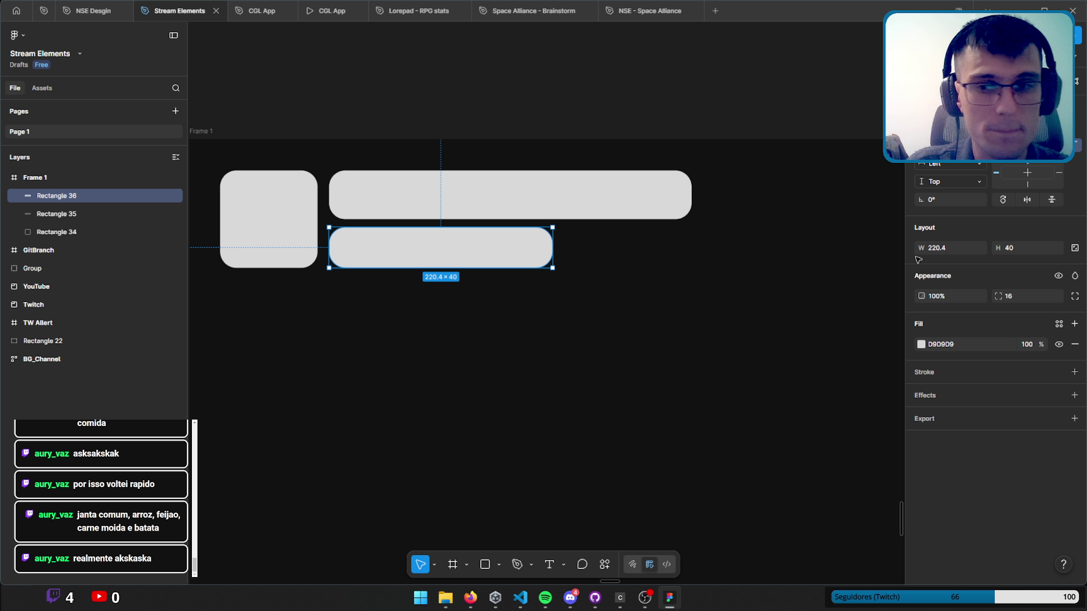
pyautogui.doubleClick(1014, 250)
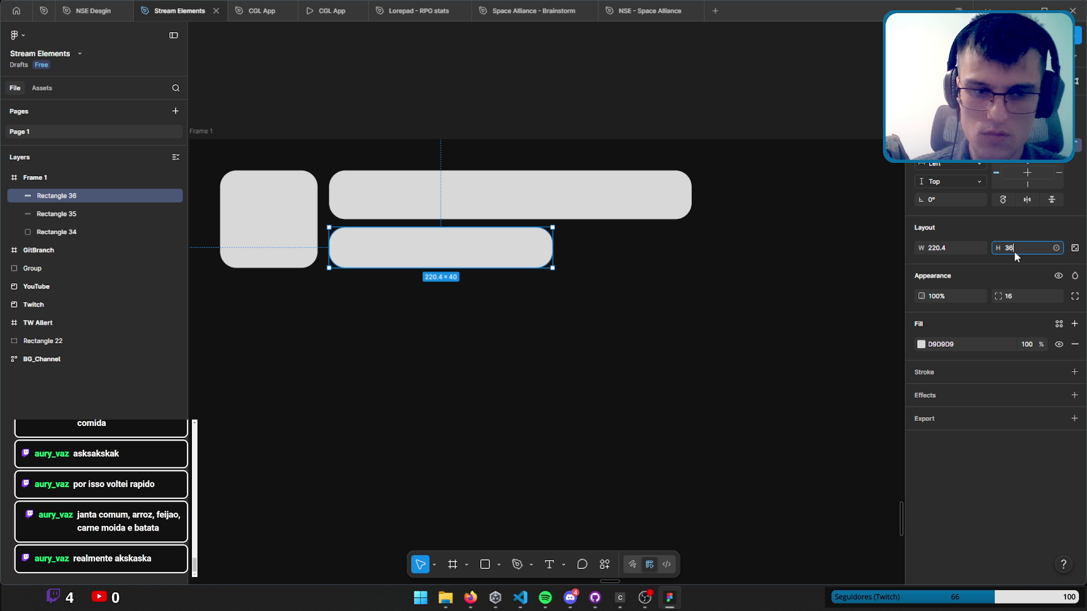
pyautogui.write('36')
pyautogui.press('Return')
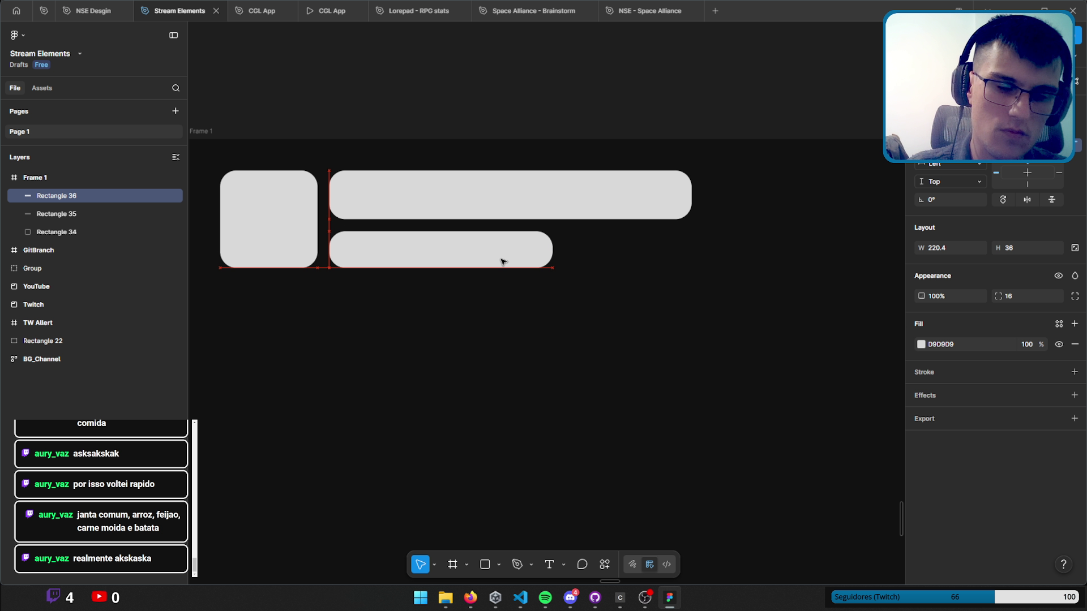
# Zoom out to the whole frame and measure the lower bar's distances to its edges.
pyautogui.scroll(-3, 622, 311)
pyautogui.moveTo(621, 312); pyautogui.dragTo(485, 255)
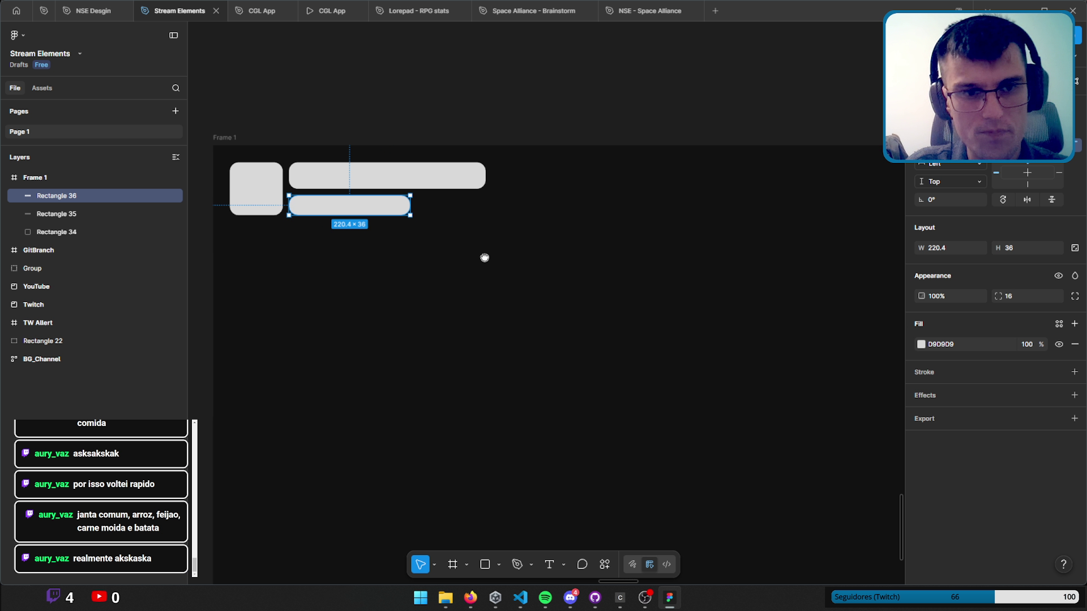
pyautogui.scroll(-2, 616, 283)
pyautogui.moveTo(616, 284)
pyautogui.mouseDown()
pyautogui.moveTo(502, 296)
pyautogui.moveTo(528, 293)
pyautogui.mouseUp()
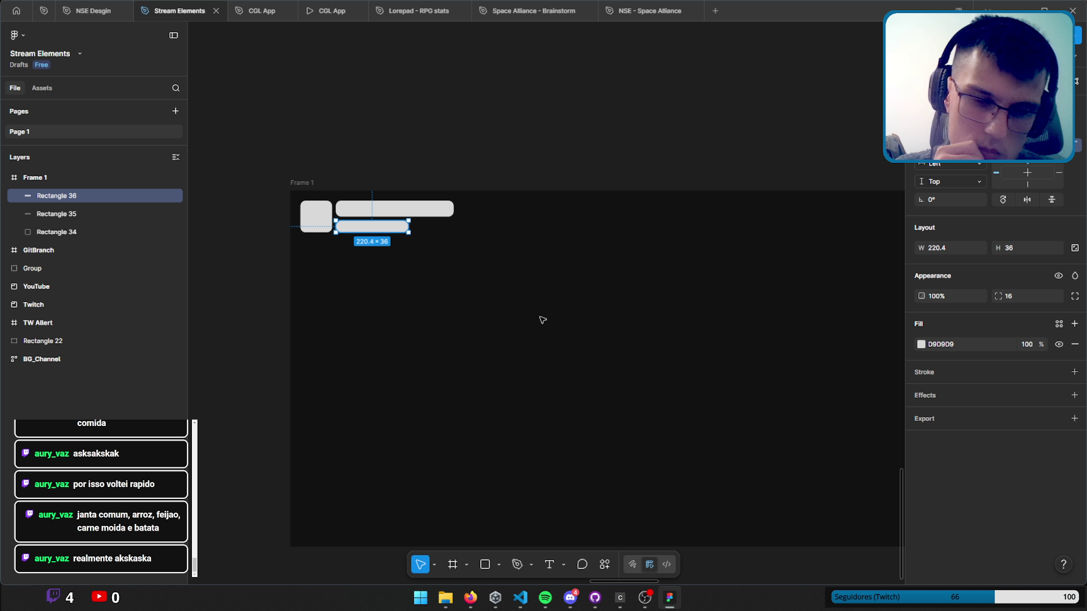
pyautogui.press('alt')
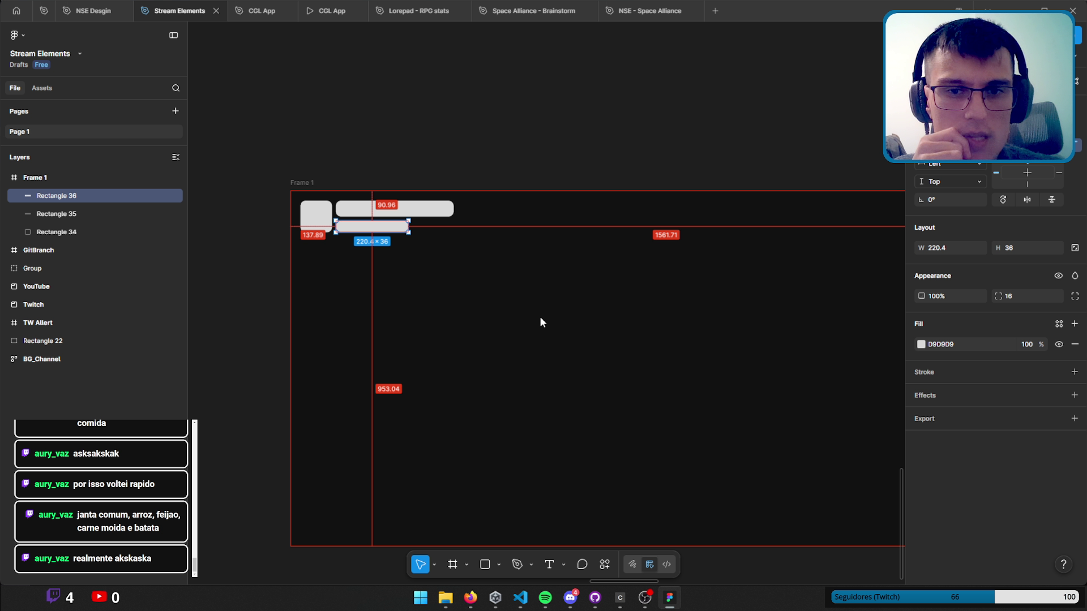
pyautogui.hotkey('alt', 'Tab')
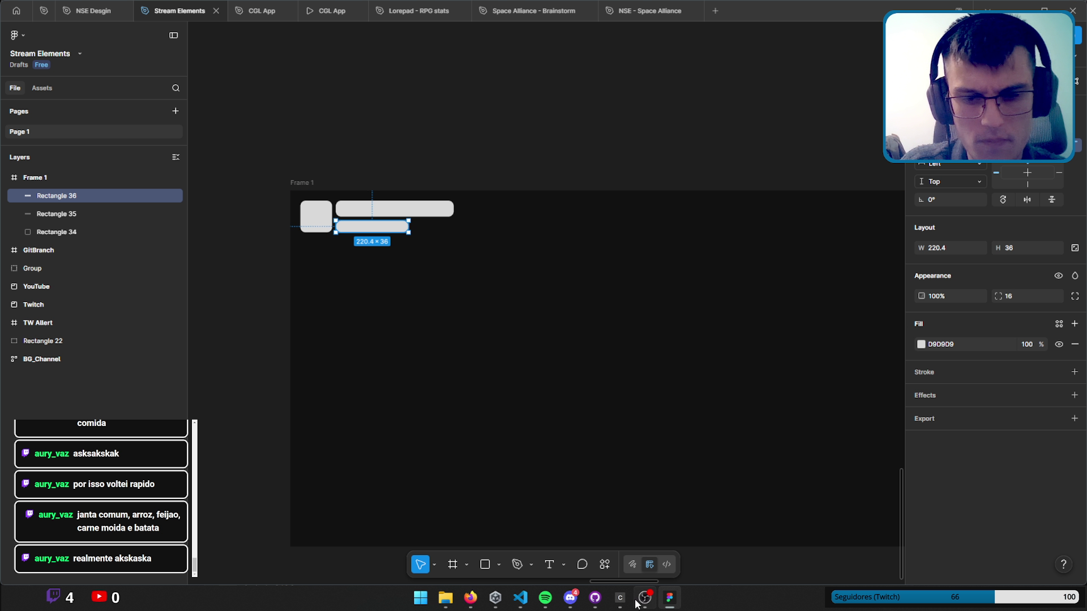
# Zoom in on the stacked bars and set the top wide bar's height to 40.
pyautogui.moveTo(635, 315); pyautogui.dragTo(628, 266)
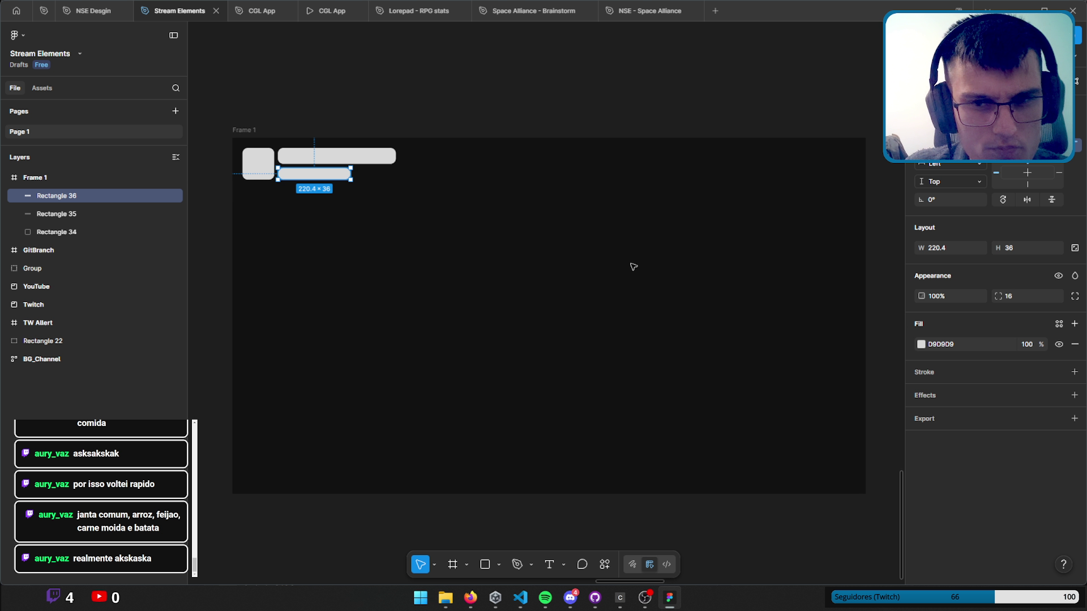
pyautogui.scroll(3, 317, 192)
pyautogui.moveTo(323, 194); pyautogui.dragTo(516, 281)
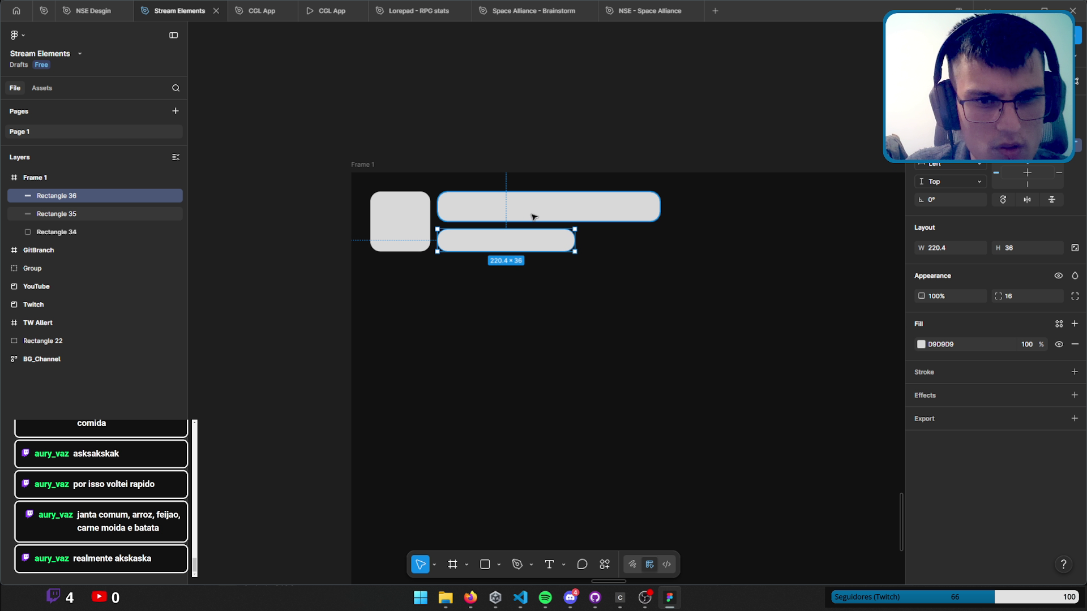
pyautogui.click(516, 207)
pyautogui.click(1023, 243)
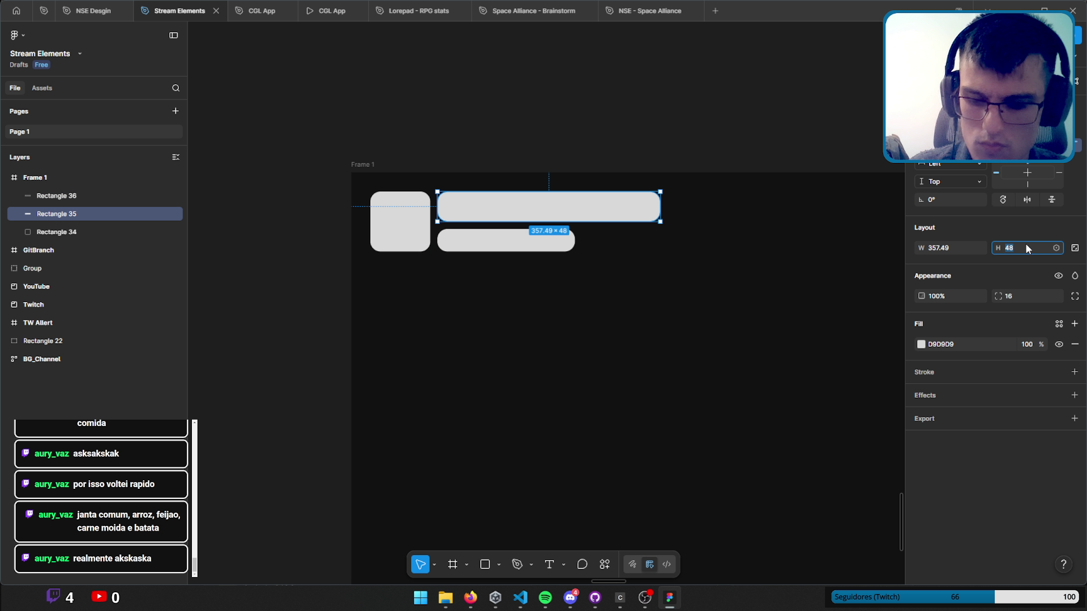
pyautogui.write('40')
pyautogui.press('Return')
# Nudge the shorter bar up beneath the long bar, then pan to Frame 1's empty area.
pyautogui.click(526, 236)
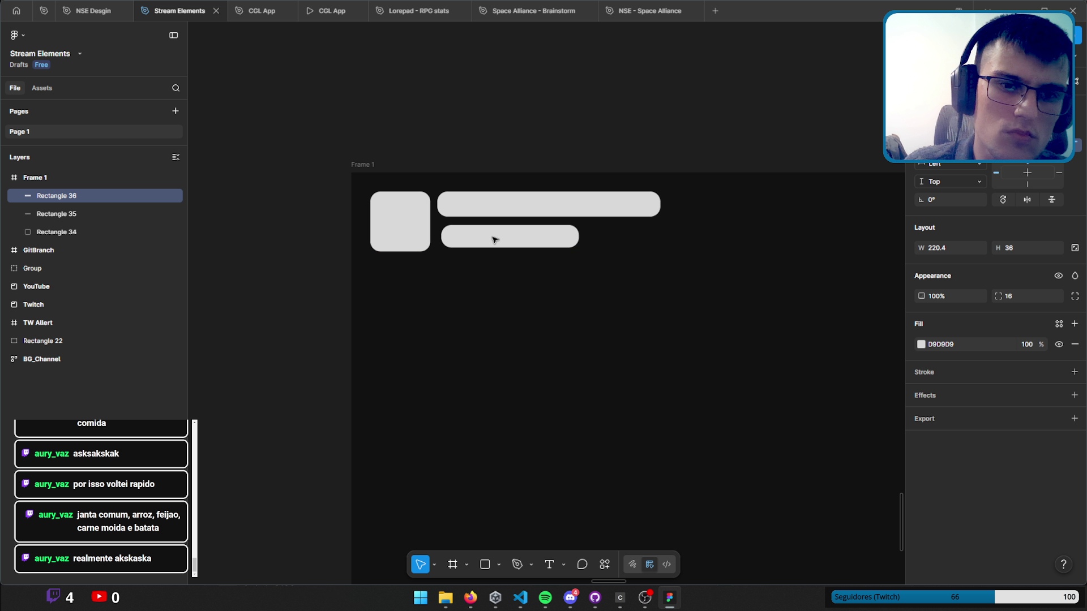
pyautogui.moveTo(495, 245); pyautogui.dragTo(493, 236)
pyautogui.click(483, 129)
pyautogui.moveTo(663, 279); pyautogui.dragTo(537, 283)
pyautogui.keyDown('ctrl'); pyautogui.scroll(-3, 537, 283); pyautogui.keyUp('ctrl')
pyautogui.hscroll(5, 481, 272)
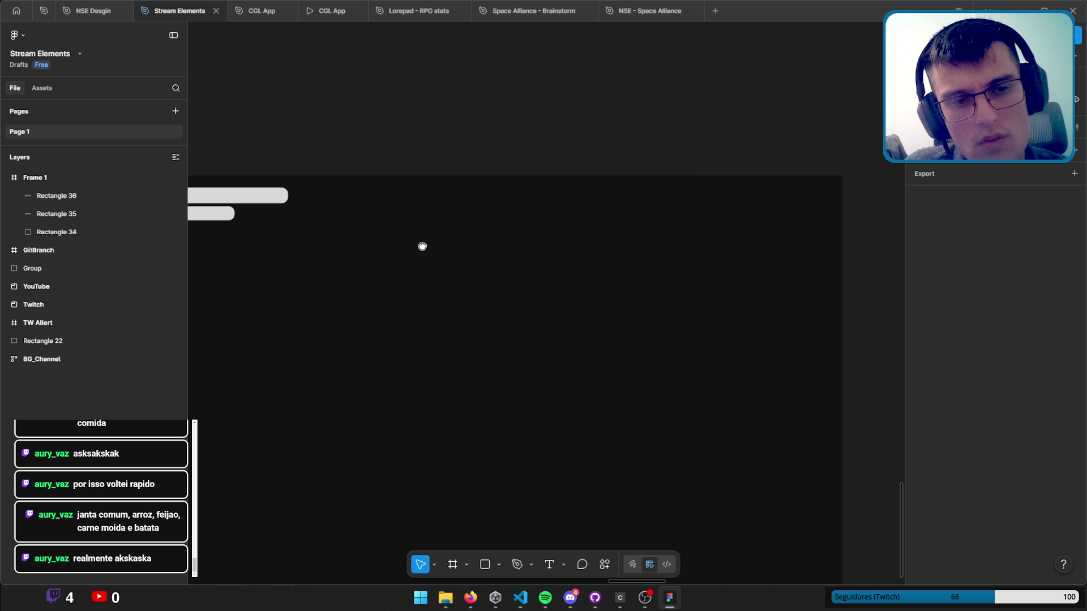
pyautogui.scroll(1, 422, 245)
pyautogui.scroll(-2, 481, 263)
pyautogui.hscroll(-4, 481, 264)
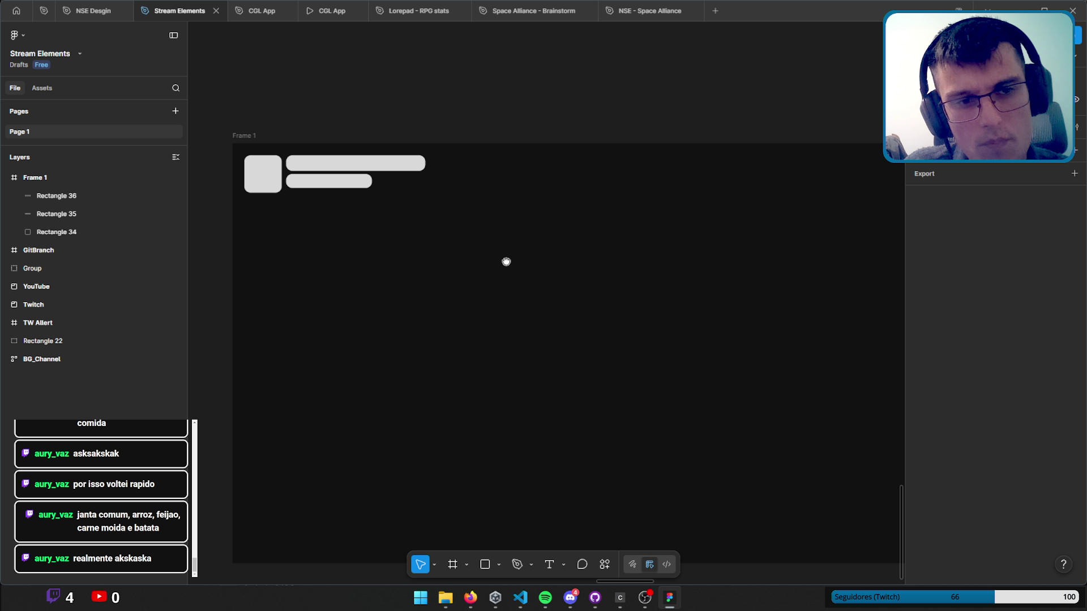
pyautogui.scroll(-3, 529, 235)
pyautogui.hscroll(-4, 529, 235)
pyautogui.hscroll(3, 655, 226)
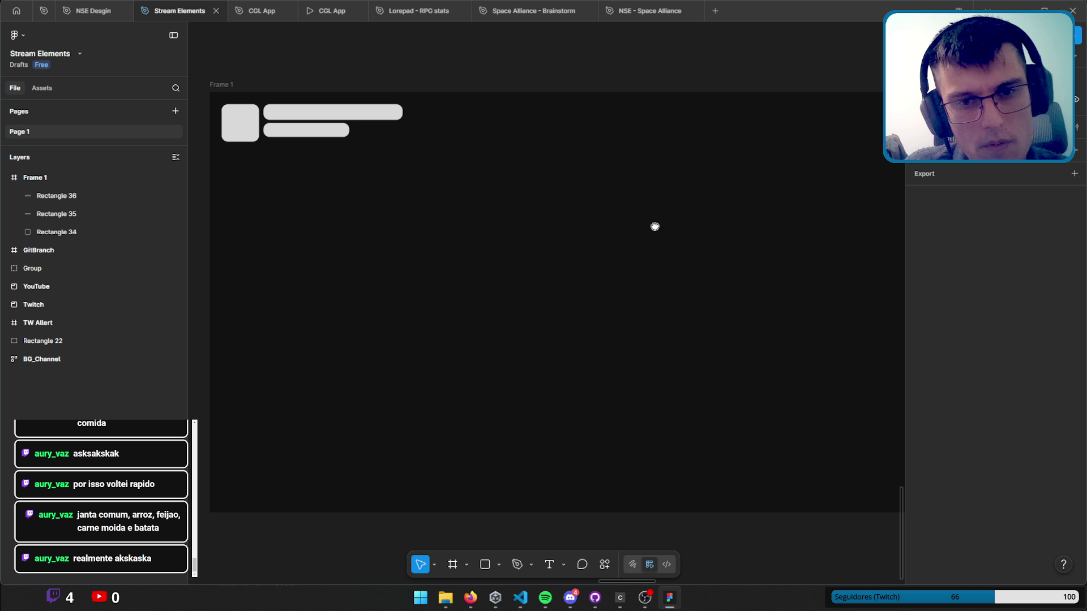
pyautogui.moveTo(643, 224)
pyautogui.mouseDown()
pyautogui.moveTo(526, 255)
pyautogui.moveTo(587, 260)
pyautogui.mouseUp()
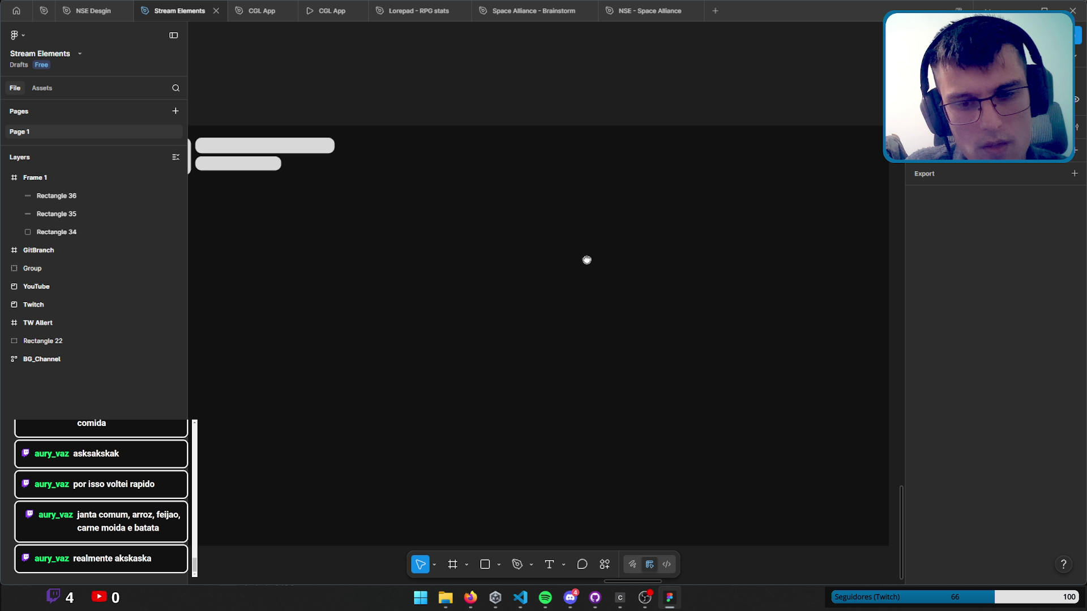
pyautogui.click(485, 564)
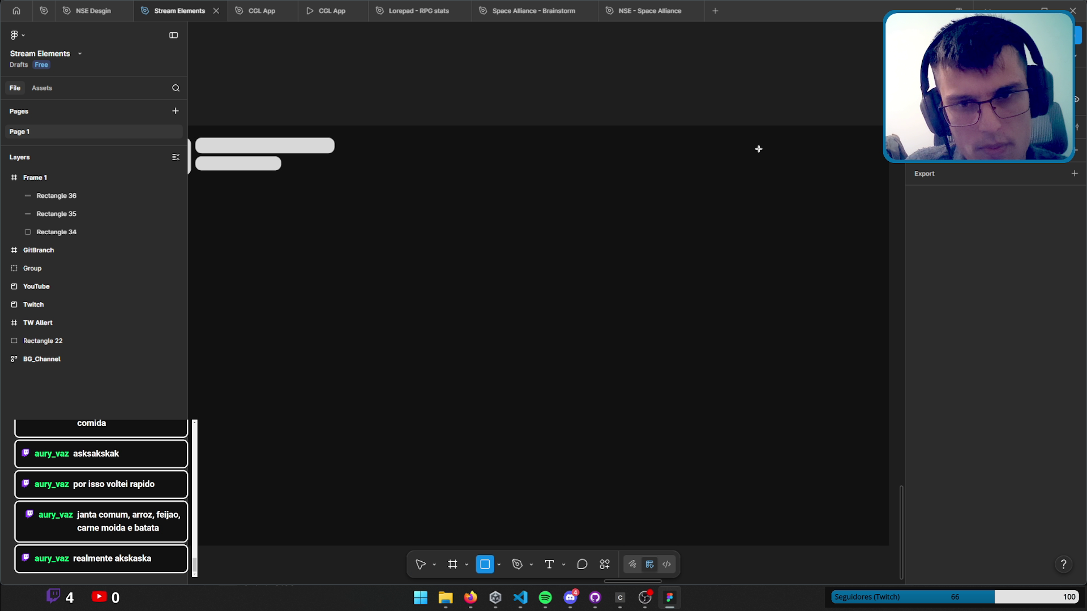
# Draw a tall rectangle on Frame 1's right with 16 corner radius, stretching its top and bottom edges.
pyautogui.moveTo(683, 152); pyautogui.dragTo(874, 525)
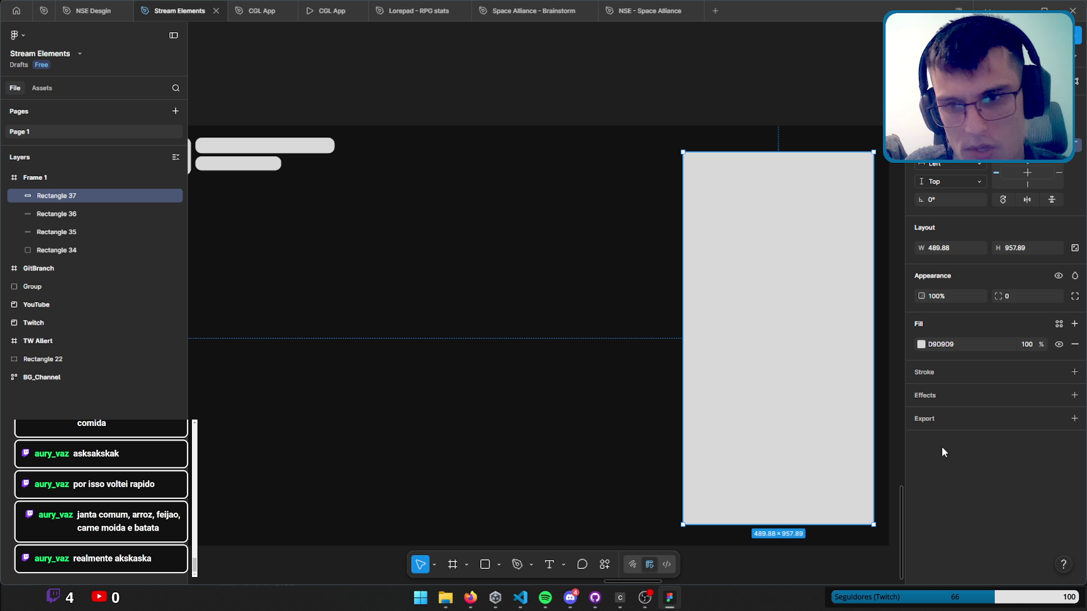
pyautogui.click(1030, 296)
pyautogui.write('16')
pyautogui.press('Return')
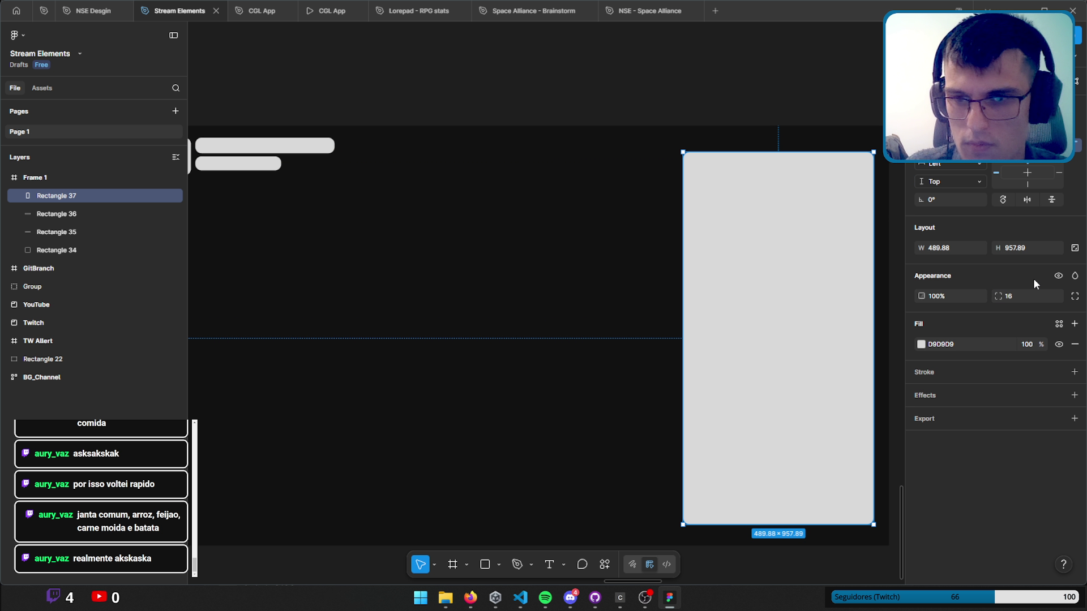
pyautogui.moveTo(805, 152); pyautogui.dragTo(805, 121)
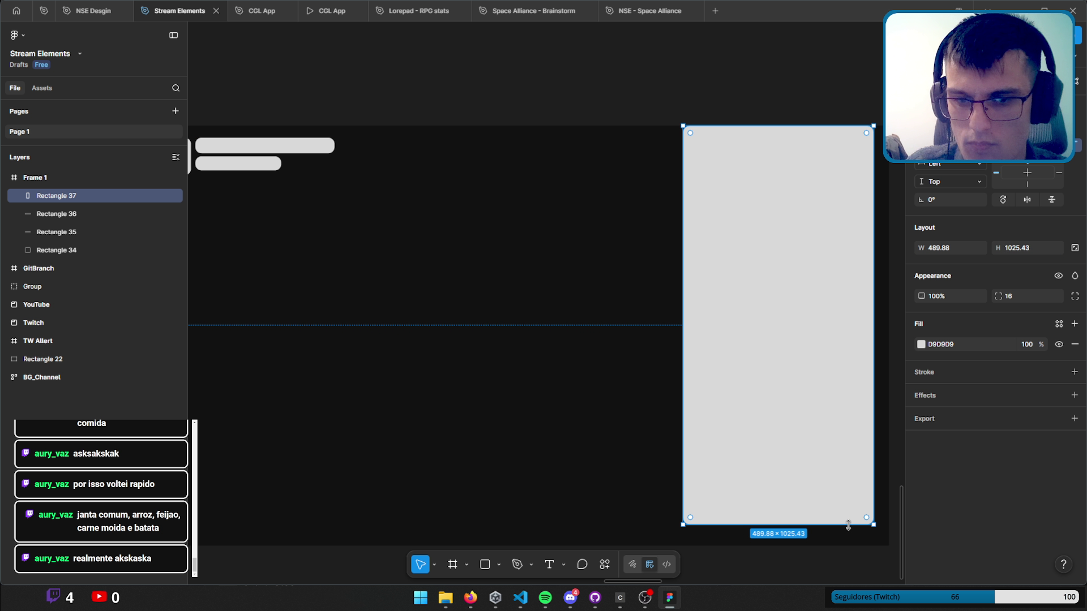
pyautogui.moveTo(848, 525); pyautogui.dragTo(847, 546)
# Reduce the rectangle's height to 1016 and centre it vertically in Frame 1.
pyautogui.click(1047, 247)
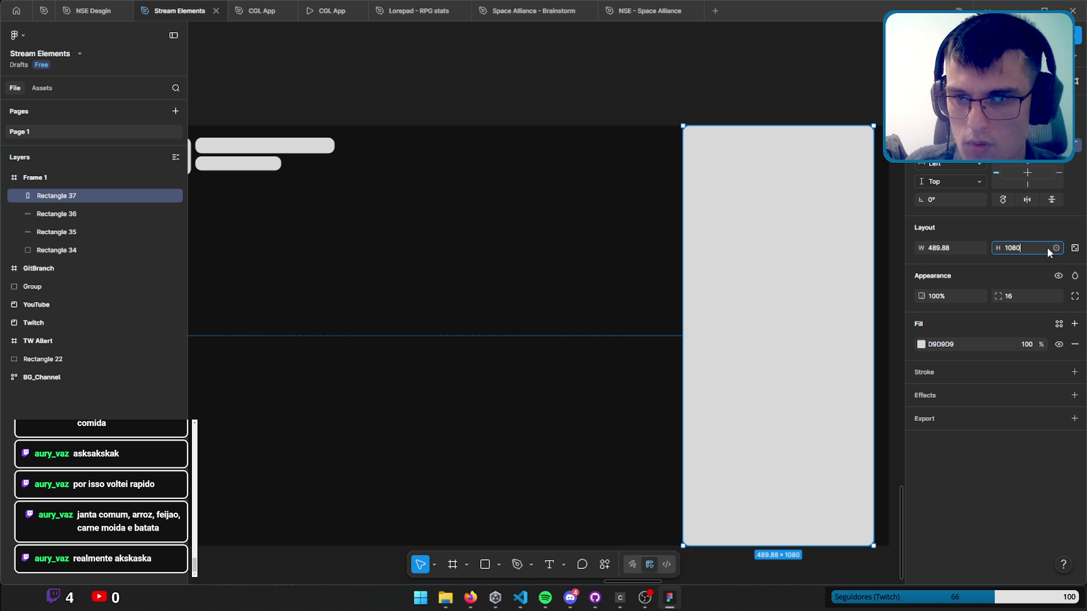
pyautogui.write('-32')
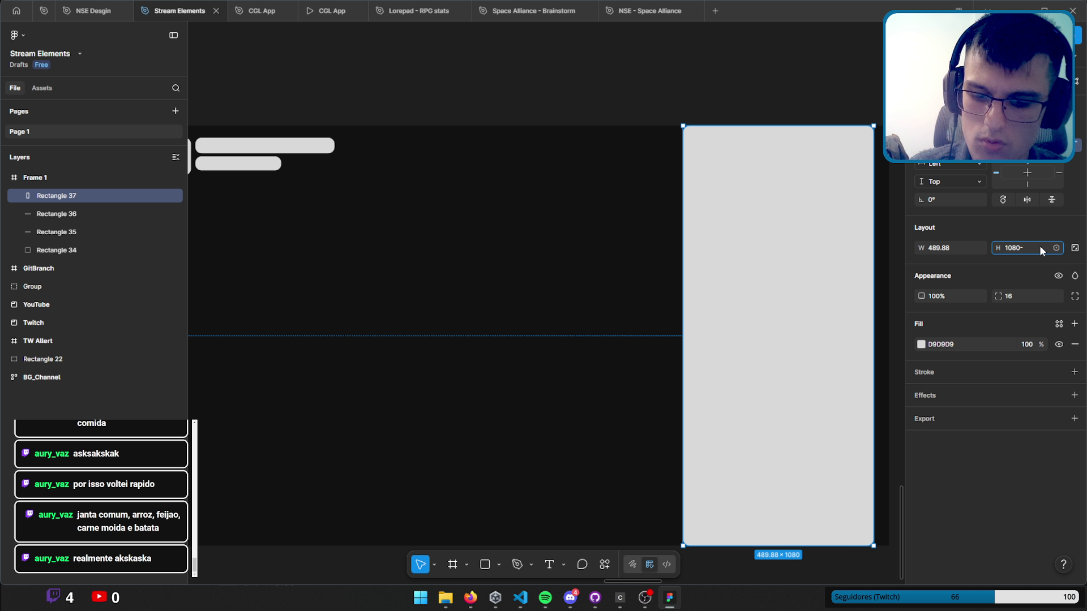
pyautogui.press('Return')
pyautogui.hotkey('alt', 'v')
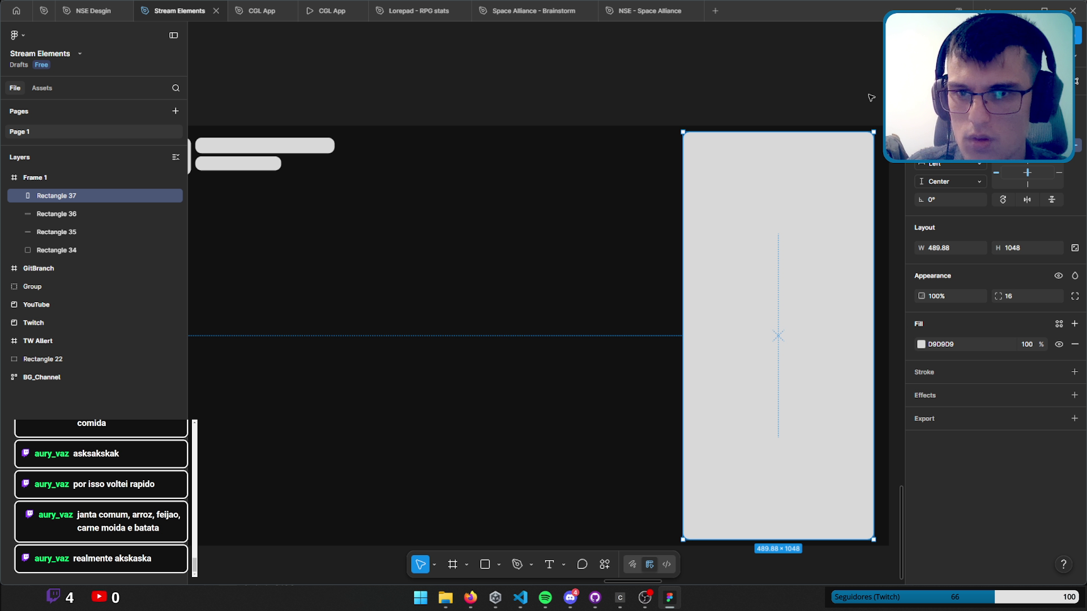
pyautogui.click(1027, 250)
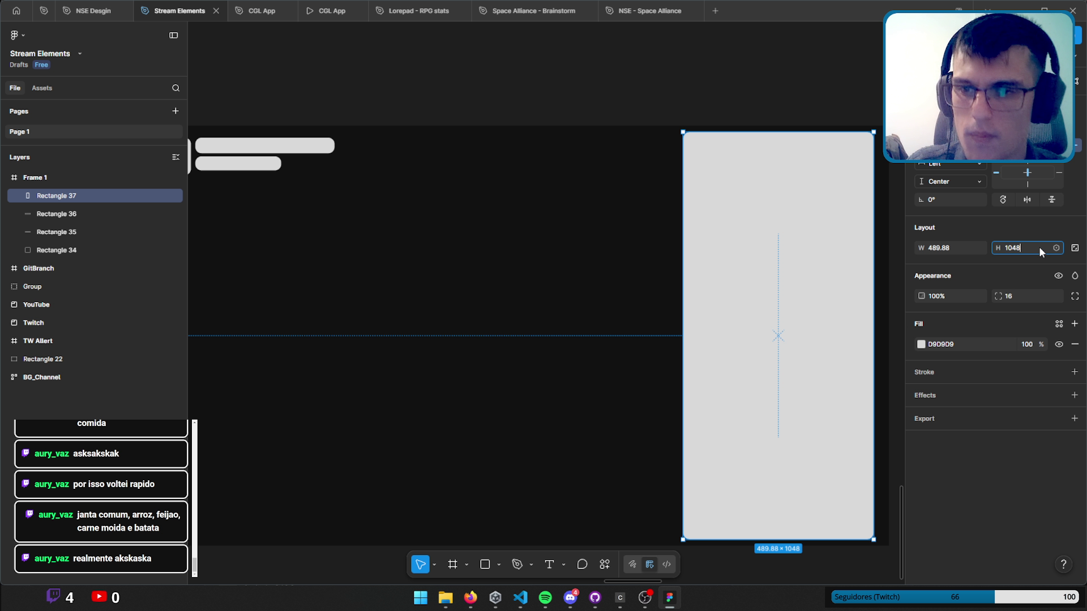
pyautogui.write('-32')
pyautogui.press('Return')
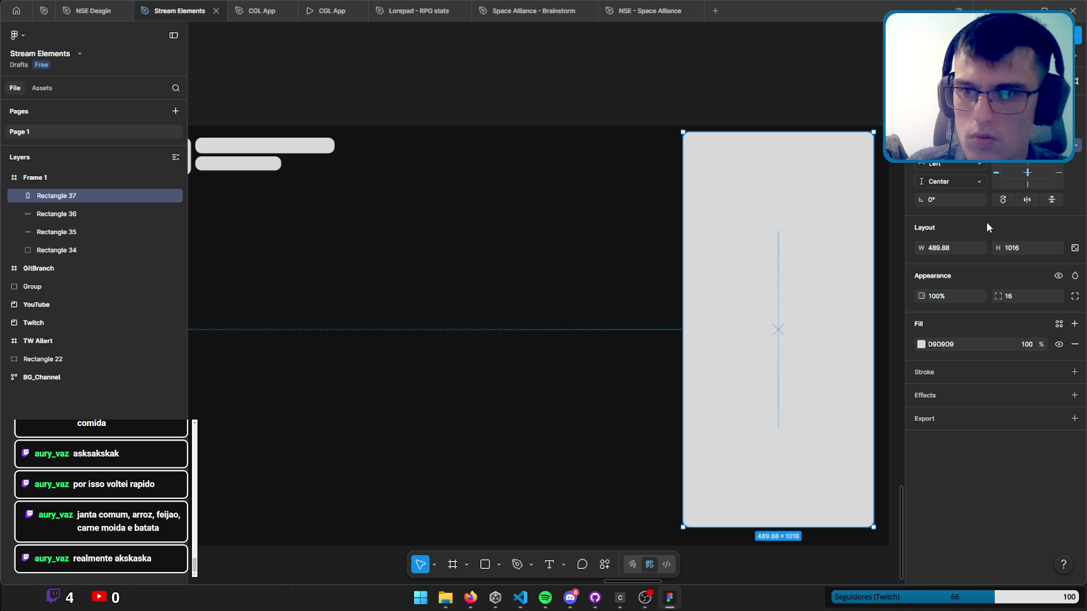
pyautogui.hotkey('alt', 'v')
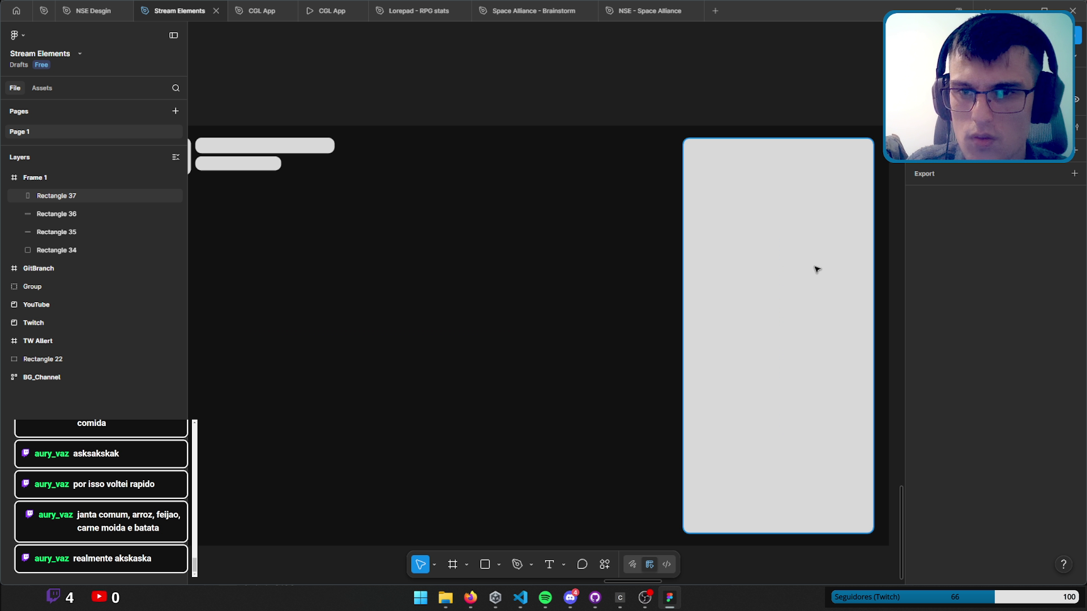
pyautogui.moveTo(817, 267); pyautogui.dragTo(820, 270)
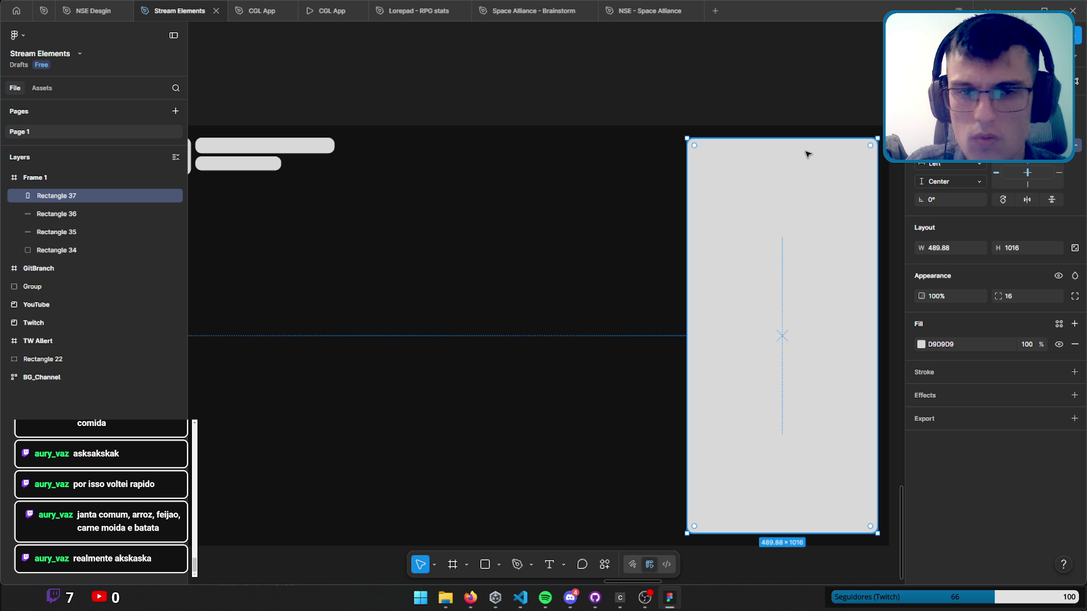
pyautogui.press('Escape')
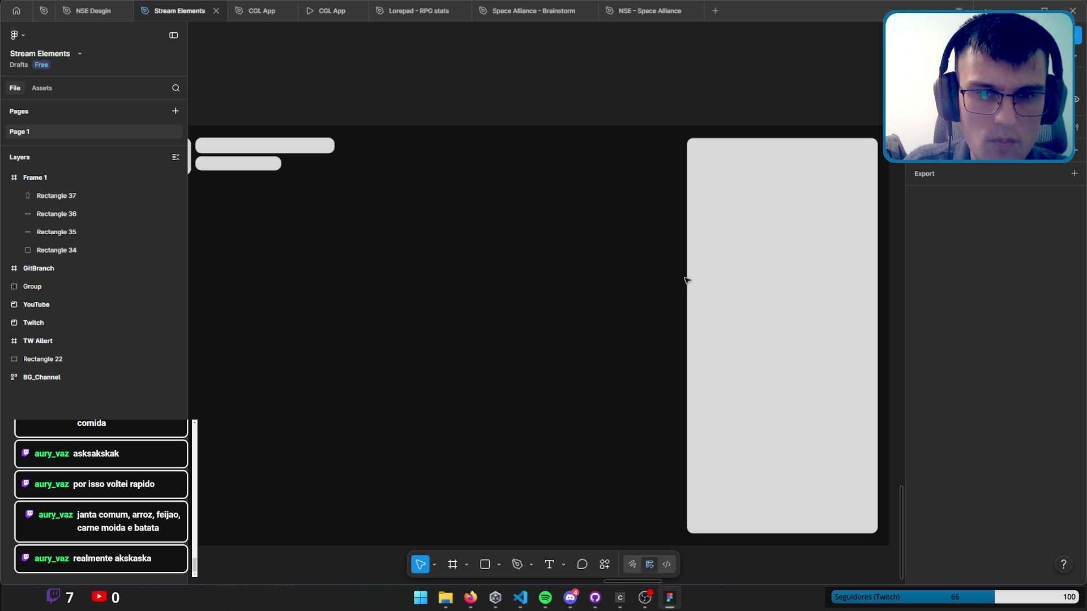
pyautogui.click(747, 246)
# Give Rectangle 37 a D9D9D9 stroke, hide its fill, and thicken the stroke weight.
pyautogui.click(1073, 372)
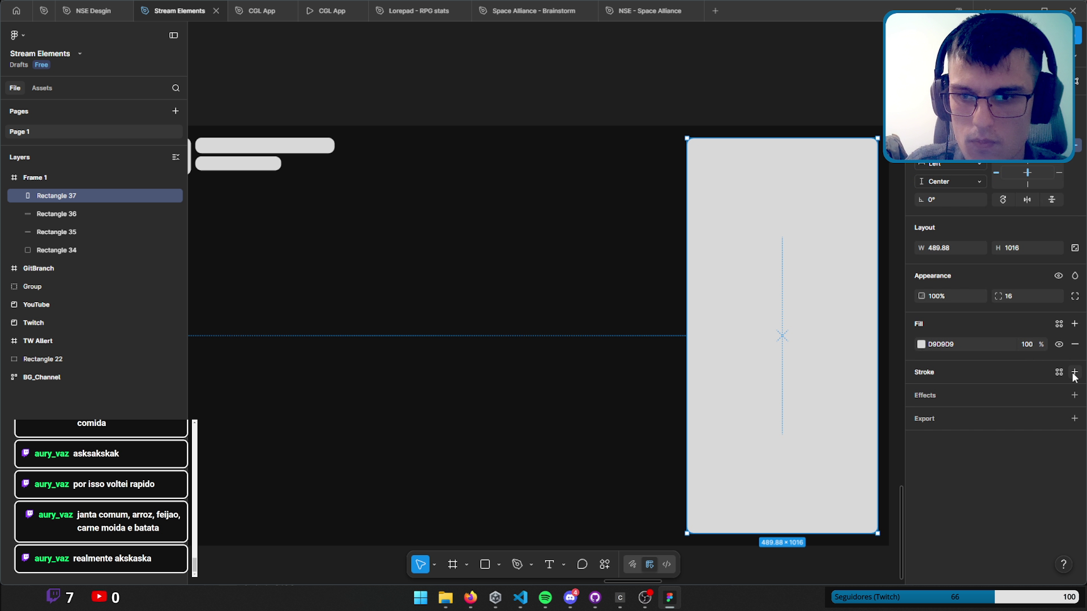
pyautogui.click(940, 344)
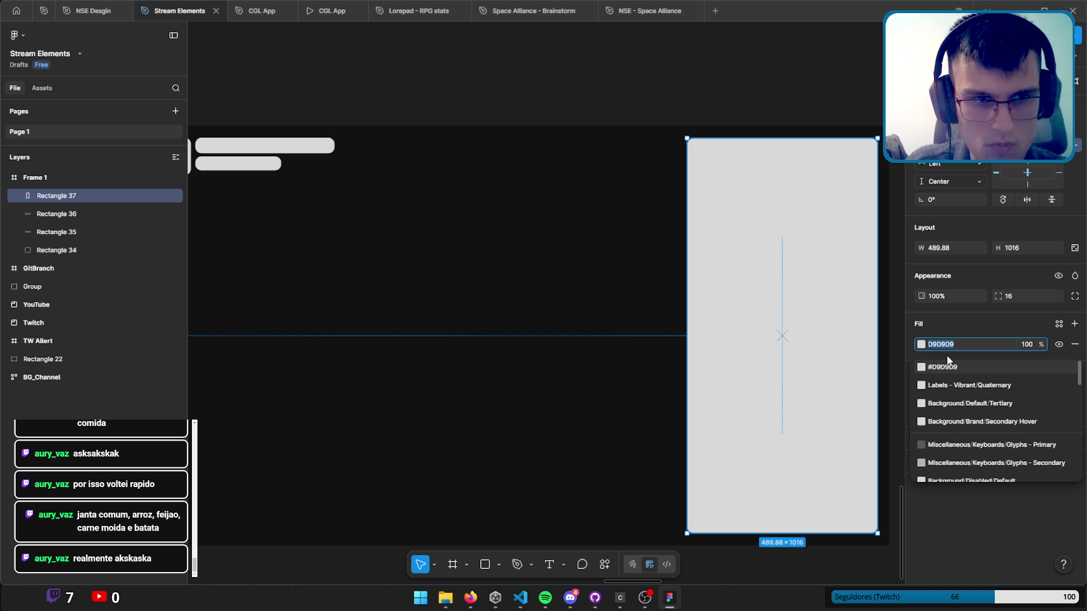
pyautogui.press('Escape')
pyautogui.click(951, 392)
pyautogui.write('D9D9D9')
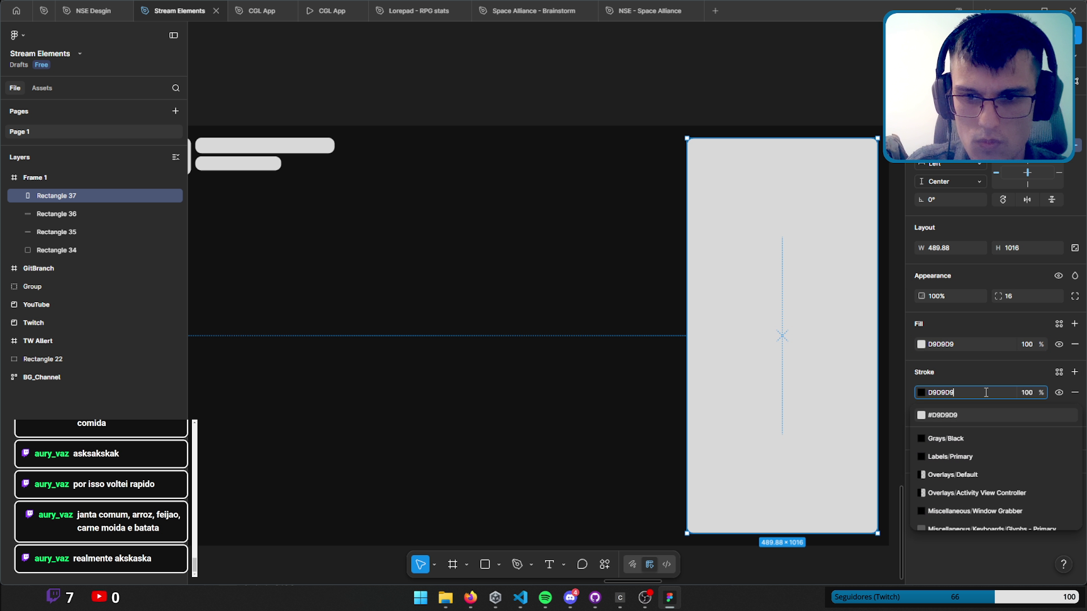
pyautogui.hotkey('ctrl', 'v')
pyautogui.press('Return')
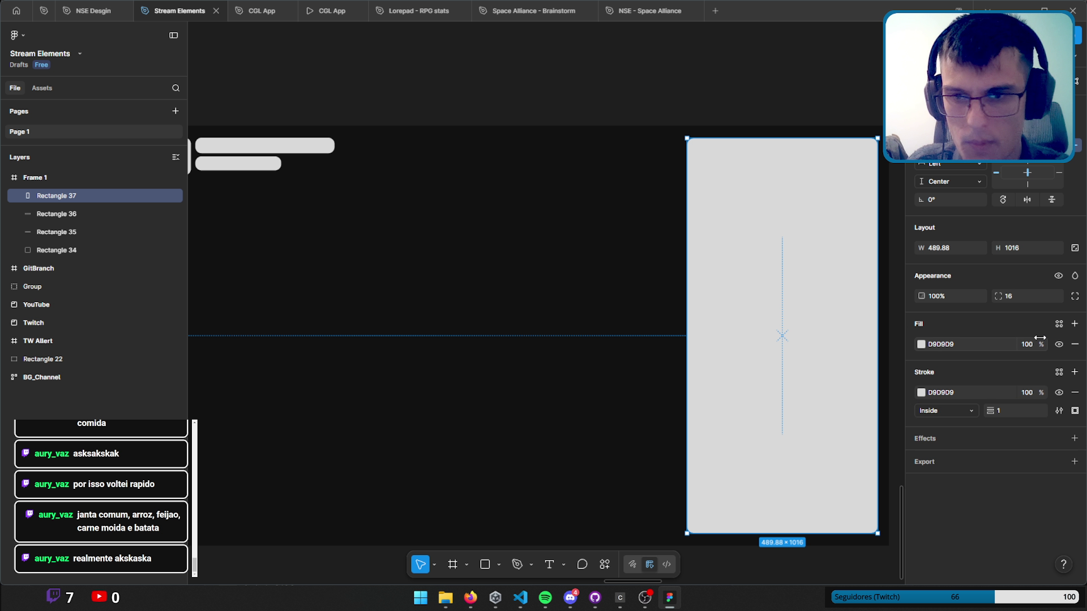
pyautogui.click(1058, 344)
pyautogui.click(1014, 409)
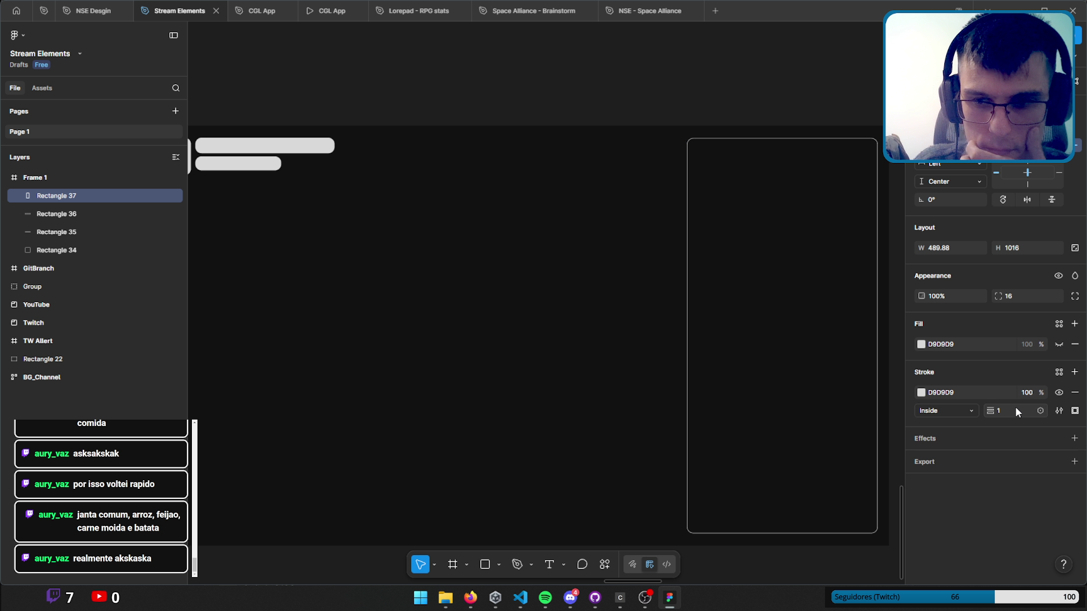
pyautogui.write('3')
pyautogui.press('Return')
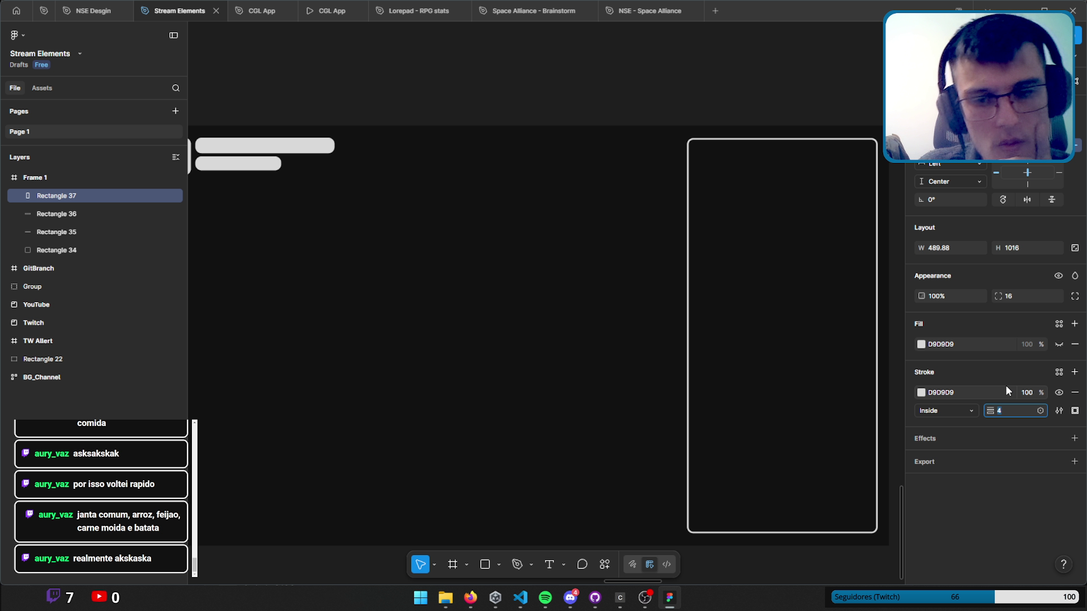
pyautogui.rightClick(34, 197)
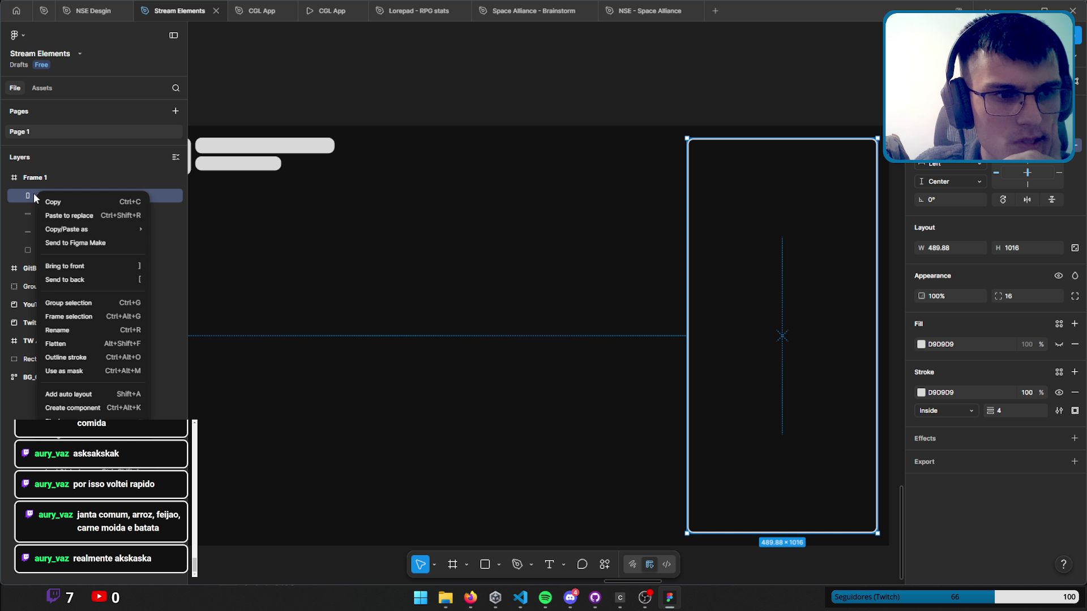
# Wrap the rectangle in a new Frame 2 and give the frame vertical auto layout.
pyautogui.click(67, 317)
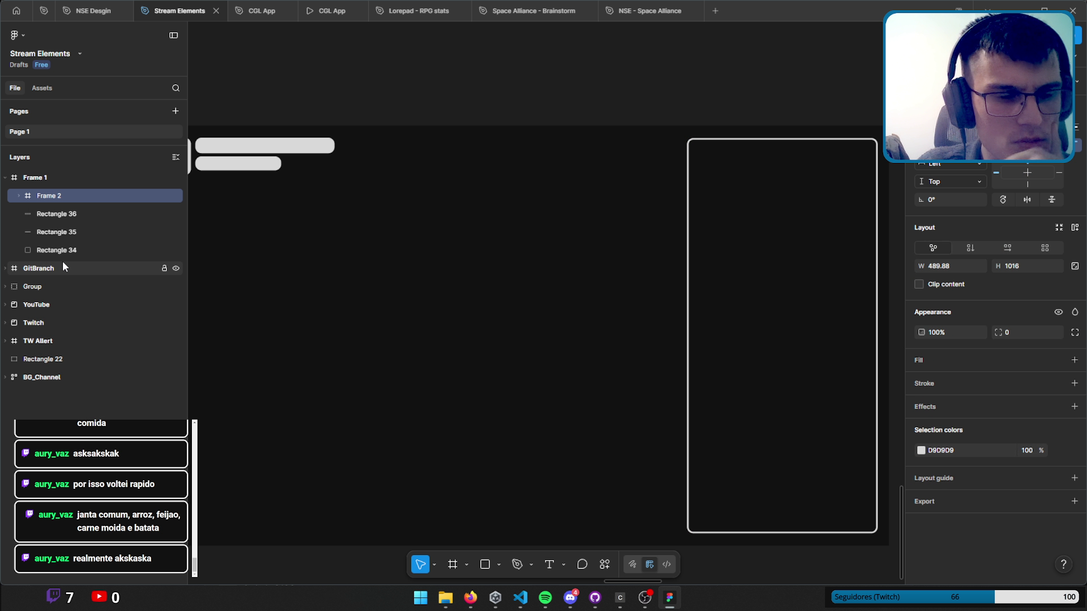
pyautogui.click(20, 197)
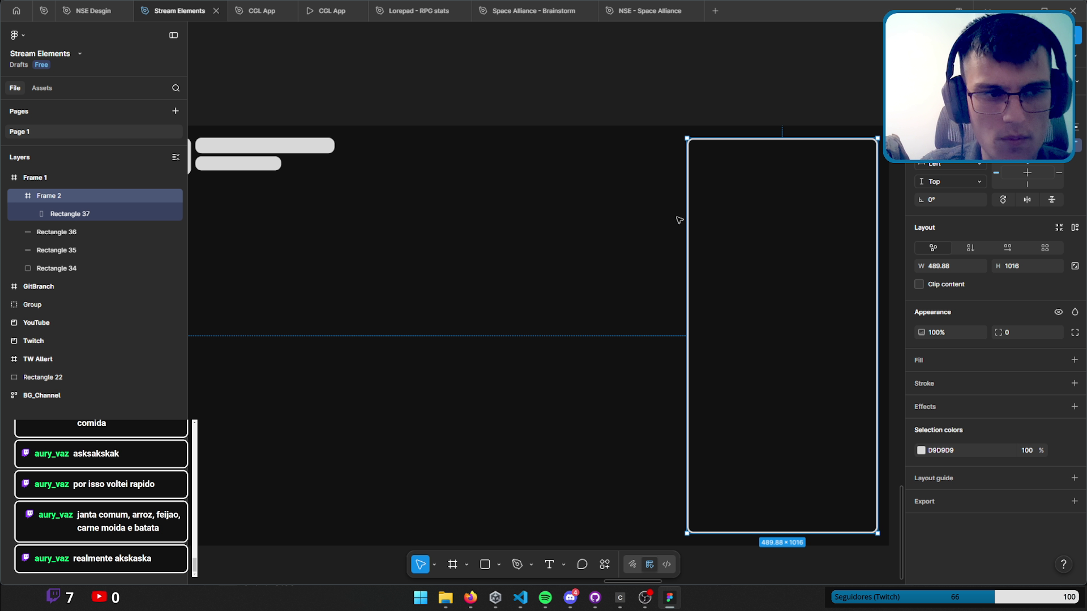
pyautogui.click(977, 248)
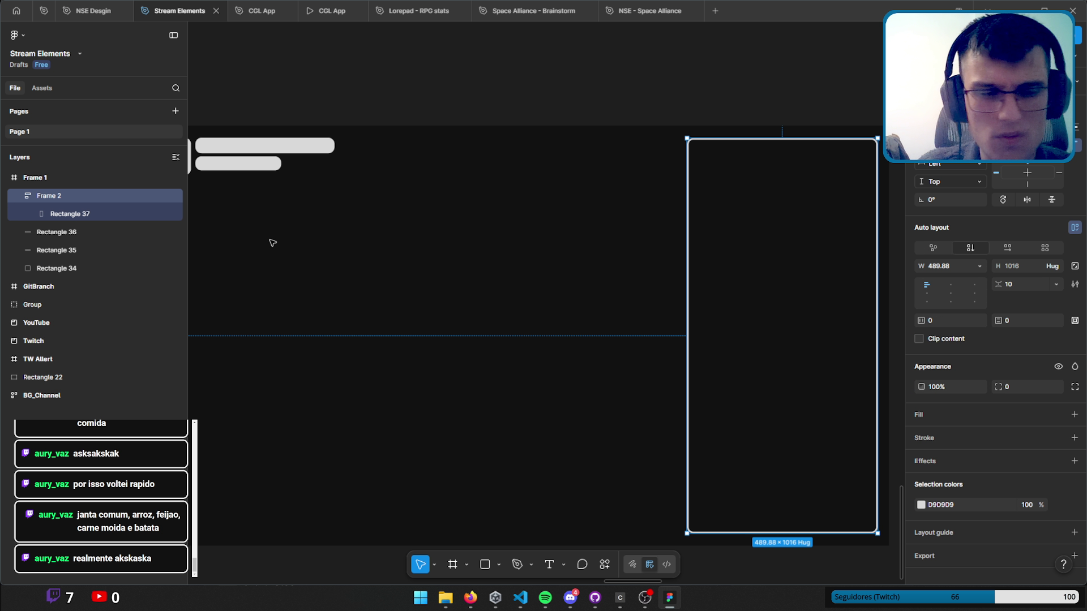
# Shrink Rectangle 37 from 1016 to 128 high.
pyautogui.click(85, 214)
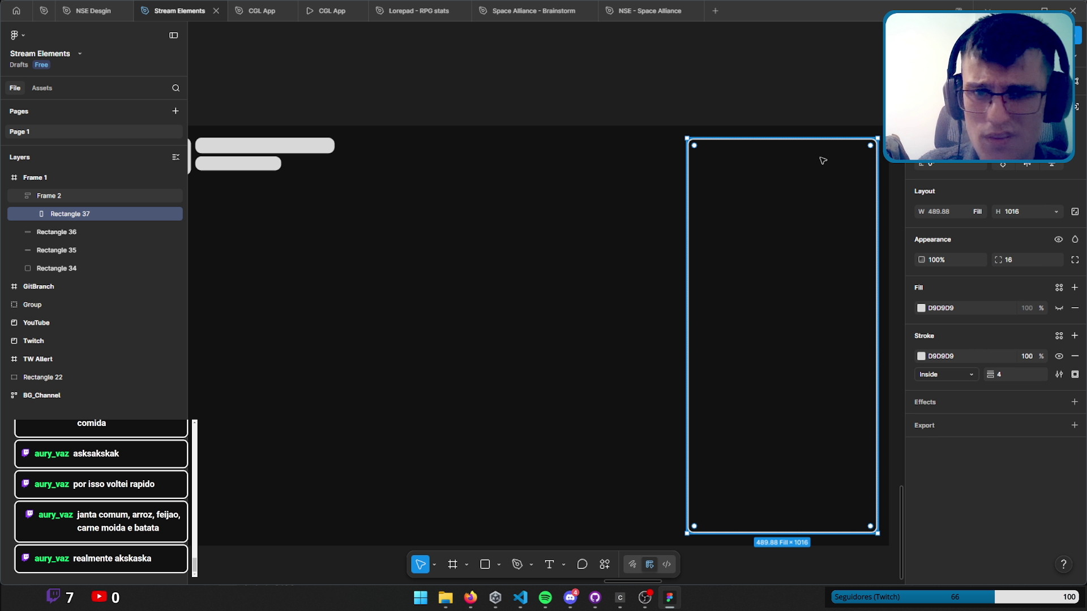
pyautogui.click(1019, 259)
pyautogui.click(1022, 216)
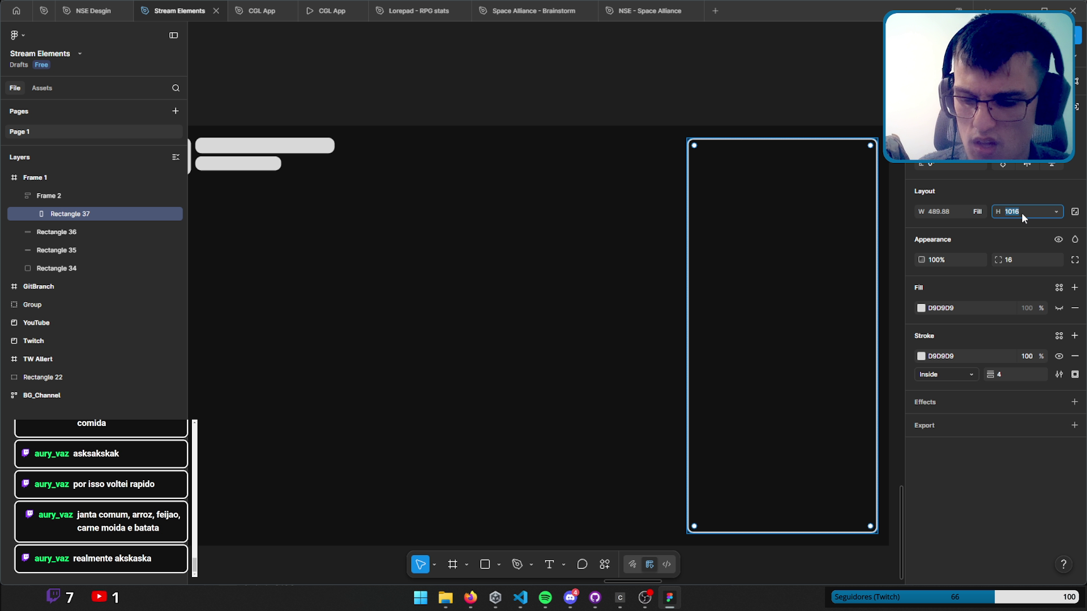
pyautogui.write('2218')
pyautogui.press('Return')
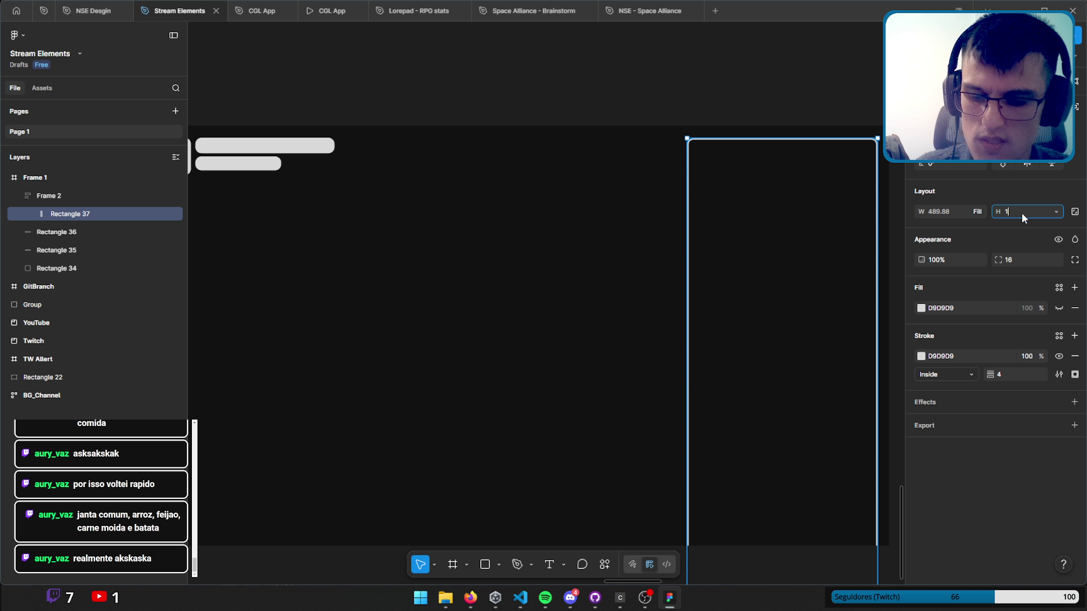
pyautogui.write('128')
pyautogui.press('Return')
# Give Frame 2 a corner radius of 16.
pyautogui.click(735, 152)
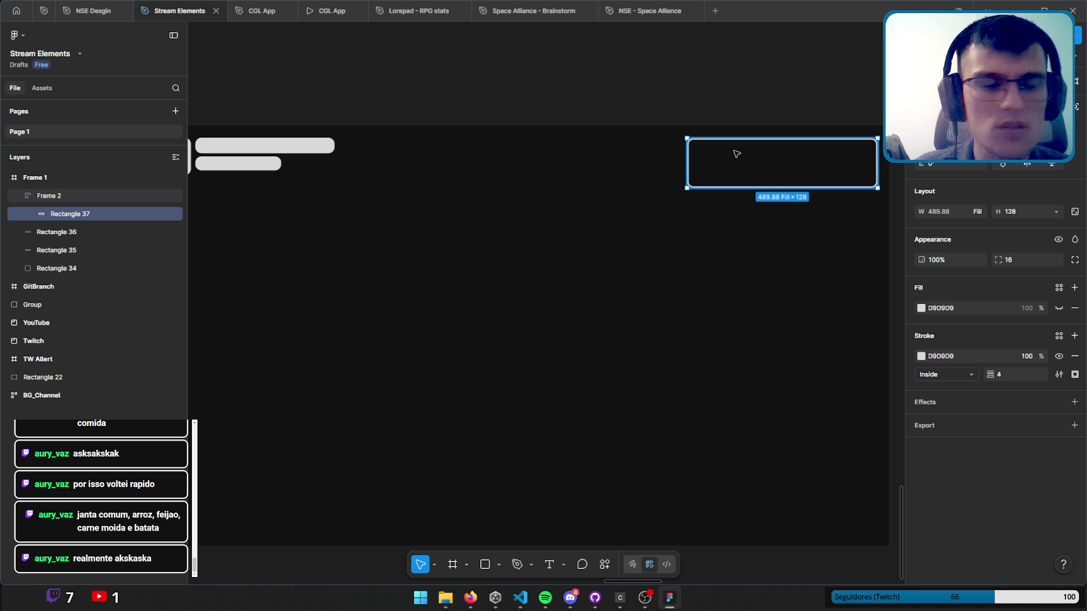
pyautogui.click(55, 195)
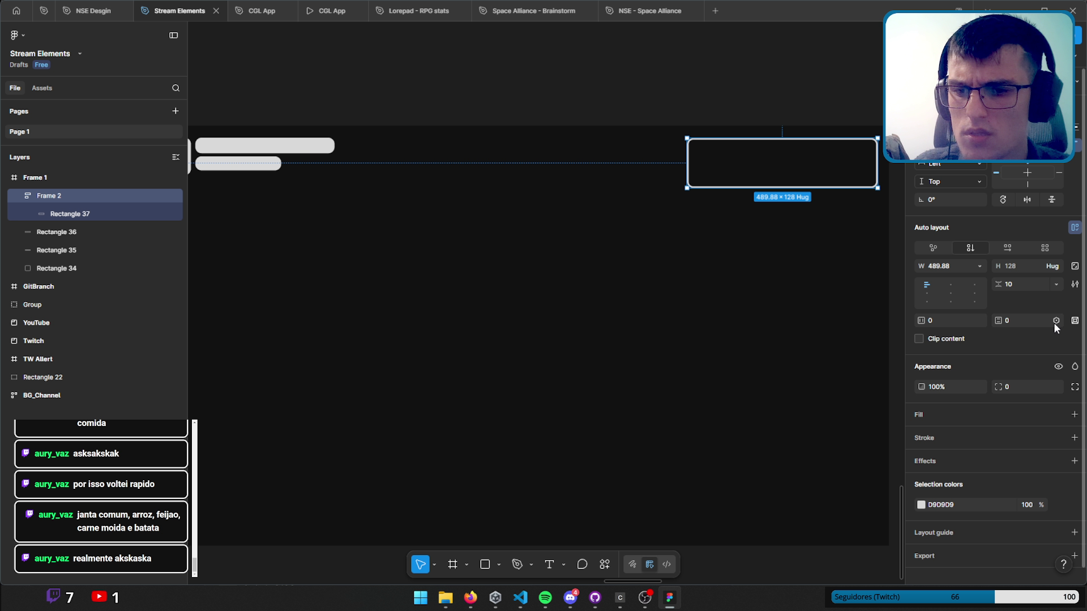
pyautogui.click(1018, 386)
pyautogui.write('16')
pyautogui.press('Return')
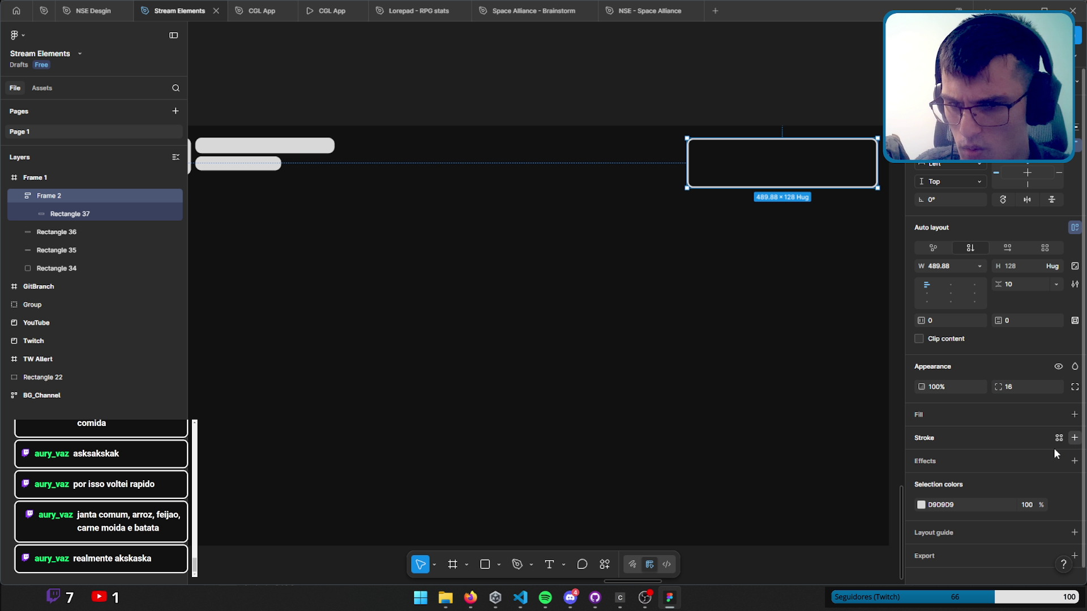
# Add a 4 px inside D9D9D9 stroke to Frame 2 and set its height to 1016.
pyautogui.click(1073, 437)
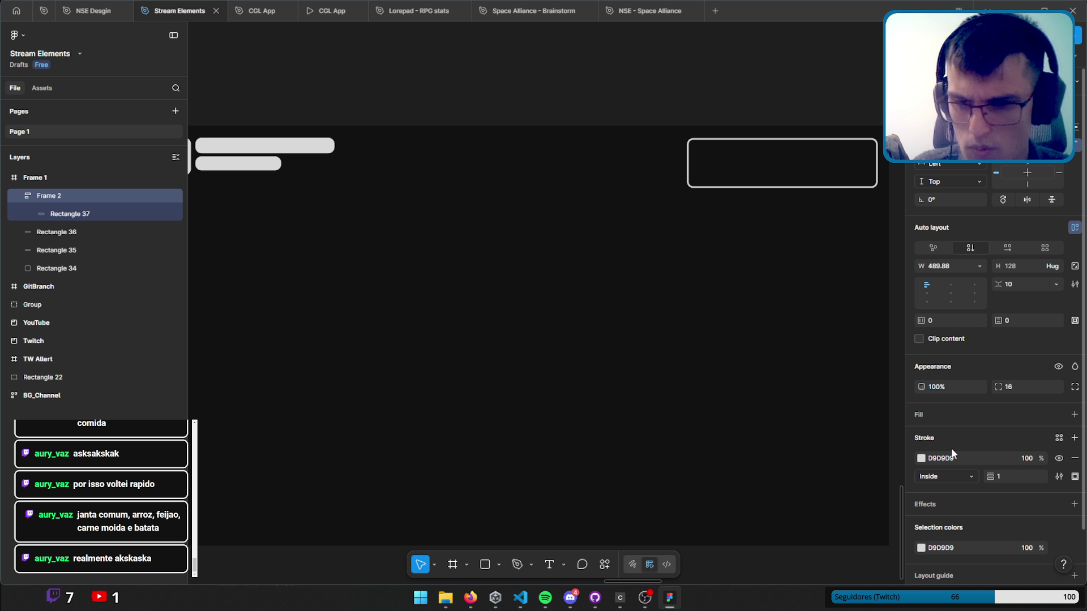
pyautogui.click(1011, 476)
pyautogui.write('4')
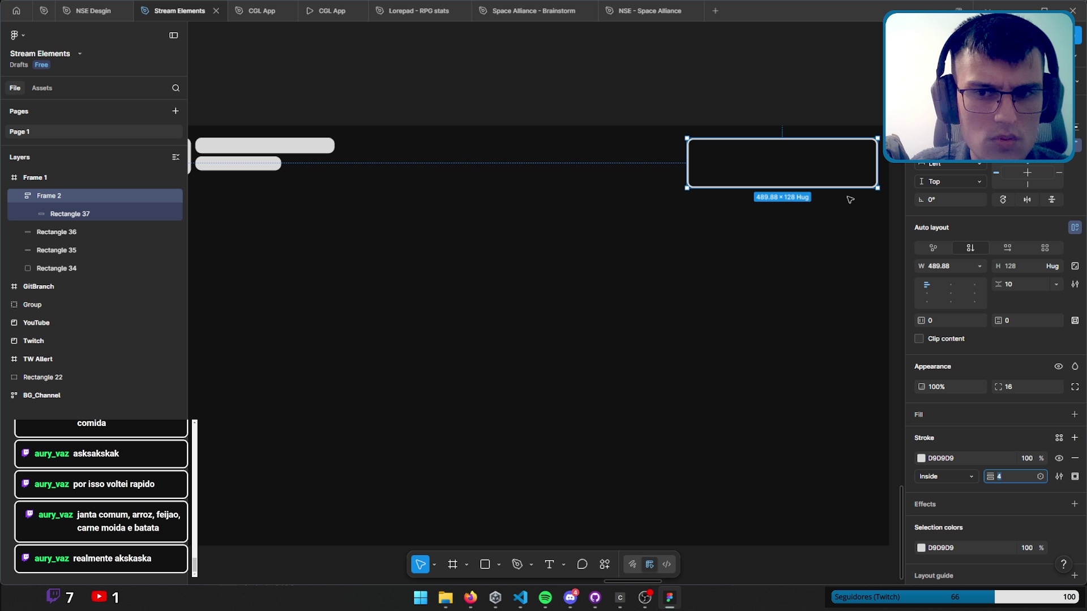
pyautogui.click(1018, 267)
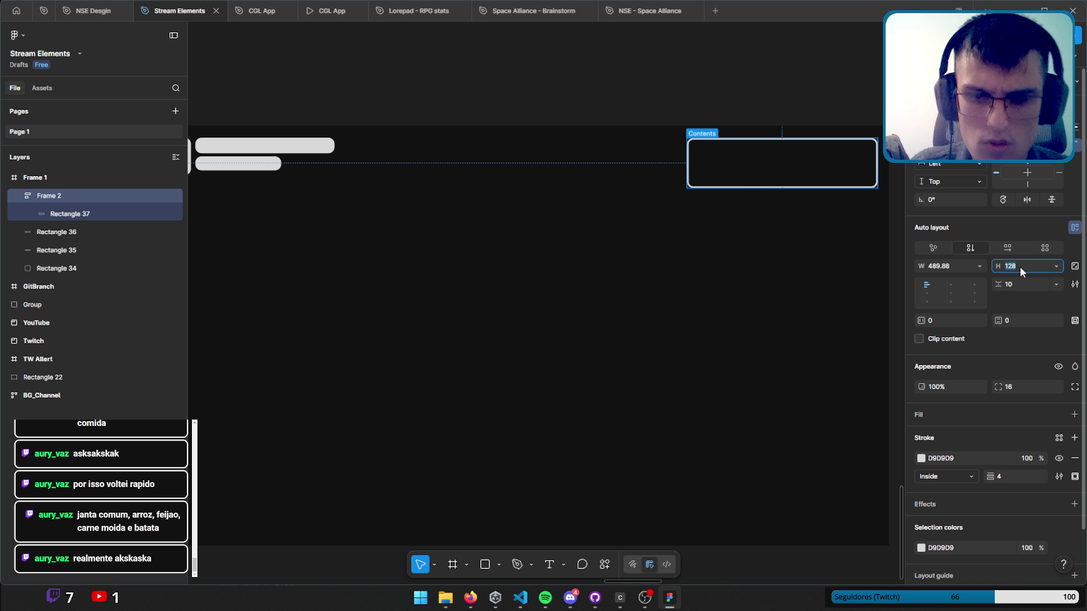
pyautogui.write('108')
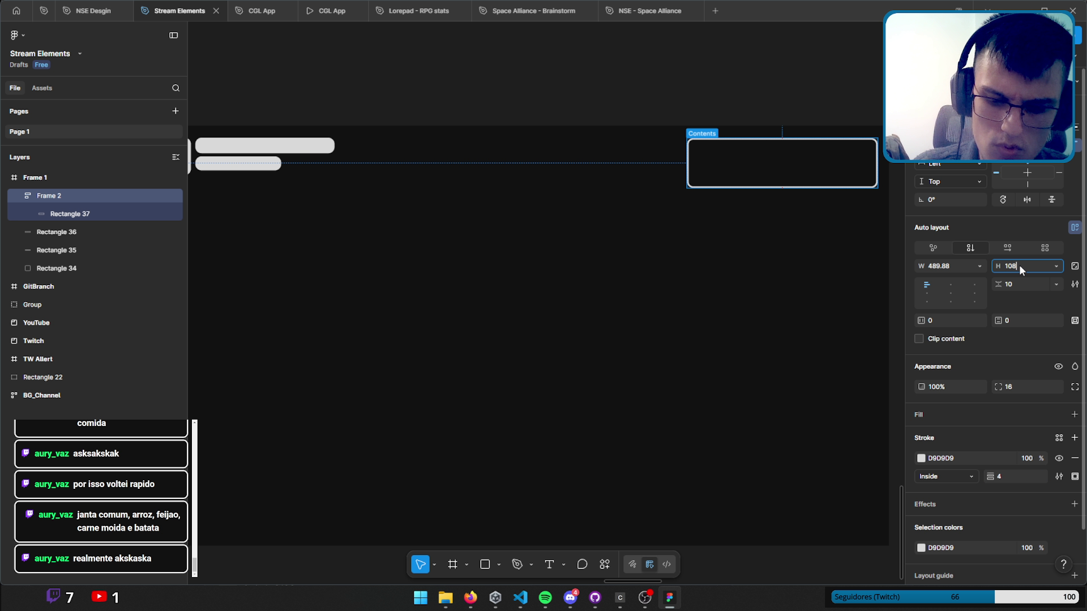
pyautogui.write('0')
pyautogui.write('4')
pyautogui.press('Return')
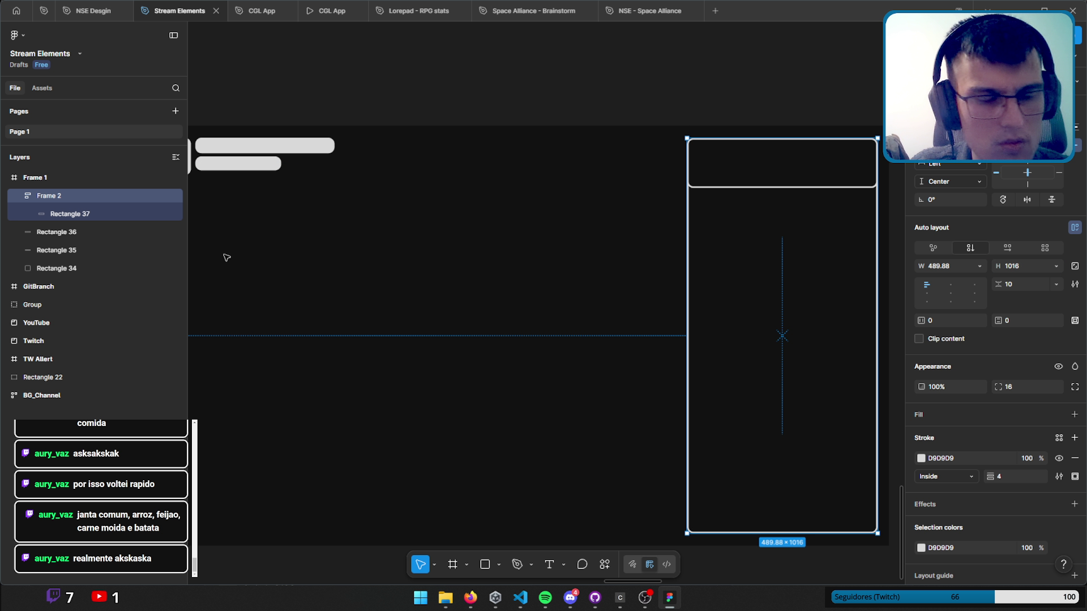
# Set Frame 2's horizontal padding to 16.
pyautogui.click(946, 319)
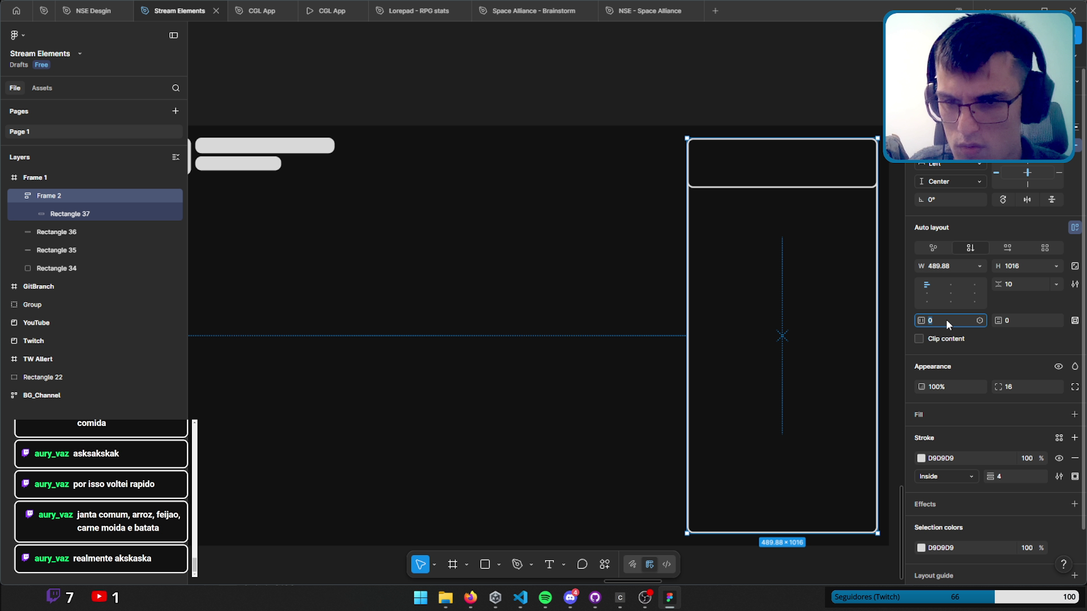
pyautogui.write('4')
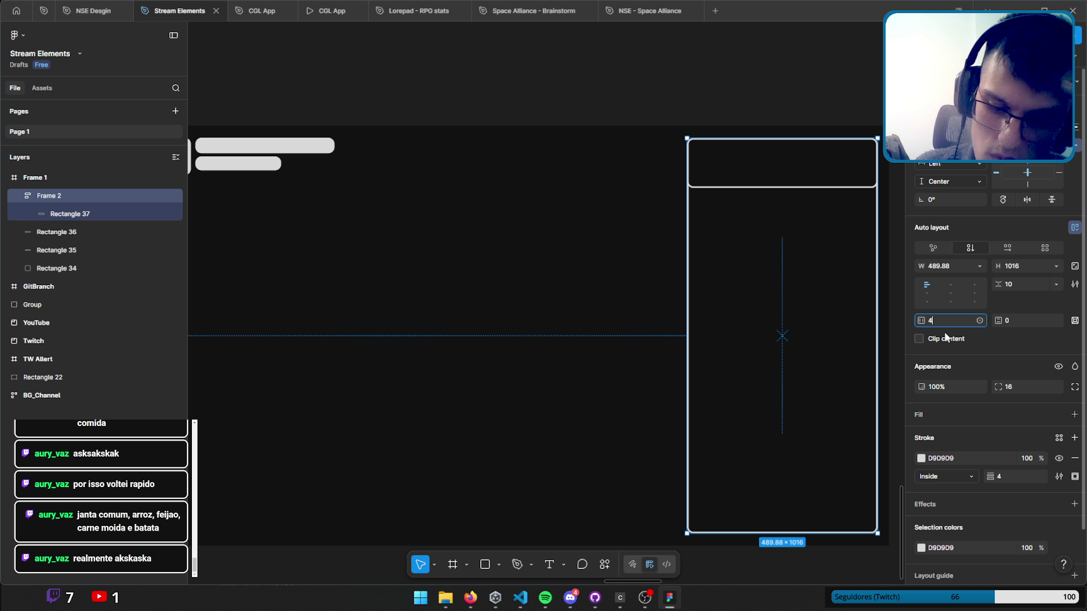
pyautogui.moveTo(946, 319); pyautogui.dragTo(949, 326)
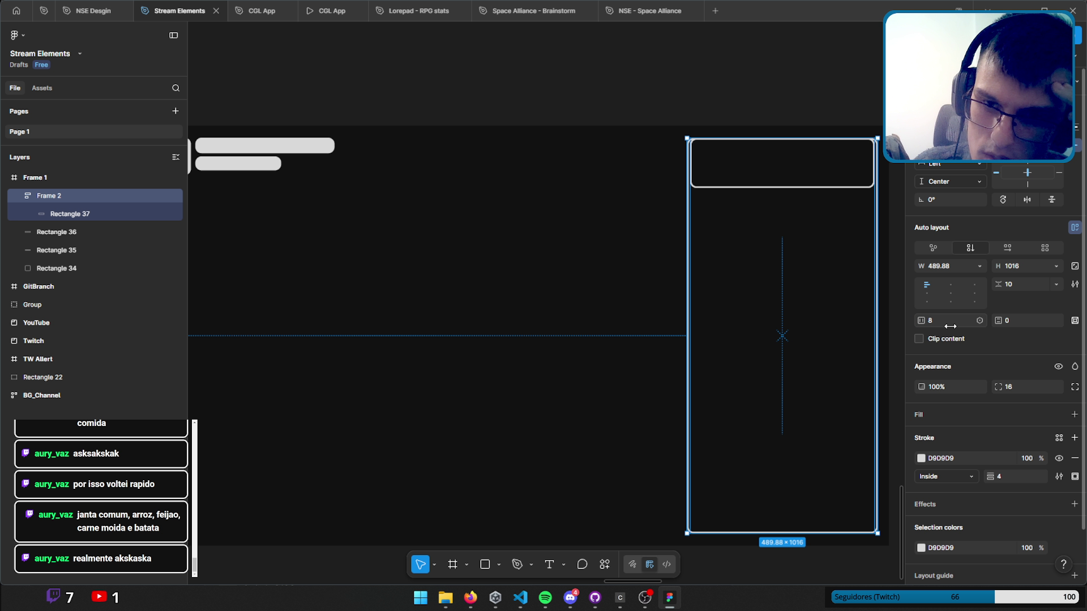
pyautogui.click(950, 324)
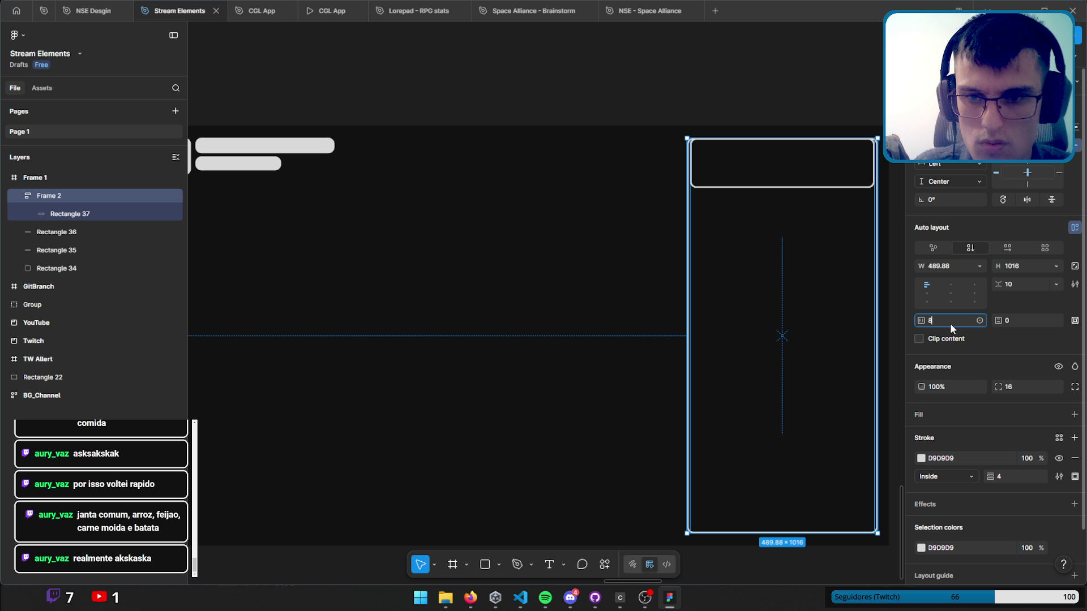
pyautogui.write('16')
pyautogui.press('Return')
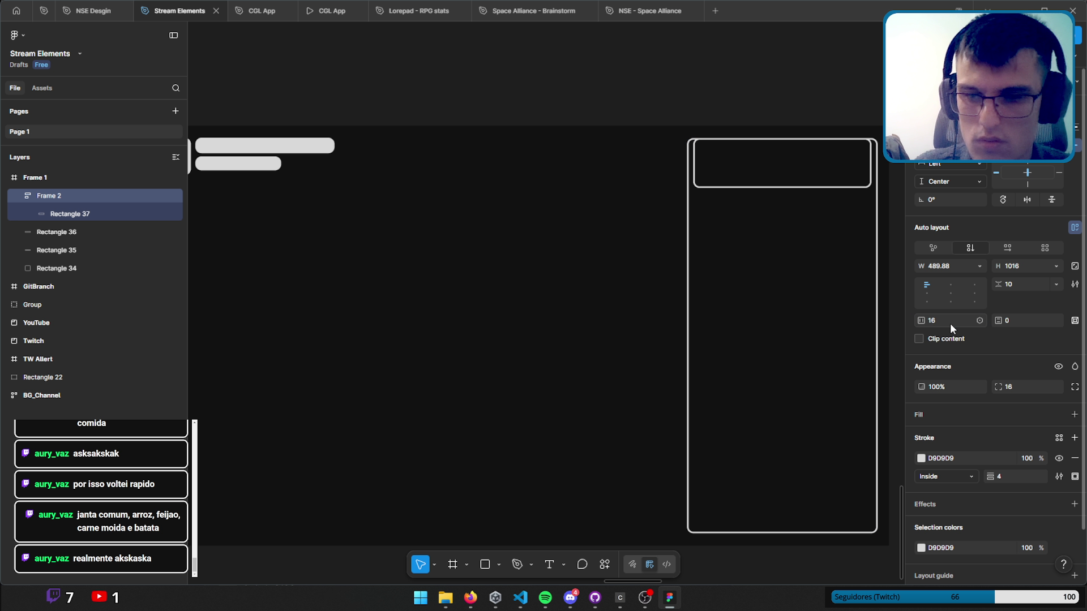
# Set vertical padding to 16 and align the frame's contents to bottom centre.
pyautogui.click(1013, 320)
pyautogui.write('16')
pyautogui.press('Return')
pyautogui.press('7')
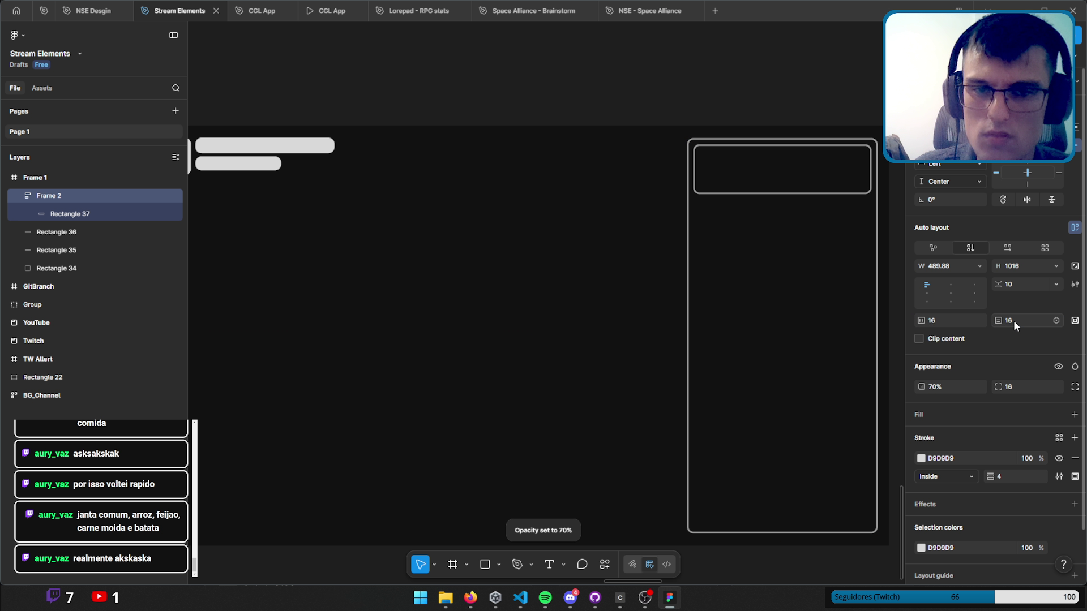
pyautogui.hotkey('ctrl', 'z')
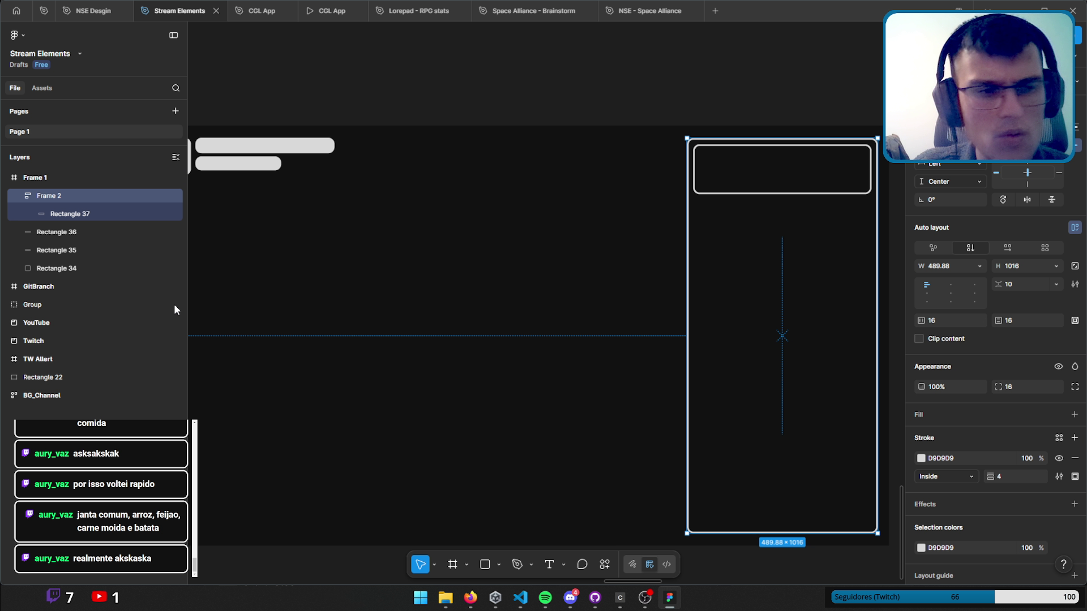
pyautogui.click(928, 302)
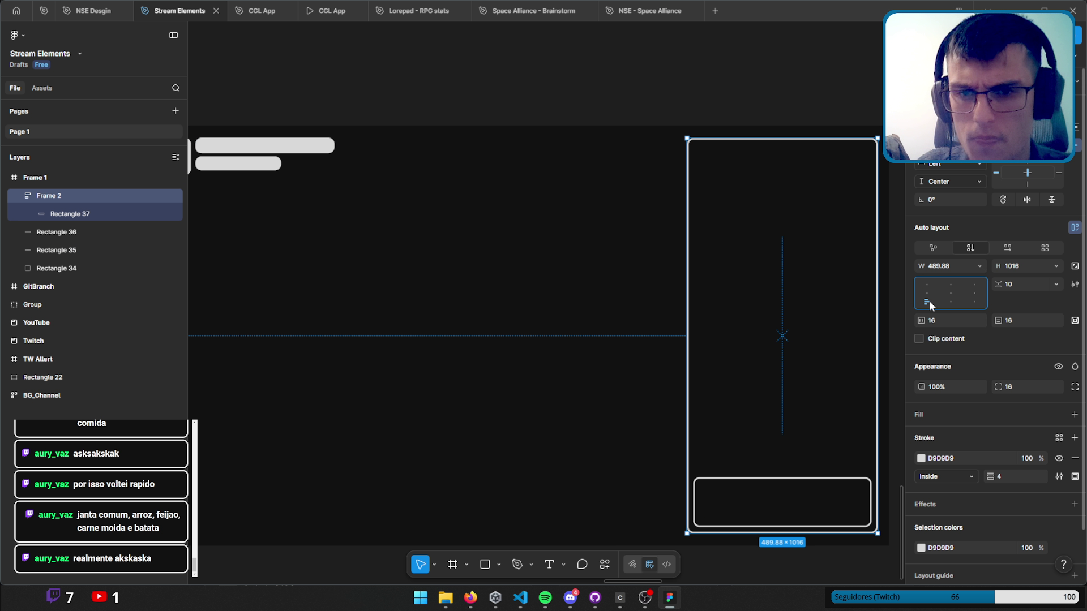
pyautogui.click(950, 302)
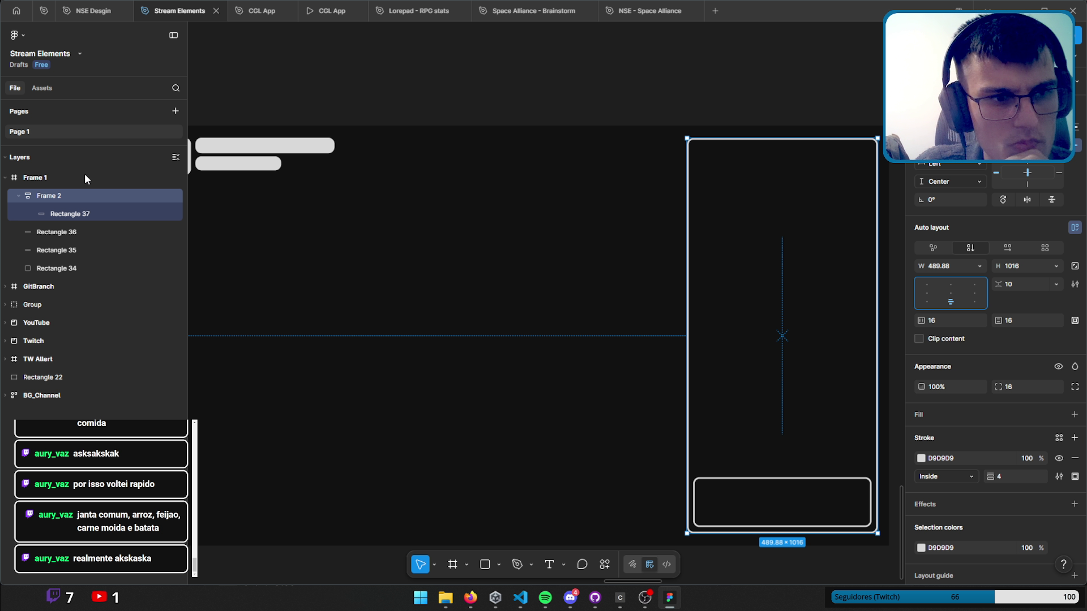
# Show Rectangle 37's light grey fill and duplicate it as a 64-high bar.
pyautogui.click(70, 214)
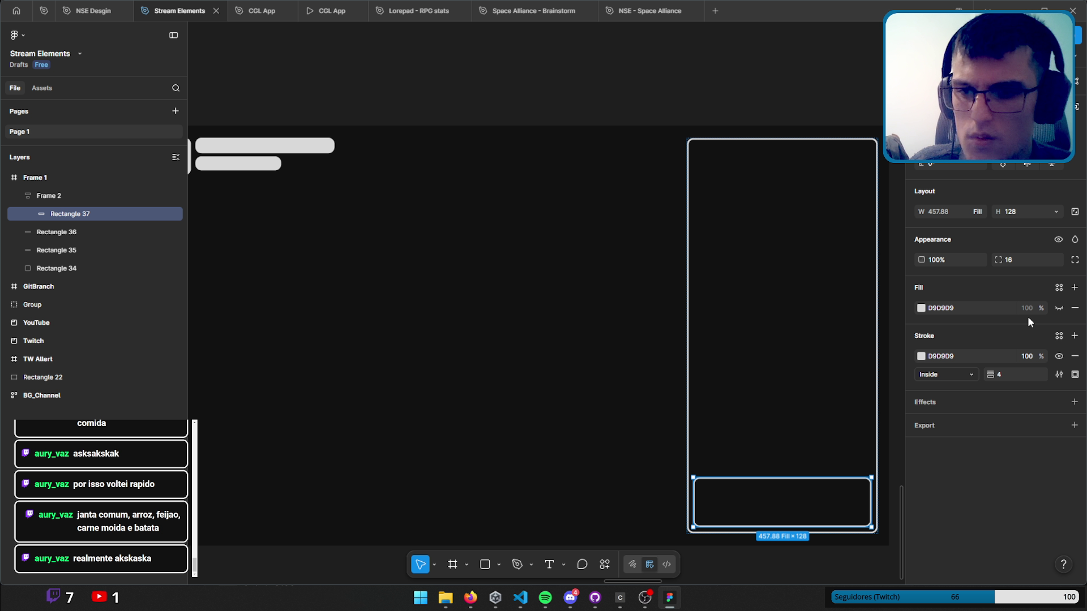
pyautogui.click(1062, 308)
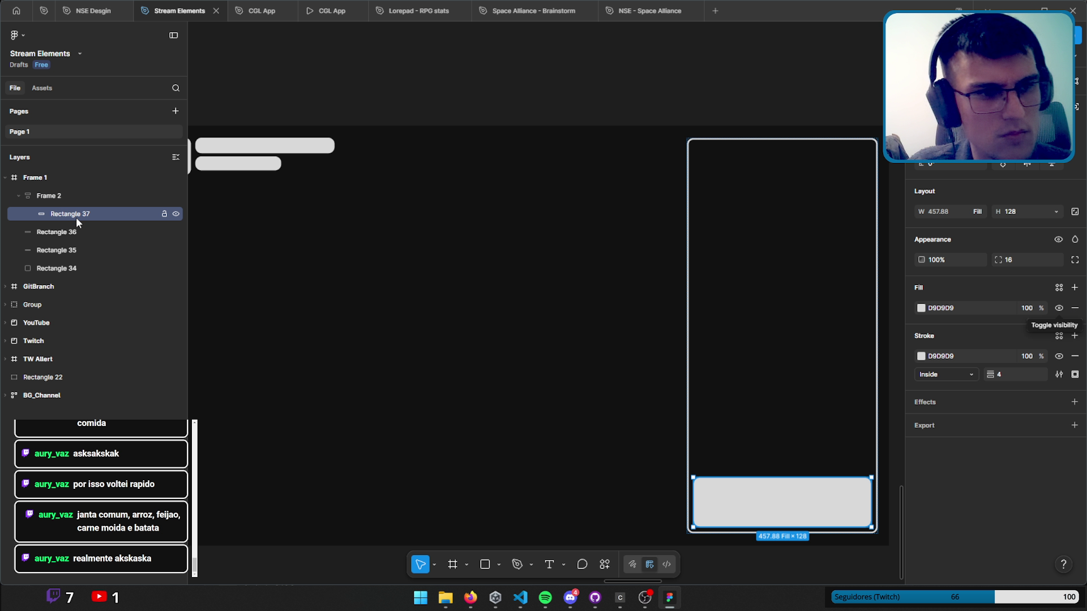
pyautogui.hotkey('ctrl', 'd')
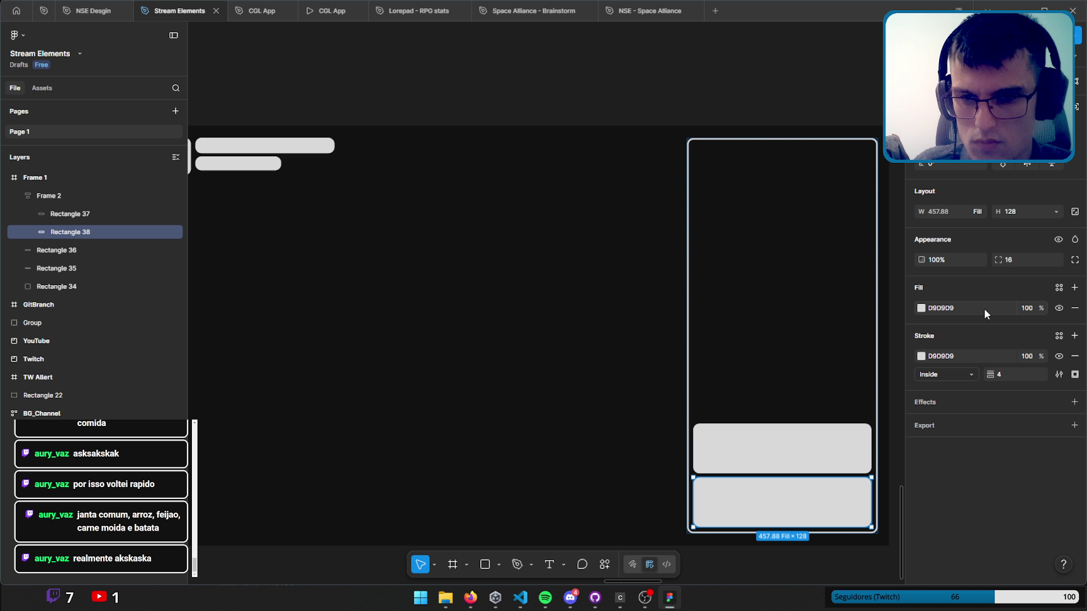
pyautogui.click(1021, 211)
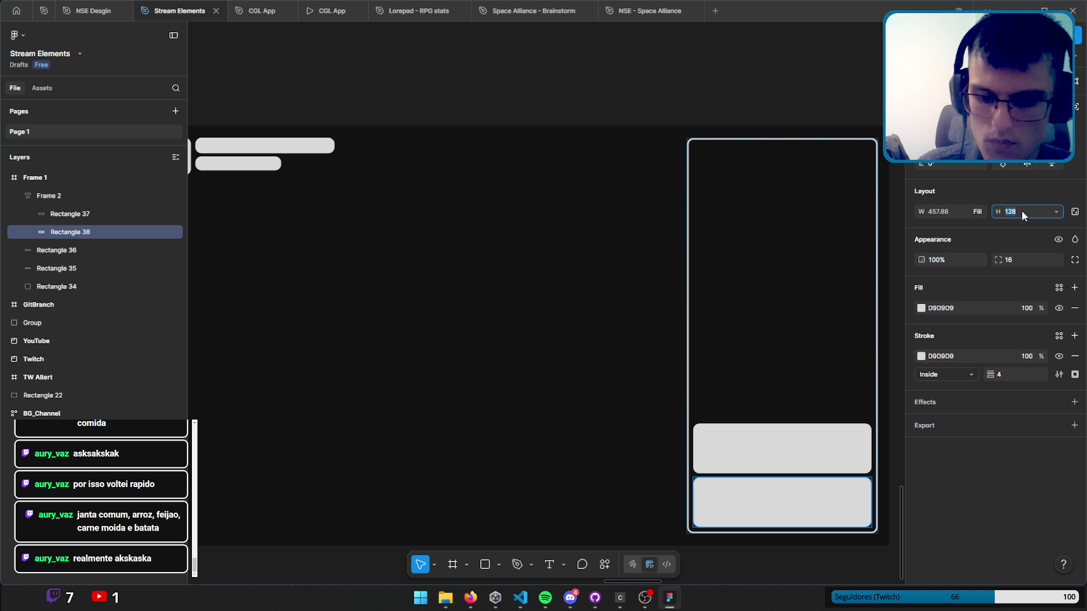
pyautogui.write('64')
pyautogui.press('Return')
# Add two more duplicated grey bars, 72 and 48 high.
pyautogui.hotkey('ctrl', 'd')
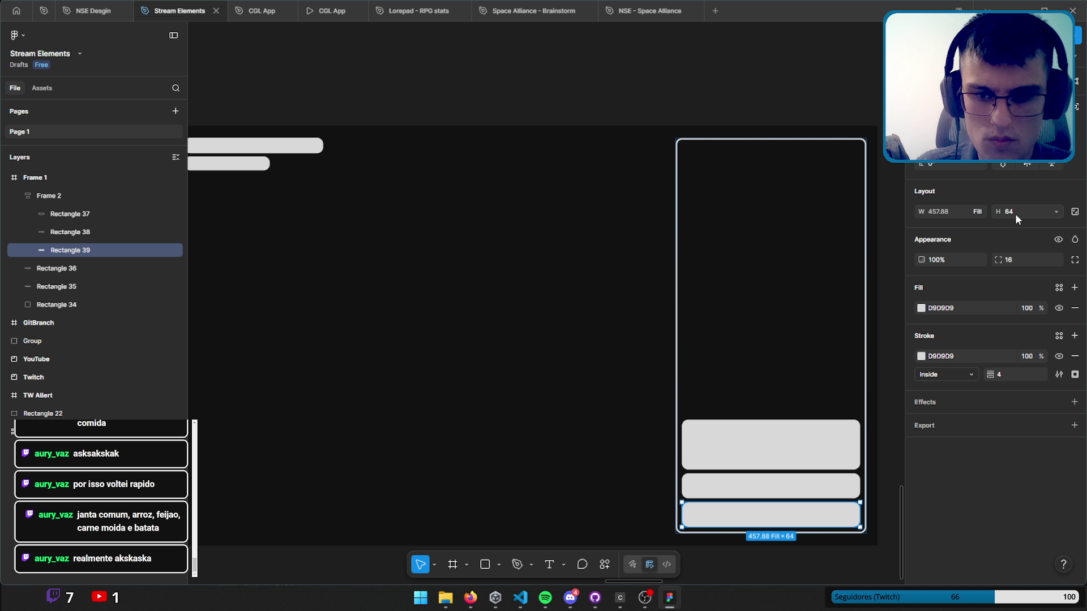
pyautogui.click(1024, 211)
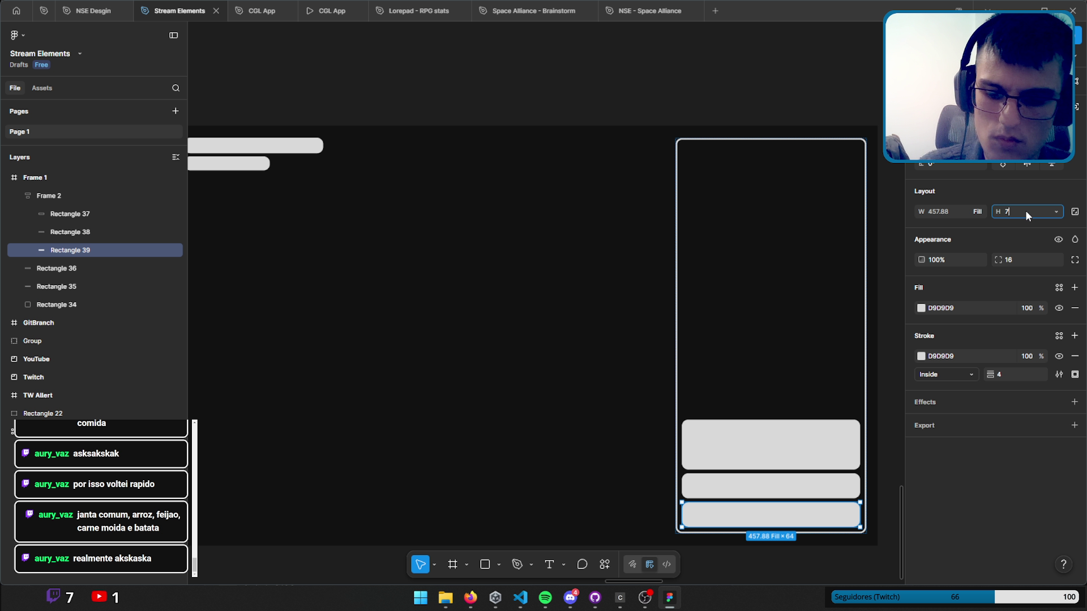
pyautogui.write('72')
pyautogui.press('Return')
pyautogui.hotkey('ctrl', 'd')
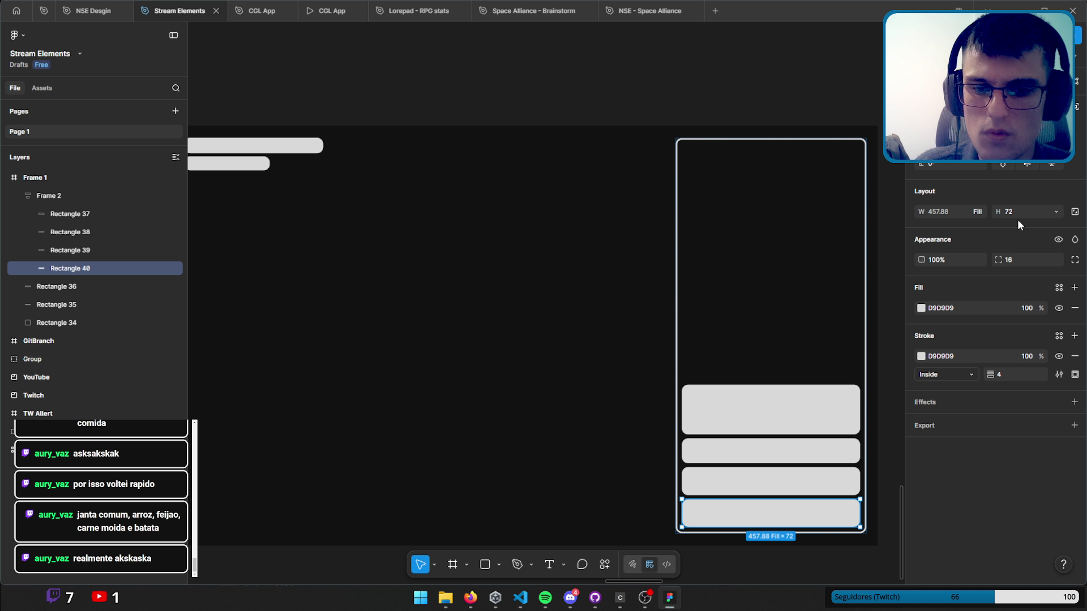
pyautogui.click(1021, 210)
pyautogui.write('48')
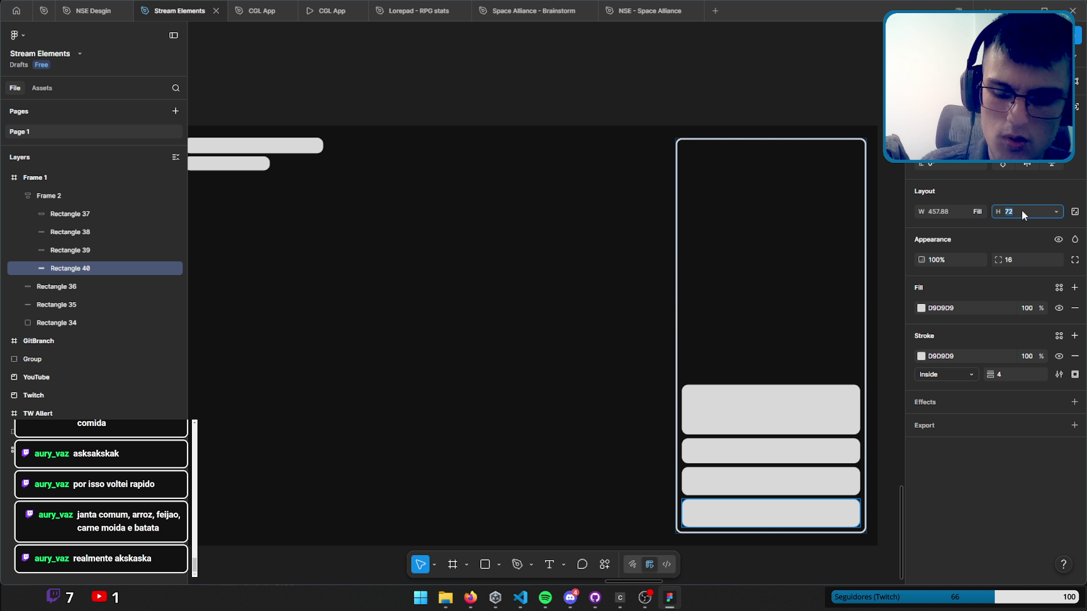
pyautogui.press('Return')
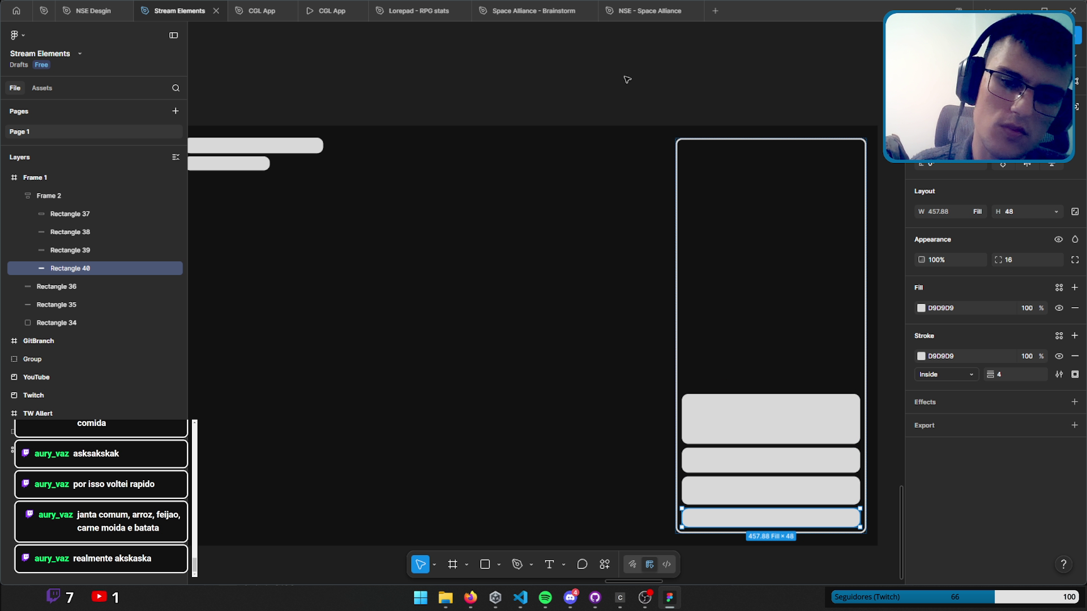
# Duplicate Rectangle 40 to make an 80-high bottom bar, Rectangle 41.
pyautogui.click(566, 164)
pyautogui.moveTo(461, 256)
pyautogui.mouseDown()
pyautogui.moveTo(533, 231)
pyautogui.moveTo(446, 186)
pyautogui.mouseUp()
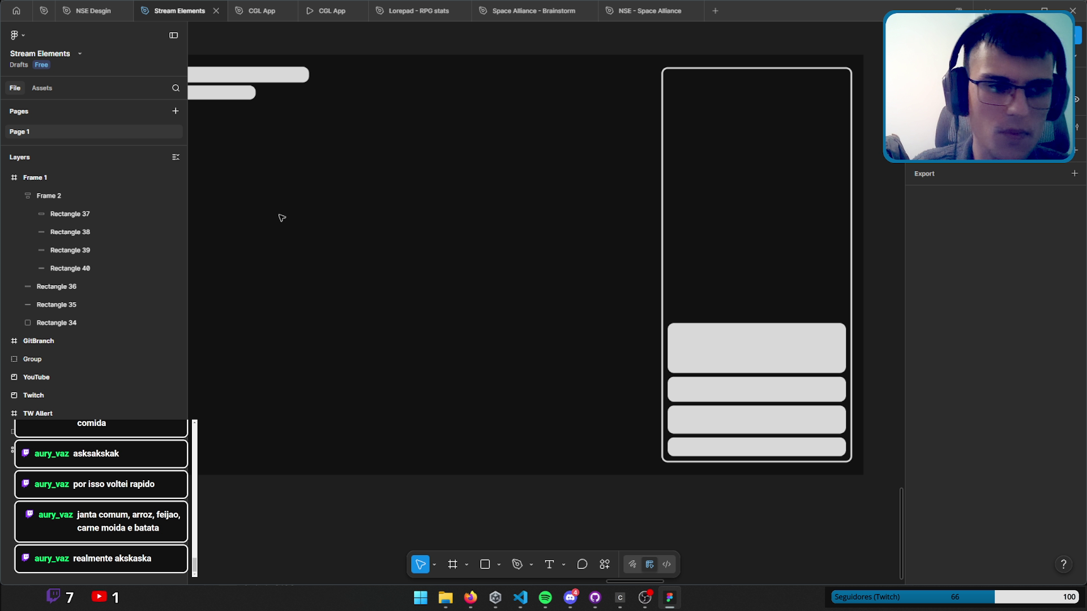
pyautogui.click(58, 270)
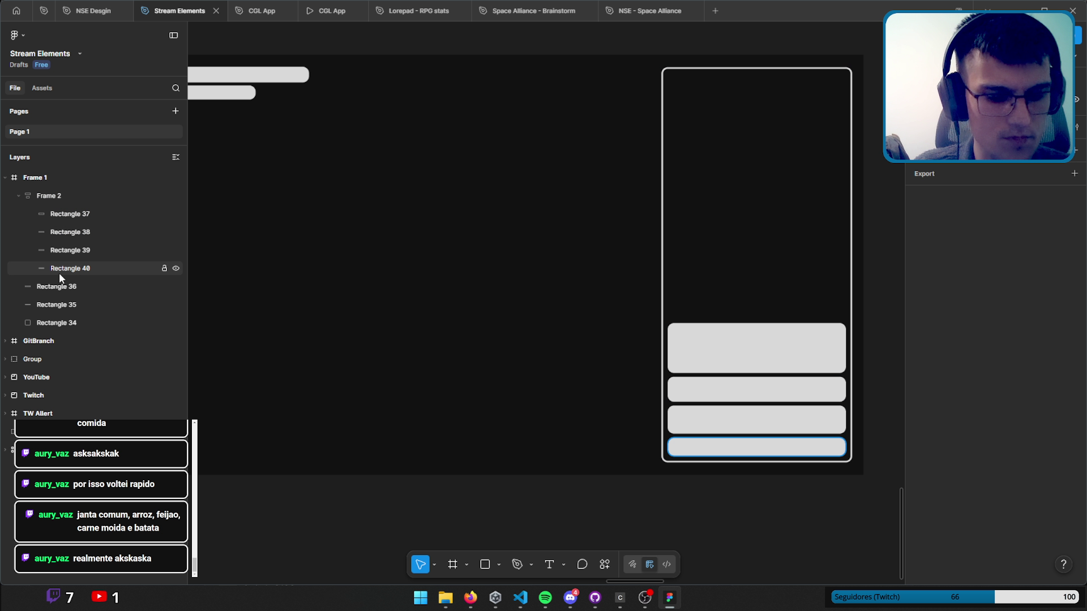
pyautogui.hotkey('ctrl', 'd')
pyautogui.click(1026, 210)
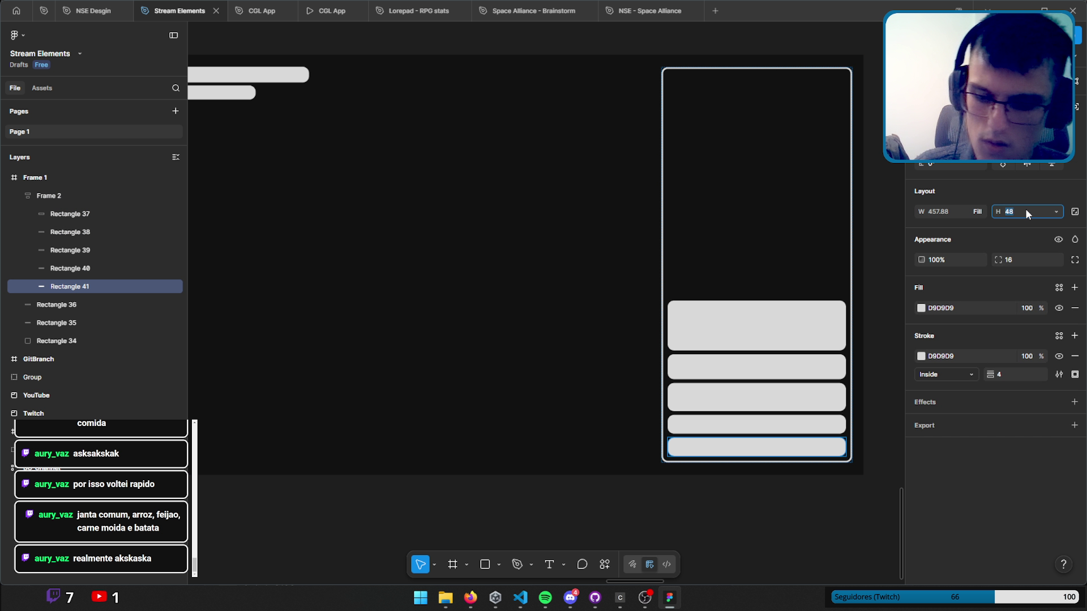
pyautogui.write('80')
pyautogui.press('Return')
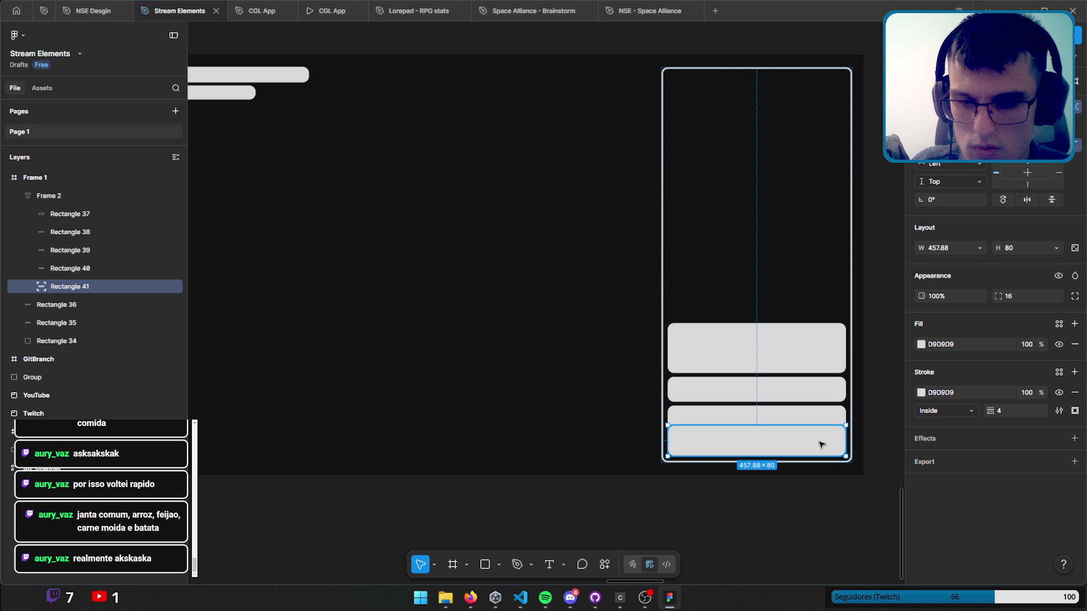
# Stretch Rectangle 41 across the panel's full bottom edge and set its corner radius to 0.
pyautogui.moveTo(821, 444)
pyautogui.mouseDown()
pyautogui.moveTo(853, 451)
pyautogui.moveTo(830, 427)
pyautogui.mouseUp()
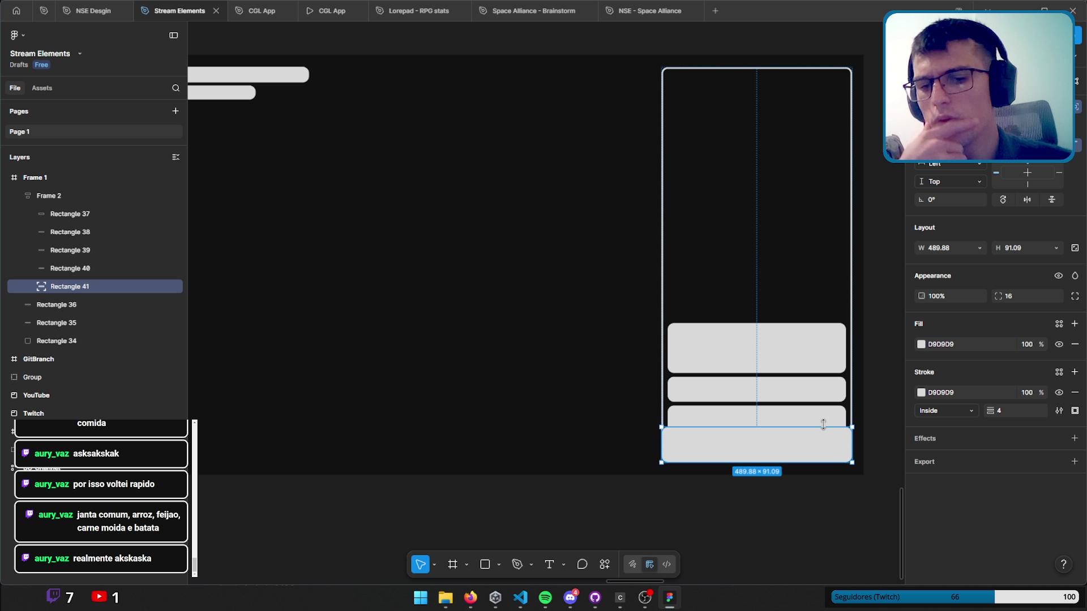
pyautogui.click(1015, 297)
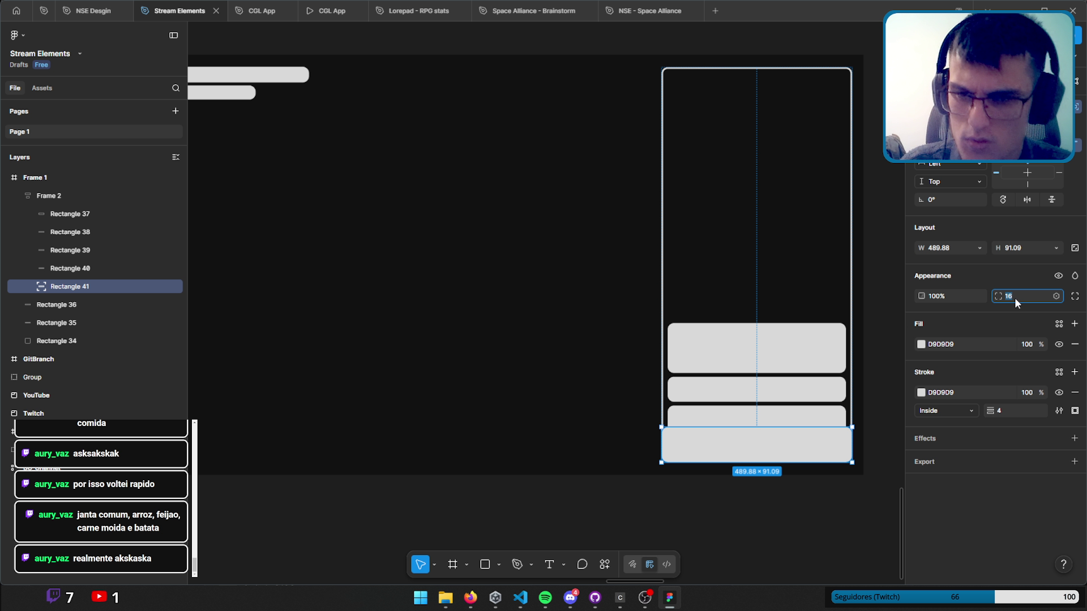
pyautogui.write('0')
pyautogui.press('Return')
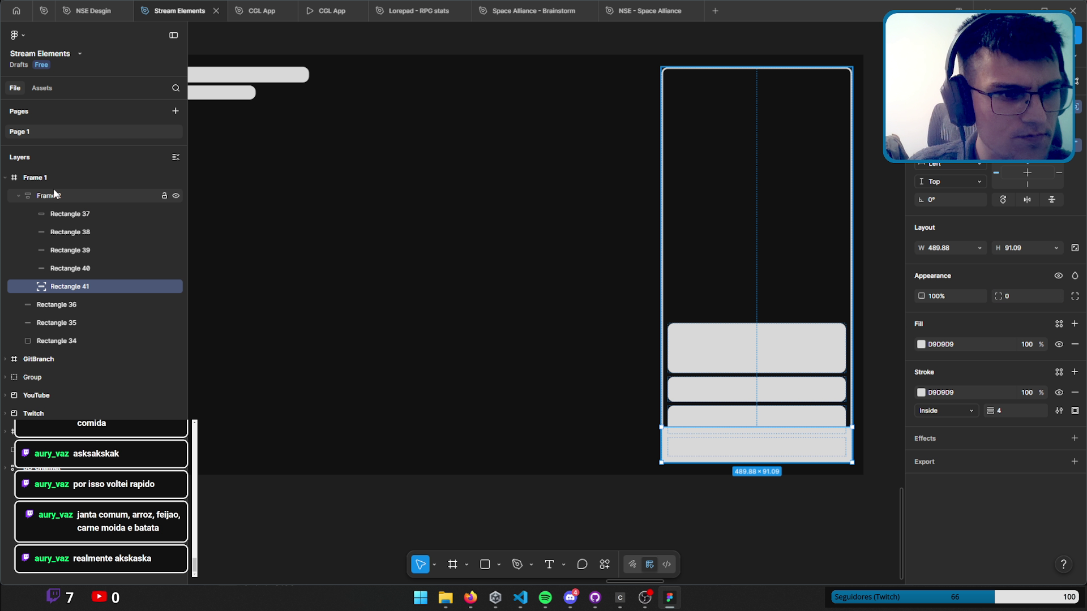
# Enable individual padding on Frame 2 and raise its bottom padding to 128.
pyautogui.click(13, 195)
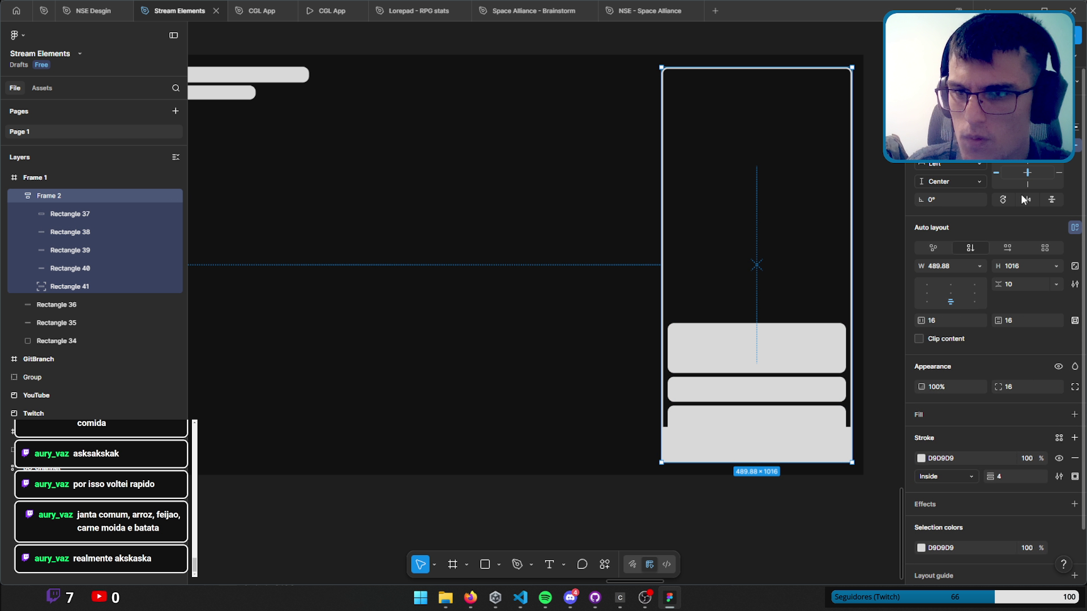
pyautogui.click(1075, 320)
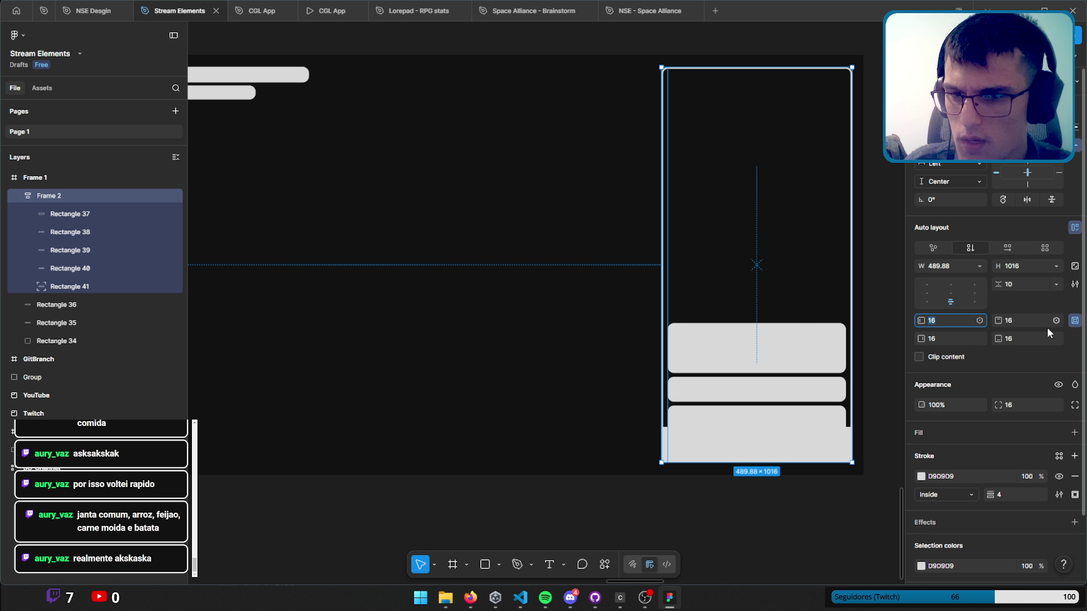
pyautogui.click(1022, 338)
pyautogui.write('8')
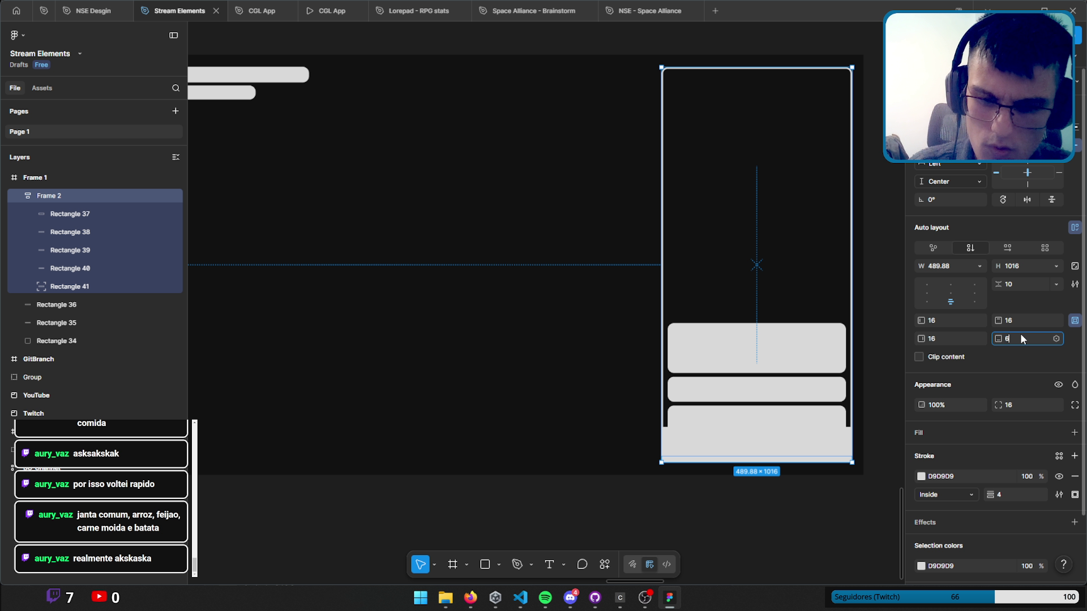
pyautogui.write('64')
pyautogui.press('Return')
pyautogui.click(1021, 338)
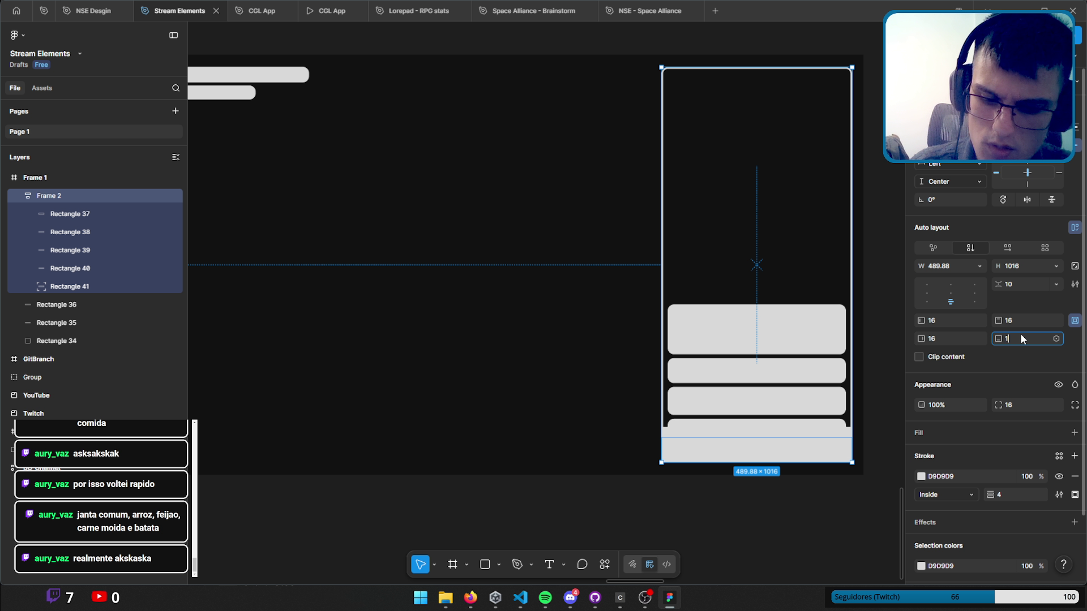
pyautogui.write('28')
pyautogui.press('Return')
# Lower Frame 2's bottom padding to 104 so the bars sit just above the footer.
pyautogui.click(1021, 335)
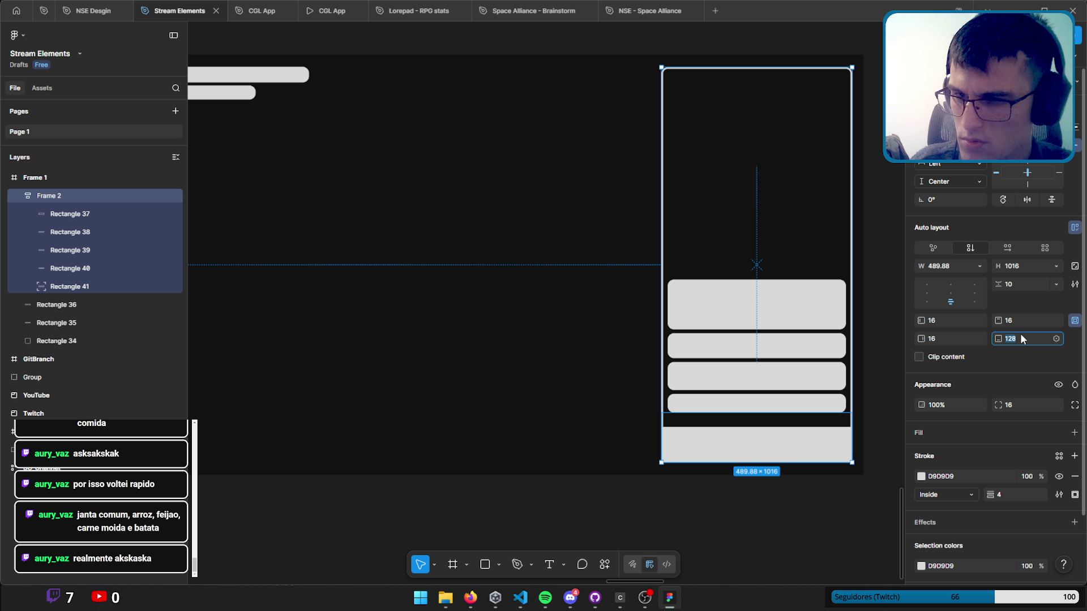
pyautogui.press('Down')
pyautogui.press('Down')
pyautogui.press('Down')
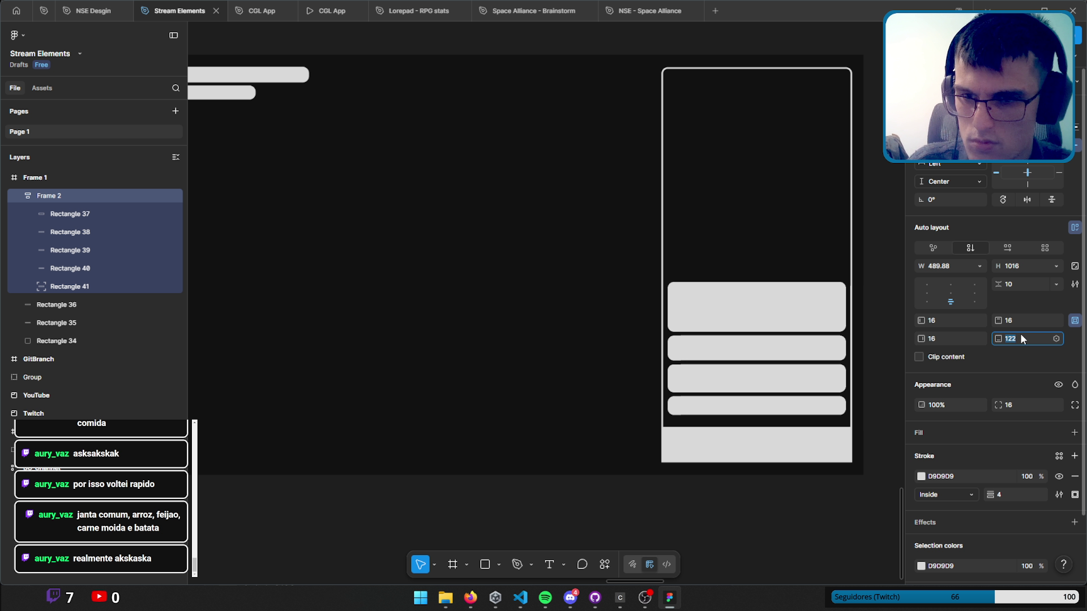
pyautogui.press('Down')
pyautogui.press('Down')
pyautogui.press('Down')
pyautogui.press('Down')
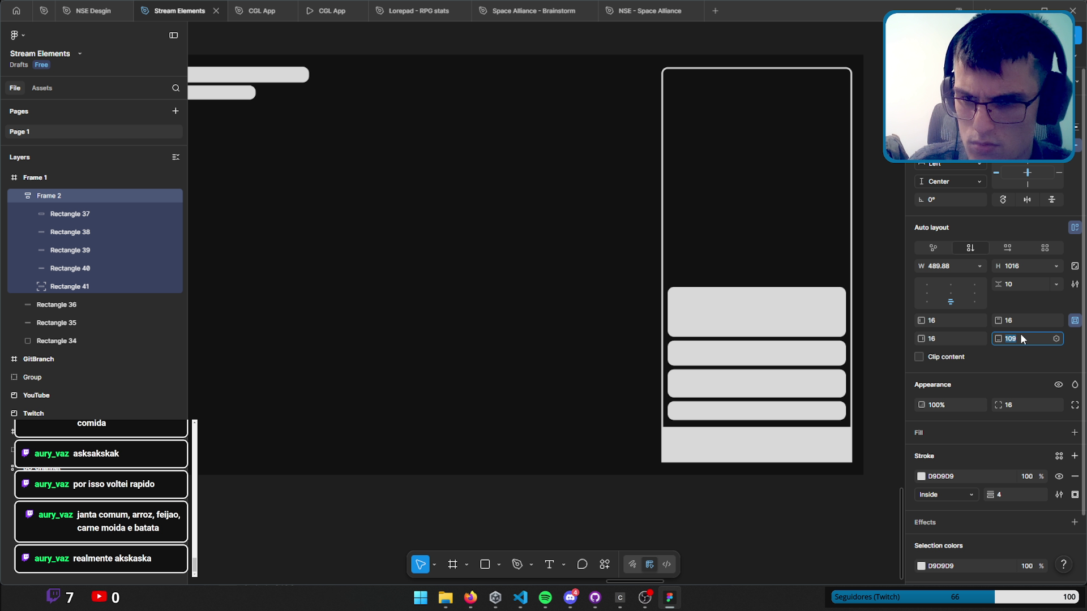
pyautogui.press('Down')
pyautogui.press('Down')
pyautogui.press('Down')
pyautogui.press('Down')
pyautogui.press('Down')
pyautogui.press('Down')
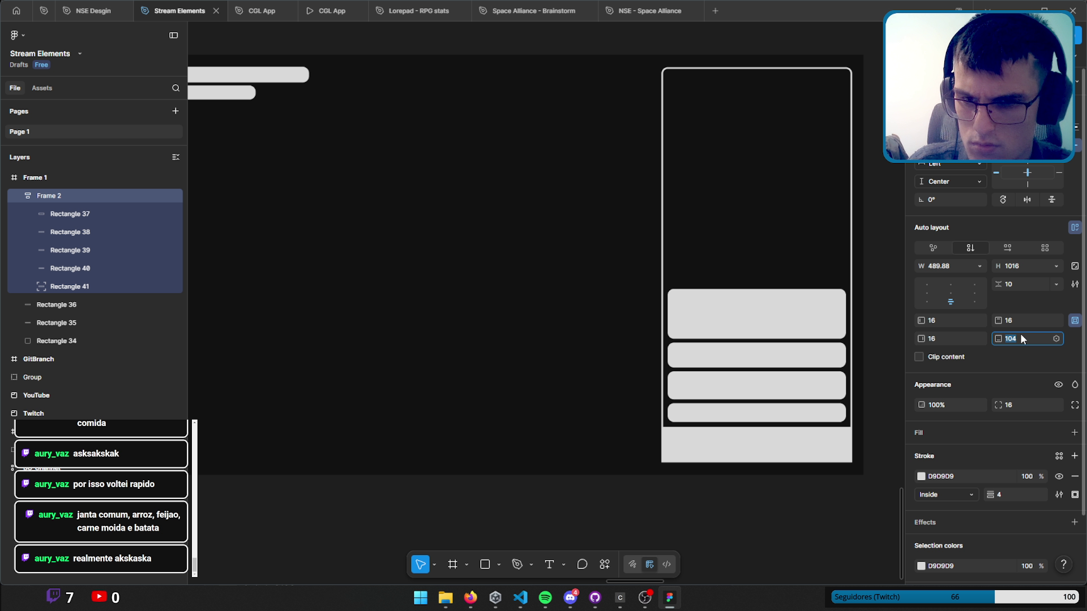
pyautogui.click(729, 516)
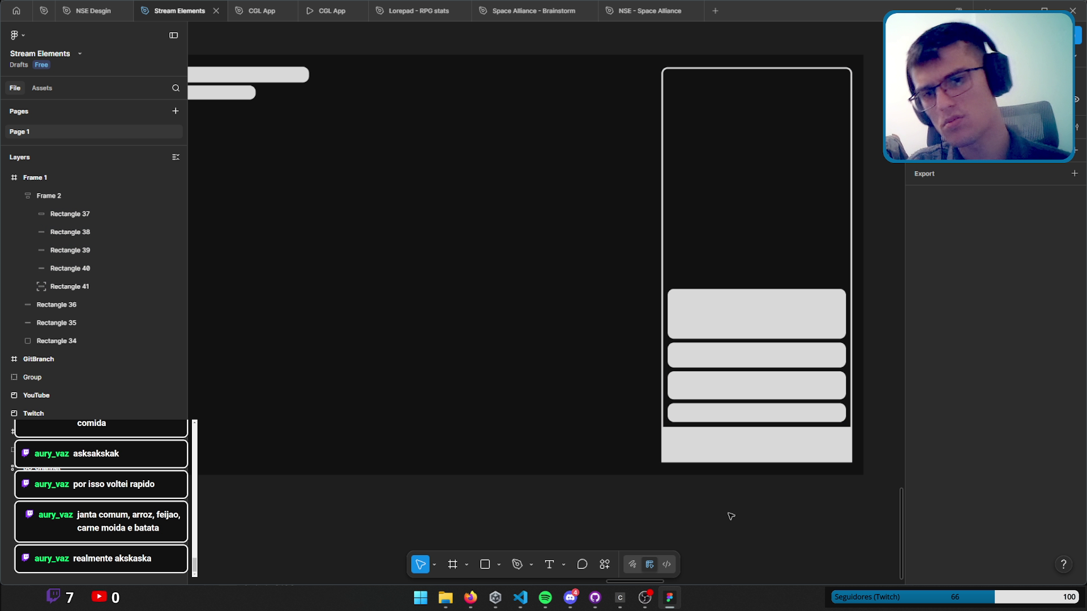
# Switch Rectangle 41 to independent corners and give its bottom corners a 16 radius.
pyautogui.click(732, 457)
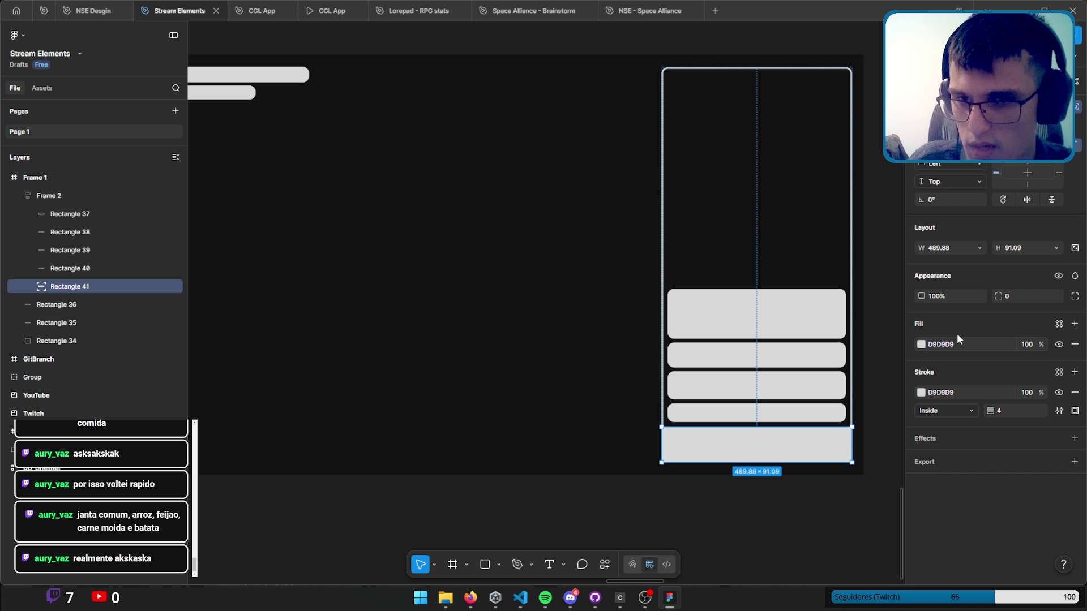
pyautogui.click(1074, 296)
pyautogui.click(1017, 328)
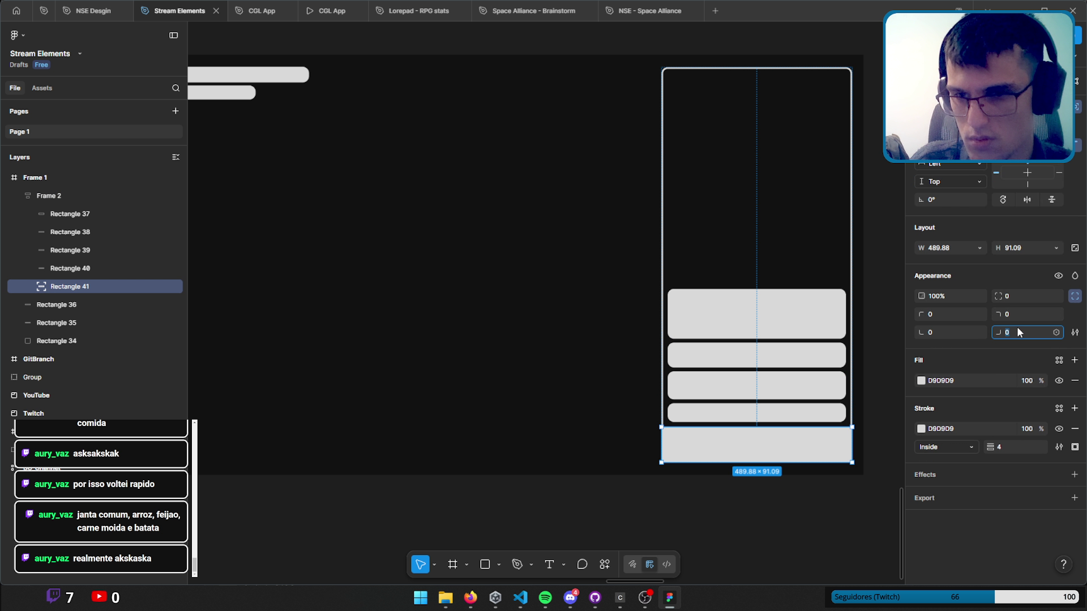
pyautogui.write('16')
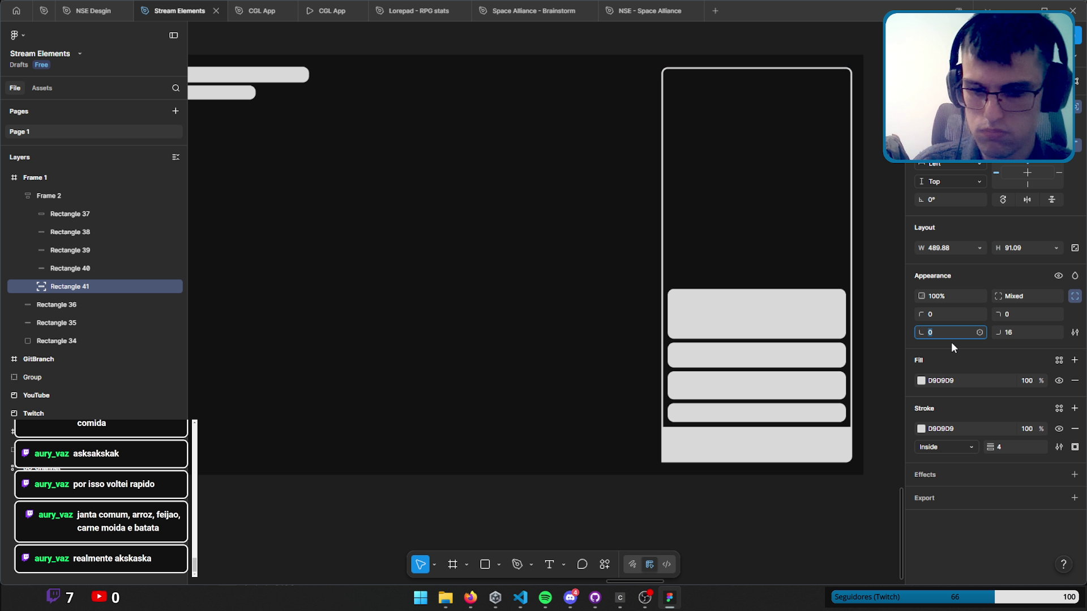
pyautogui.click(786, 503)
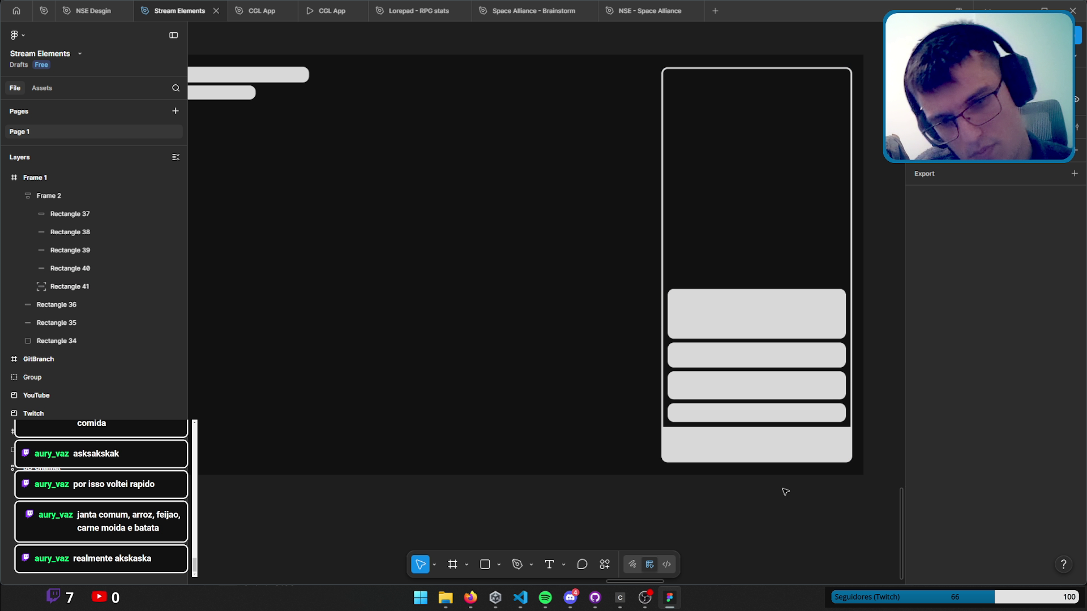
pyautogui.scroll(2, 588, 223)
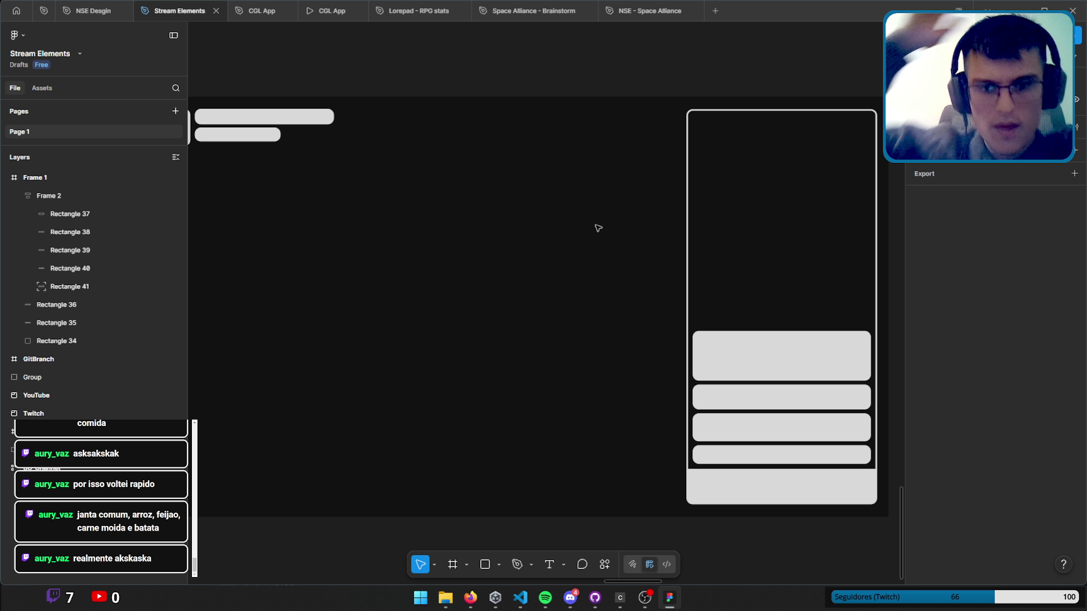
# Duplicate a 72-high grey bar and move the copy to the bottom of the stack.
pyautogui.click(746, 454)
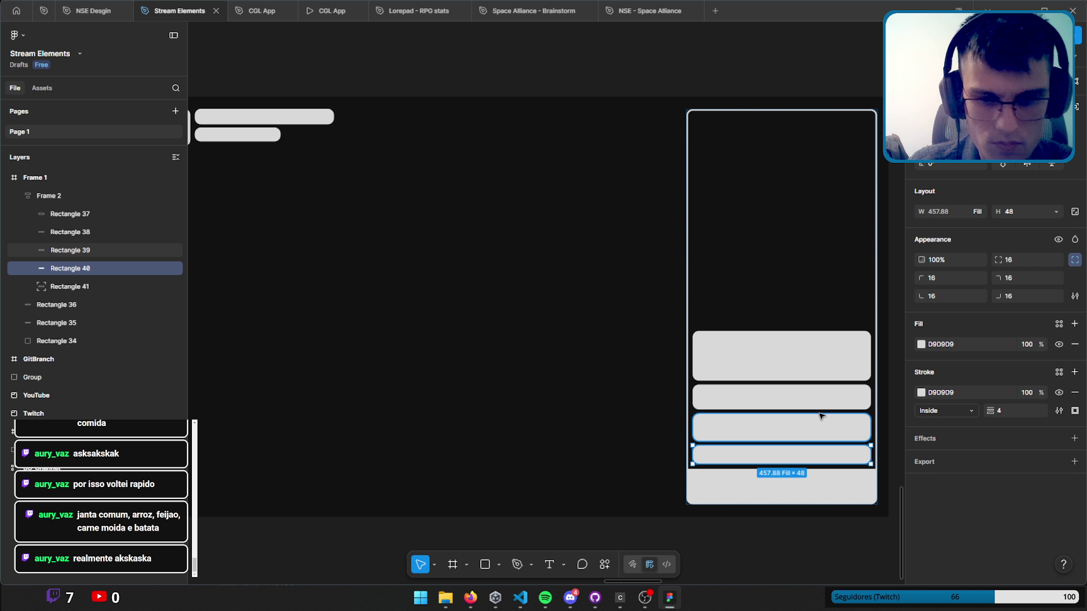
pyautogui.click(811, 428)
pyautogui.hotkey('ctrl', 'd')
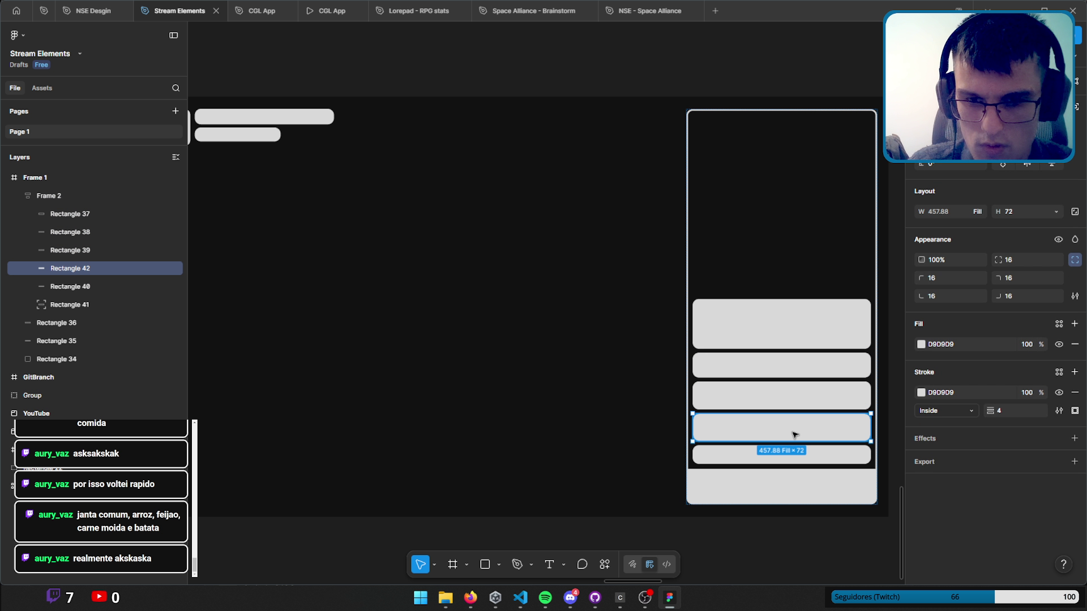
pyautogui.moveTo(57, 270); pyautogui.dragTo(74, 293)
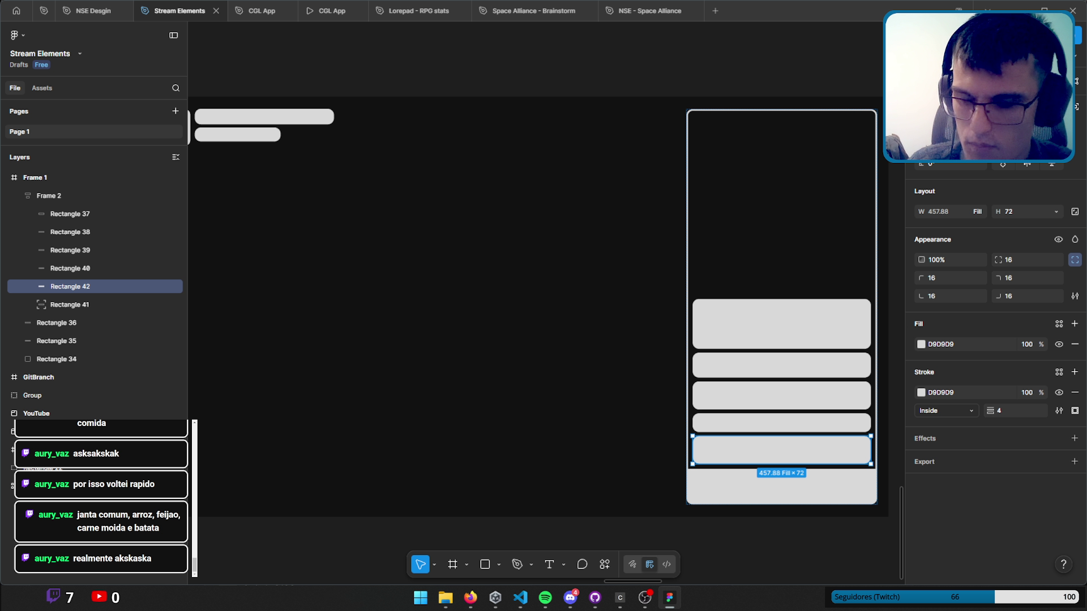
# Fill the new Rectangle 42 with orange E08848 and hide its stroke.
pyautogui.click(920, 345)
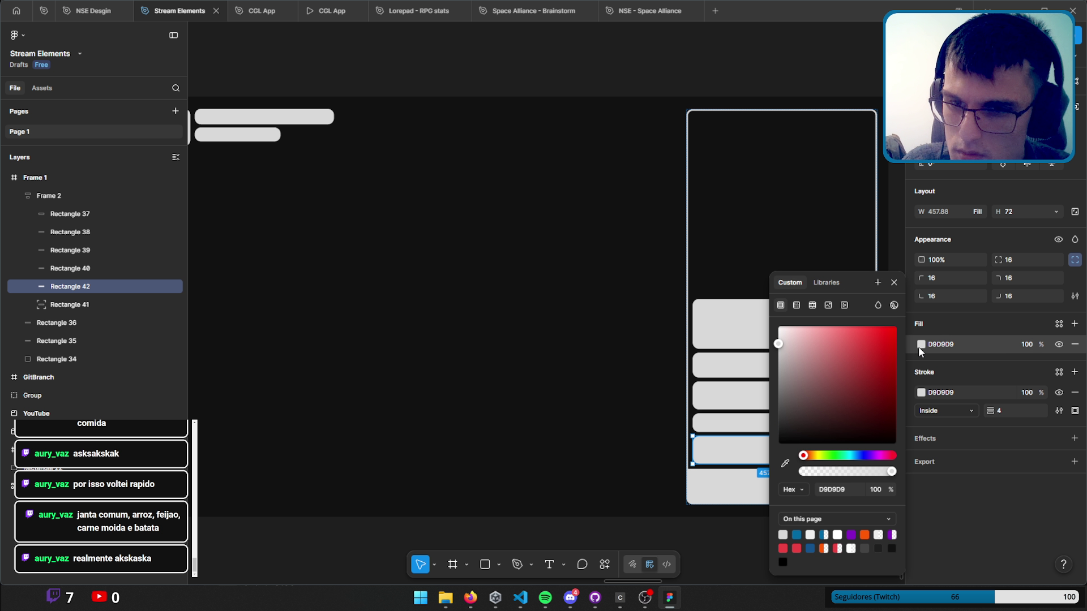
pyautogui.moveTo(803, 356); pyautogui.dragTo(756, 386)
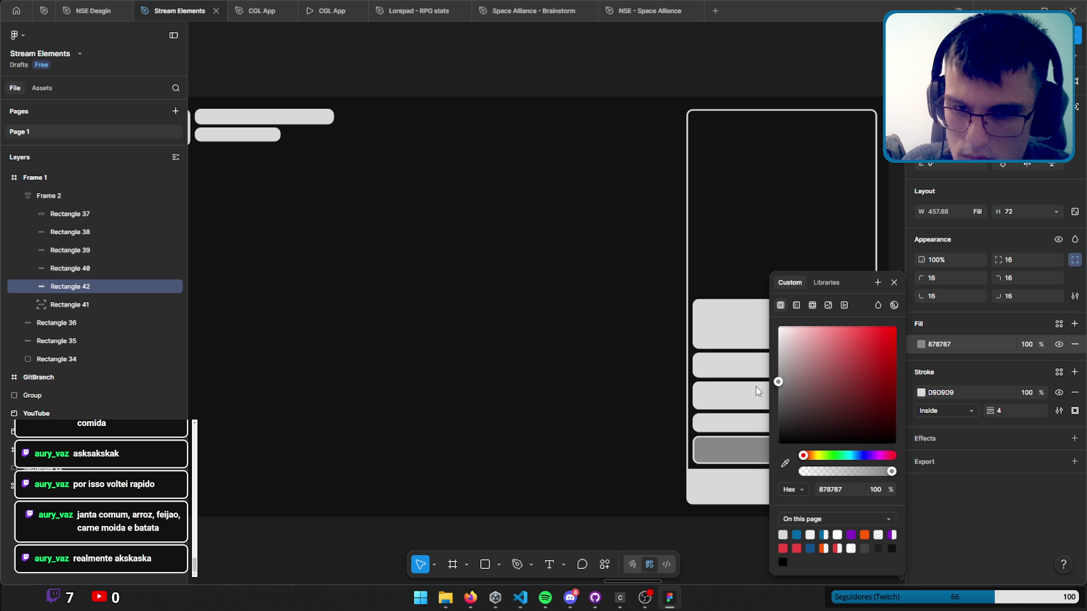
pyautogui.click(1059, 393)
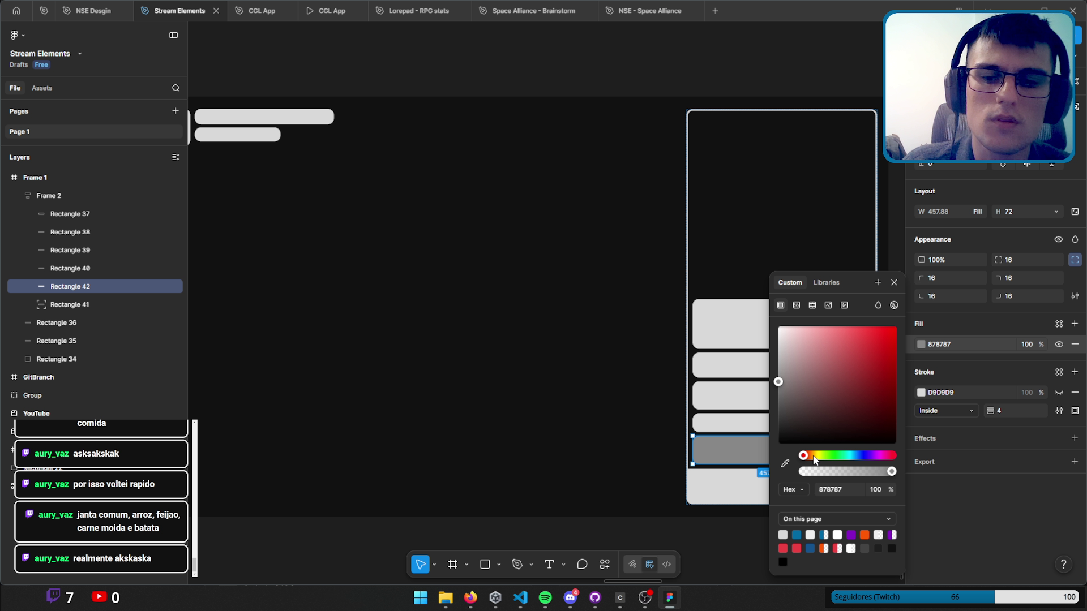
pyautogui.moveTo(815, 460); pyautogui.dragTo(809, 455)
pyautogui.moveTo(861, 417)
pyautogui.mouseDown()
pyautogui.moveTo(896, 367)
pyautogui.moveTo(859, 346)
pyautogui.mouseUp()
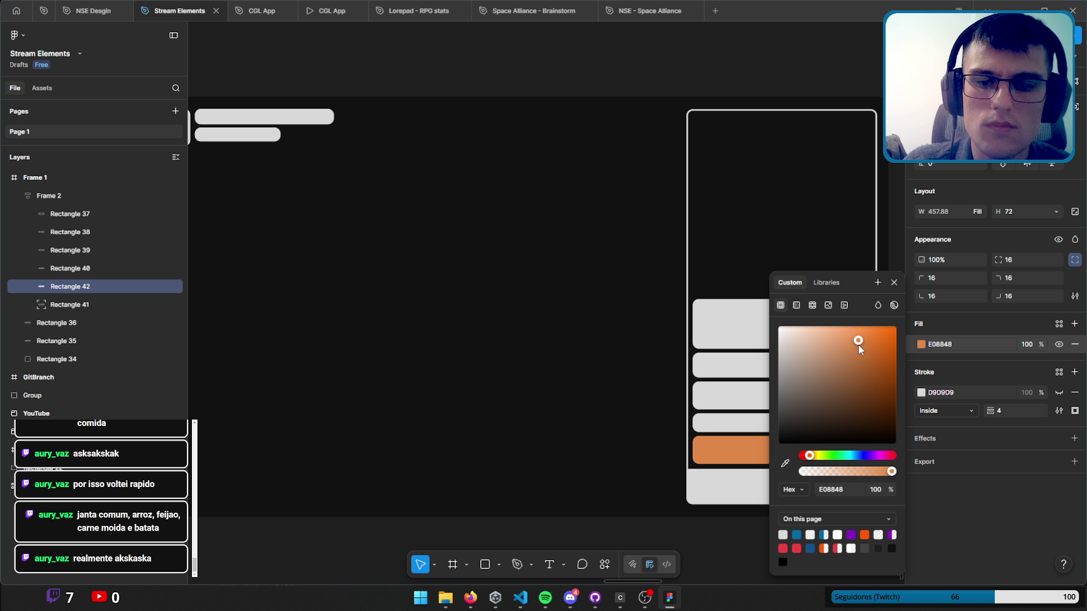
pyautogui.click(643, 424)
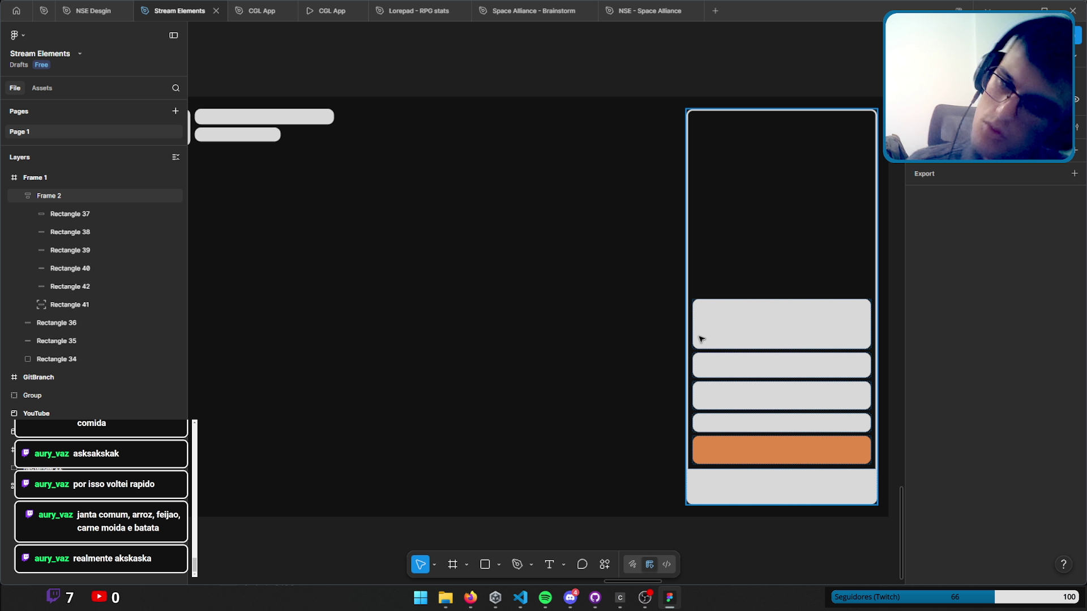